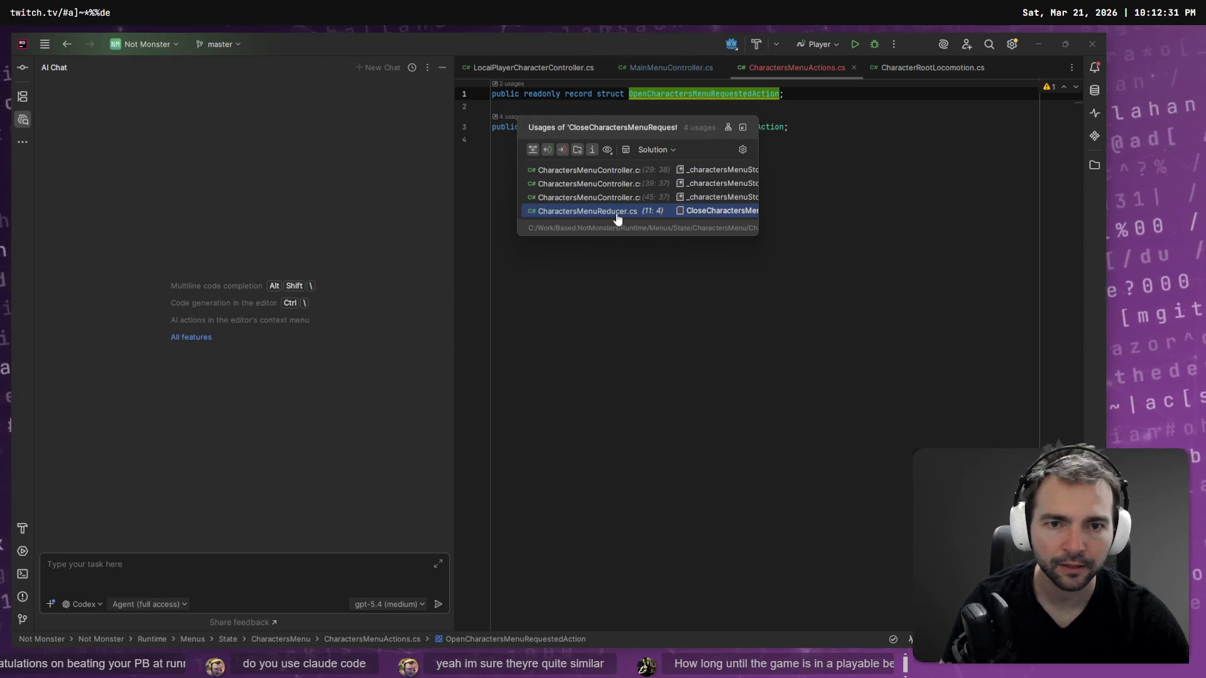
Jump to CharactersMenuReducer.cs, then check where OnCharactersButtonPressed is used in MainMenuController.cs.
click(604, 215)
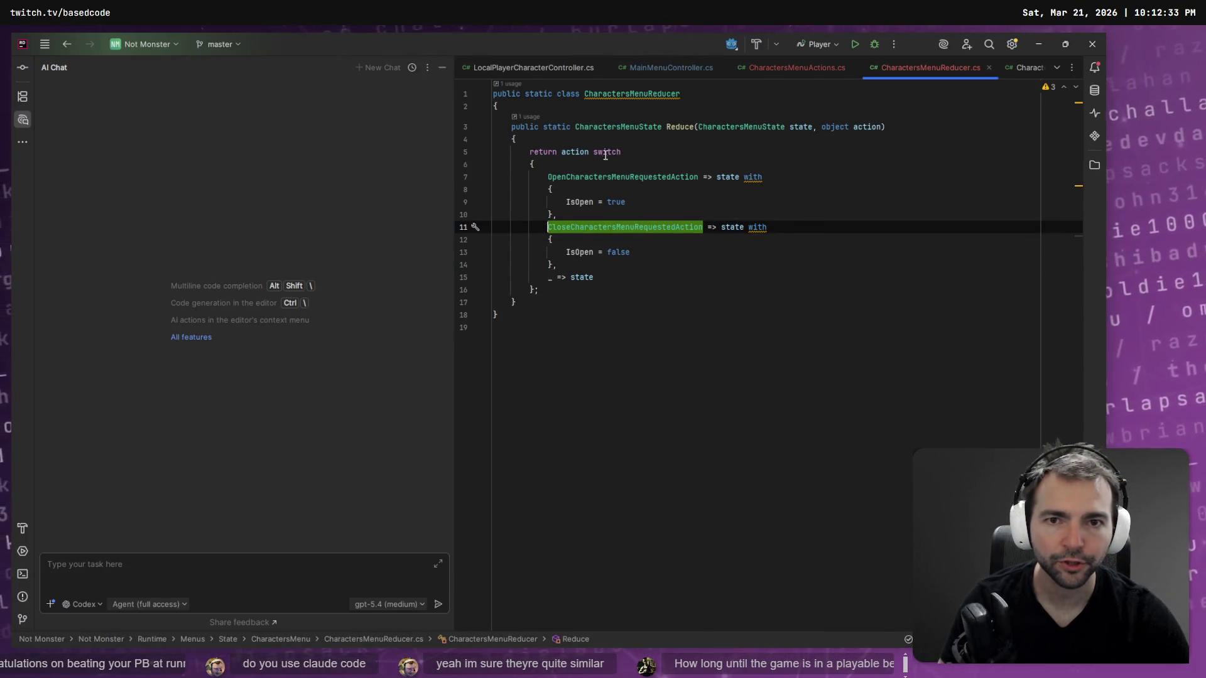
key(ctrl+Tab)
key(ctrl+Tab)
key(ctrl+Tab)
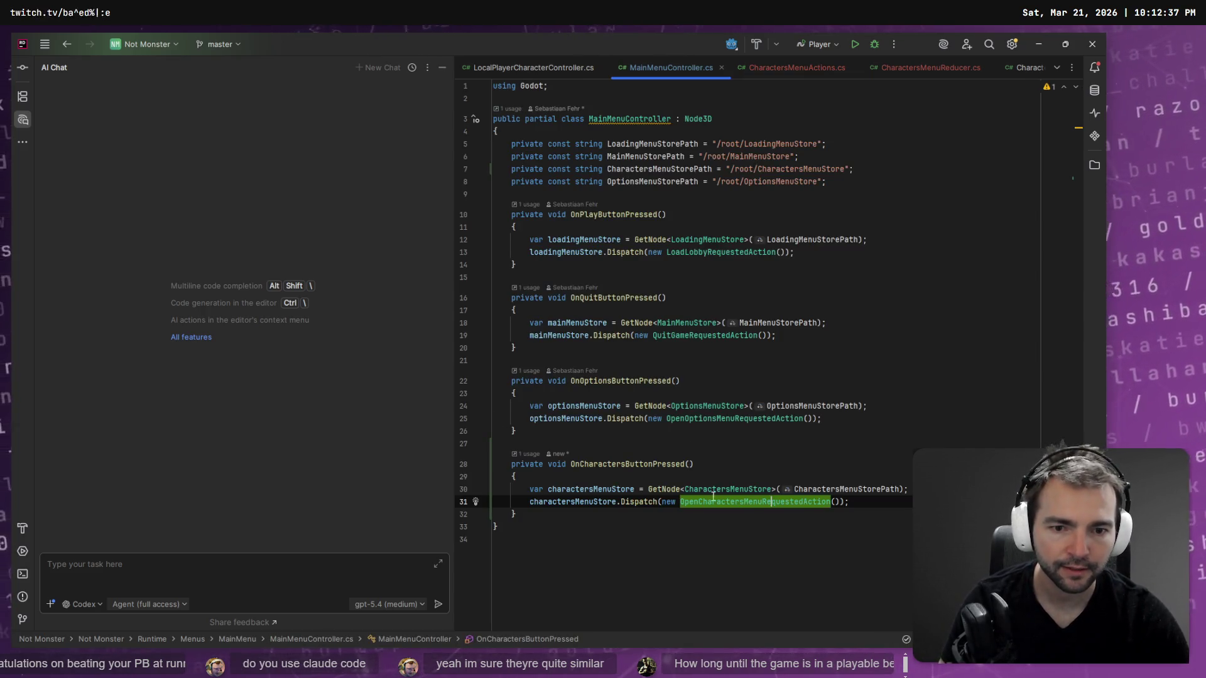
click(528, 454)
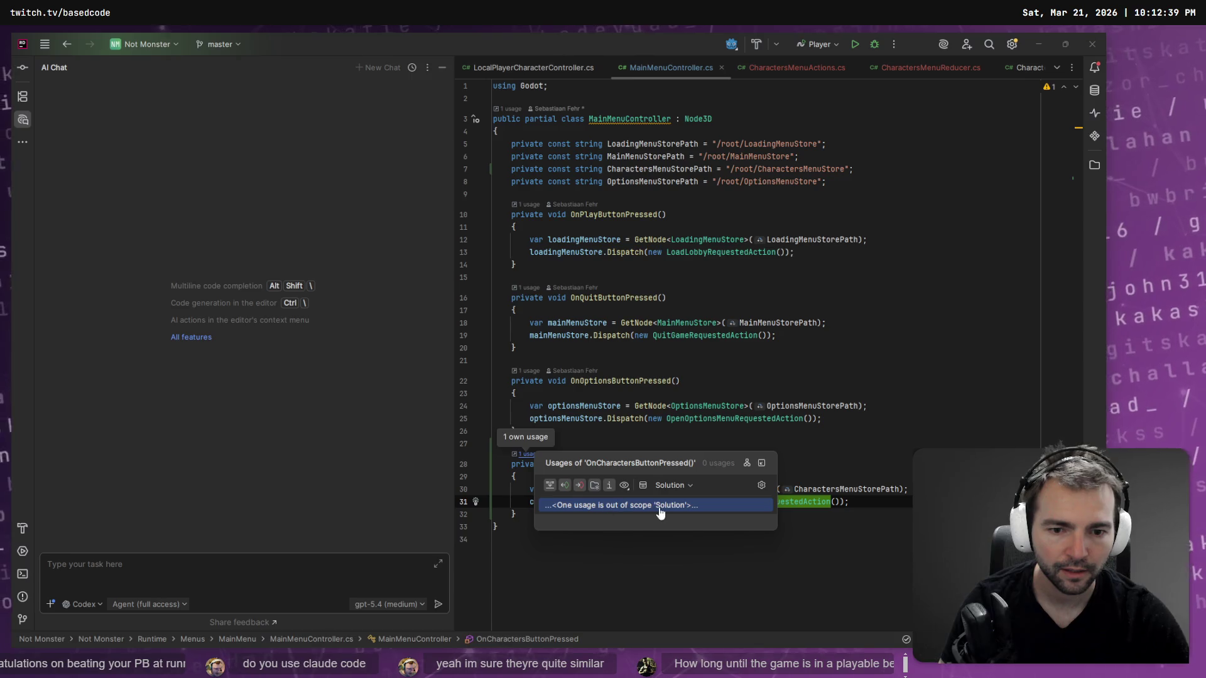
click(878, 460)
Go to the declaration of OpenCharactersMenuRequestedAction in CharactersMenuActions.cs.
click(727, 489)
click(715, 502)
ctrl+click(715, 502)
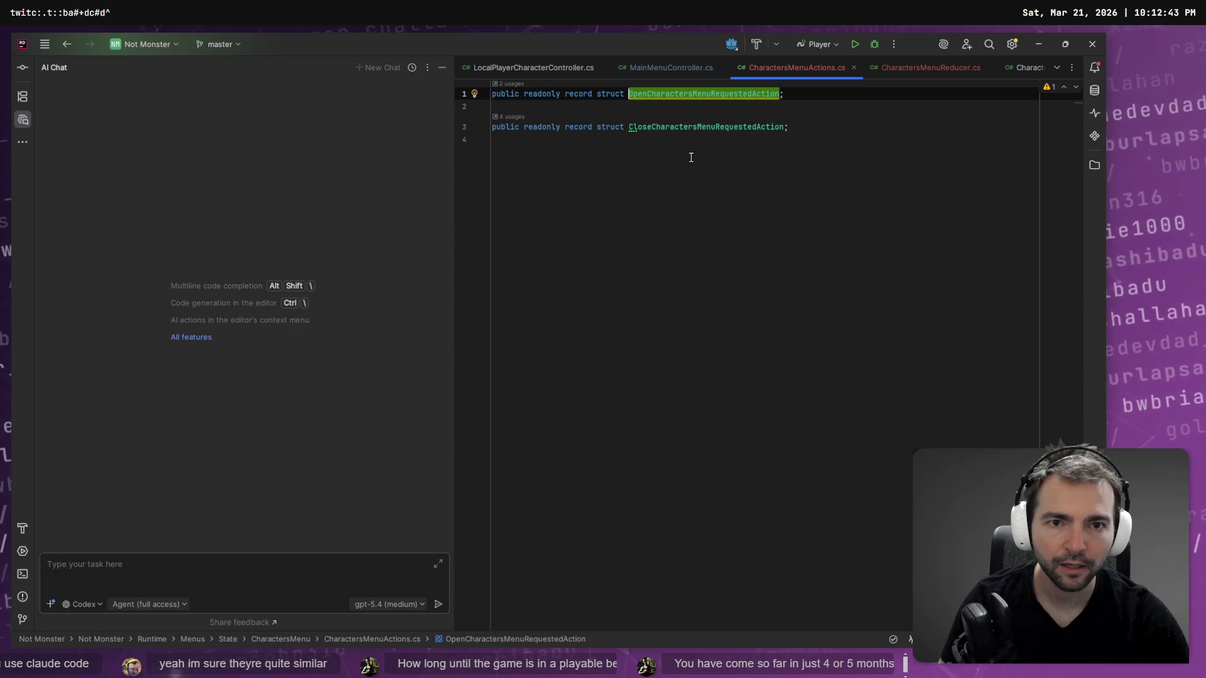
click(678, 134)
Review all 4 usages of CloseCharactersMenuRequestedAction in a widened list, then close it.
click(511, 117)
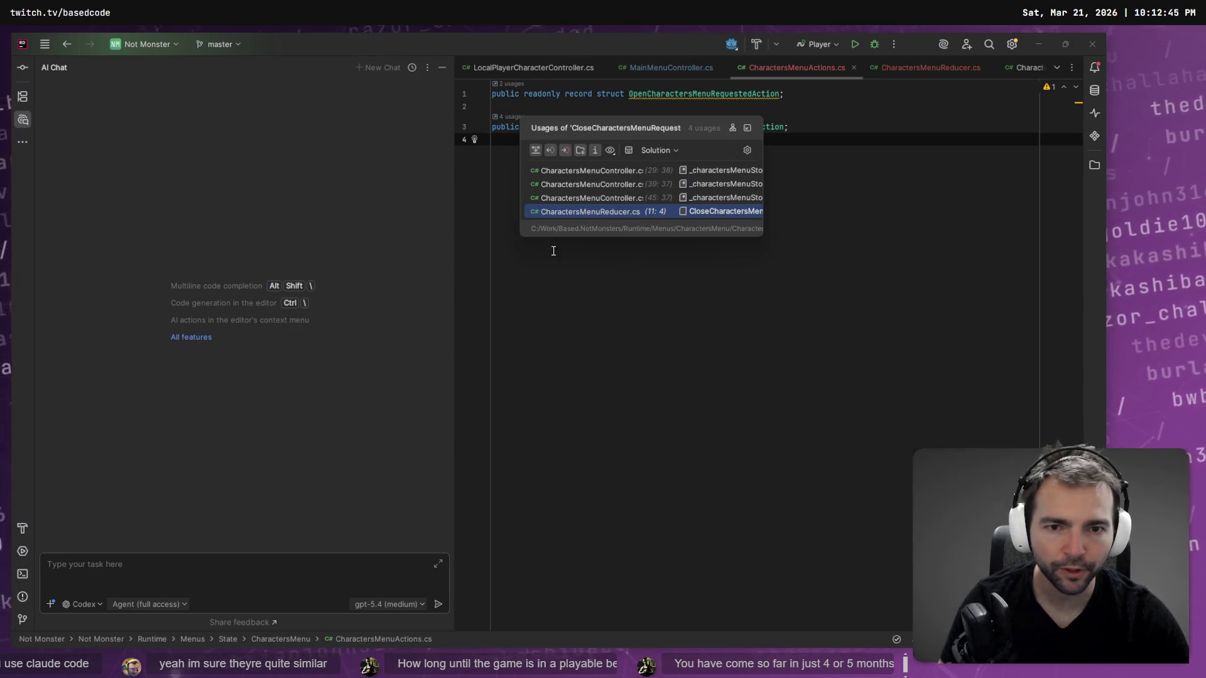
drag(762, 166, 1016, 167)
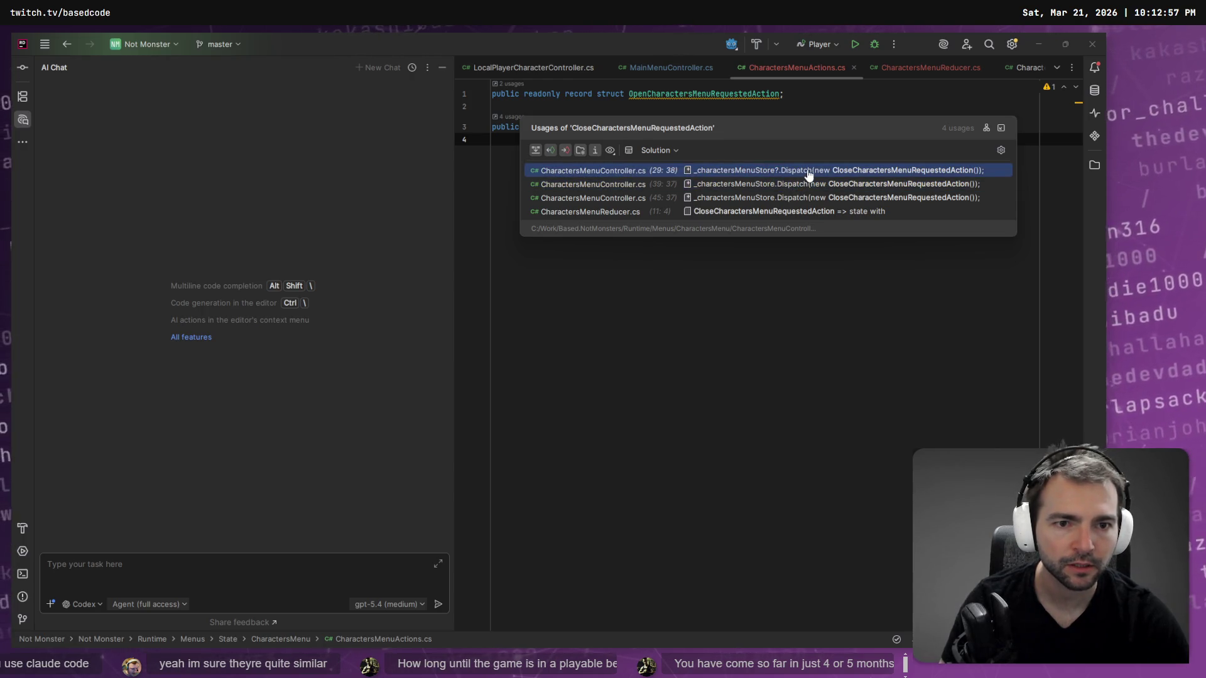
click(570, 397)
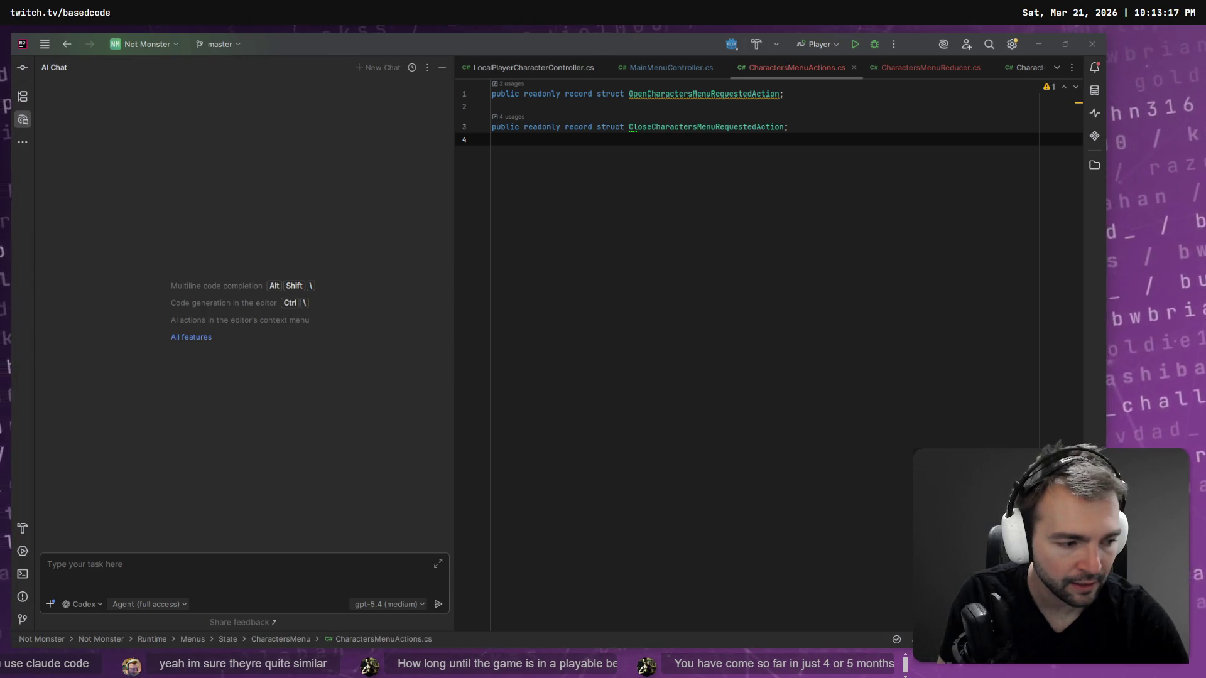
click(614, 230)
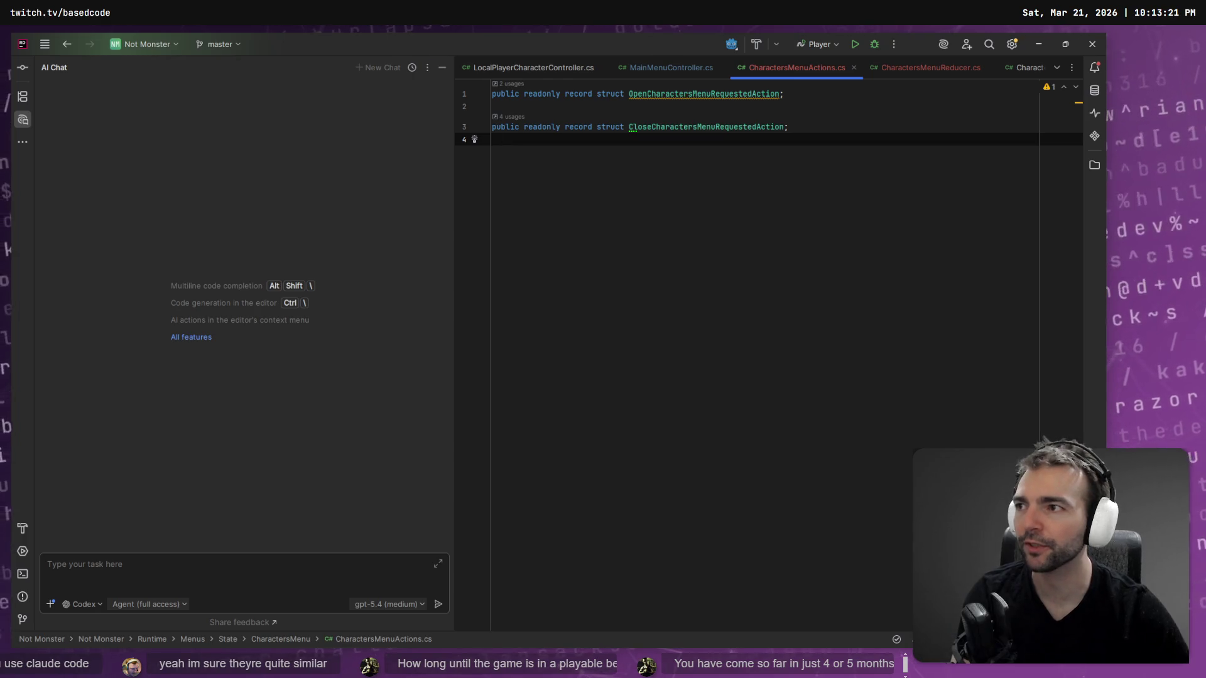
Close CharactersMenuActions.cs, widen the code editor, and switch to VS Code's Codex chat.
key(ctrl+F4)
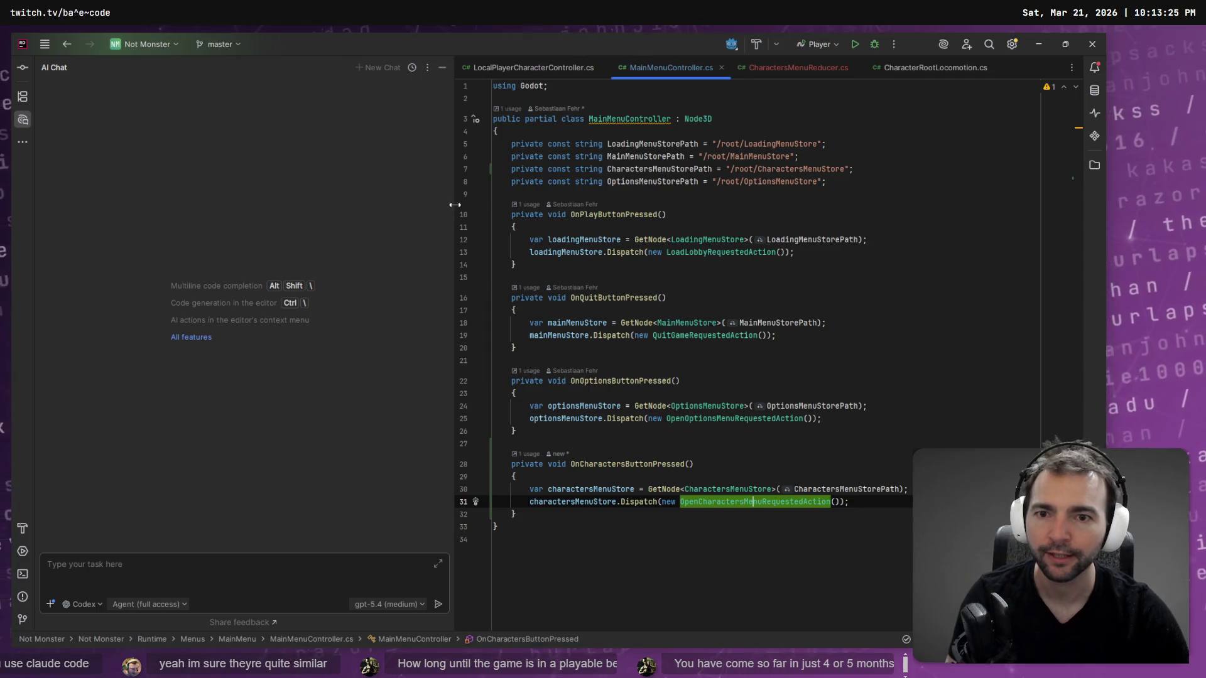
drag(456, 205, 394, 205)
click(633, 347)
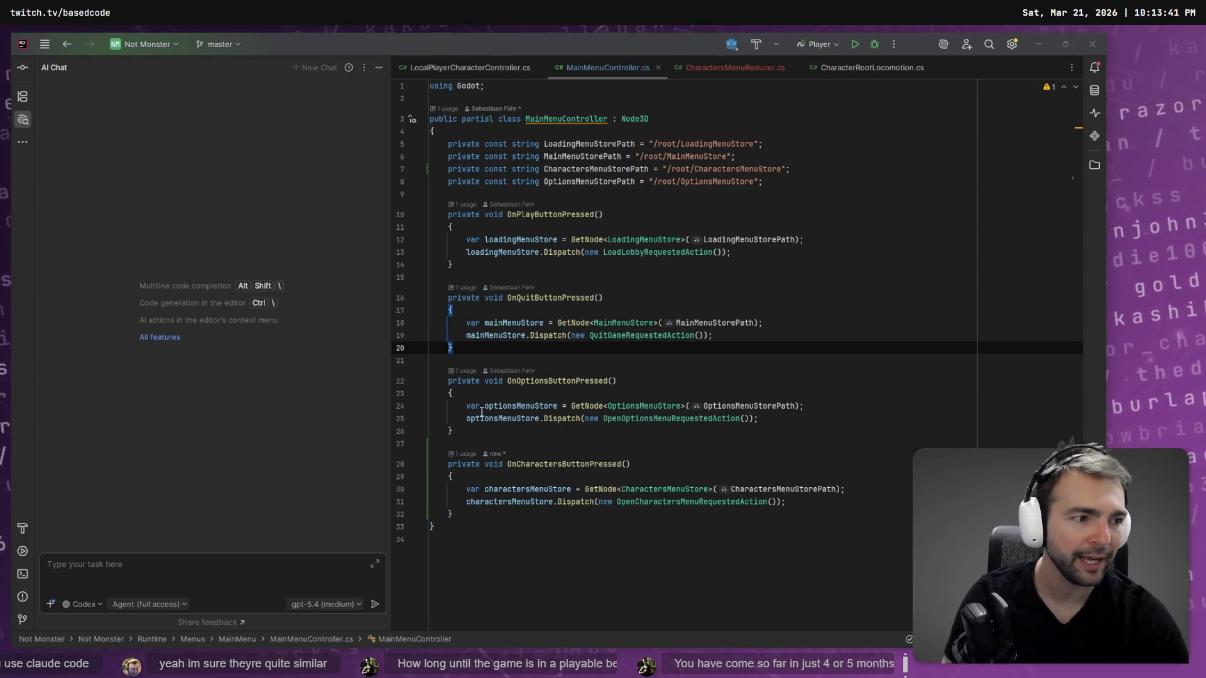
key(alt+Tab)
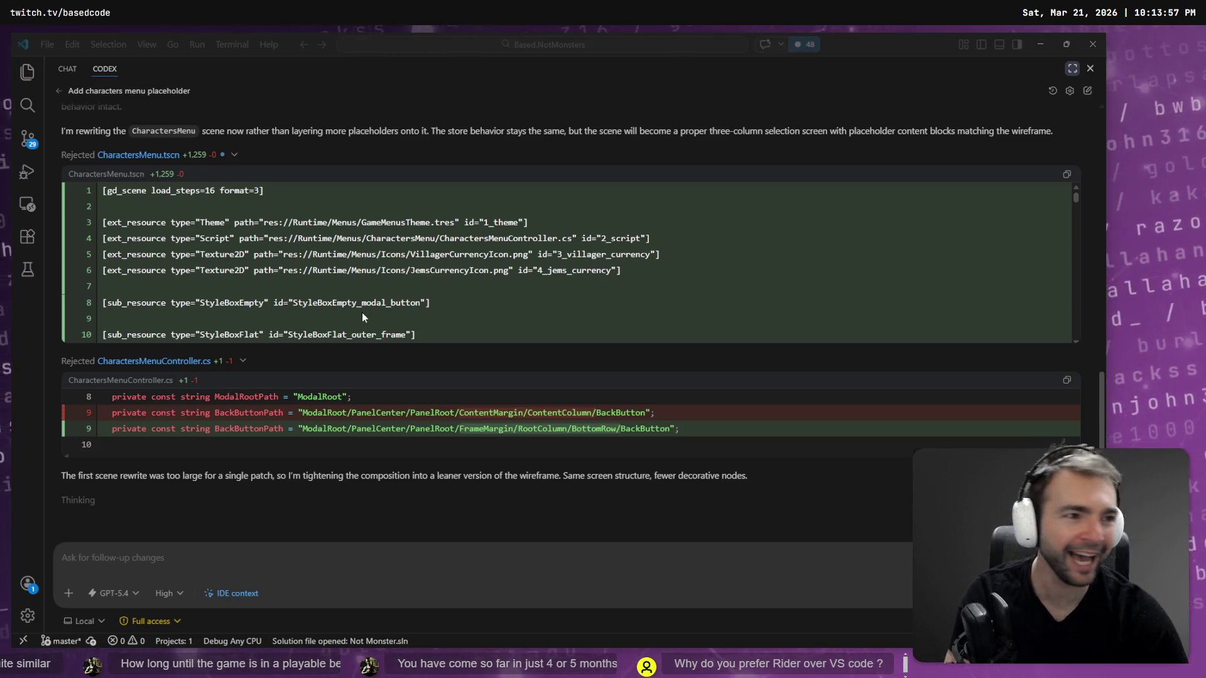
Glance between Rider and VS Code, then look over the whole MainMenuController.cs file.
key(alt+Tab)
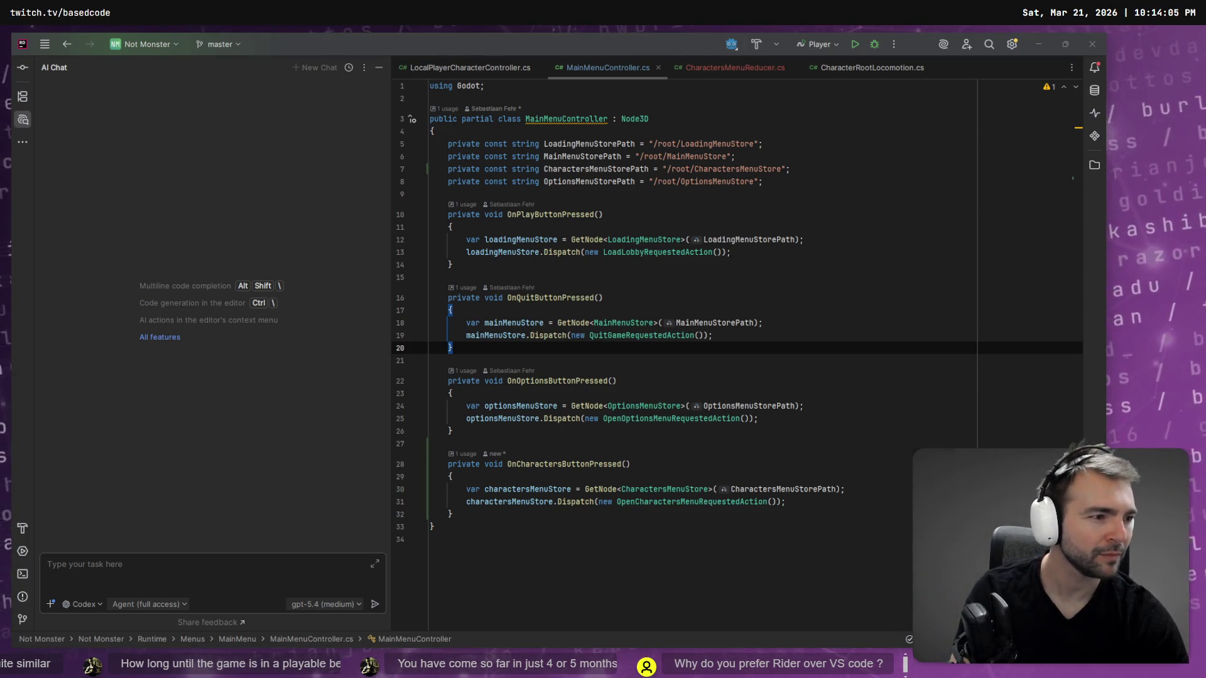
key(alt+Tab)
key(alt+Tab)
key(alt+Tab)
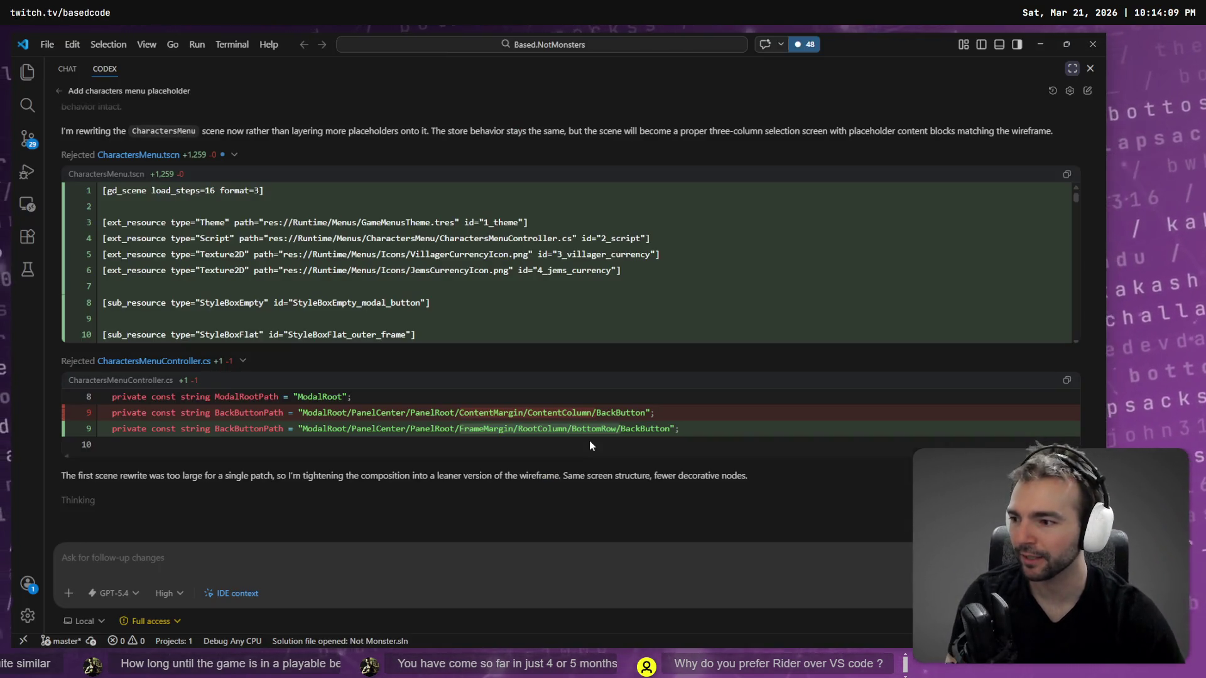
key(alt+Tab)
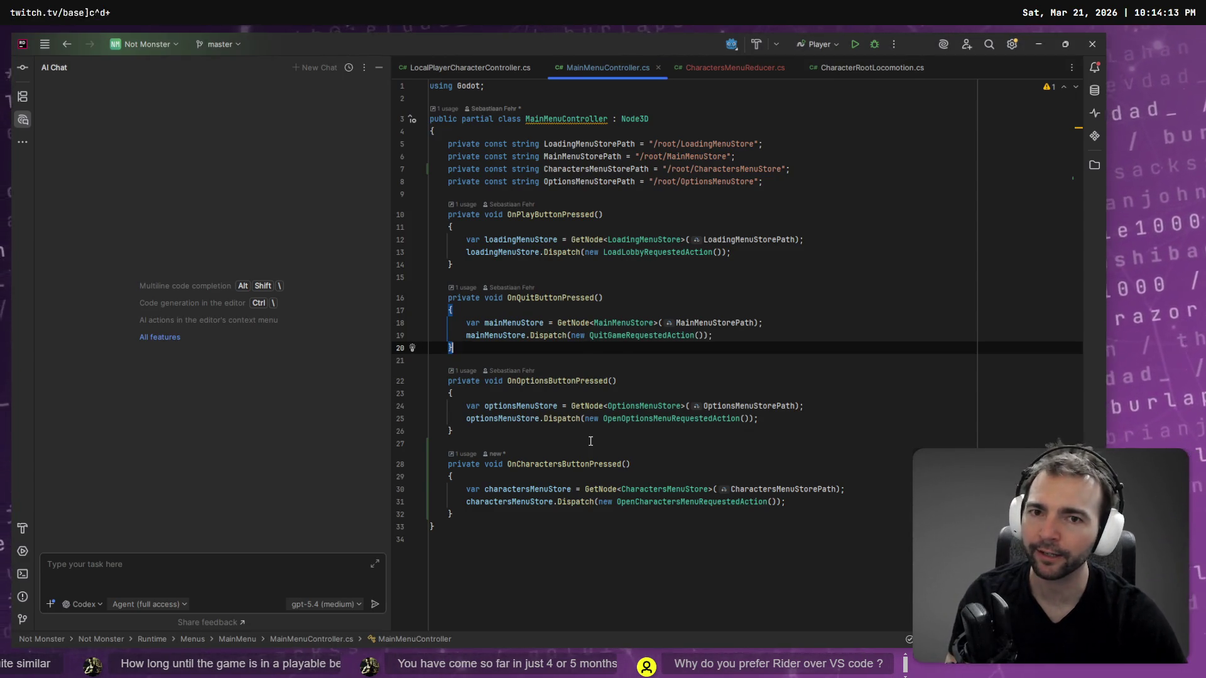
key(ctrl+a)
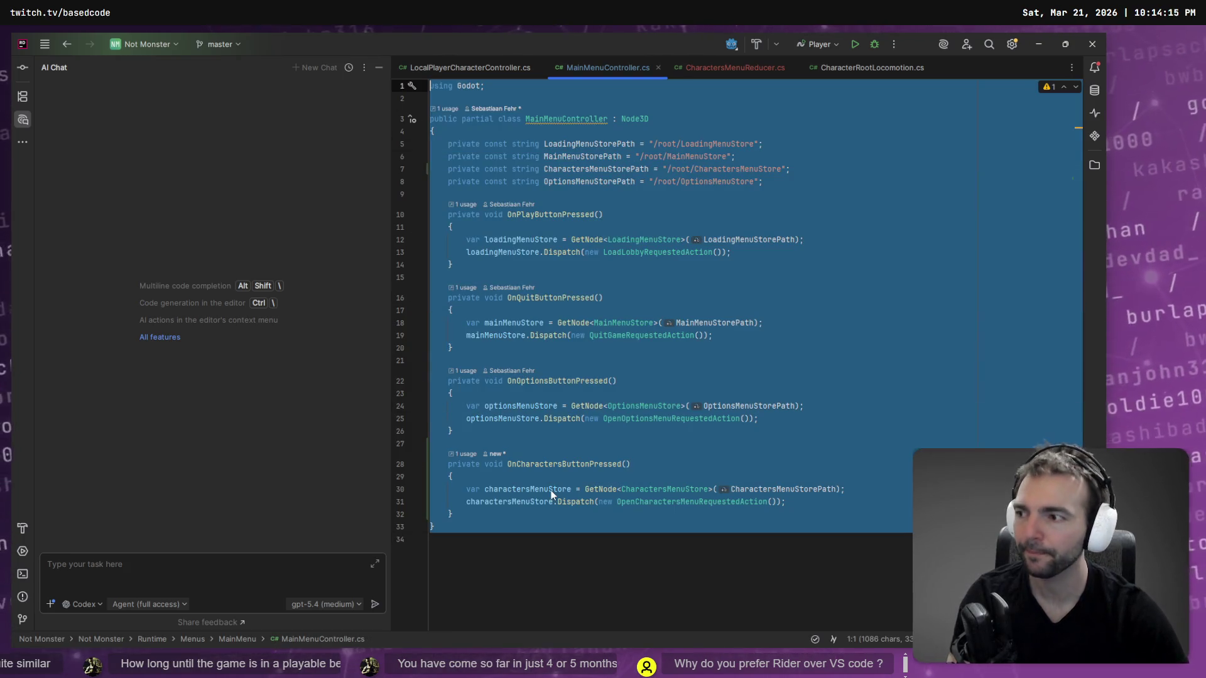
click(579, 444)
Dock the Codex chat beside the Explorer file tree in VS Code, then return to Rider.
key(alt+Tab)
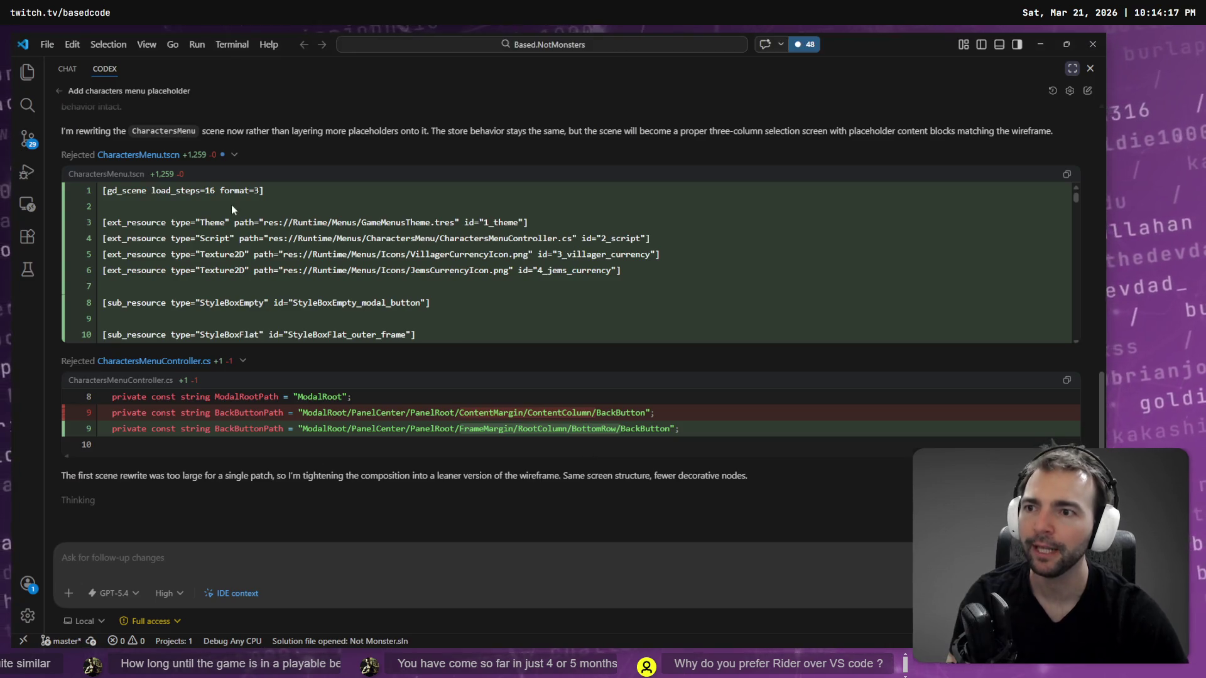
click(27, 72)
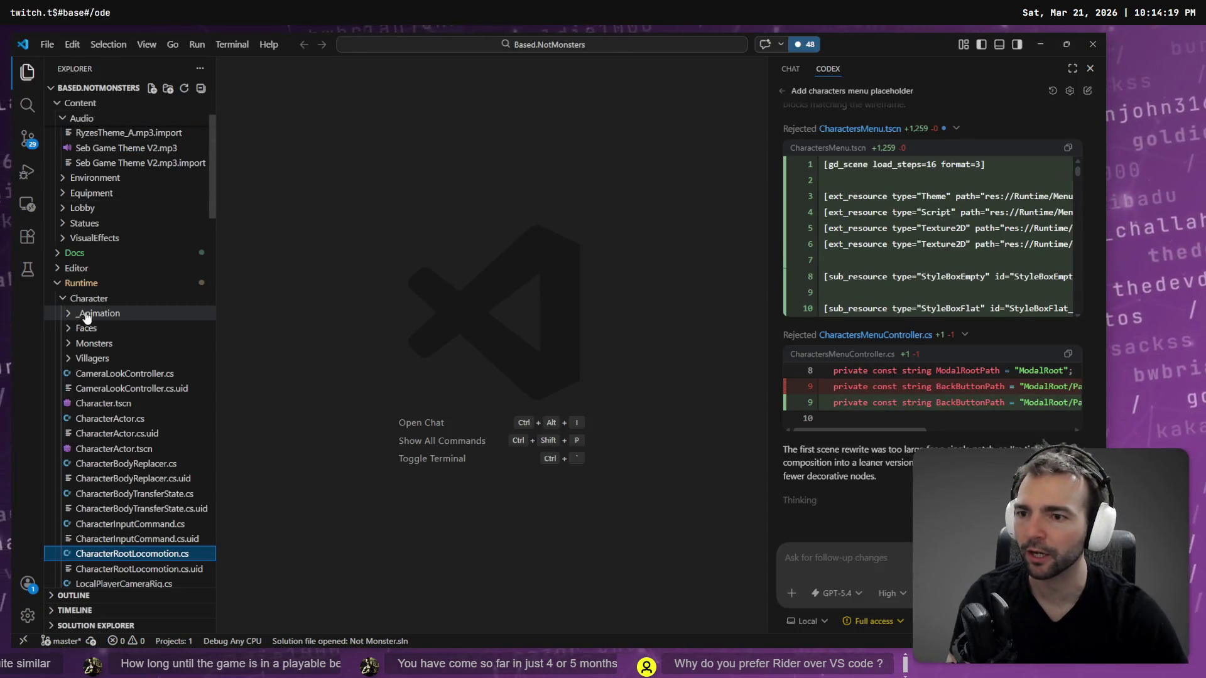
key(alt+Tab)
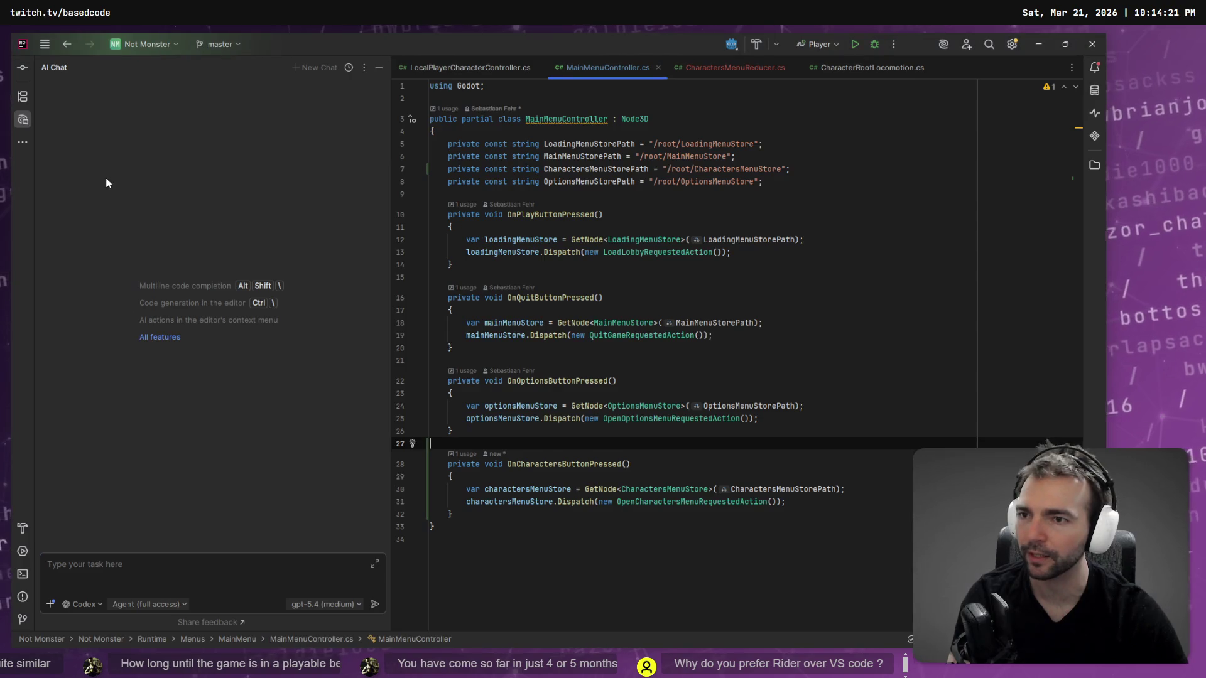
Expand Content > Environment > Lights in the project tree and select LightFlicker.cs.
click(1094, 164)
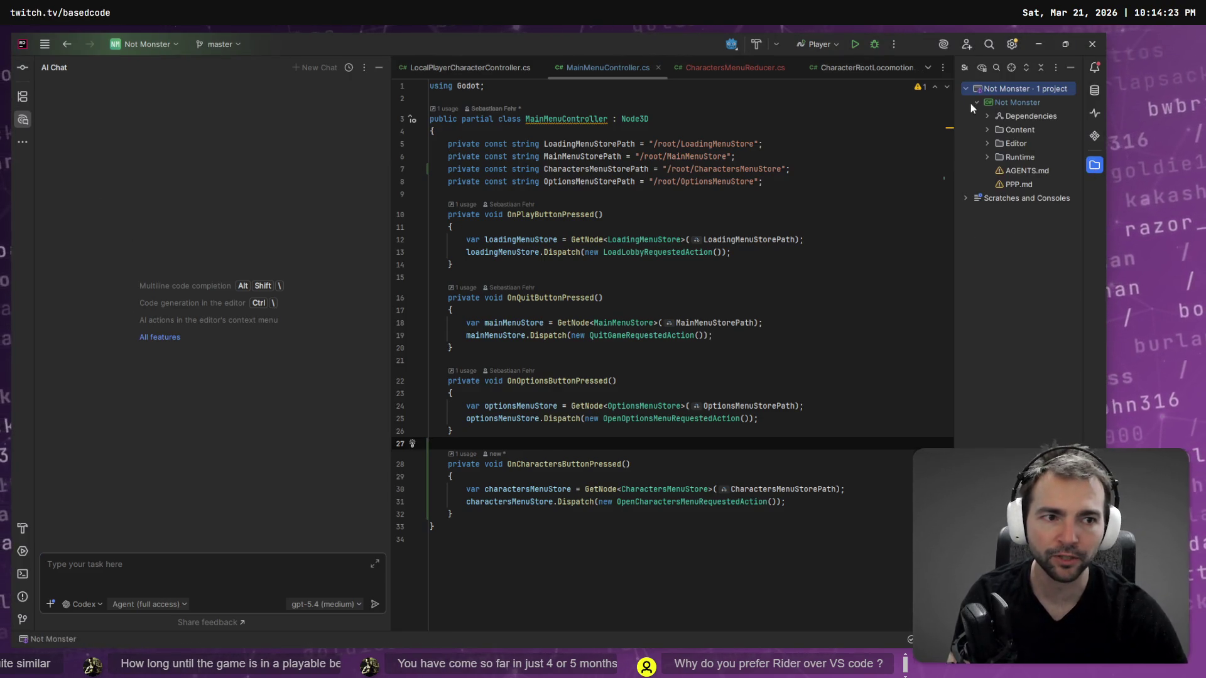
click(987, 130)
click(999, 142)
click(1009, 157)
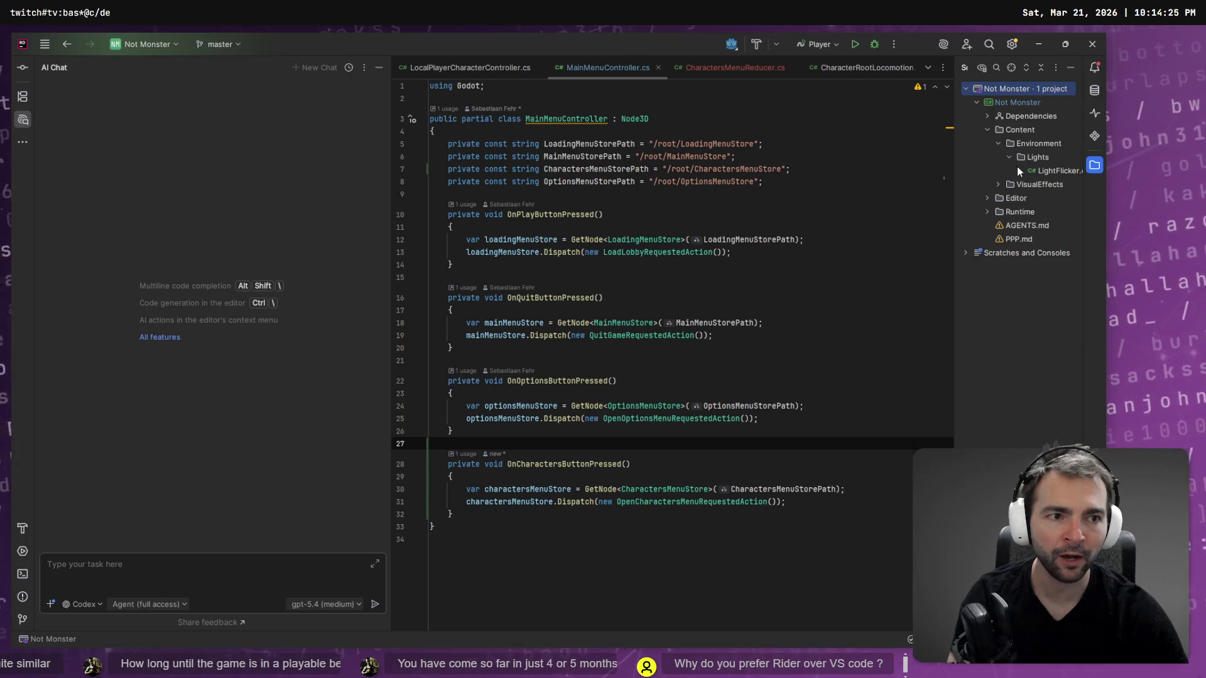
click(1038, 170)
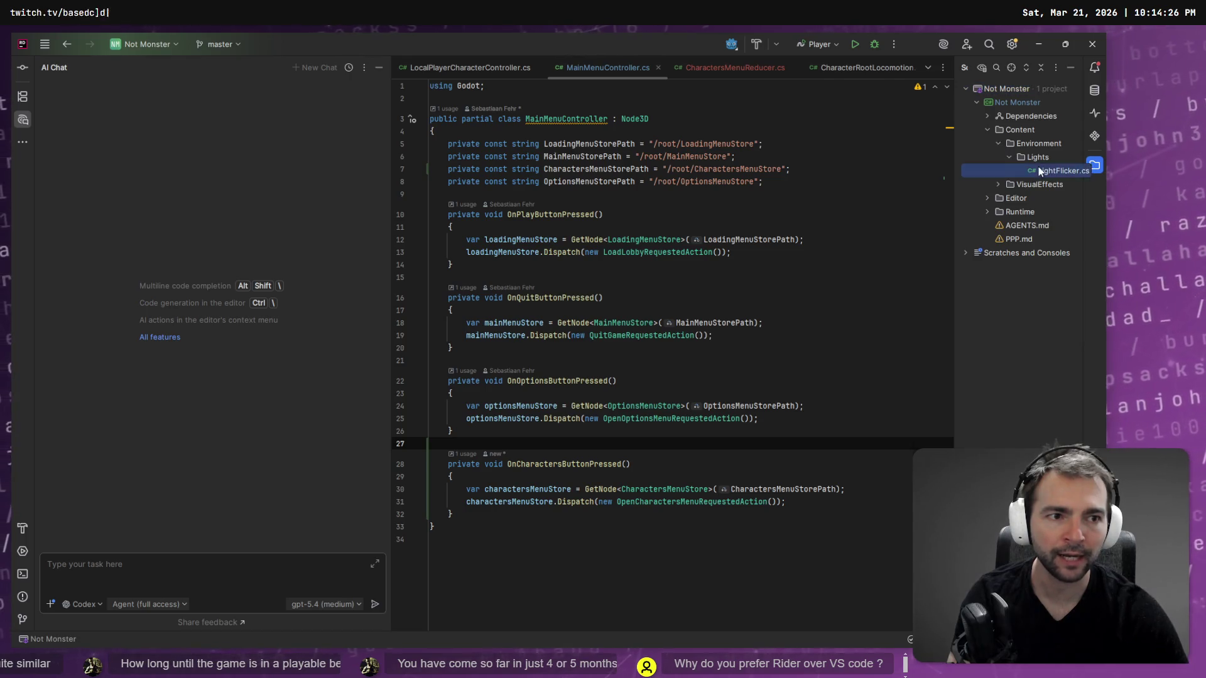
Delete AGENTS.md and PPP.md from the project, then expand Runtime and widen the tree.
click(1015, 226)
shift+click(1017, 238)
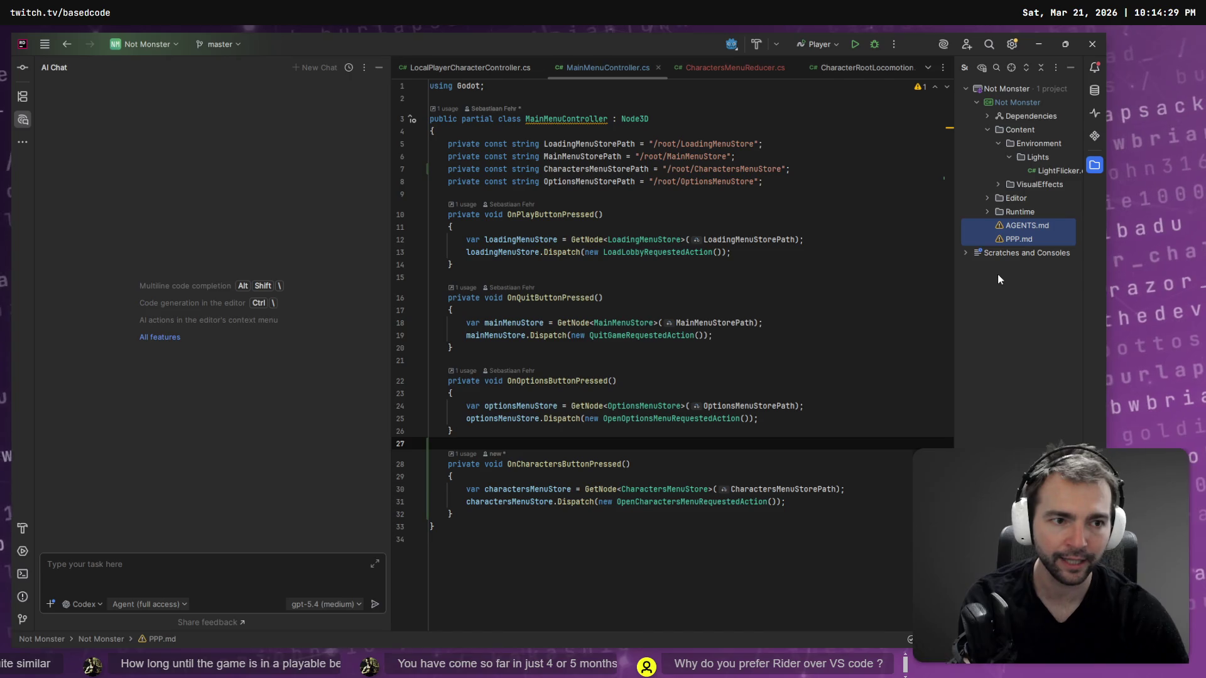
key(Delete)
key(Escape)
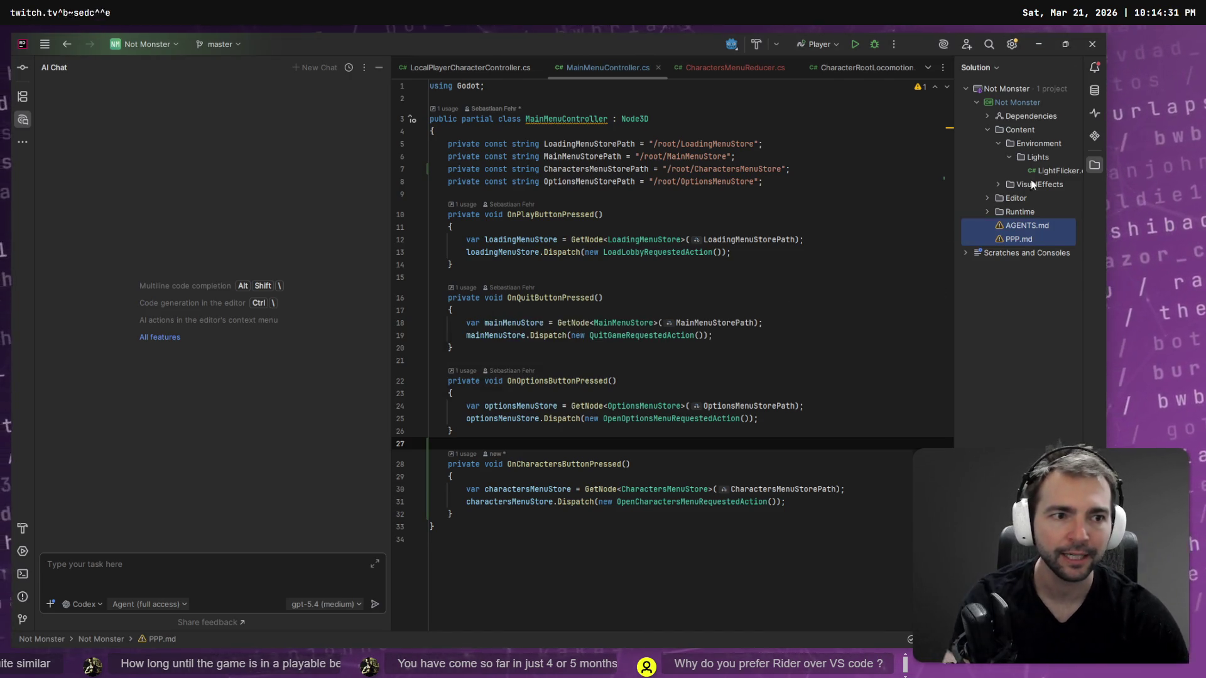
click(987, 198)
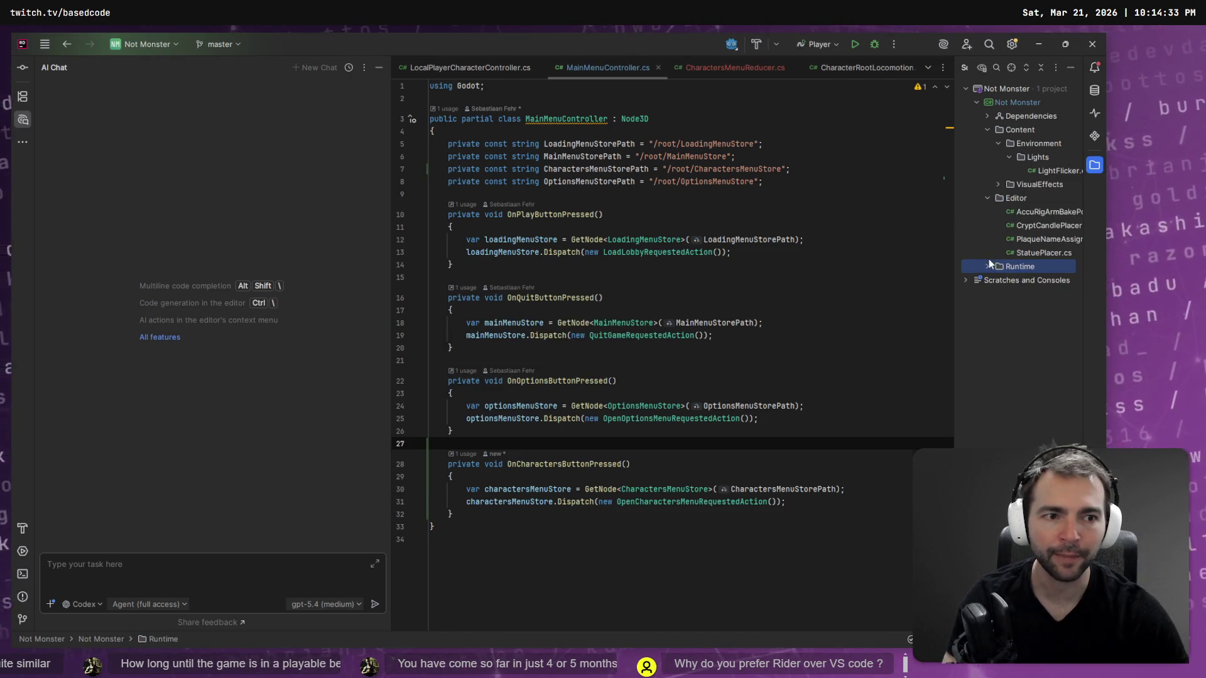
key(Right)
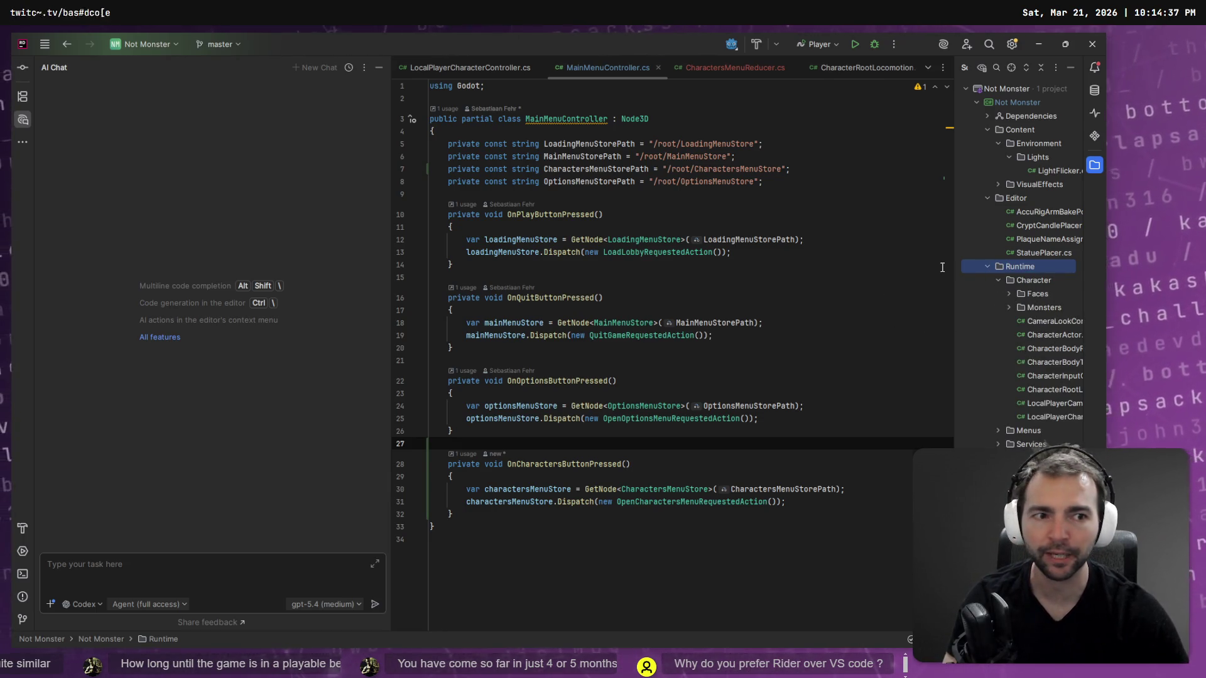
mouse_move(953, 238)
mouse_down()
mouse_move(807, 239)
mouse_move(829, 239)
mouse_up()
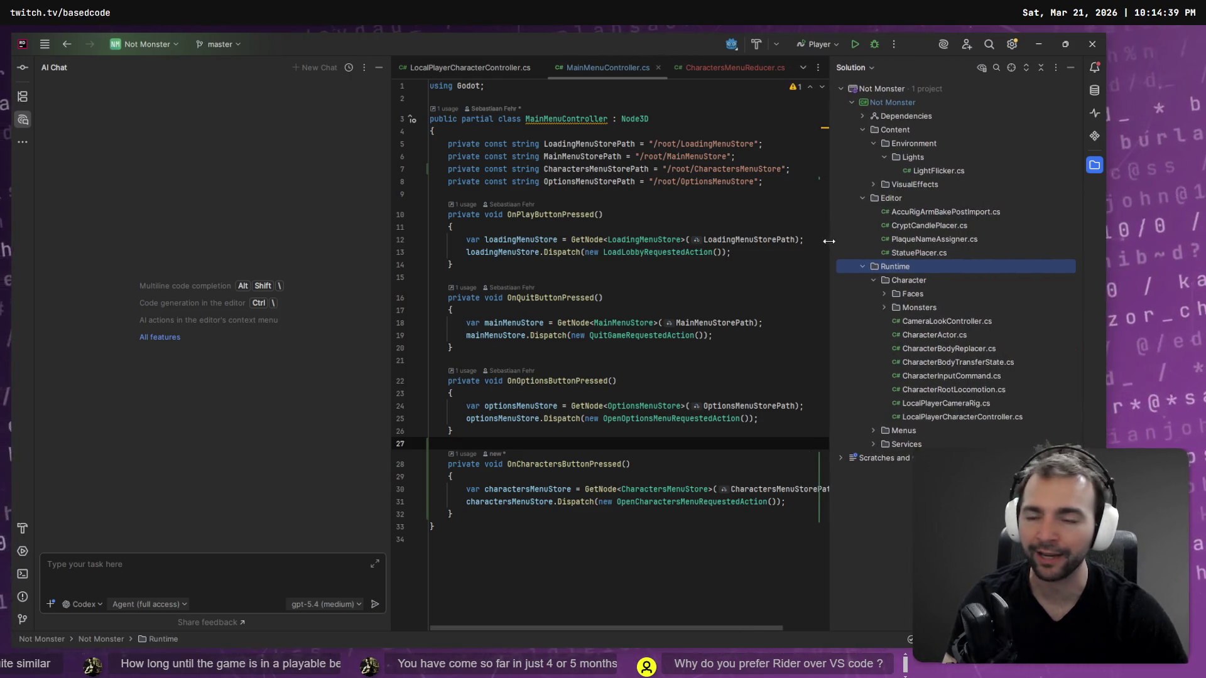
Check Codex, then narrow the AI chat and hide the project tree to widen MainMenuController.cs.
key(alt+Tab)
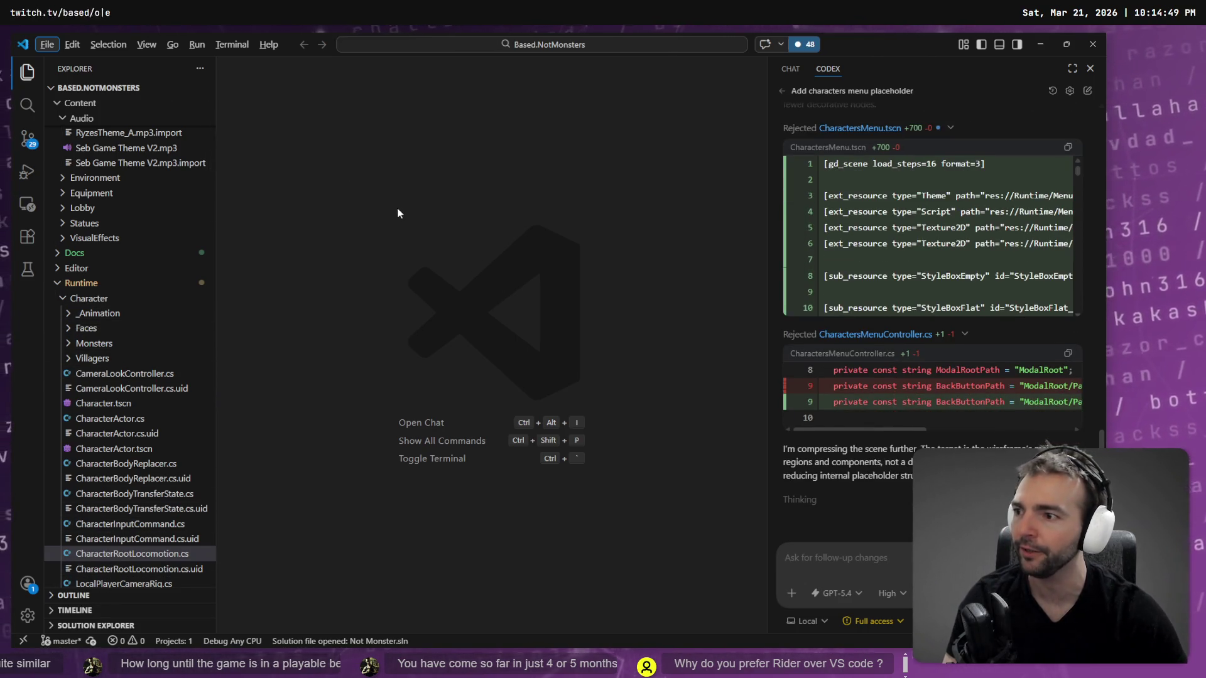
key(alt+Tab)
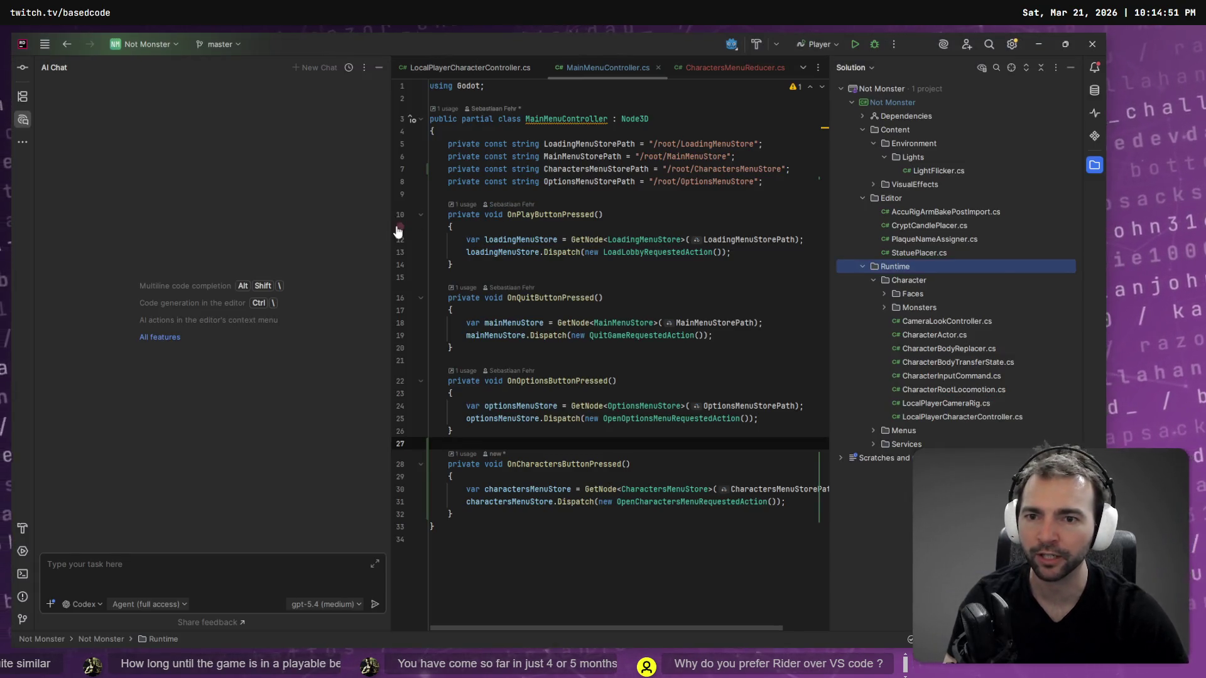
drag(390, 231, 364, 231)
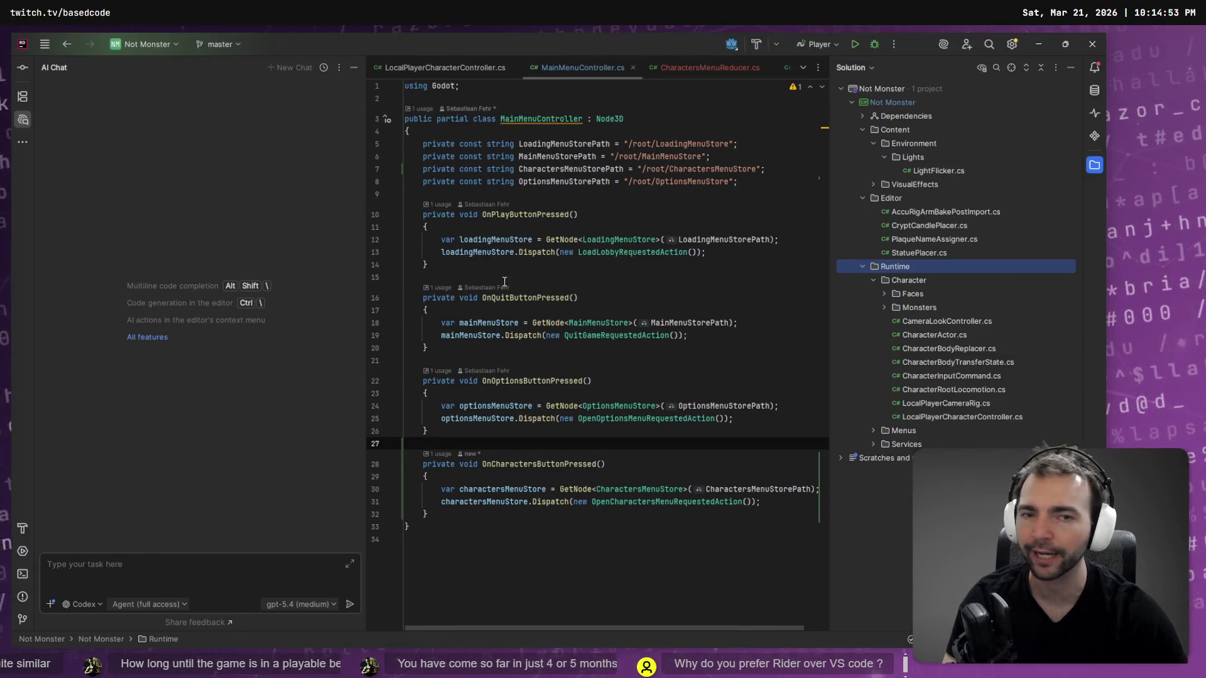
click(1070, 67)
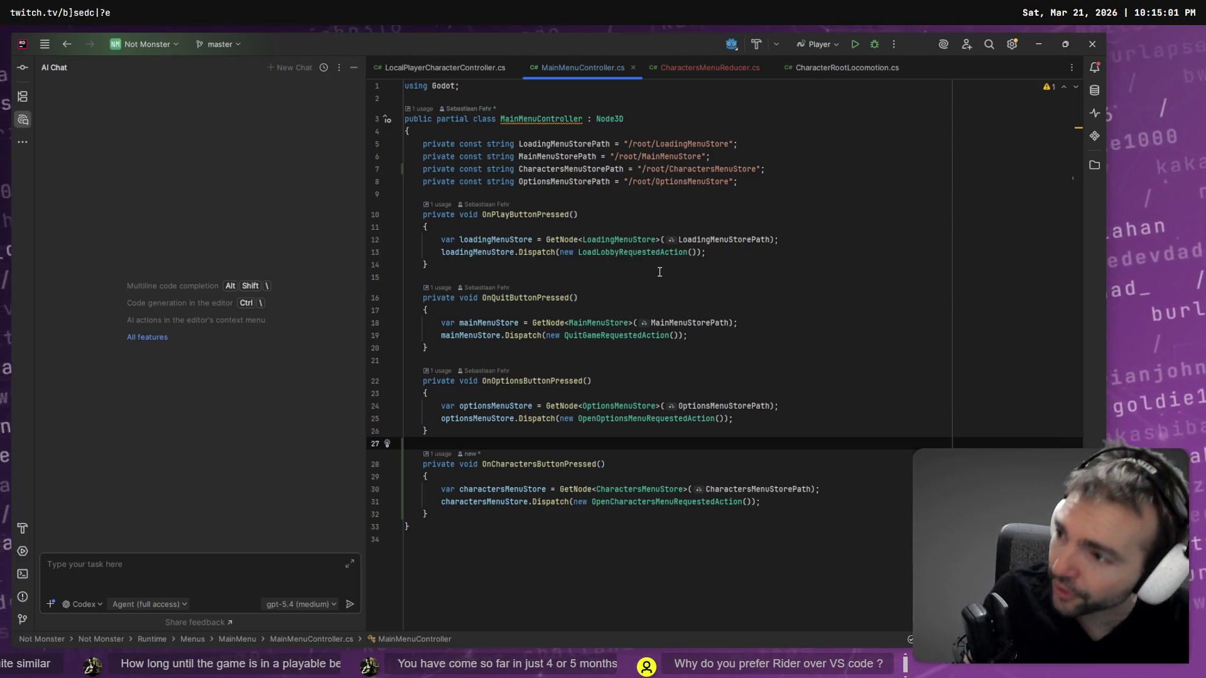
click(632, 310)
key(alt+Tab)
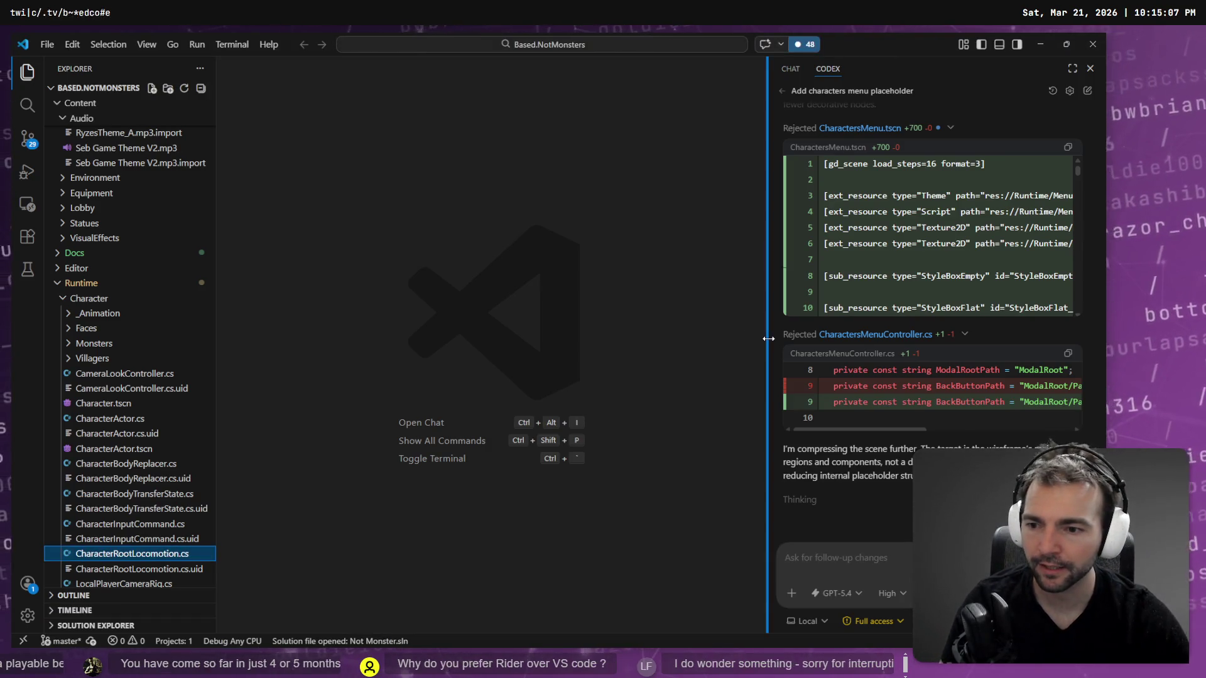
Glance at Fork's commit history while Codex keeps working, then put Fork away.
key(alt+Tab)
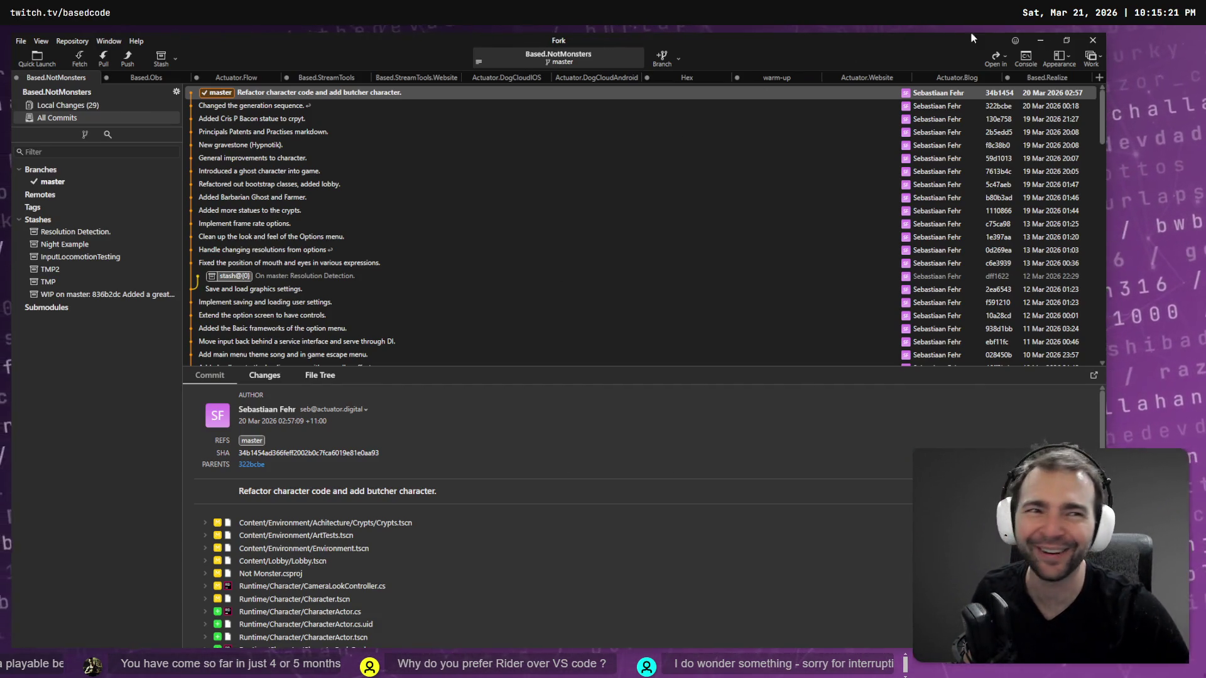
click(1040, 42)
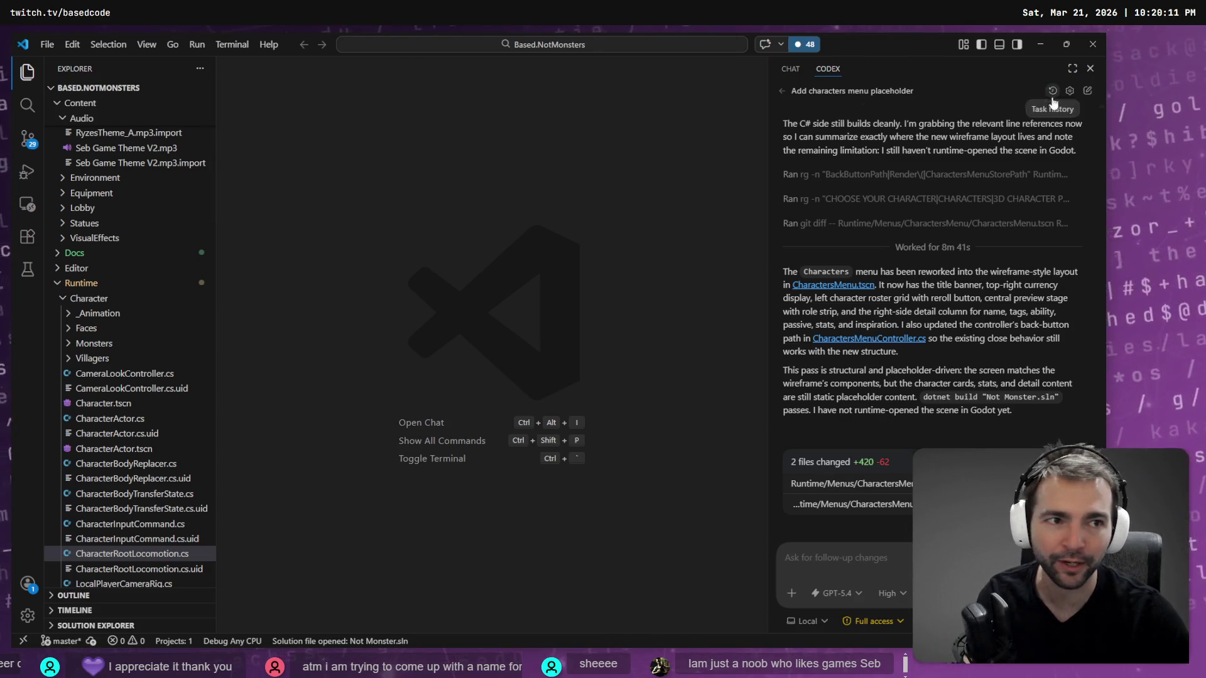
Maximize the Codex panel to read its finished CharactersMenu.tscn wireframe summary.
click(1072, 69)
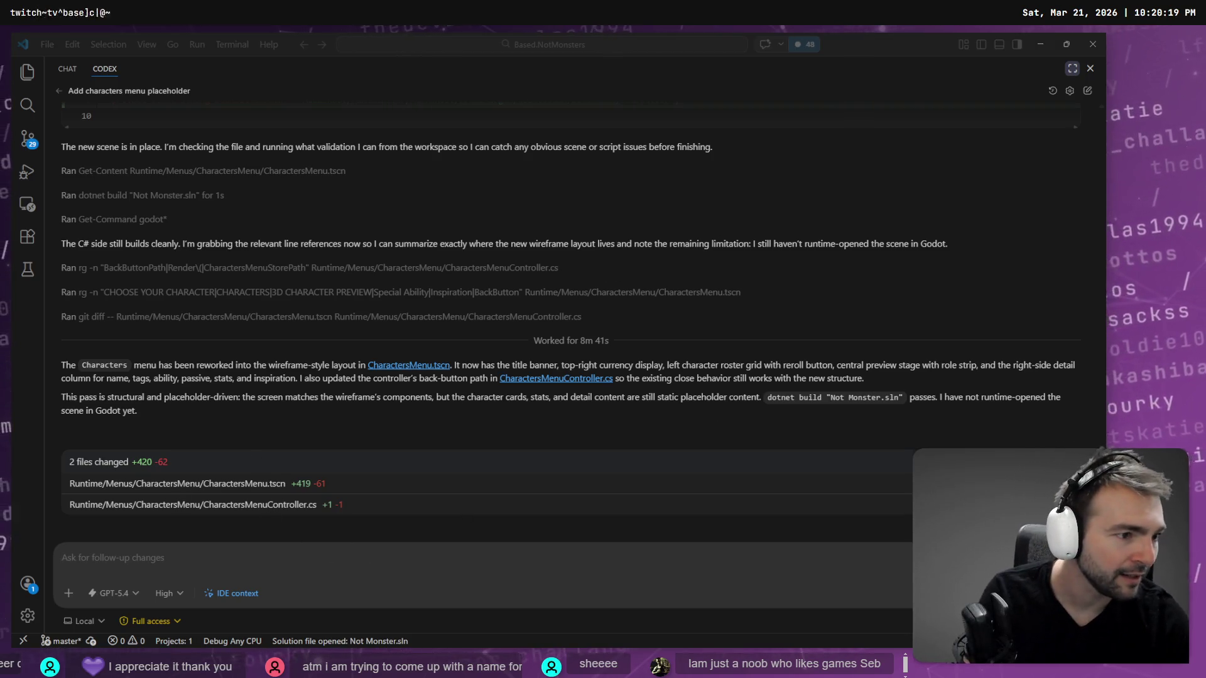
key(alt+Tab)
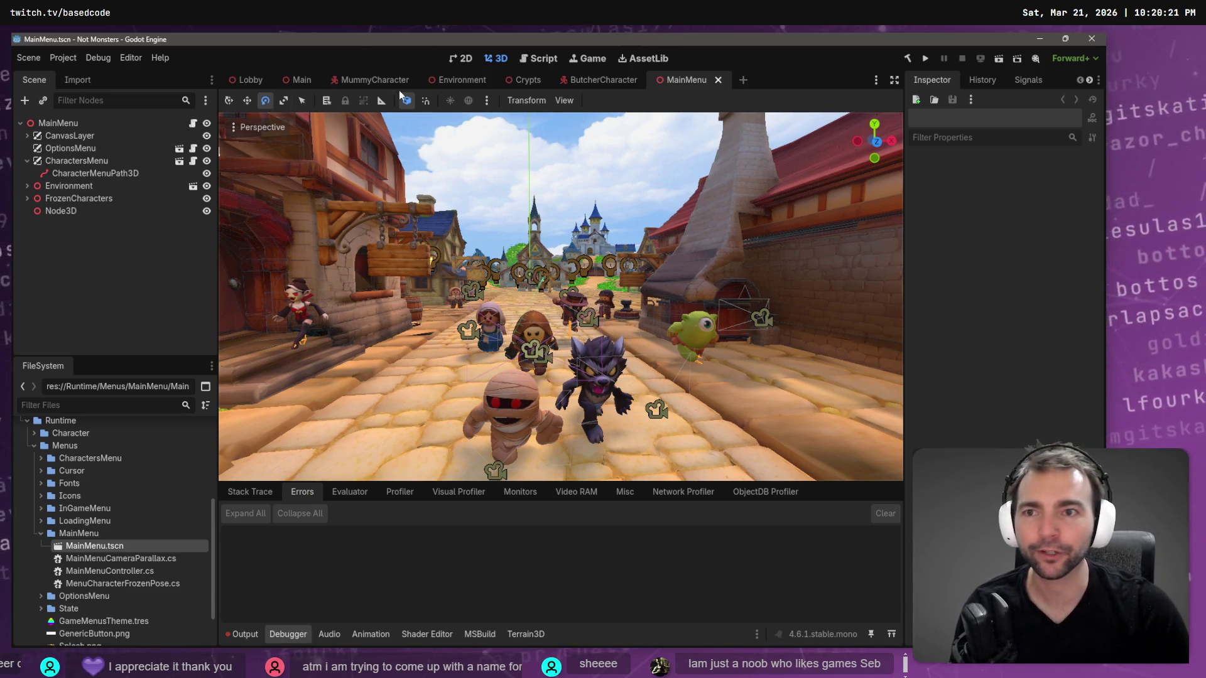
click(302, 80)
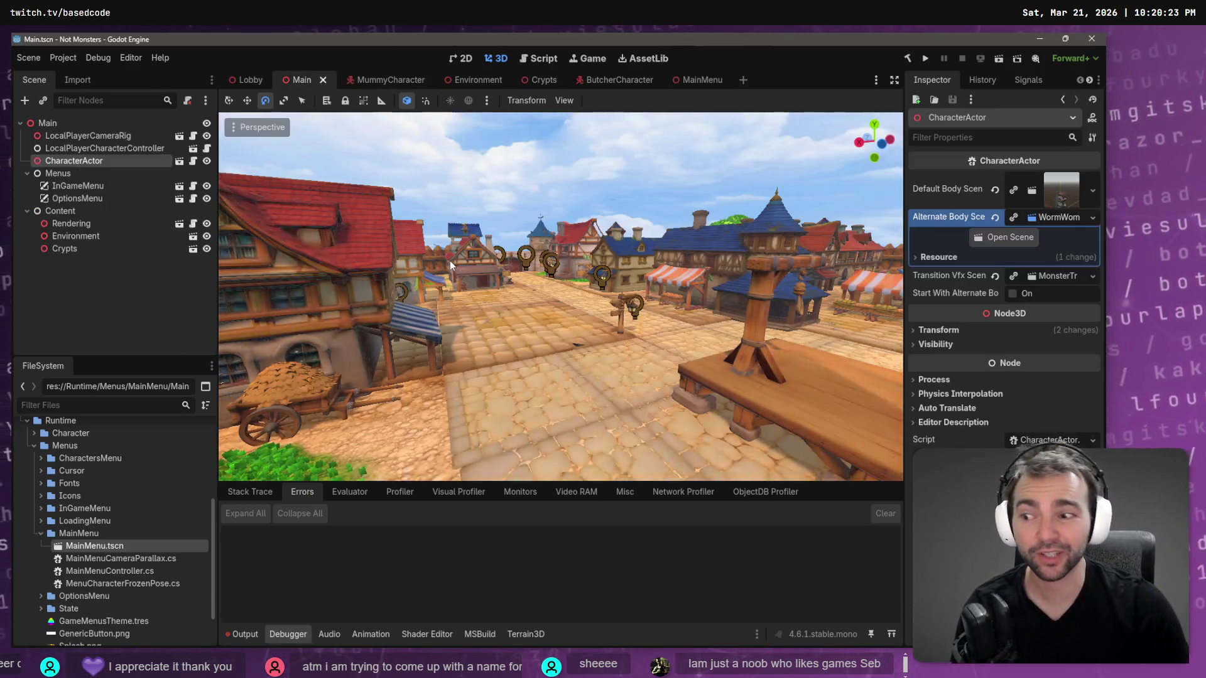
key(F6)
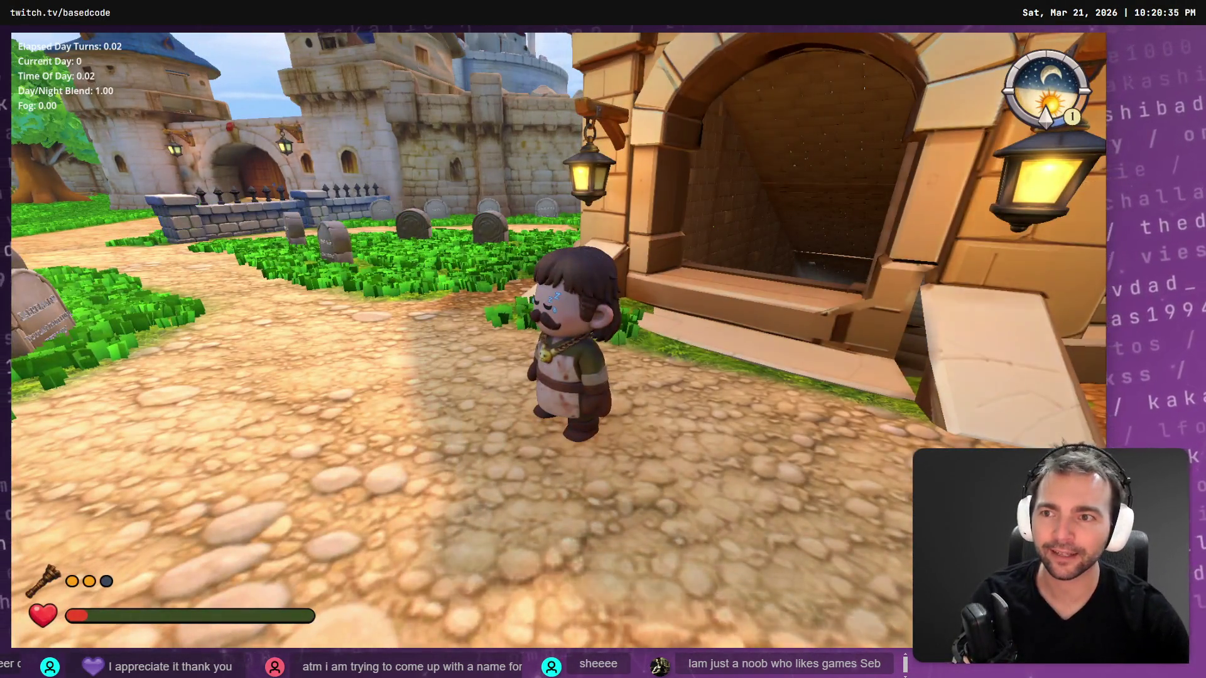
key(a)
key(w)
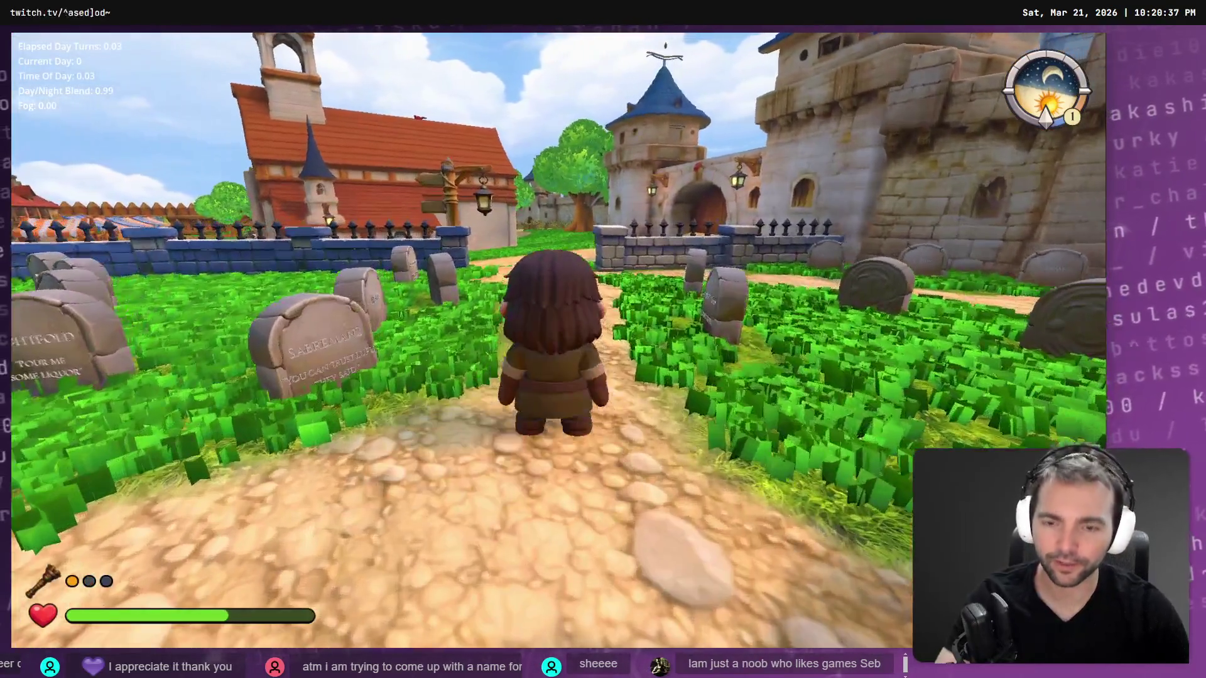
key(F8)
click(687, 81)
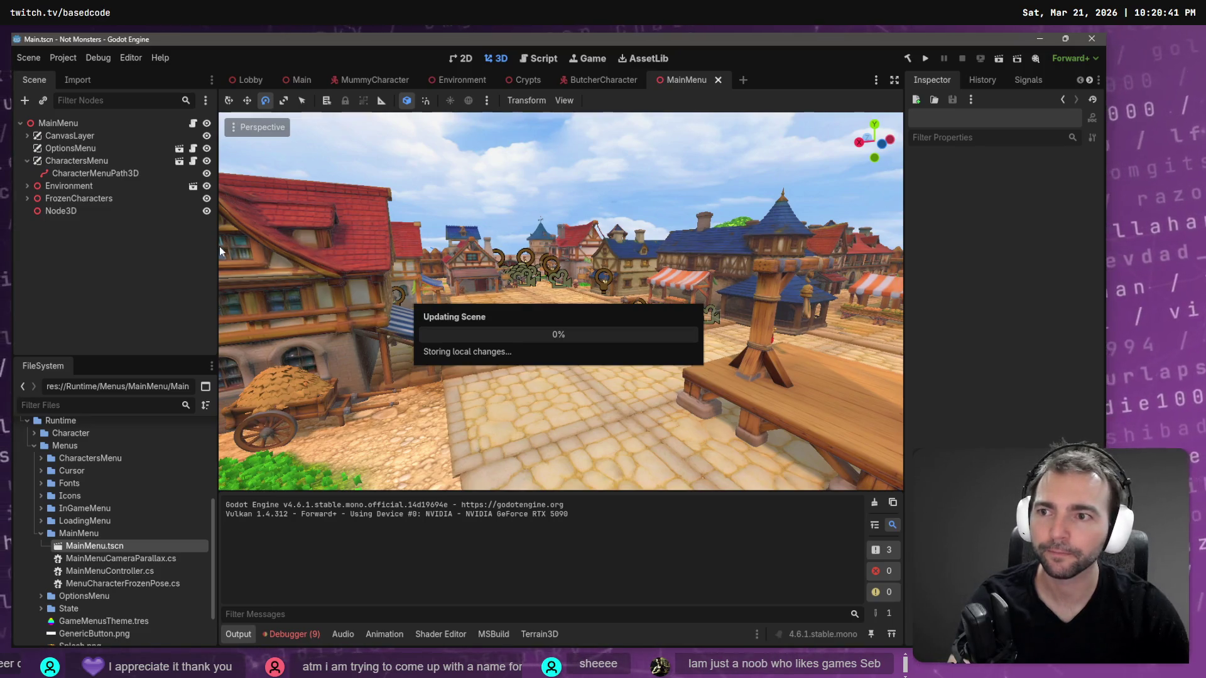
key(F5)
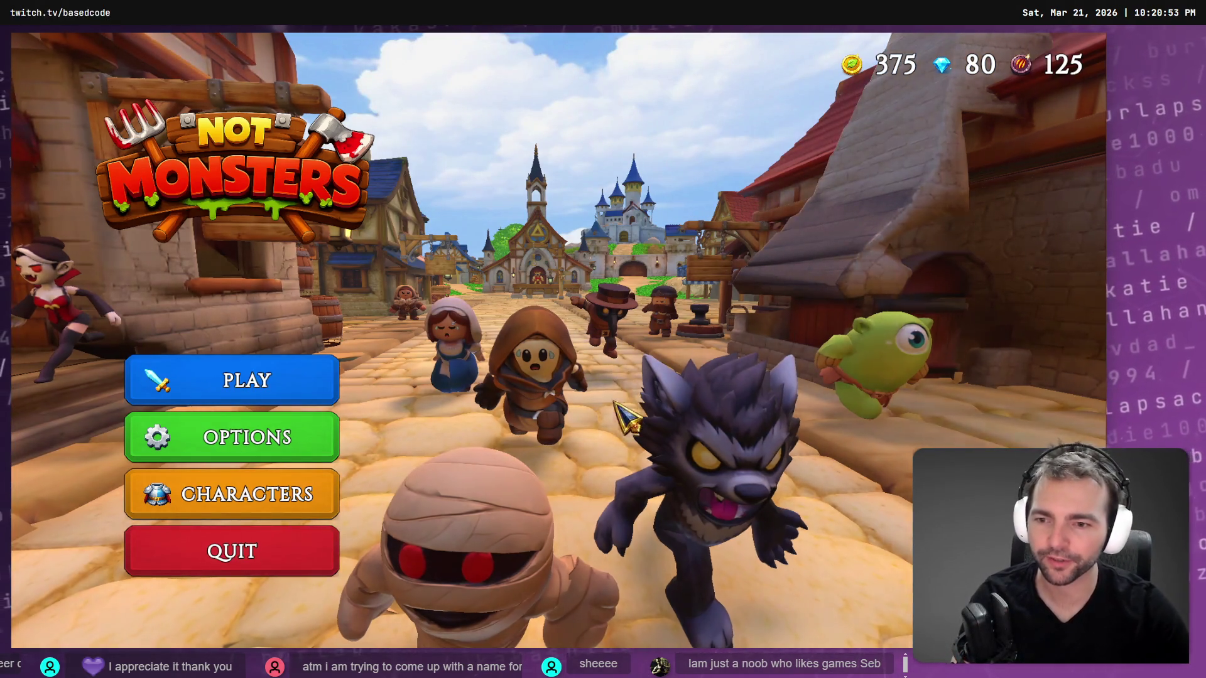
click(300, 451)
click(530, 587)
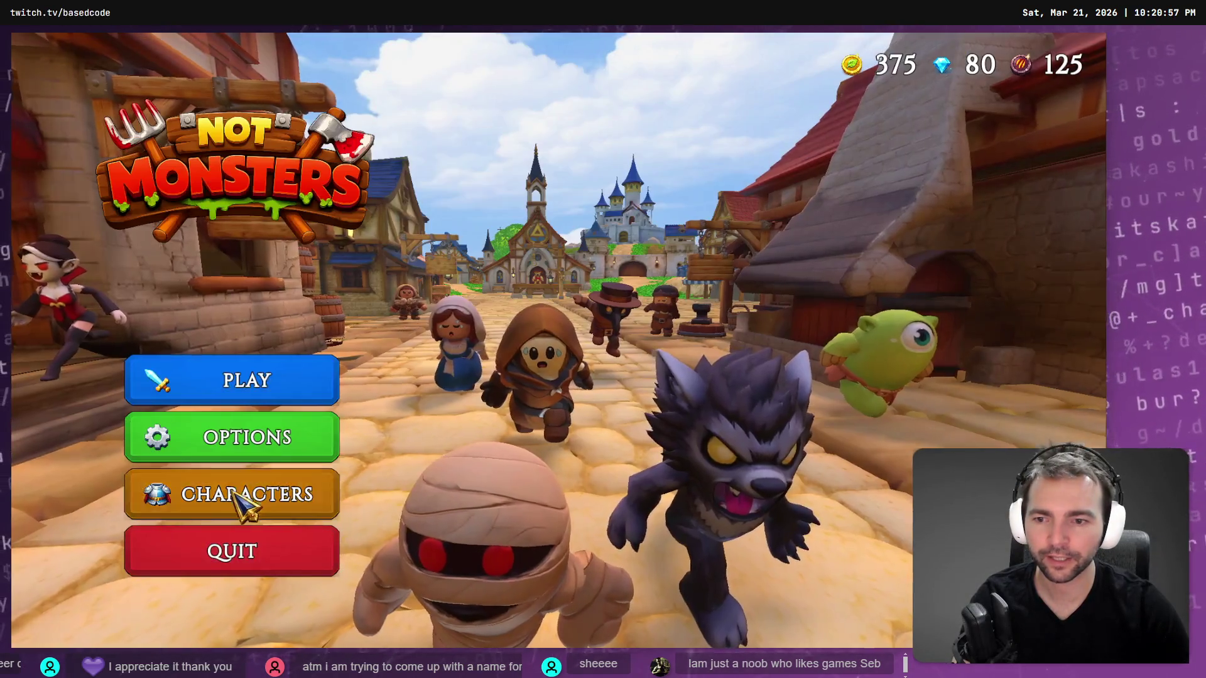
click(313, 443)
click(542, 571)
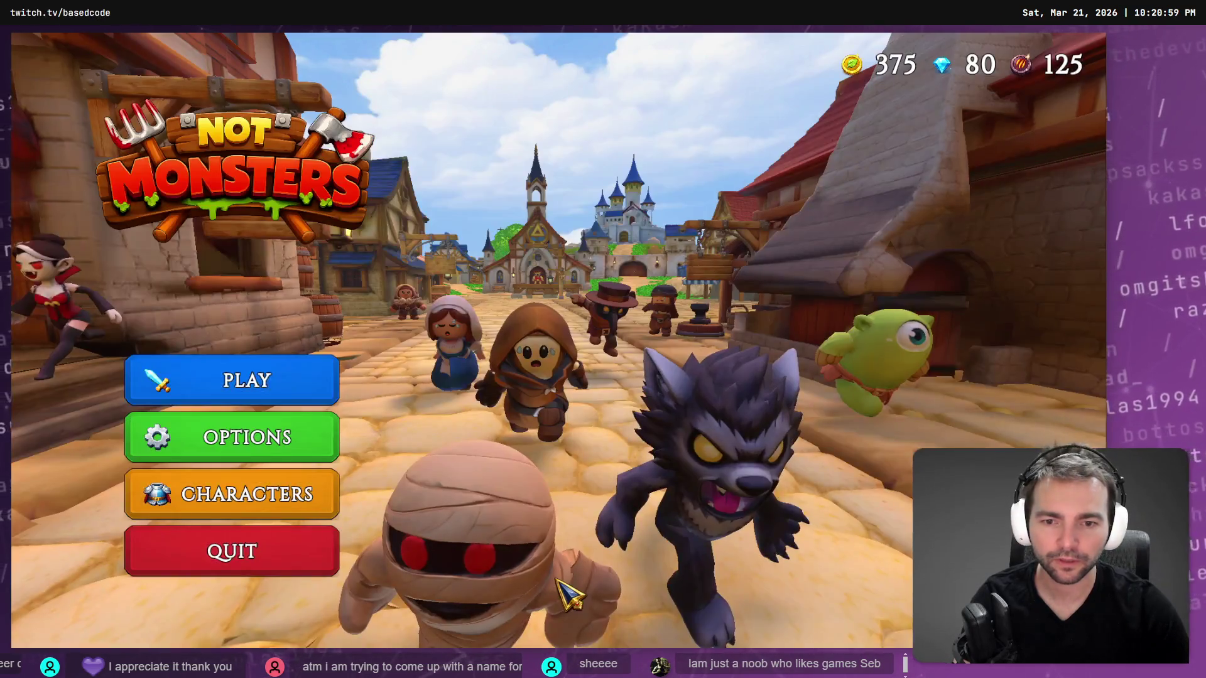
key(alt+Tab)
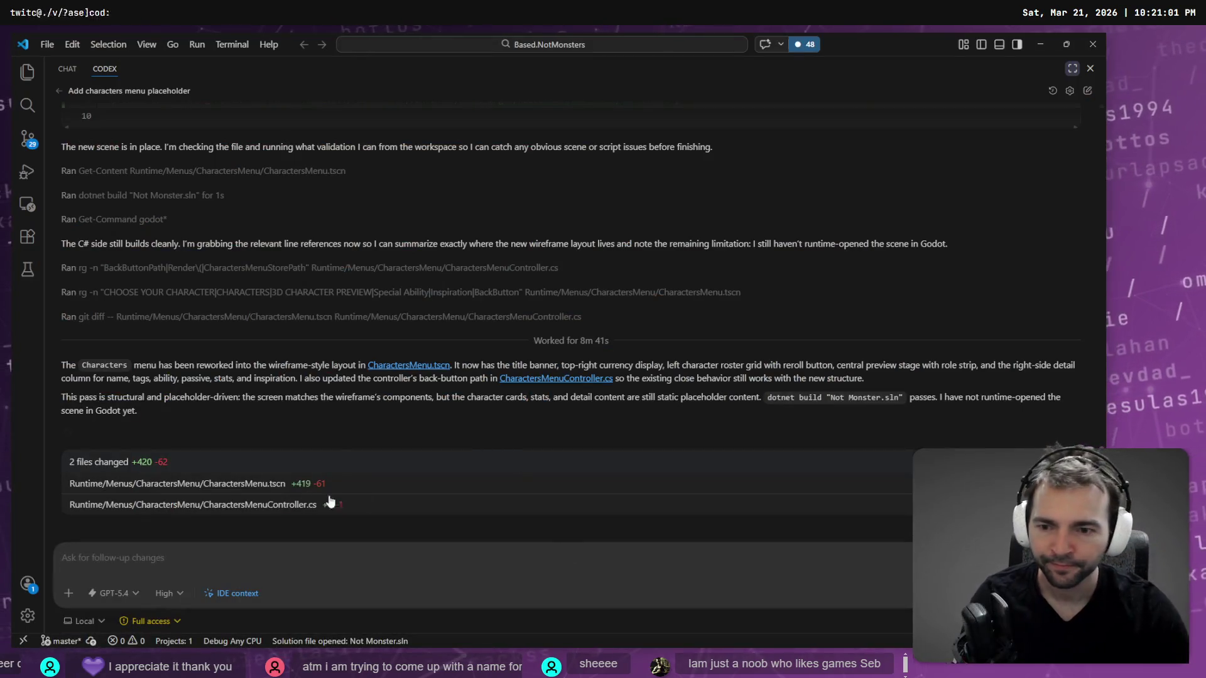
Open Codex's diff of the changed files and scroll through the CharactersMenu.tscn changes.
click(313, 500)
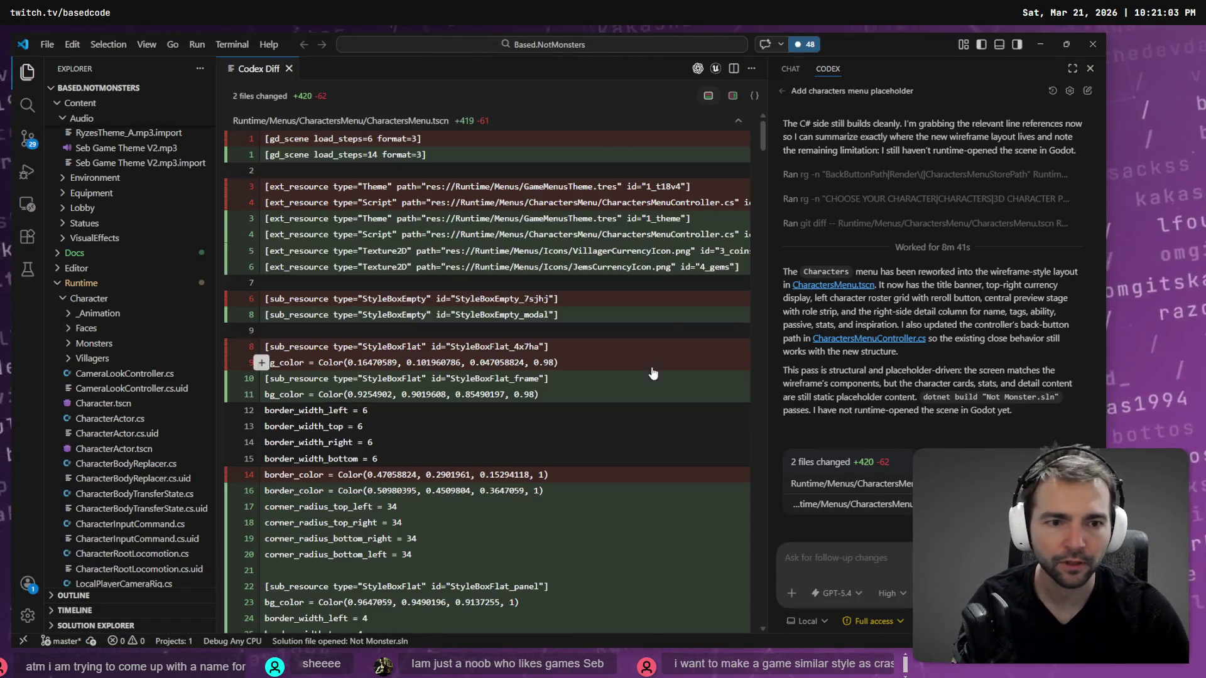
scroll(403, 427, down, 5)
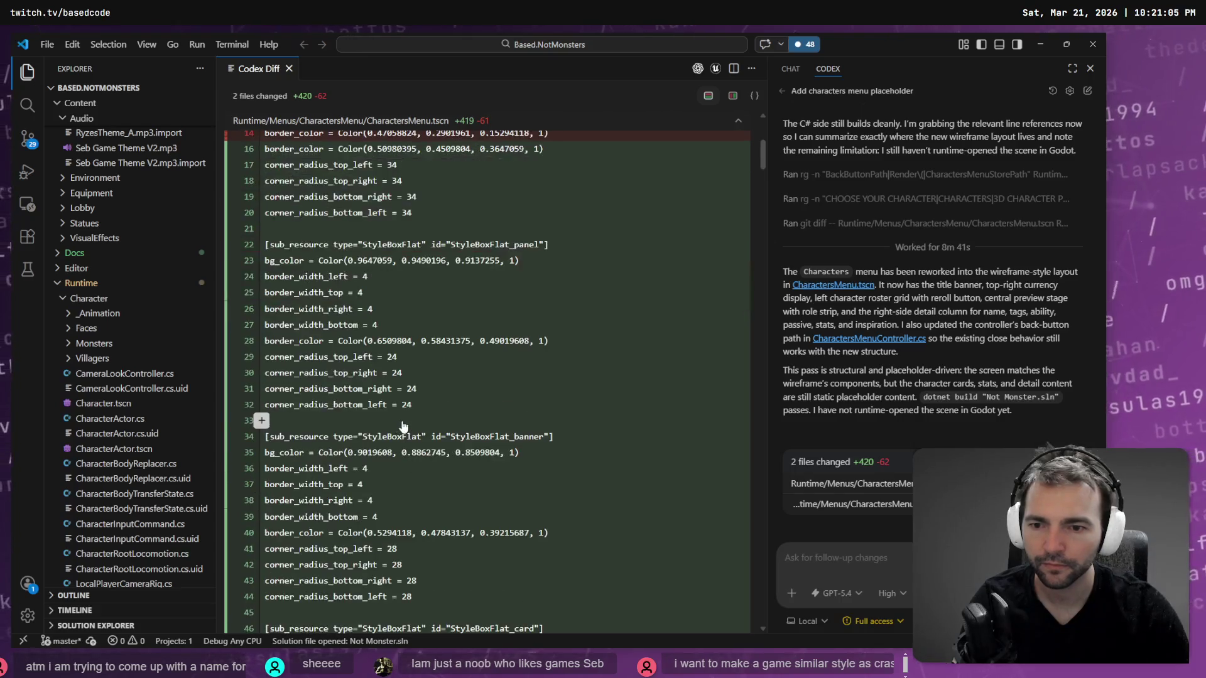
scroll(403, 427, up, 4)
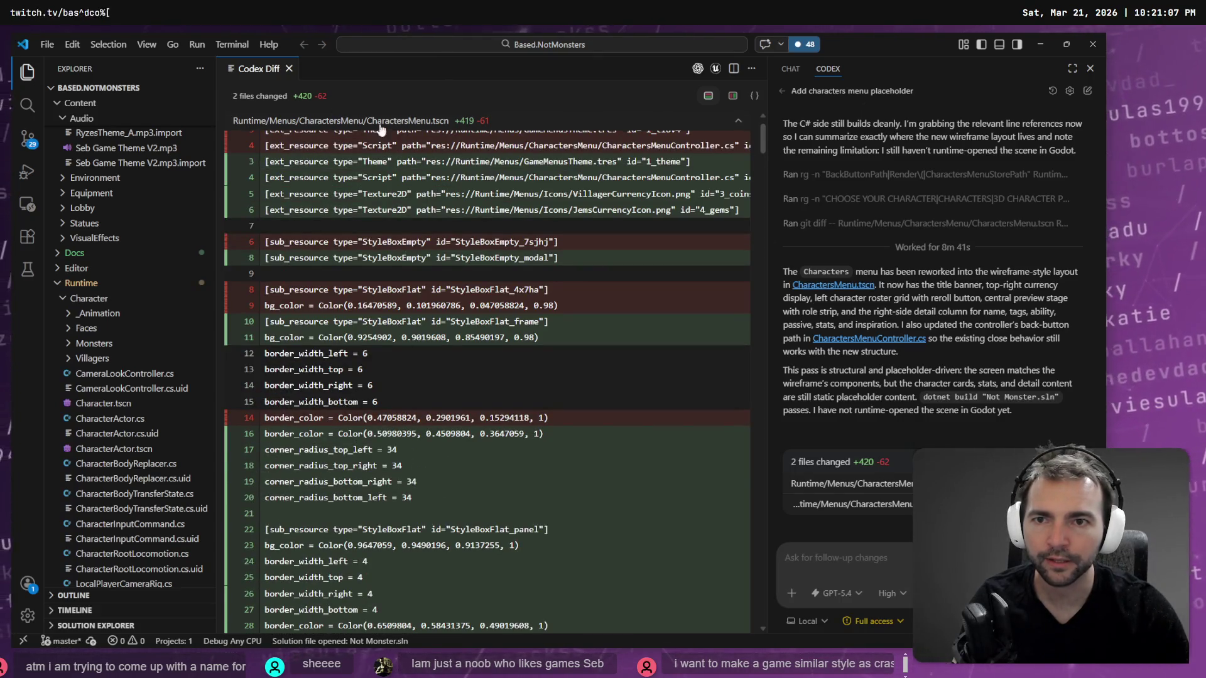
drag(762, 139, 764, 221)
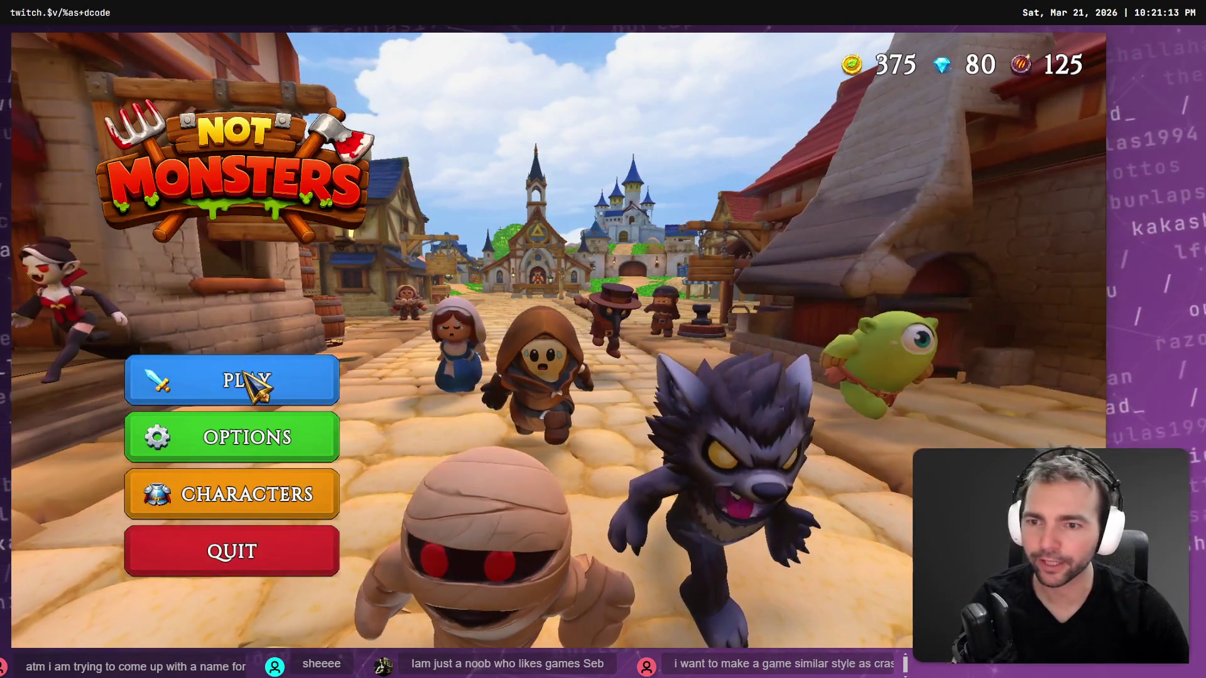
key(alt+Tab)
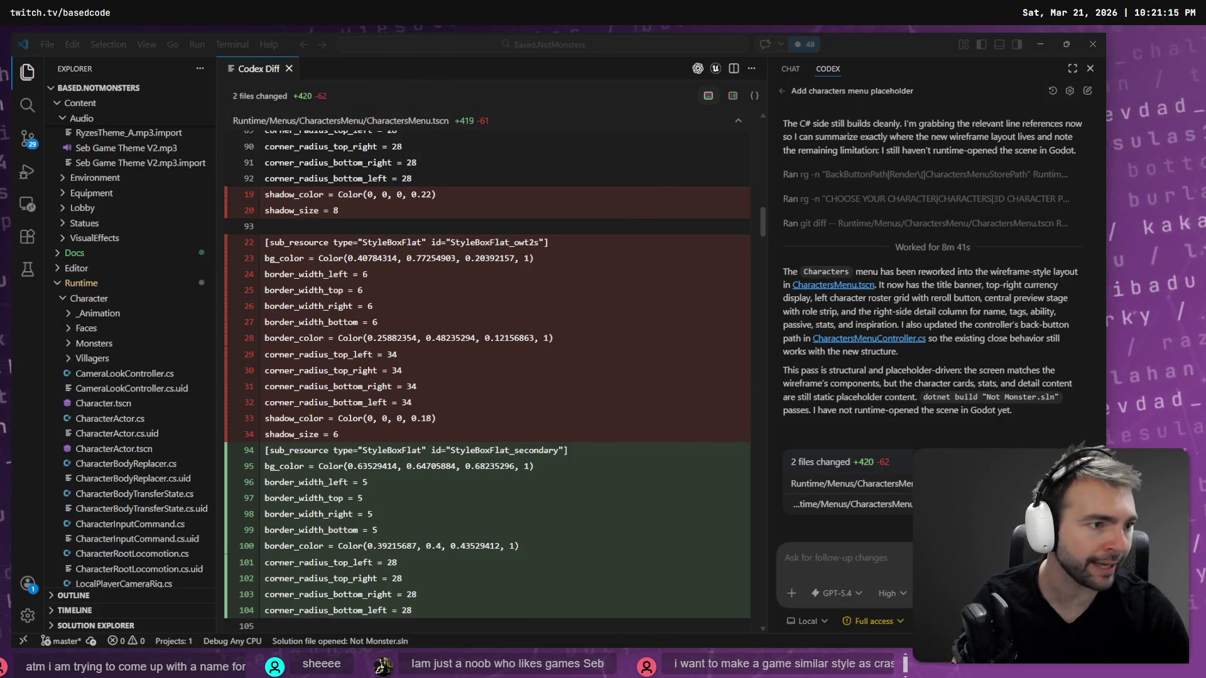
key(alt+Tab)
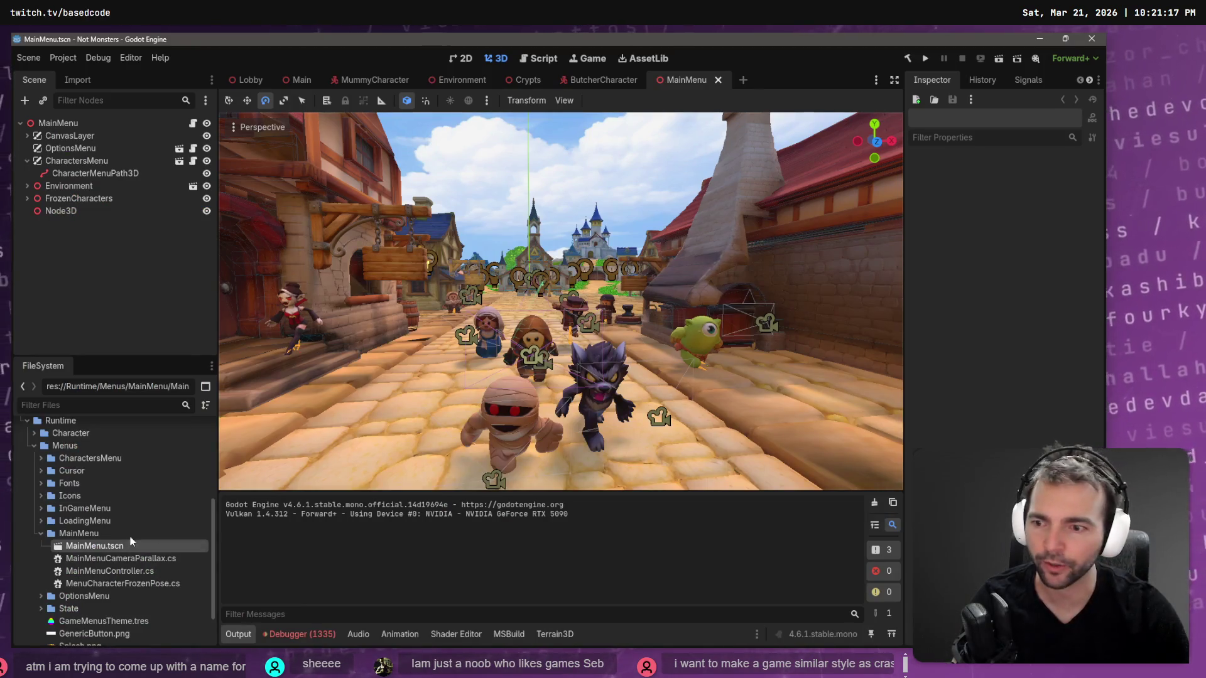
Open the CharactersMenu scene in its own tab and select the ModalRoot node.
click(94, 161)
click(194, 161)
click(95, 143)
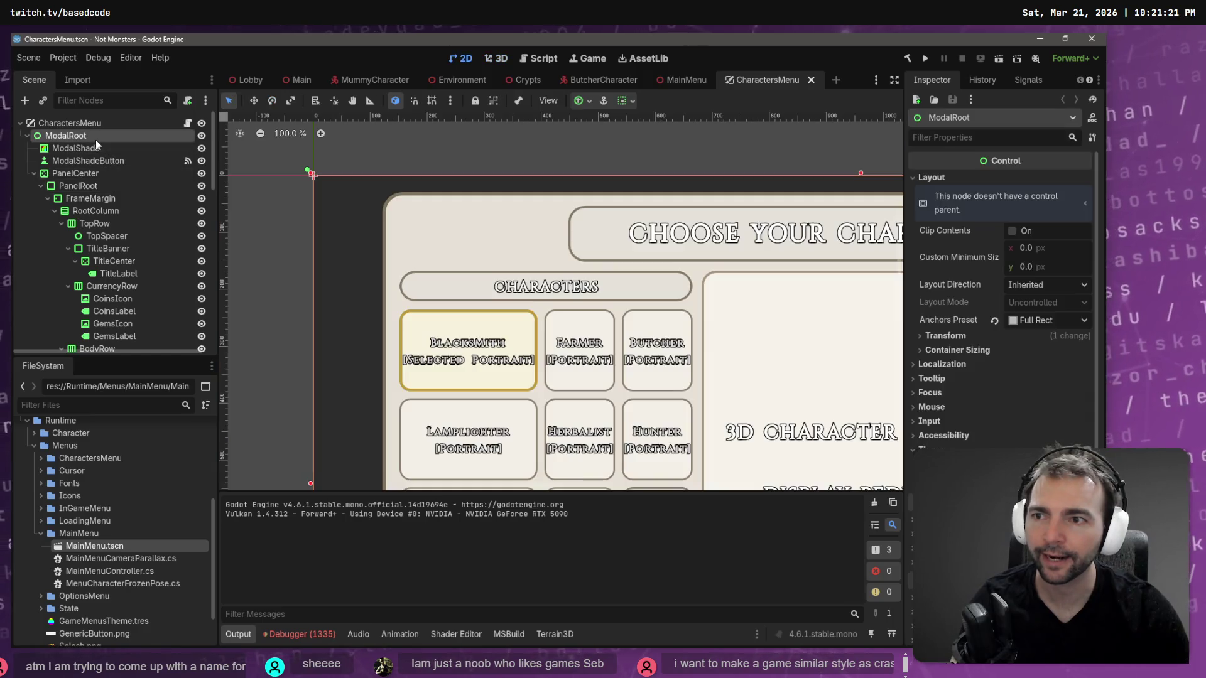
right_click(653, 207)
click(684, 165)
Pan and zoom the 2D view to frame the whole Choose Your Character panel.
scroll(684, 164, down, 3)
drag(823, 328, 558, 264)
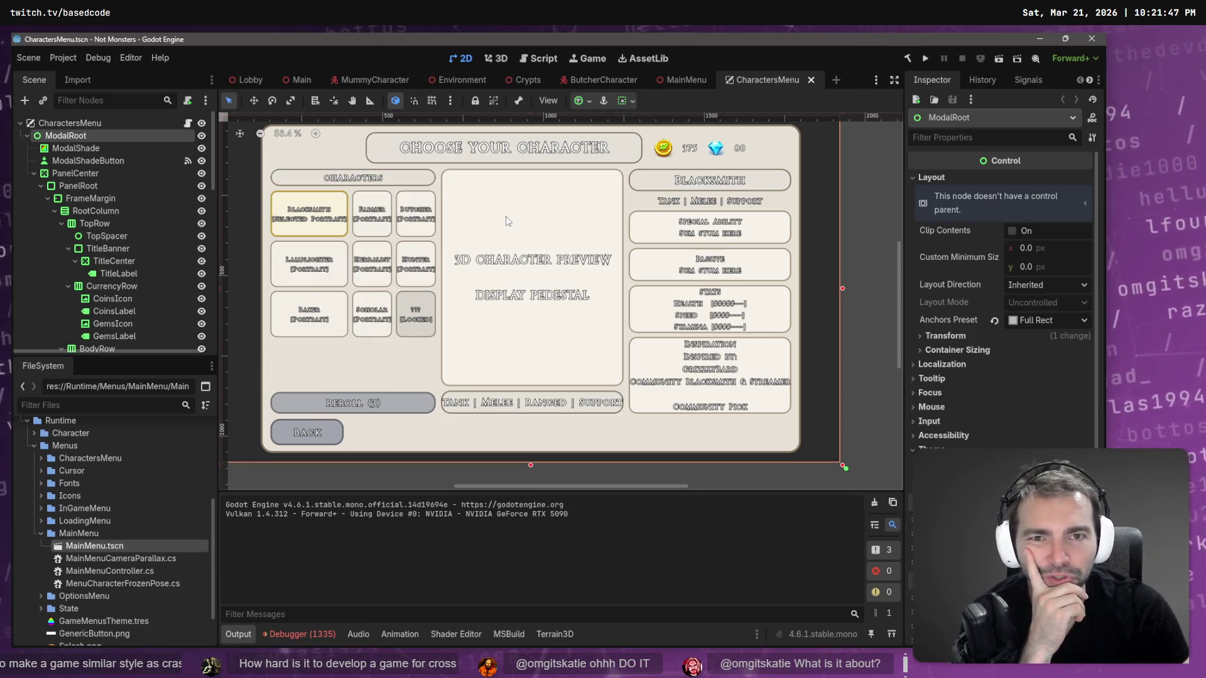
scroll(544, 270, down, 1)
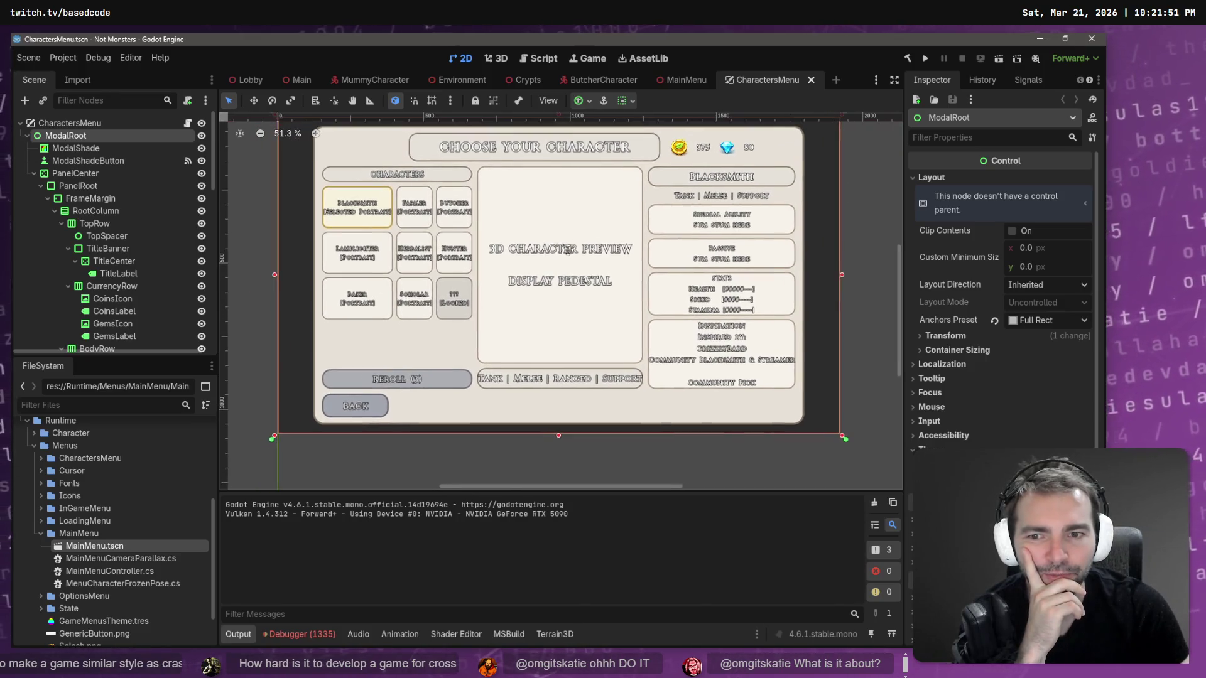
scroll(546, 260, up, 1)
drag(552, 252, 556, 254)
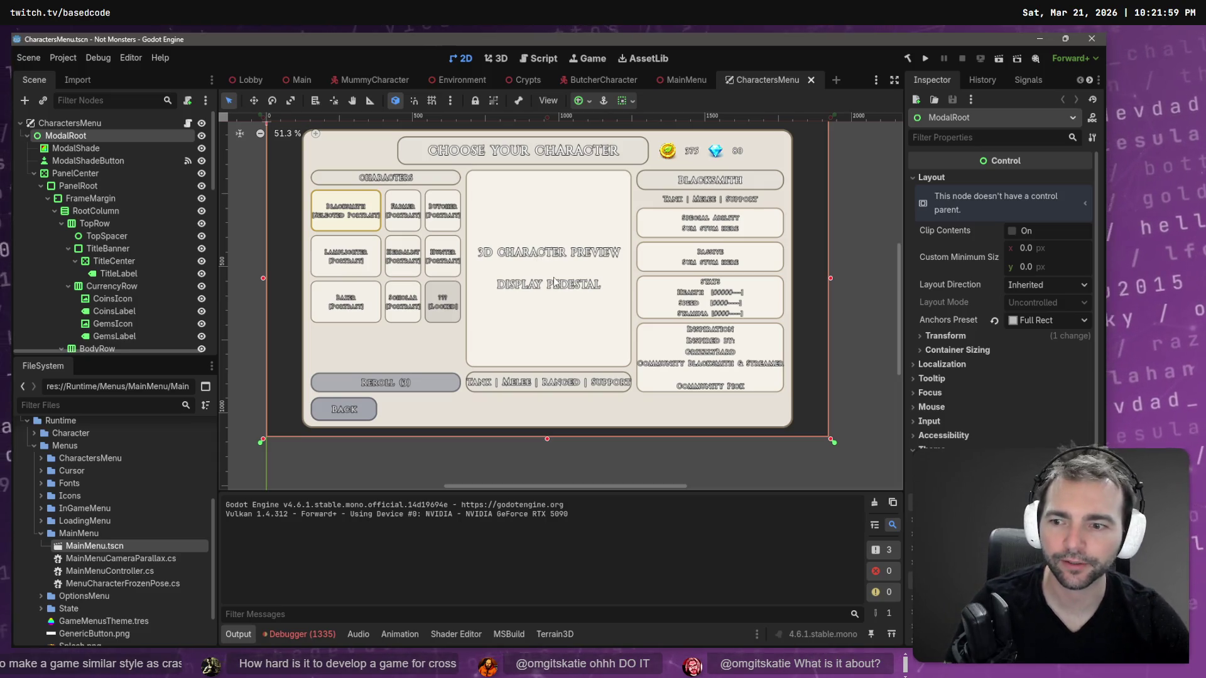
key(alt+Tab)
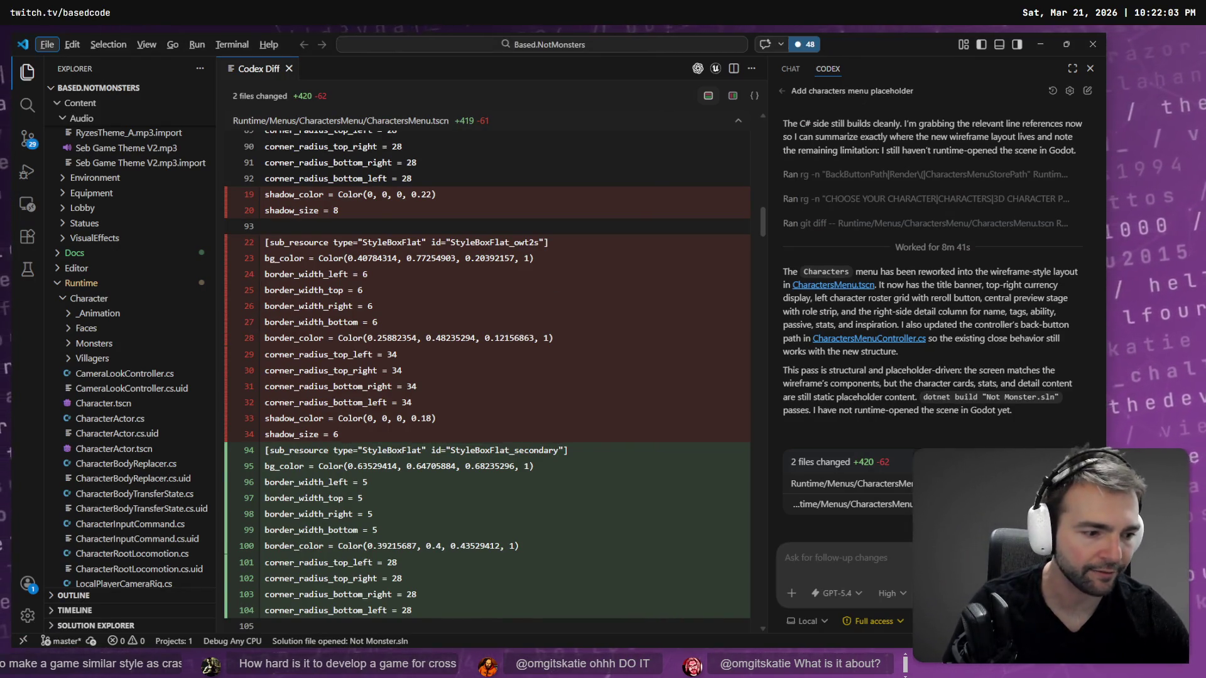
key(alt+Tab)
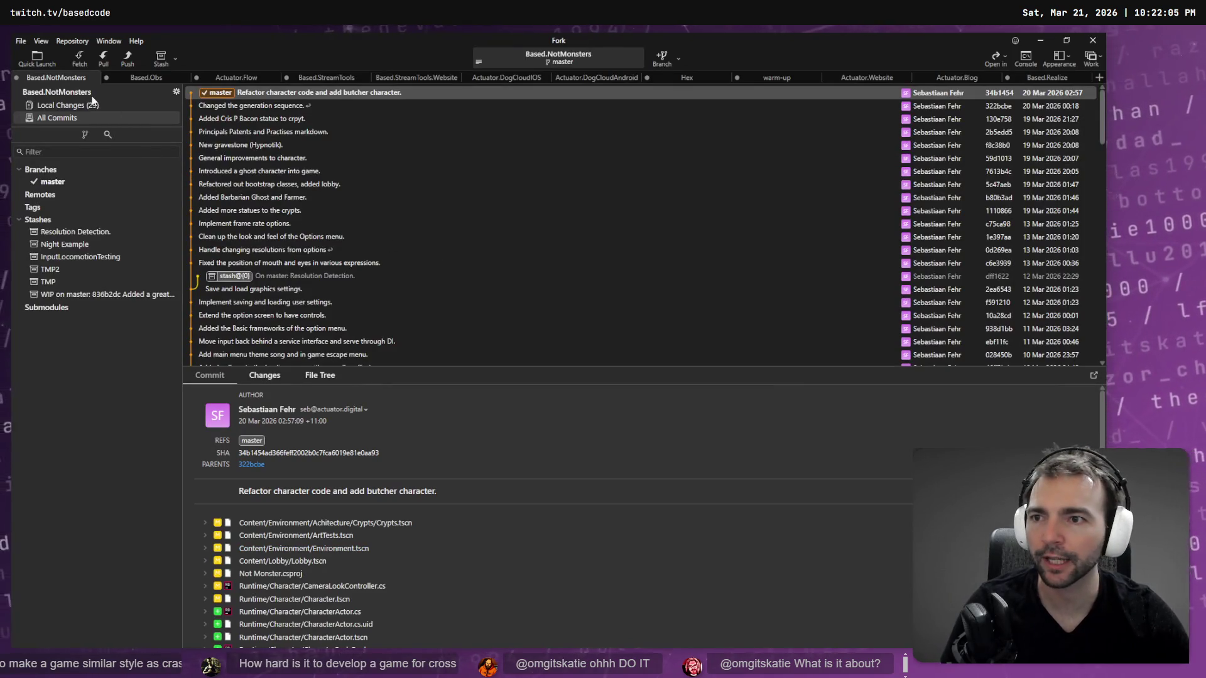
Show Local Changes and view the CharactersMenu.tscn diff.
key(Up)
scroll(307, 178, down, 5)
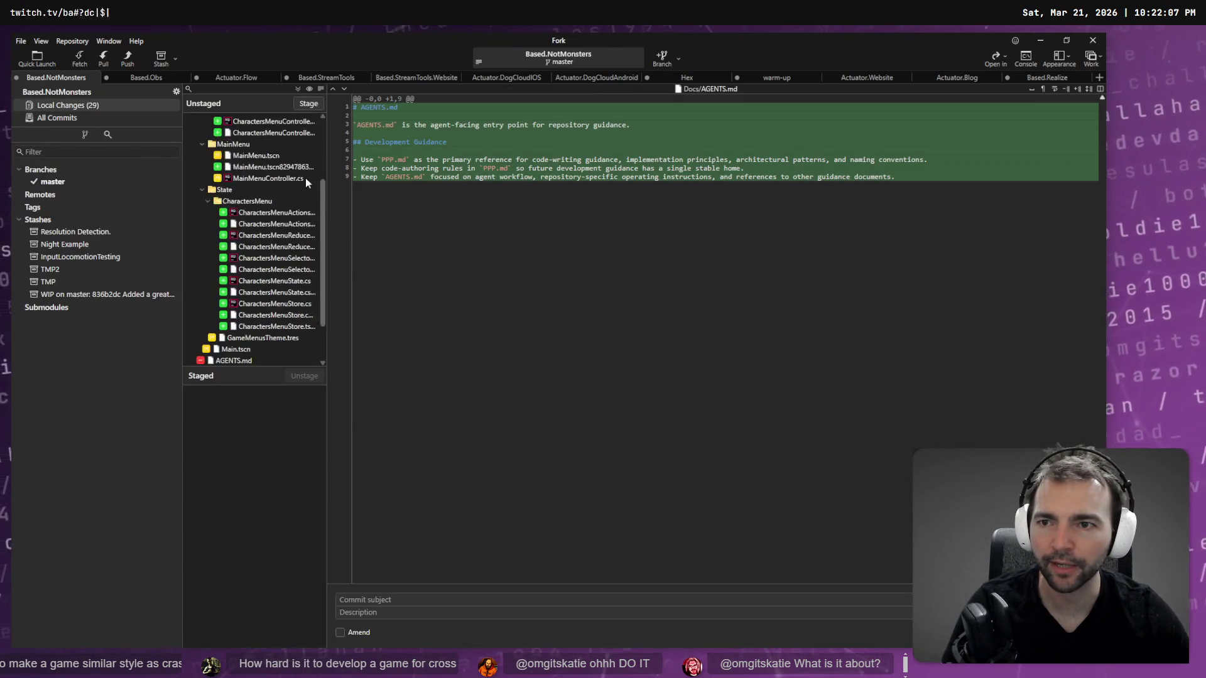
scroll(284, 291, up, 5)
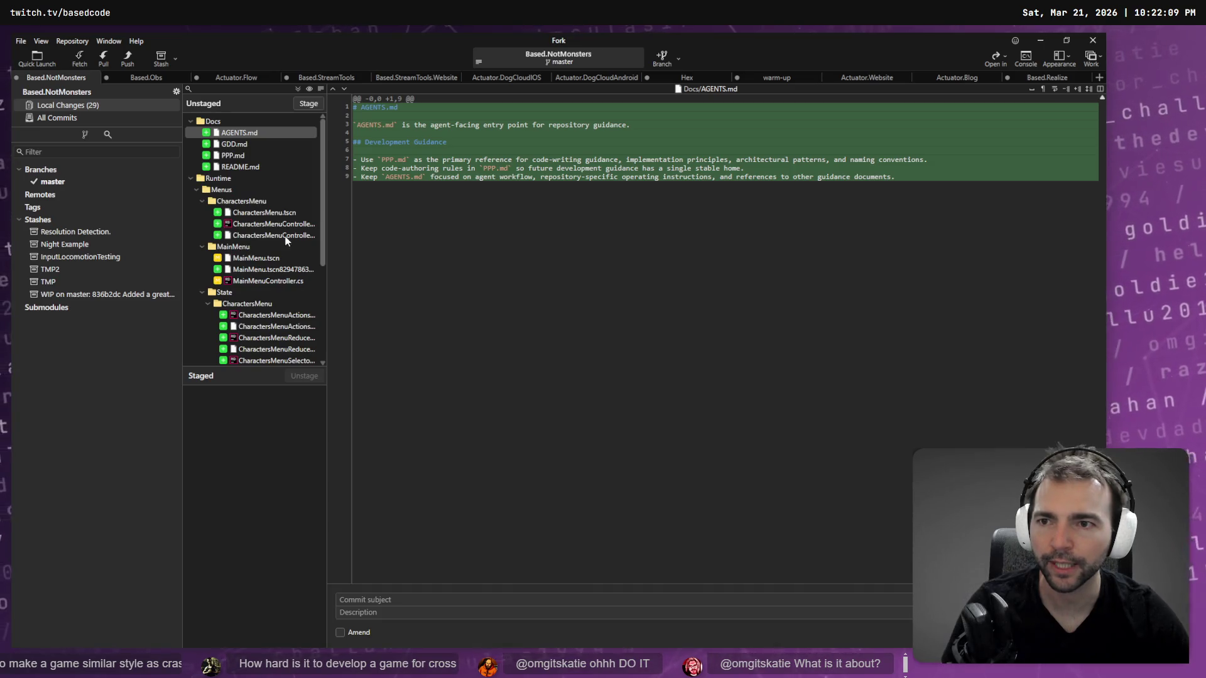
click(271, 213)
scroll(267, 264, down, 5)
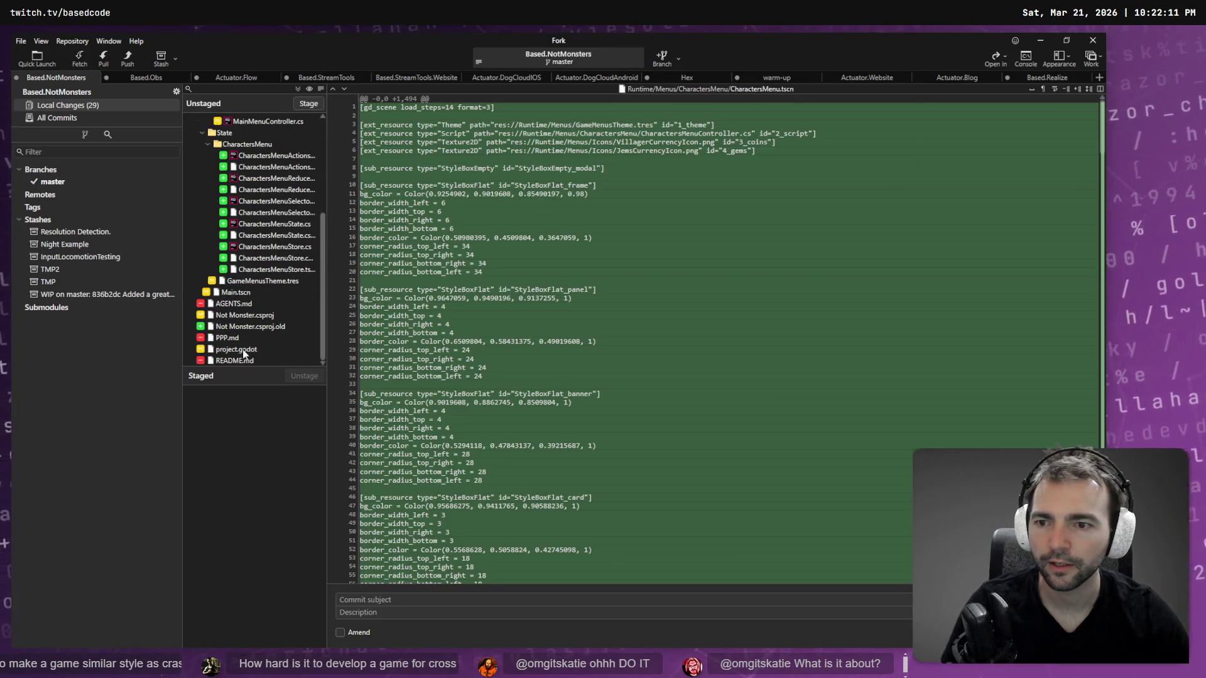
Stage the root-level AGENTS.md, PPP.md and README.md.
key(a)
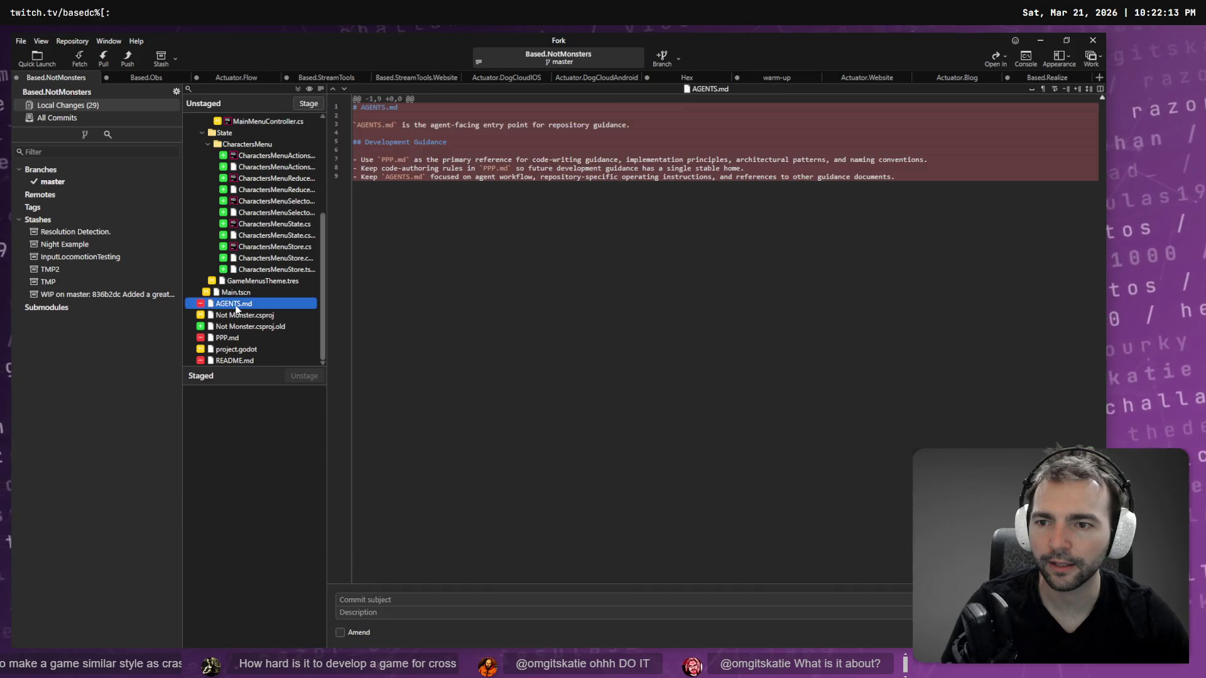
ctrl+click(244, 341)
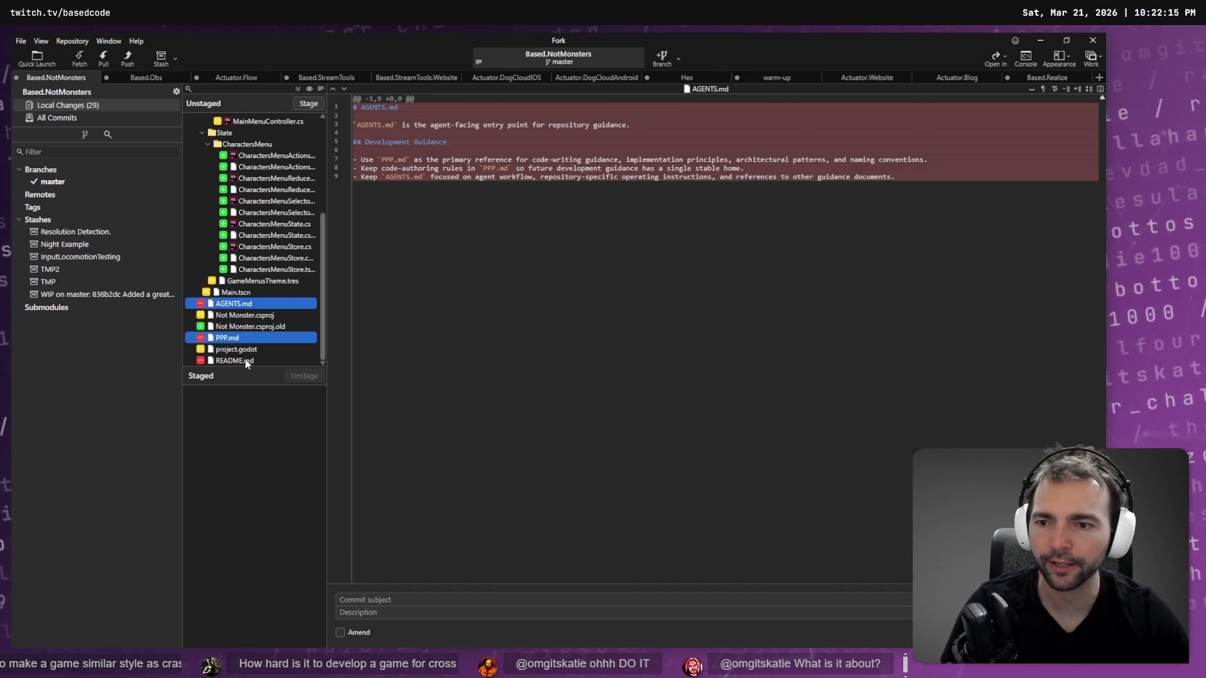
ctrl+click(246, 361)
click(309, 103)
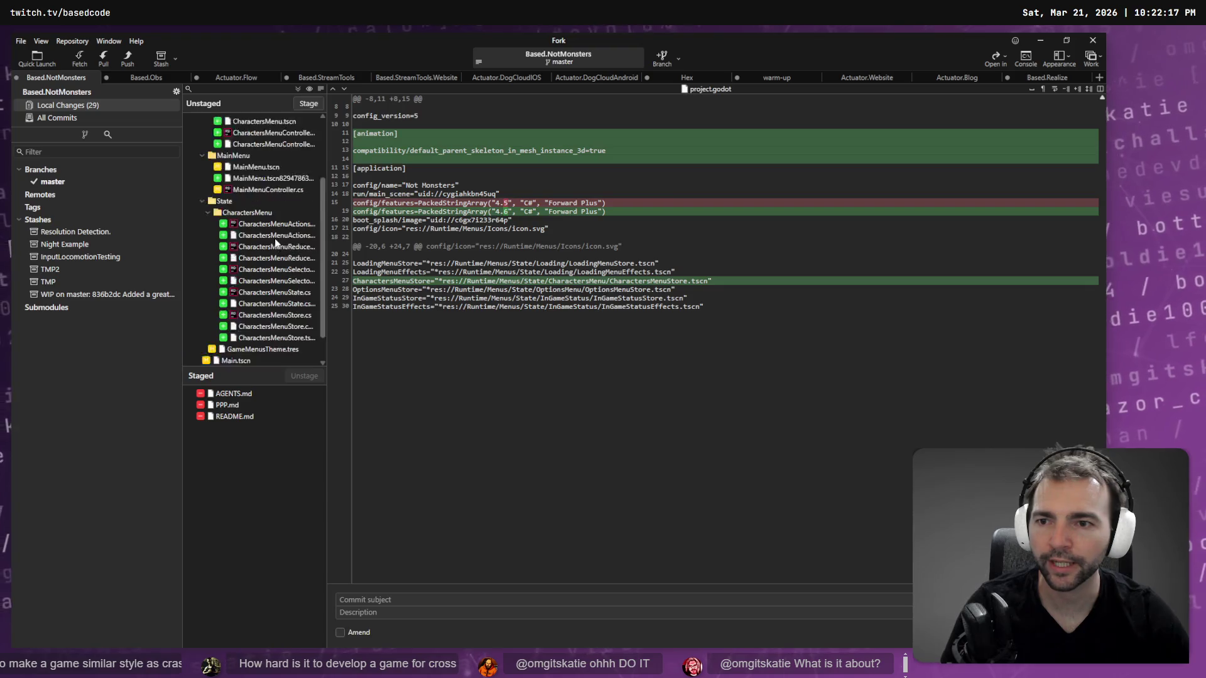
scroll(275, 243, up, 3)
Stage the four Docs files AGENTS.md through README.md and check the staged GDD.md diff.
click(238, 132)
shift+click(240, 166)
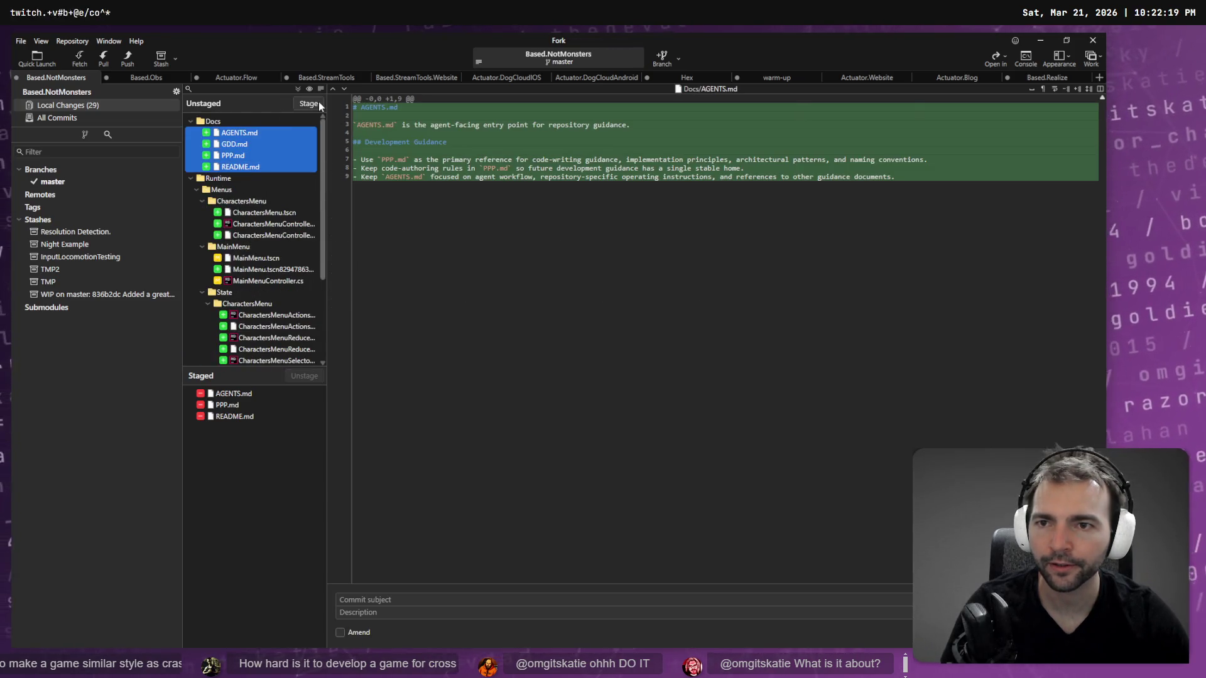
click(308, 103)
scroll(252, 282, down, 2)
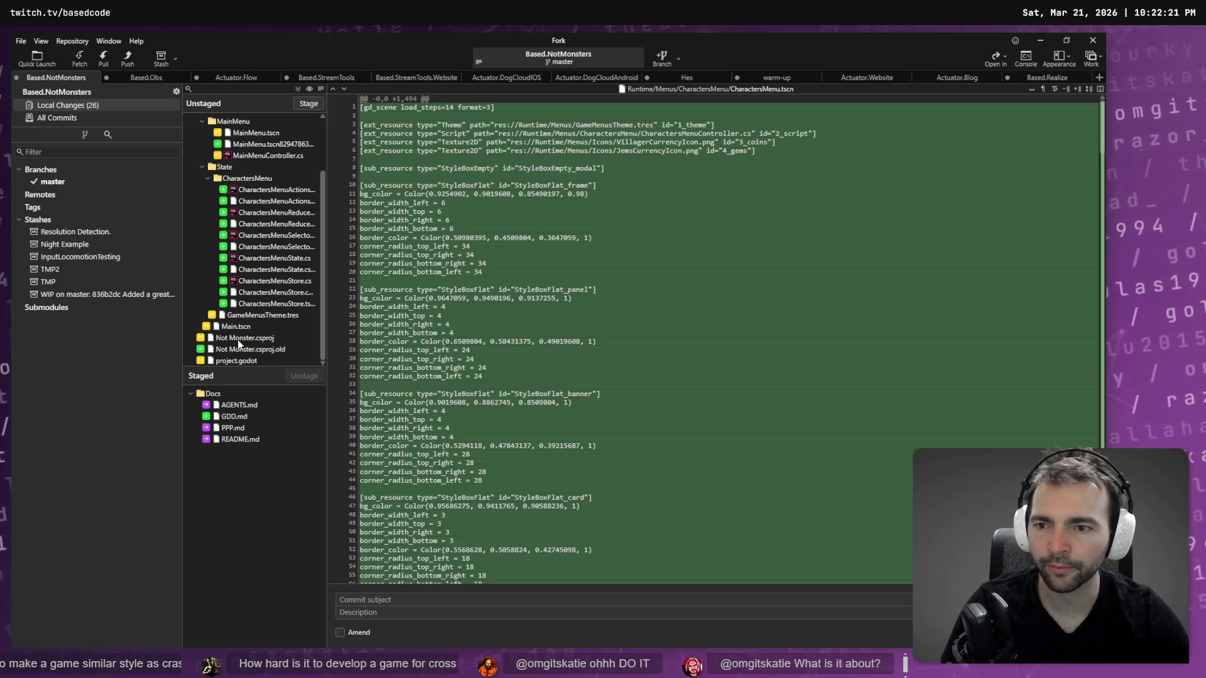
click(234, 416)
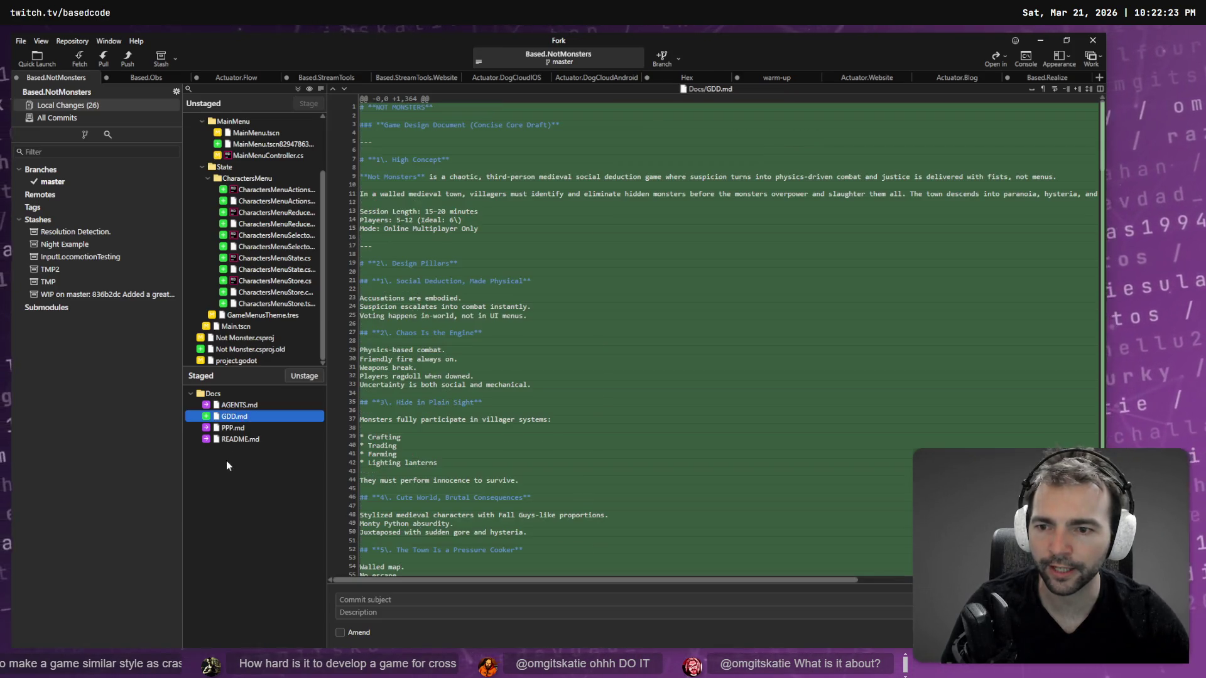
click(238, 439)
shift+click(239, 405)
Review diffs of project.godot, CharactersMenu.tscn, GameMenusTheme.tres, CharactersMenuStore.tscn and Main.tscn.
click(236, 361)
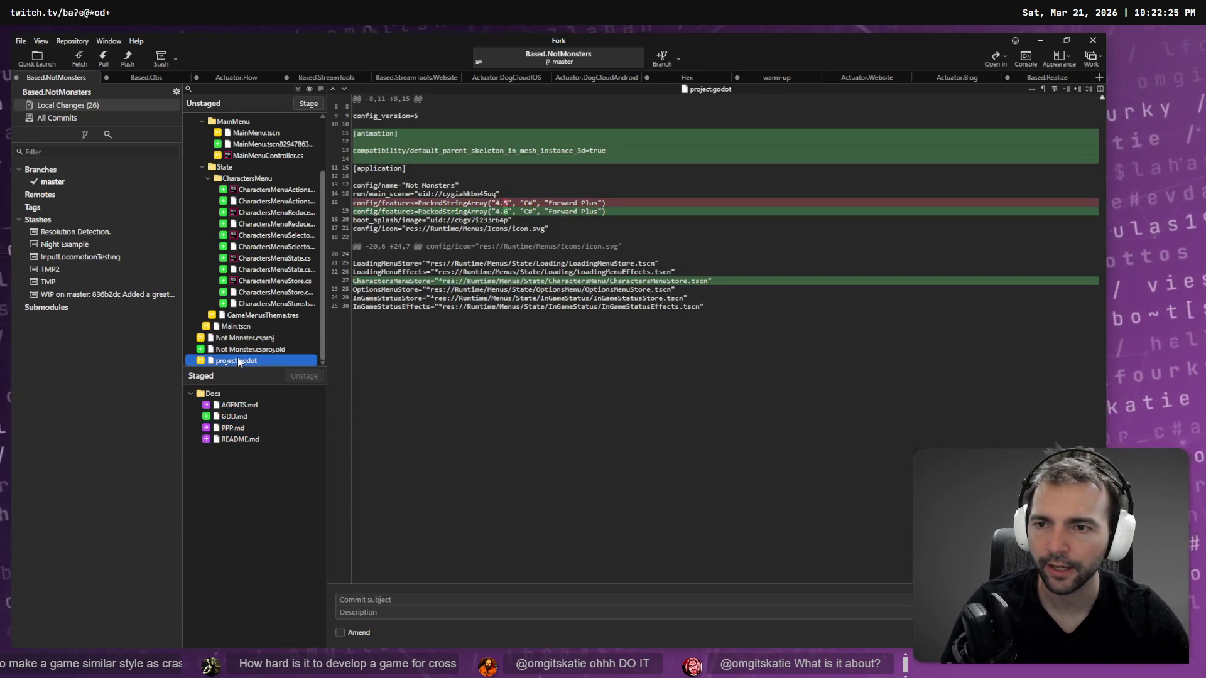
scroll(267, 281, up, 3)
click(270, 155)
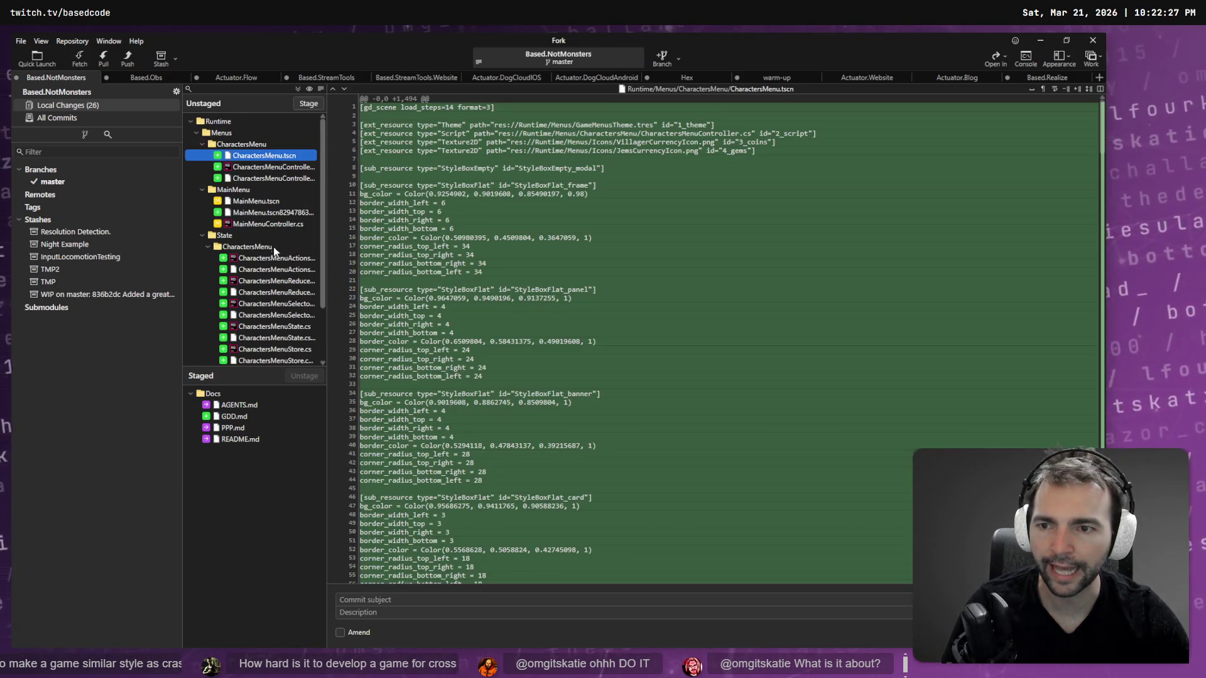
scroll(273, 244, down, 2)
click(263, 316)
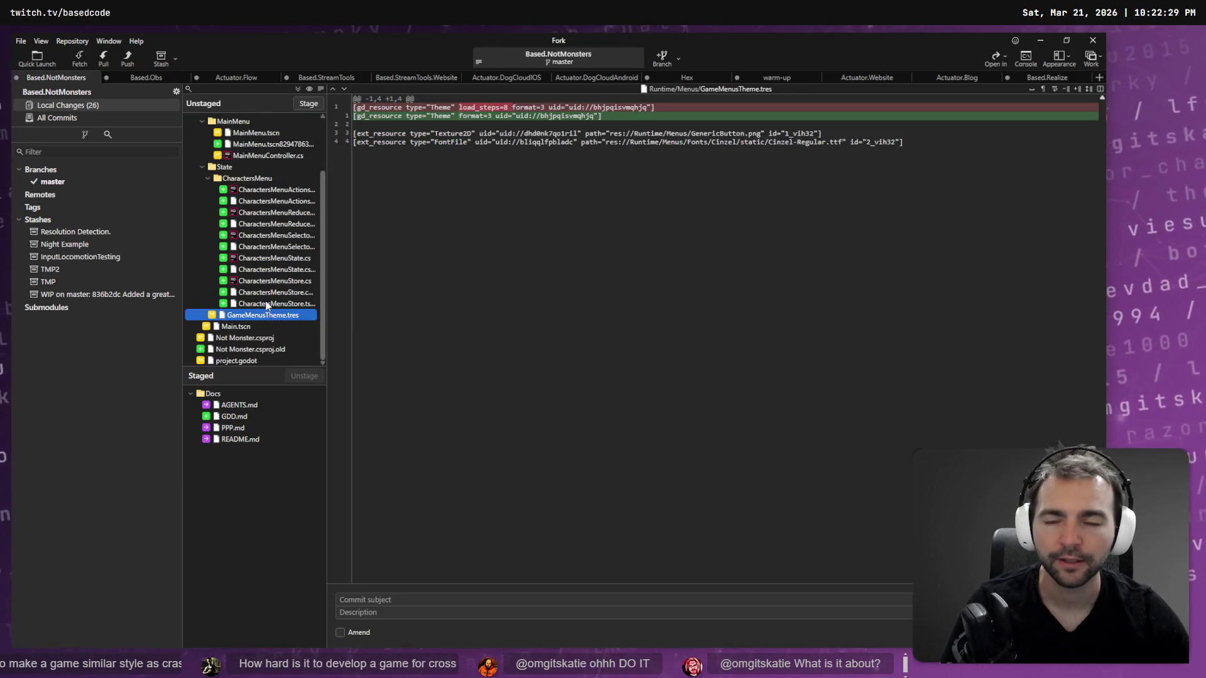
click(266, 305)
click(265, 324)
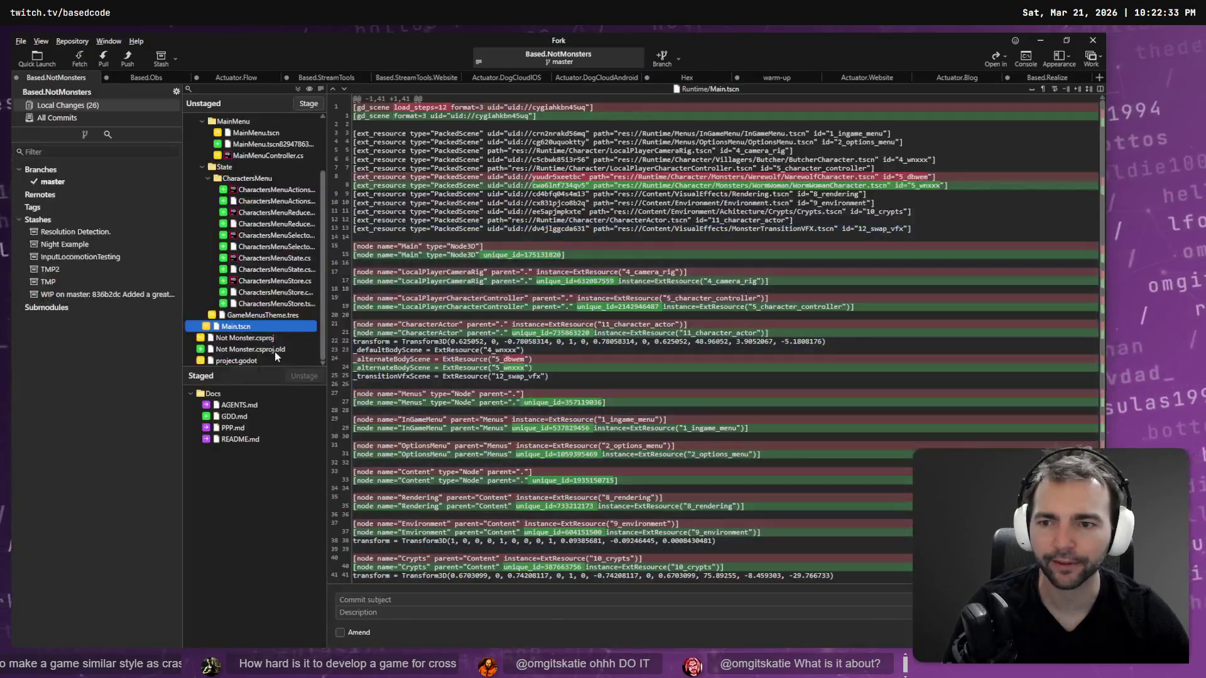
click(245, 361)
scroll(265, 294, up, 2)
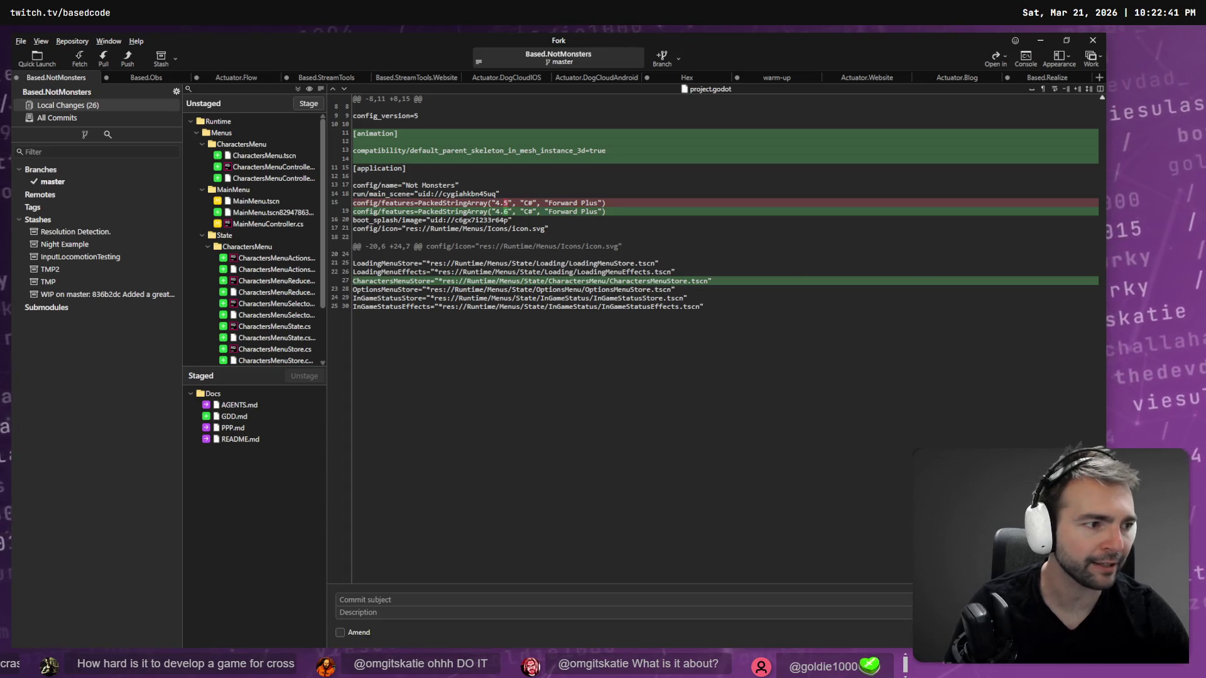
key(alt+Tab)
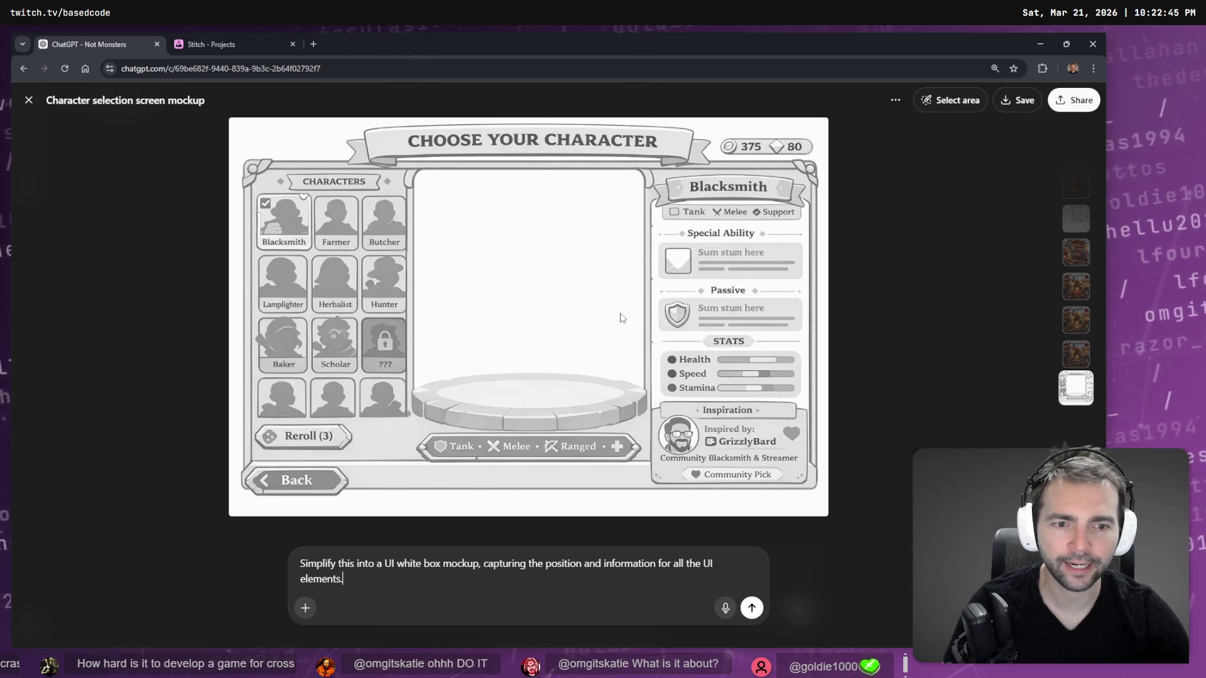
Copy the ChatGPT character-select mockup image and open Photopea from the Apps bookmarks.
right_click(568, 281)
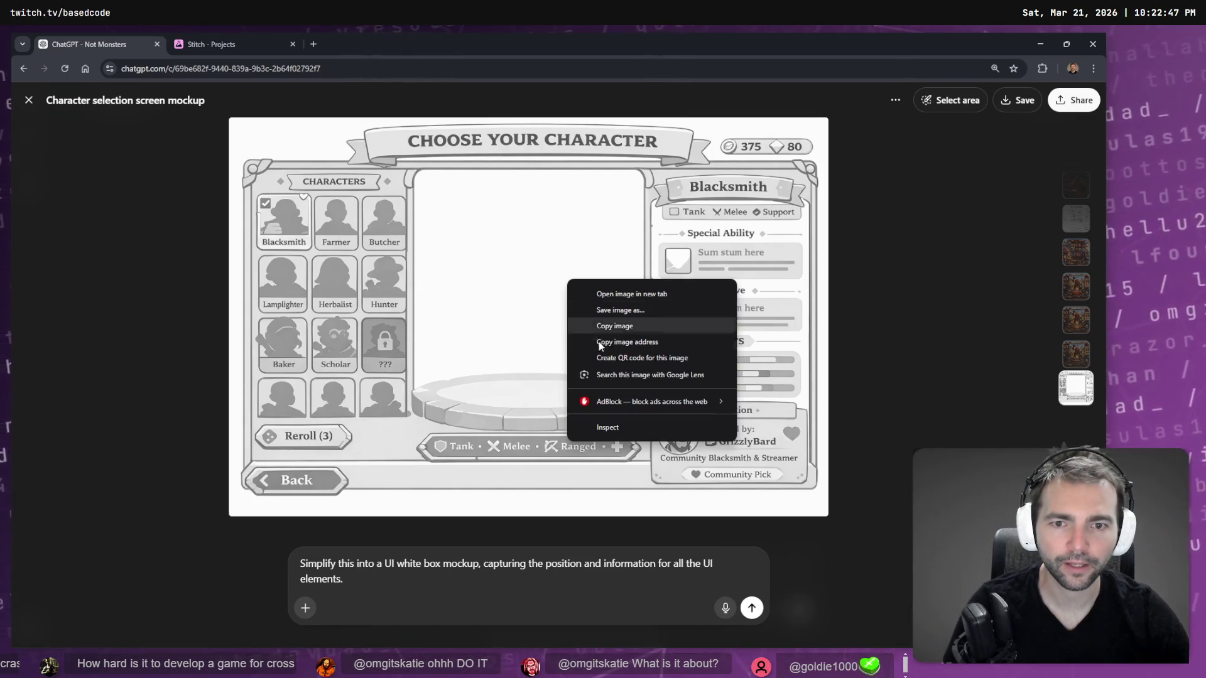
click(603, 326)
click(313, 44)
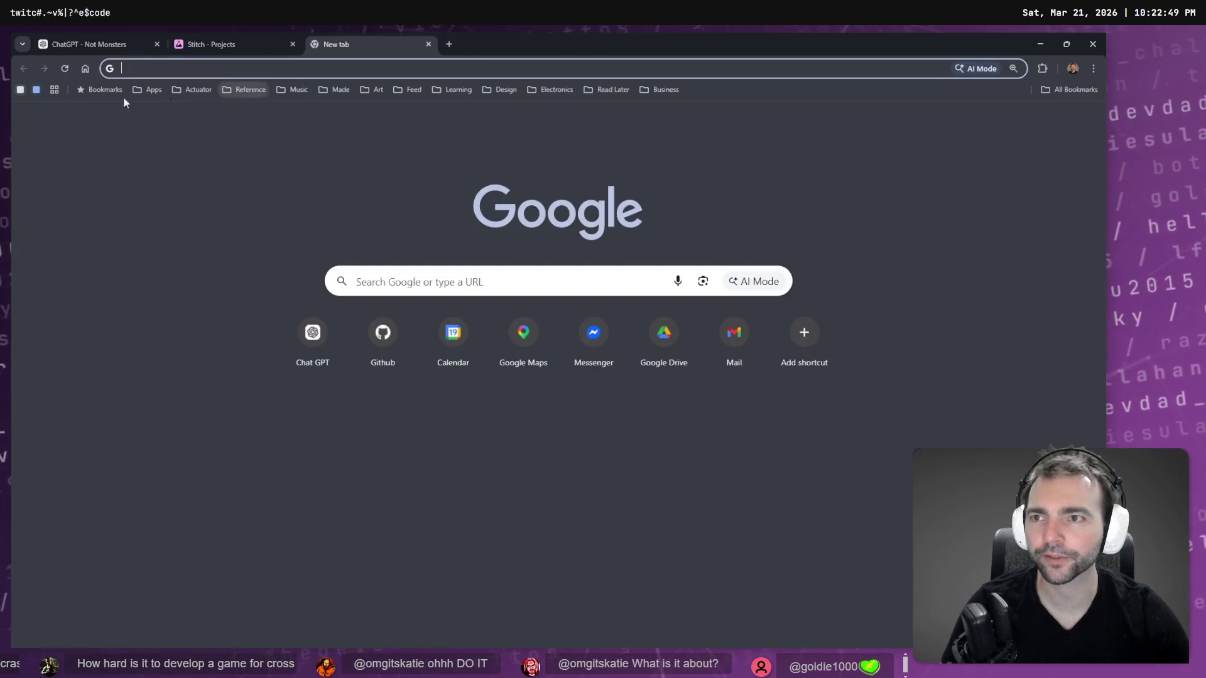
click(147, 90)
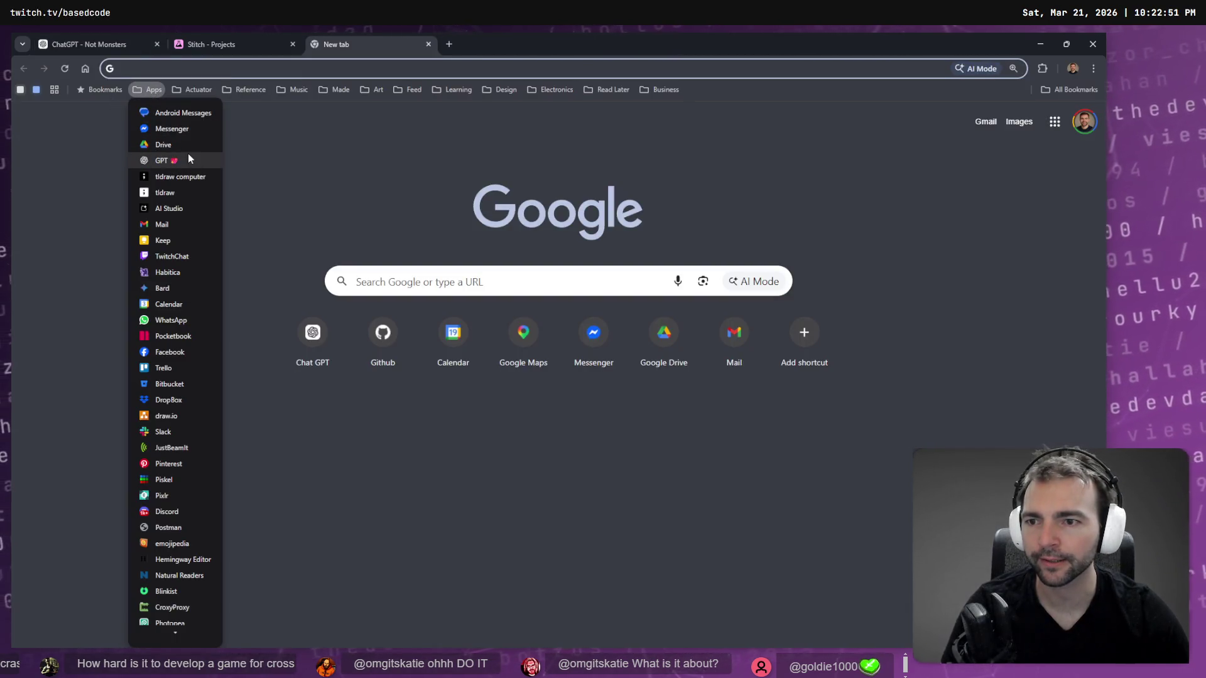
click(293, 463)
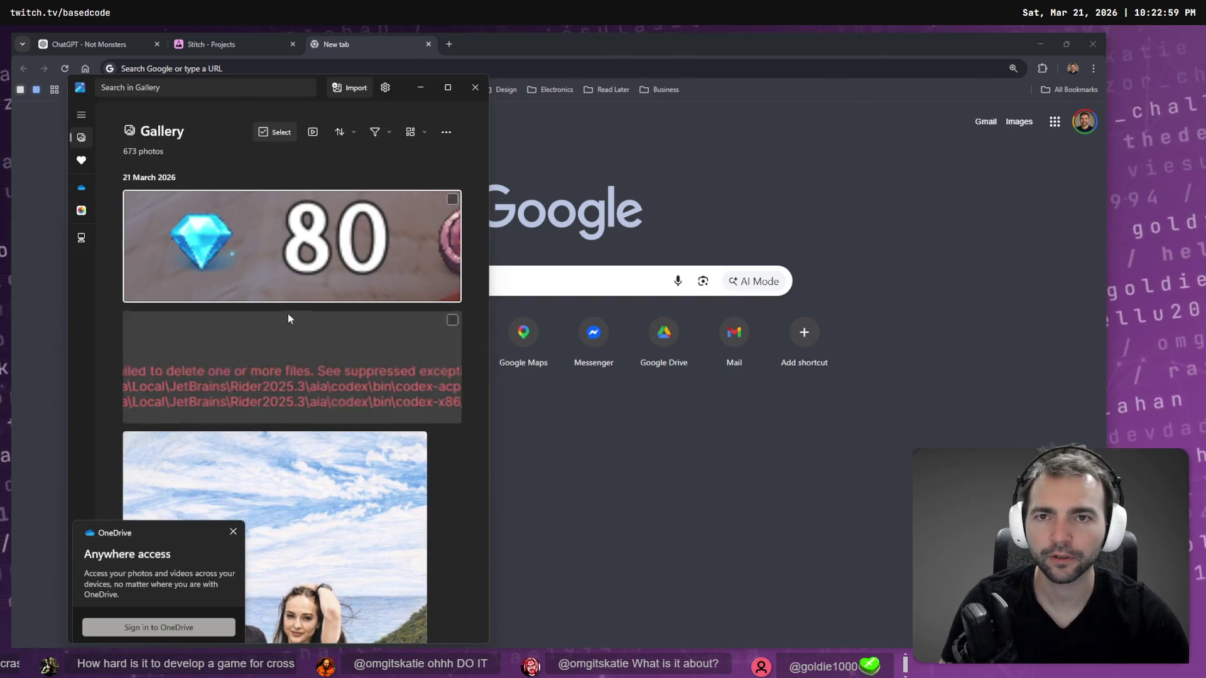
click(475, 87)
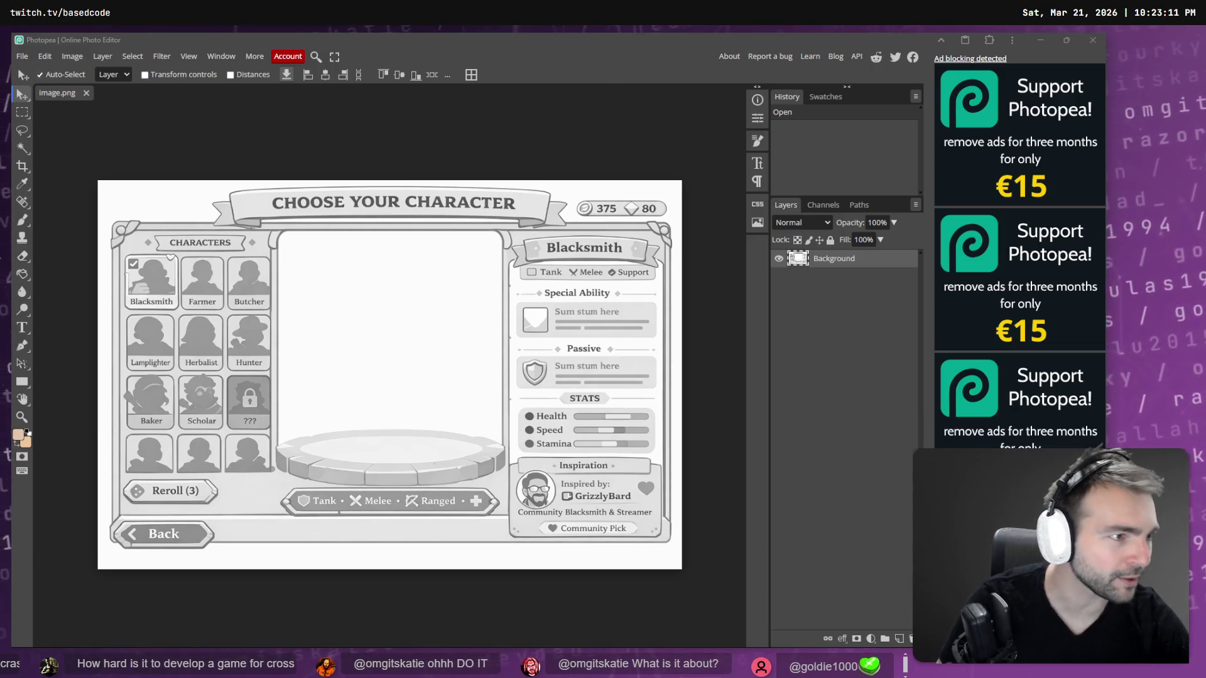
Return to Chrome and close the blank new tab to get back to the ChatGPT mockup.
key(alt+Tab)
key(ctrl+w)
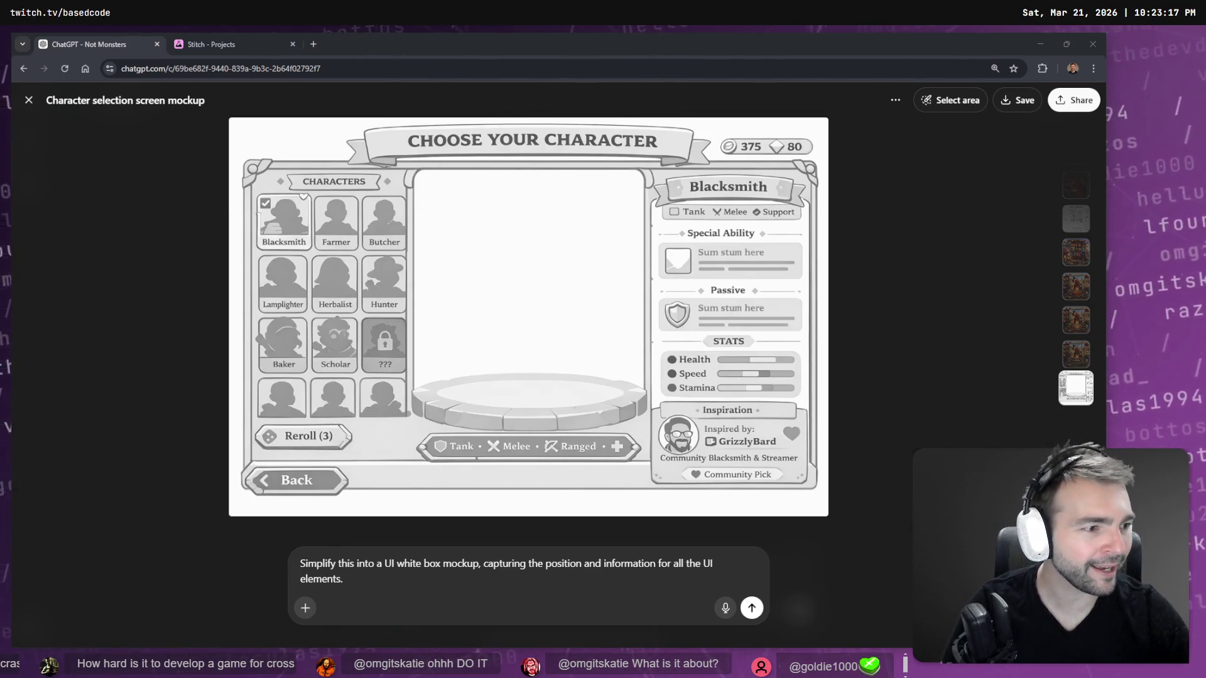
key(alt+Tab)
scroll(744, 384, up, 10)
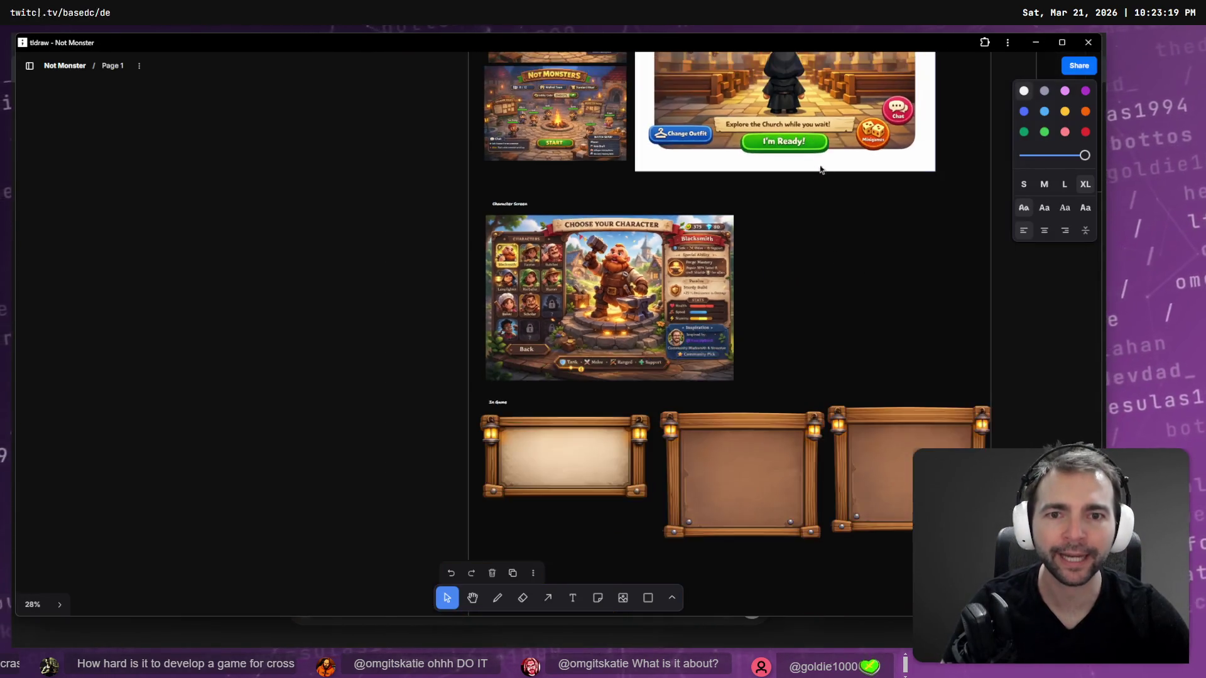
scroll(745, 383, down, 8)
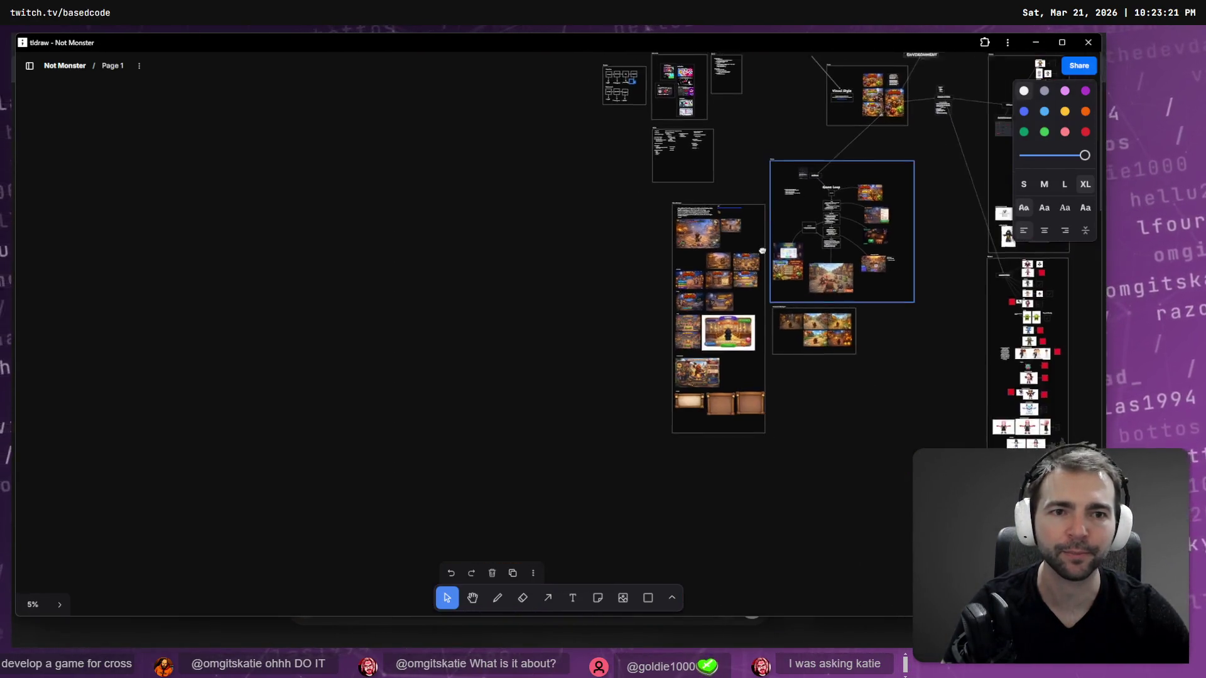
scroll(758, 413, up, 10)
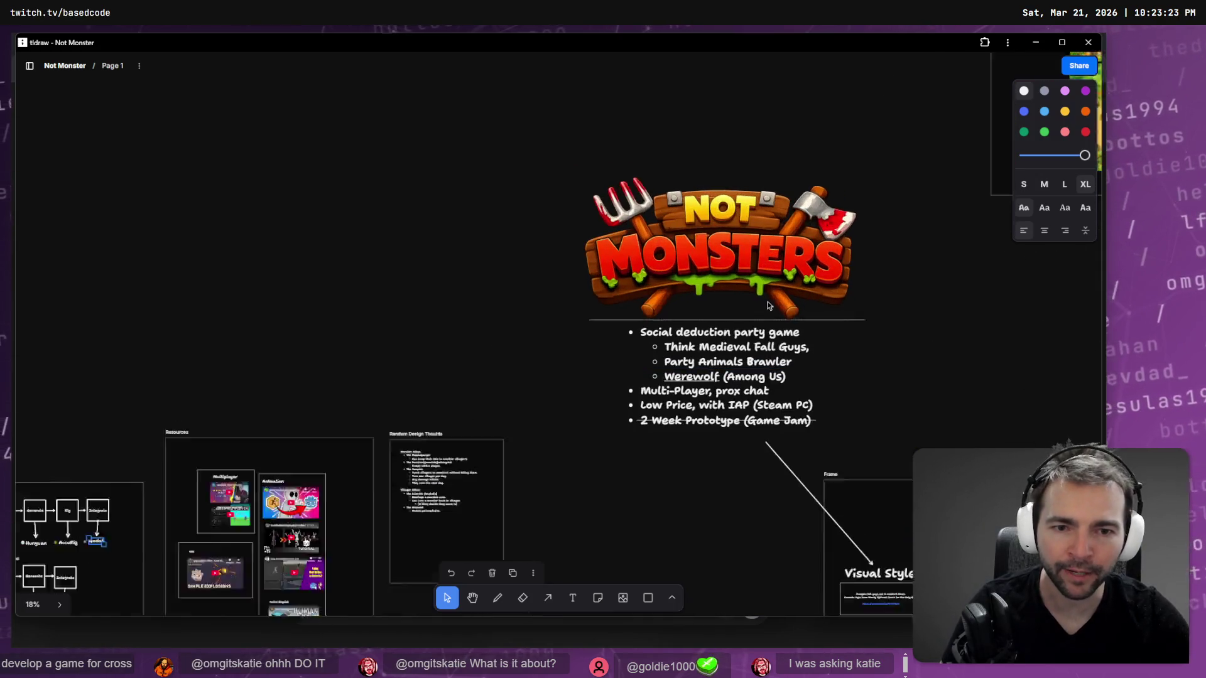
scroll(843, 367, right, 3)
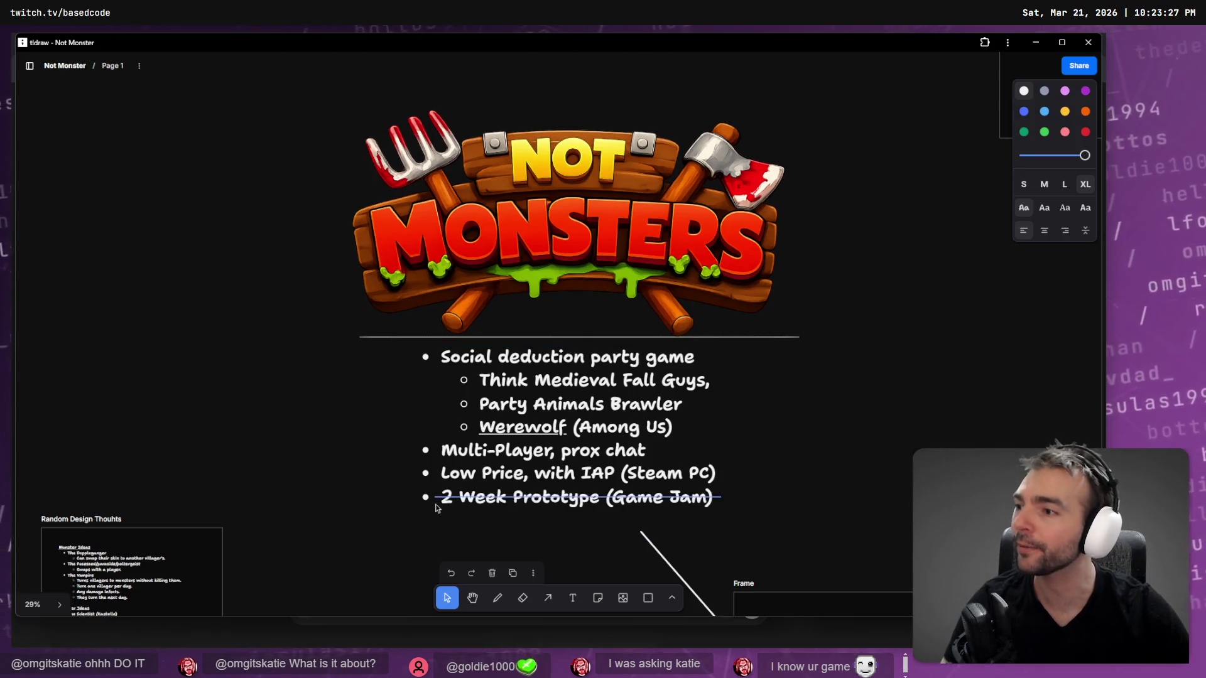
scroll(434, 505, down, 5)
scroll(594, 271, down, 5)
scroll(667, 77, down, 3)
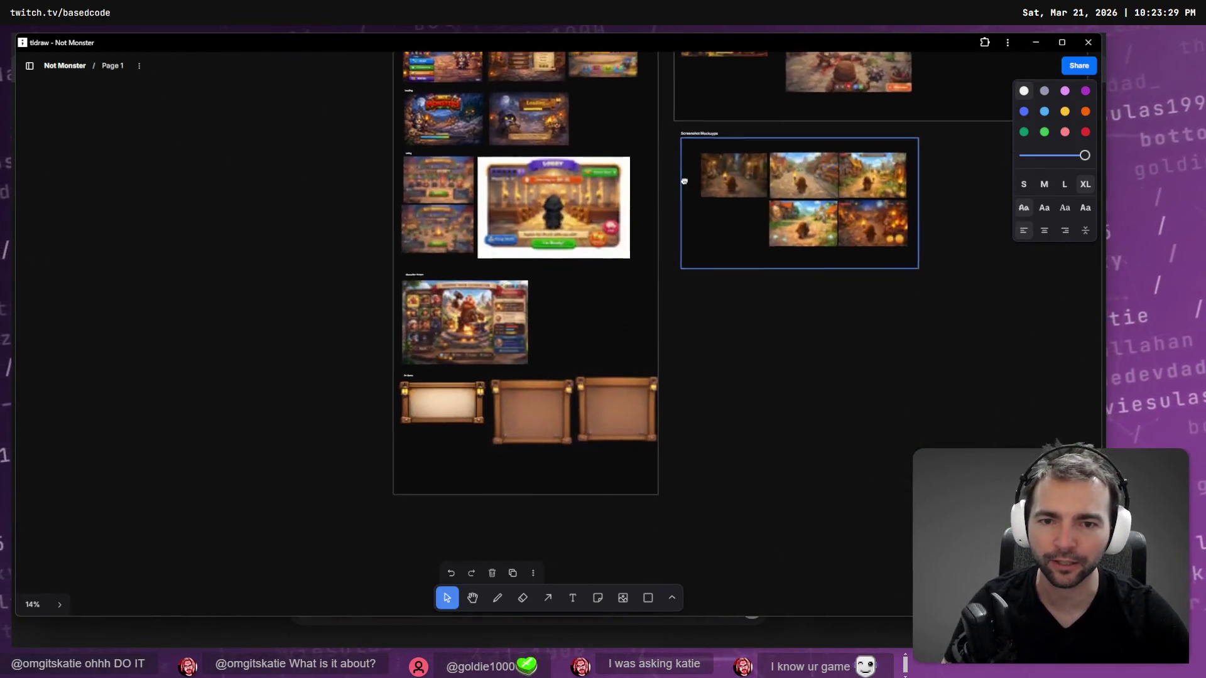
key(alt+Tab)
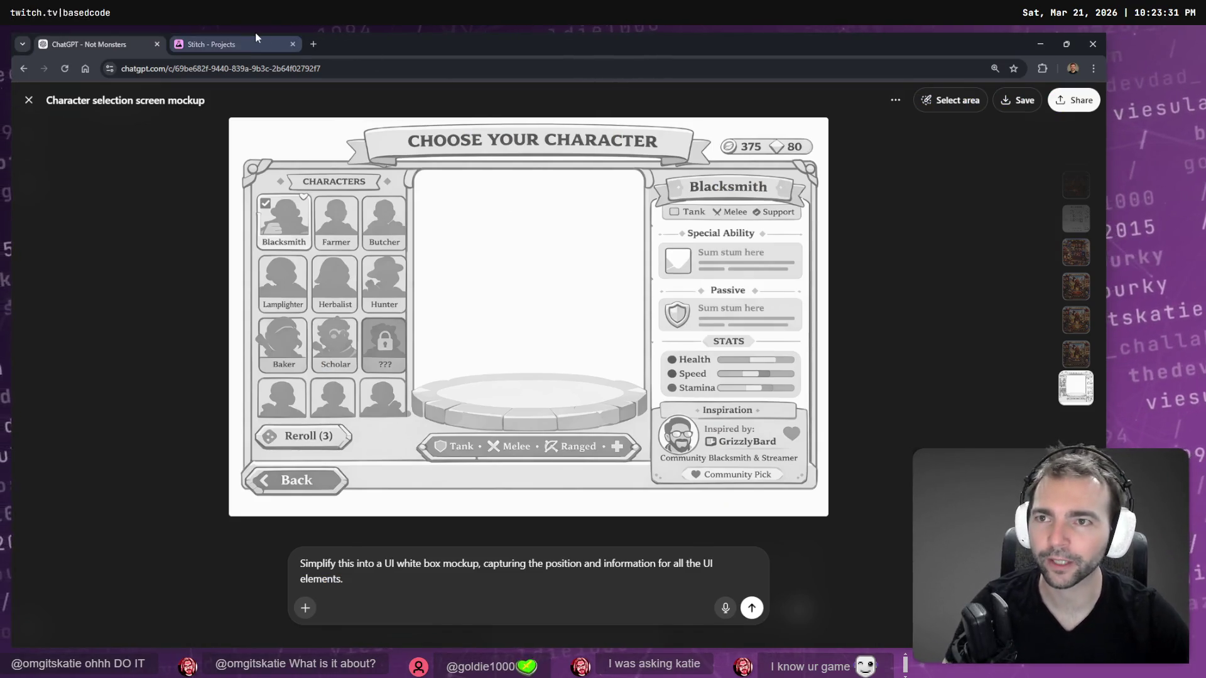
key(alt+Tab)
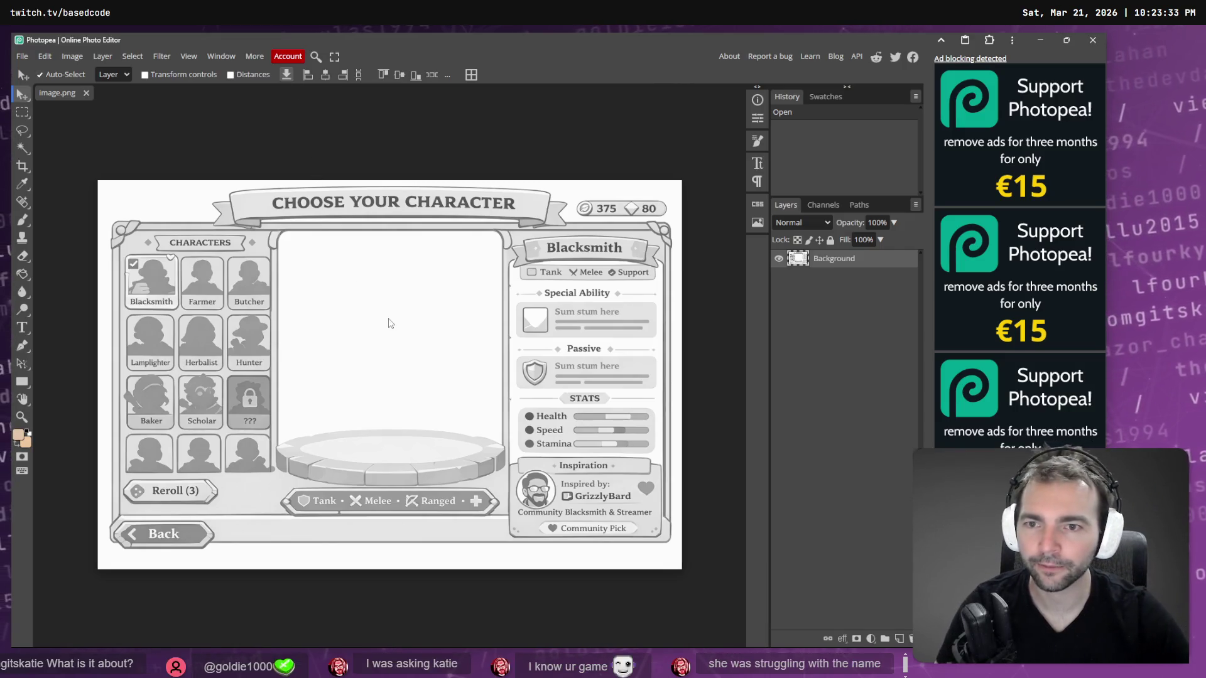
Magic-wand the empty white centre panel and the white outer margin, then delete them to transparency.
key(w)
click(297, 259)
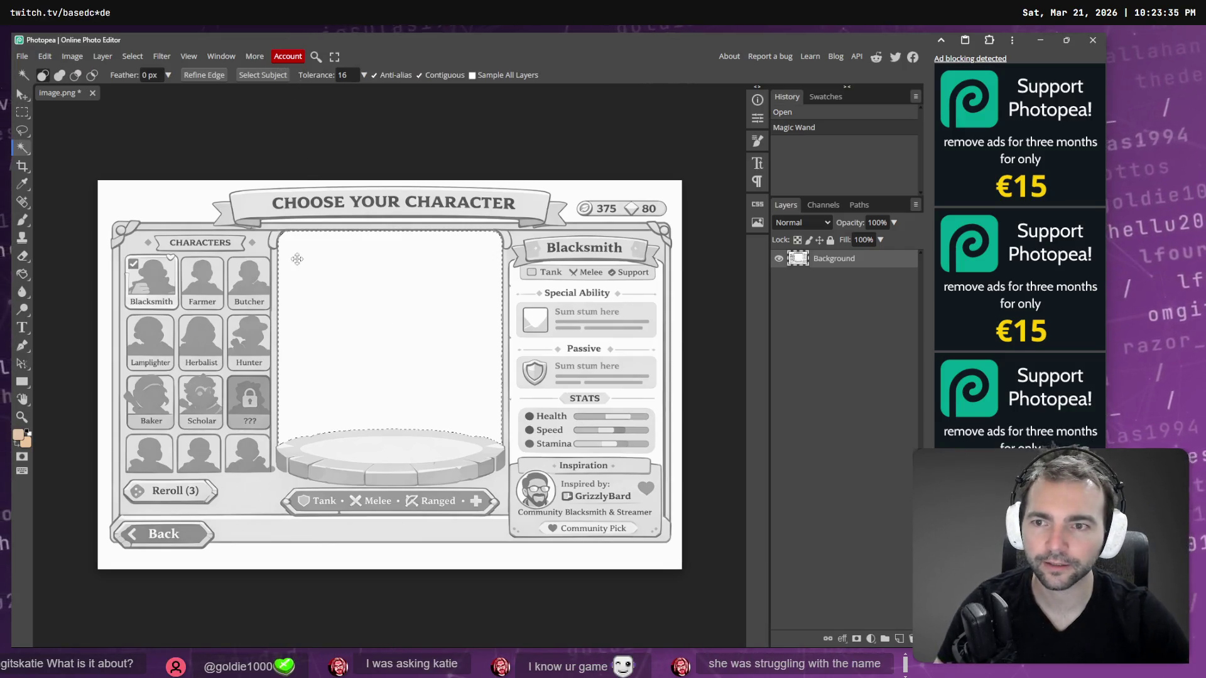
shift+click(190, 206)
key(Delete)
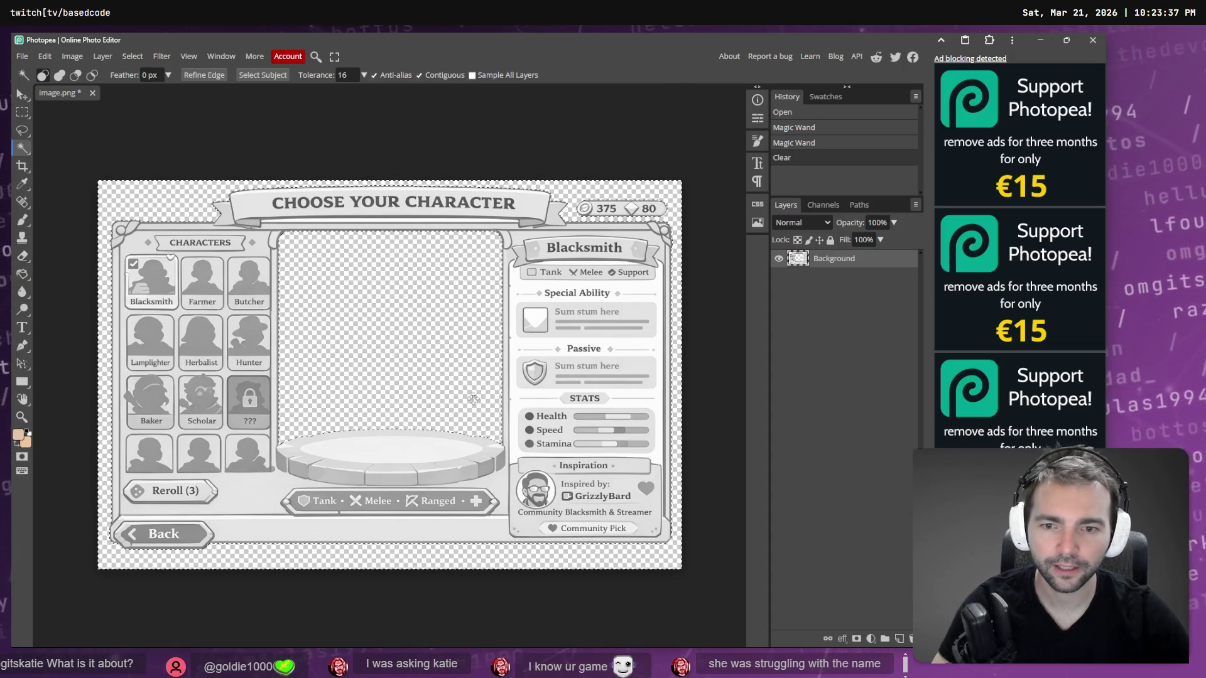
key(ctrl+d)
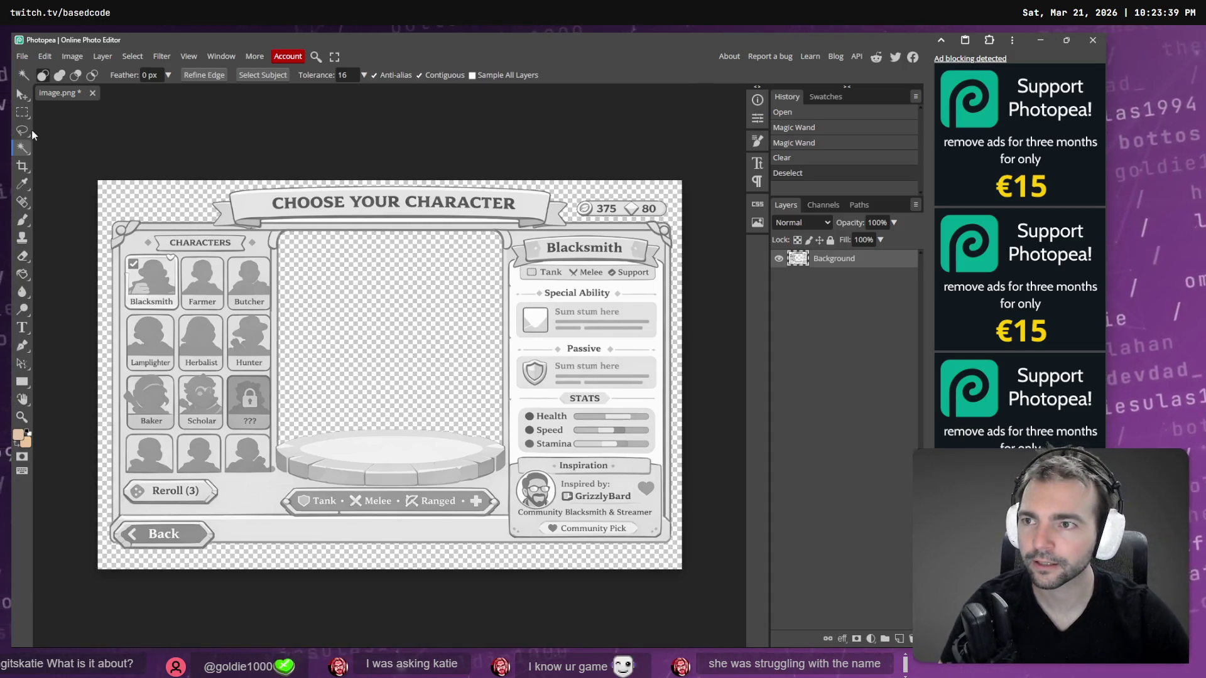
key(m)
scroll(341, 452, up, 2)
scroll(341, 452, up, 1)
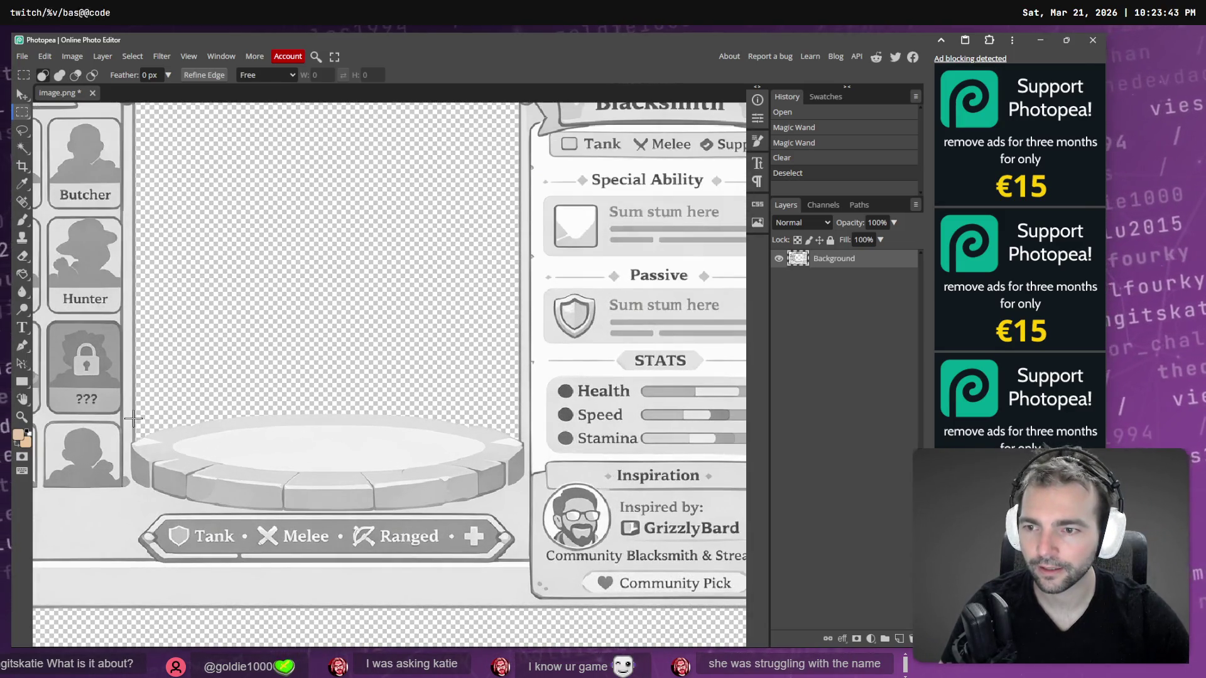
Erase the oval podium below the character preview area to transparency.
drag(132, 423, 521, 512)
key(Delete)
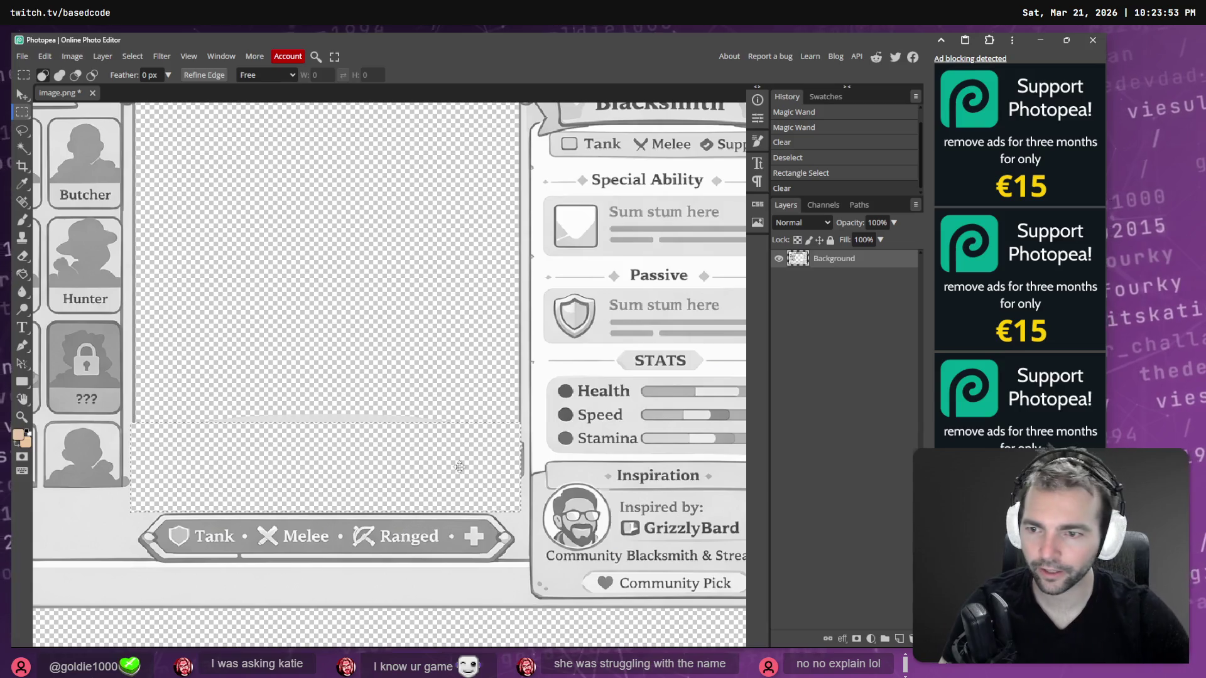
key(ctrl+d)
Try a selection around the Reroll (3) button, then drop it.
scroll(324, 389, down, 2)
scroll(324, 389, right, 4)
scroll(321, 394, left, 8)
scroll(327, 395, left, 3)
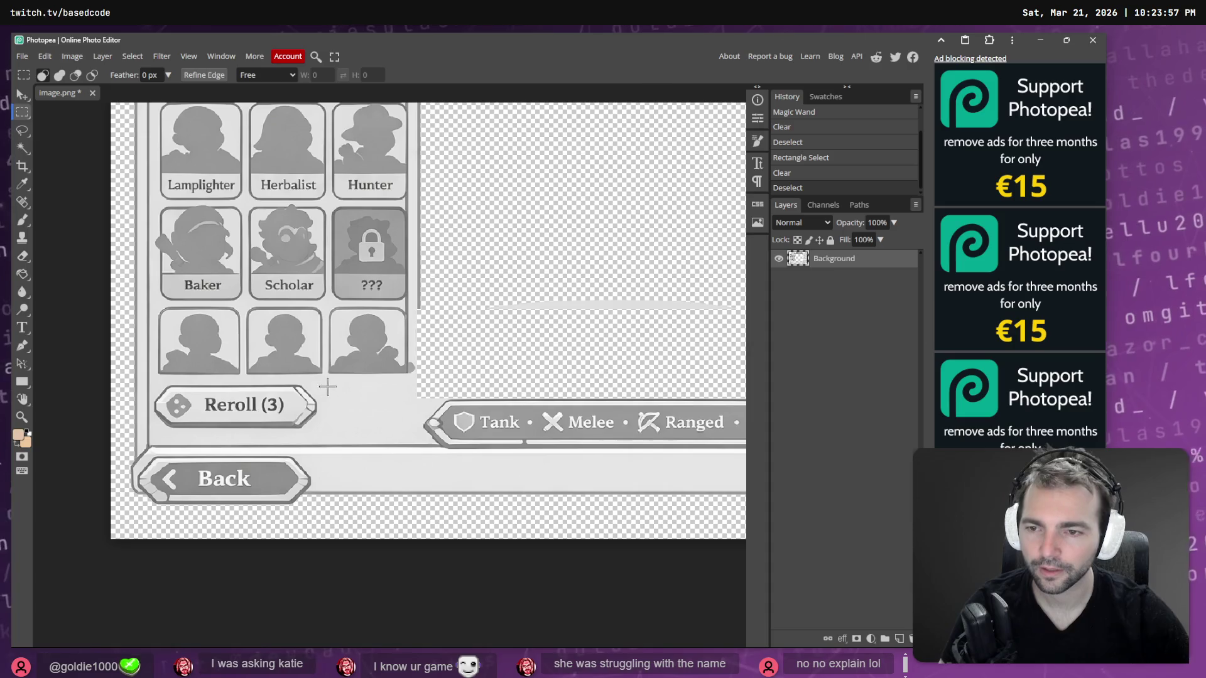
mouse_move(152, 381)
mouse_down()
mouse_move(298, 436)
mouse_move(317, 432)
mouse_up()
key(ctrl+d)
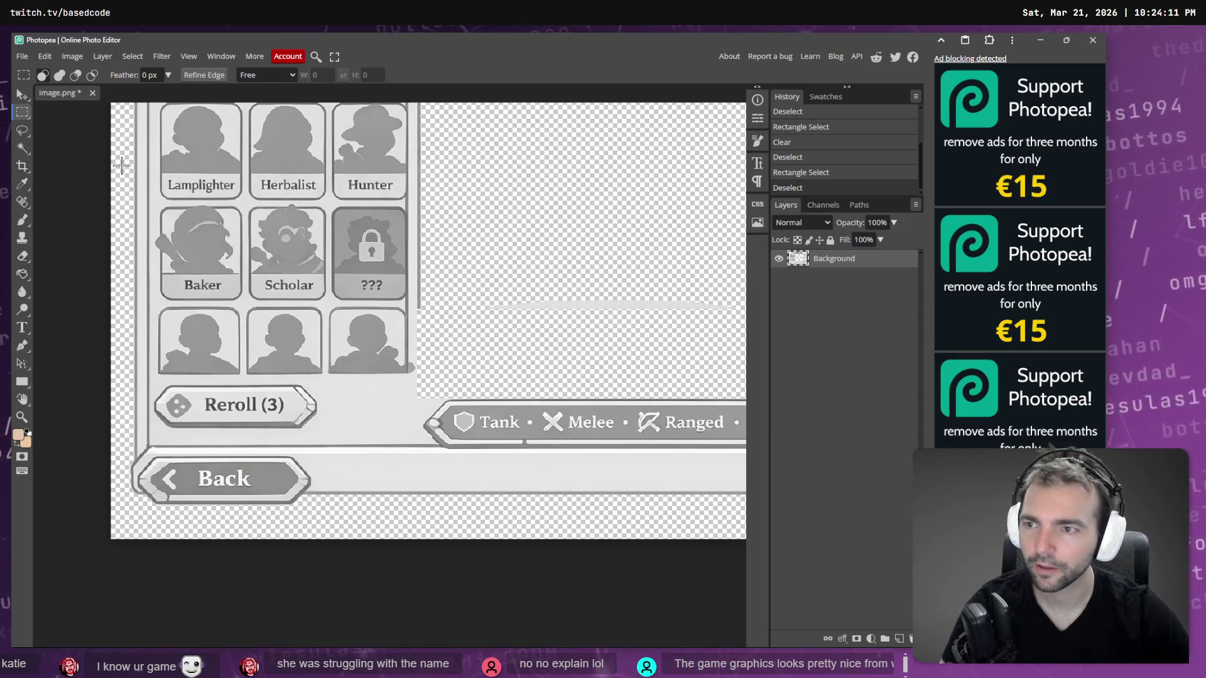
Sample the mockup's grey and test a thin vertical brush line, then undo it.
click(24, 185)
click(419, 257)
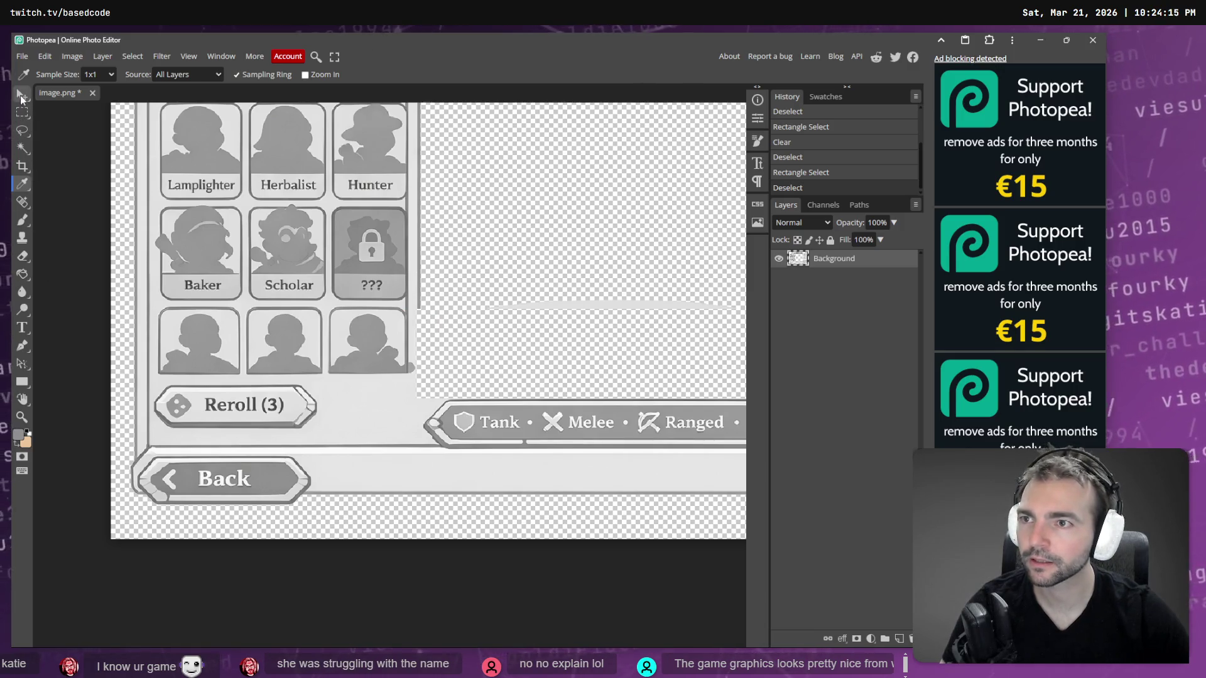
click(22, 220)
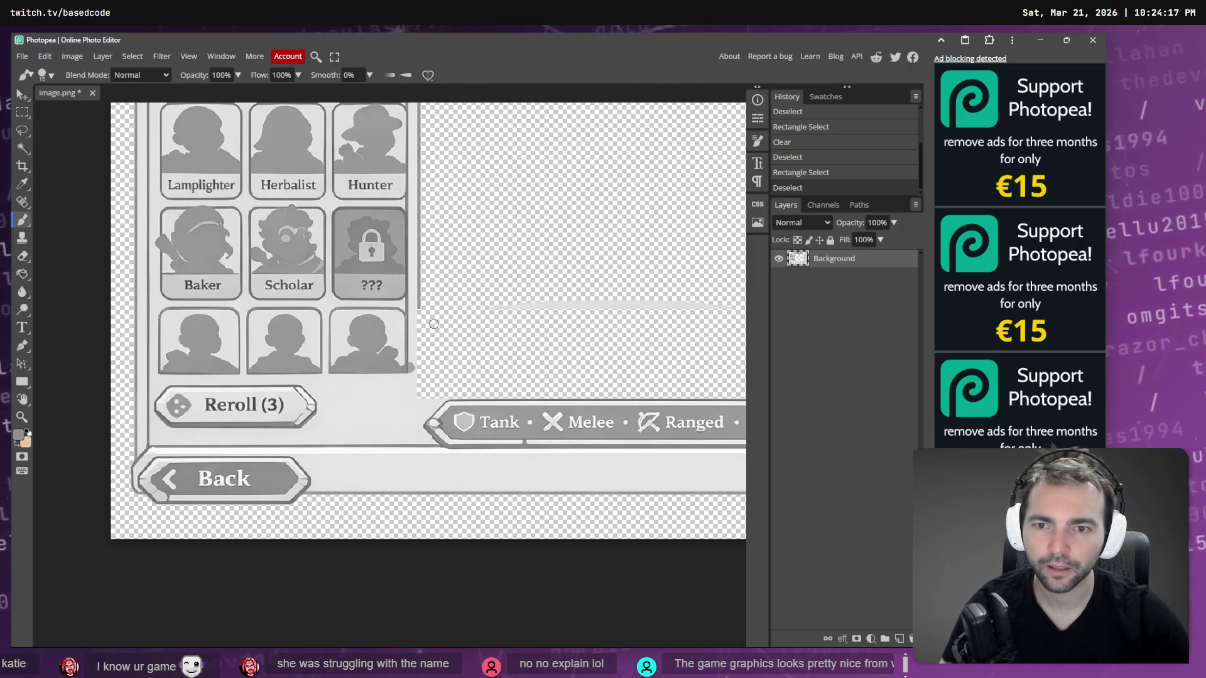
key(bracketleft)
key(bracketleft)
key(bracketleft)
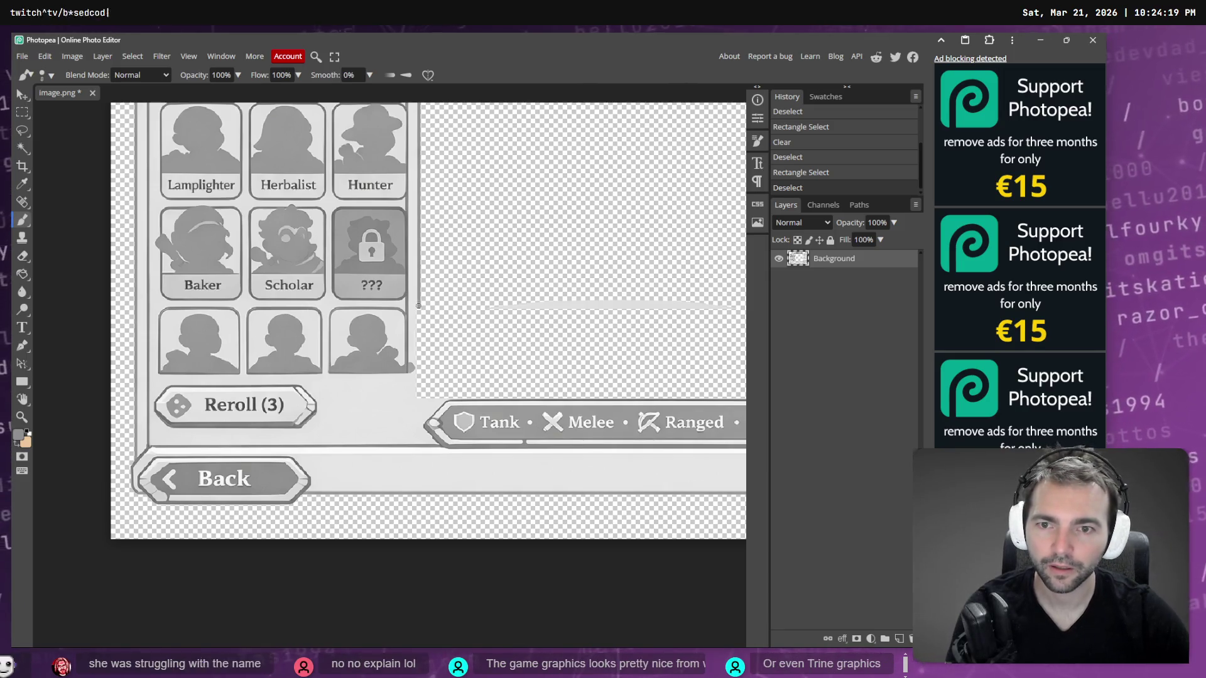
drag(417, 307, 419, 406)
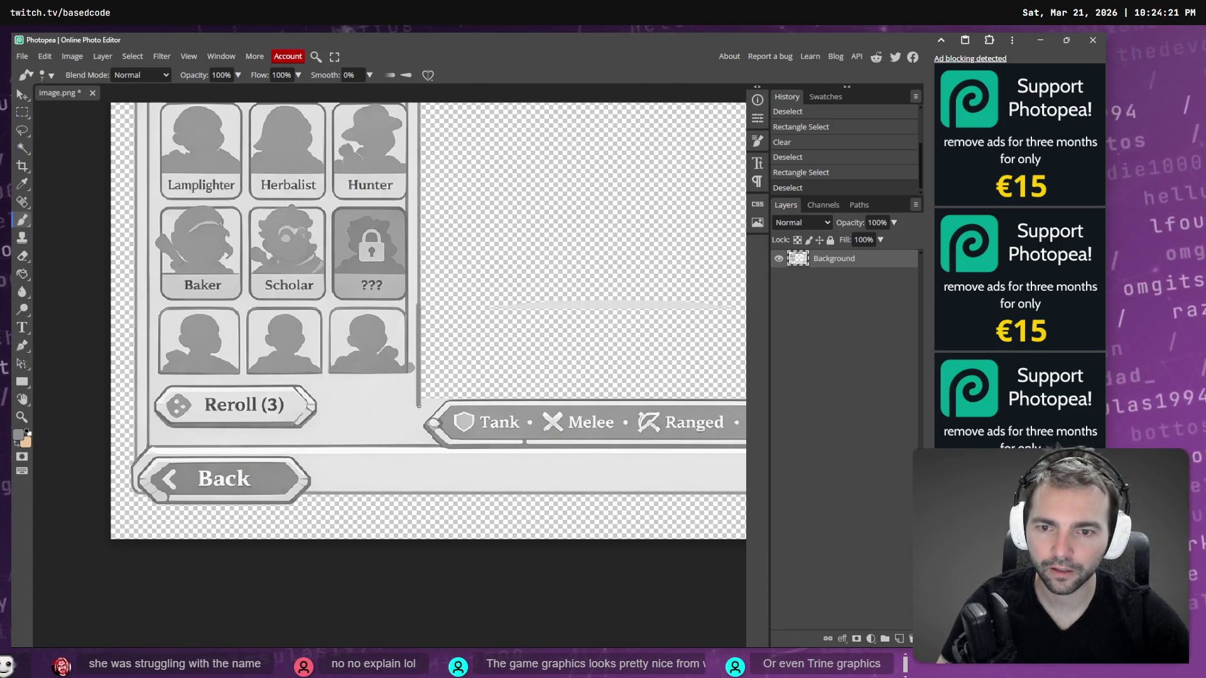
key(ctrl+z)
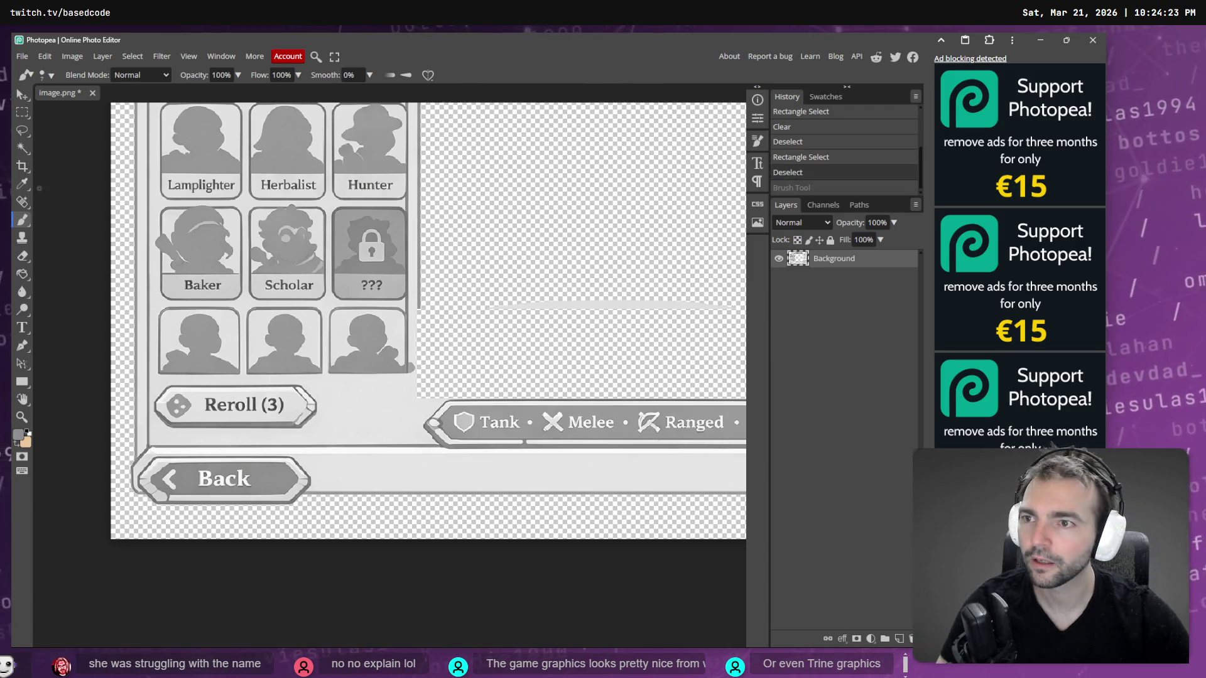
Erase the Reroll (3) button with a rectangular selection and deselect.
click(23, 112)
mouse_move(337, 439)
mouse_down()
mouse_move(314, 396)
mouse_move(138, 383)
mouse_move(151, 379)
mouse_up()
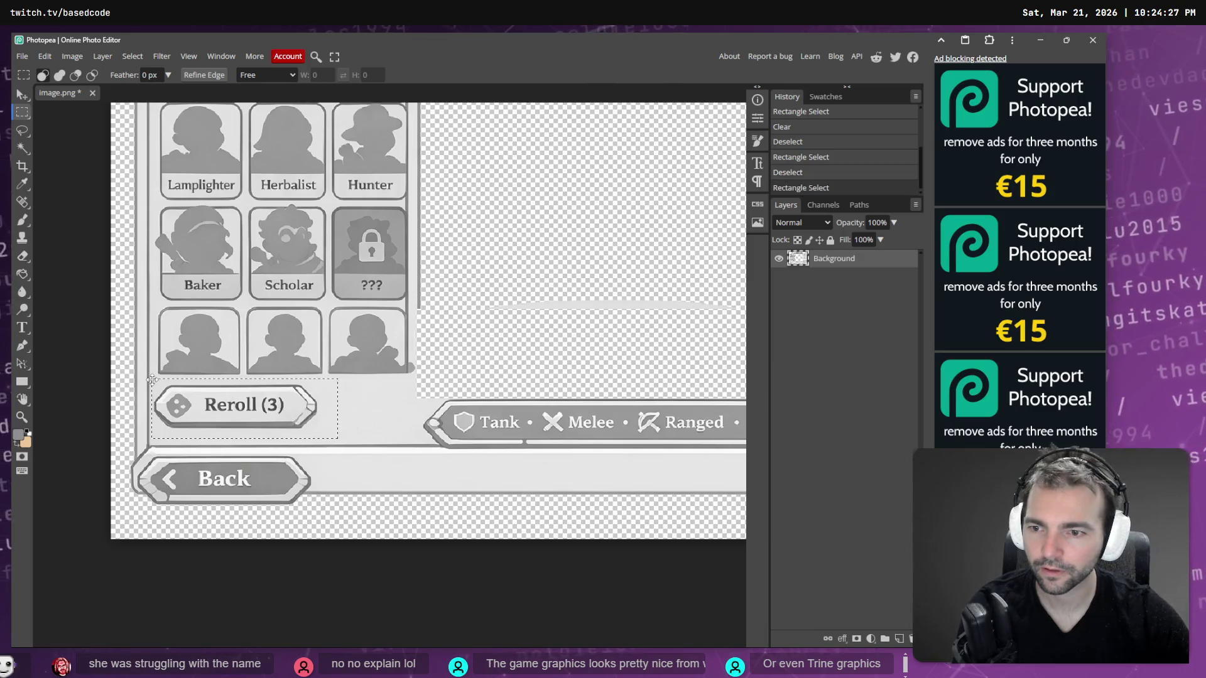
key(Delete)
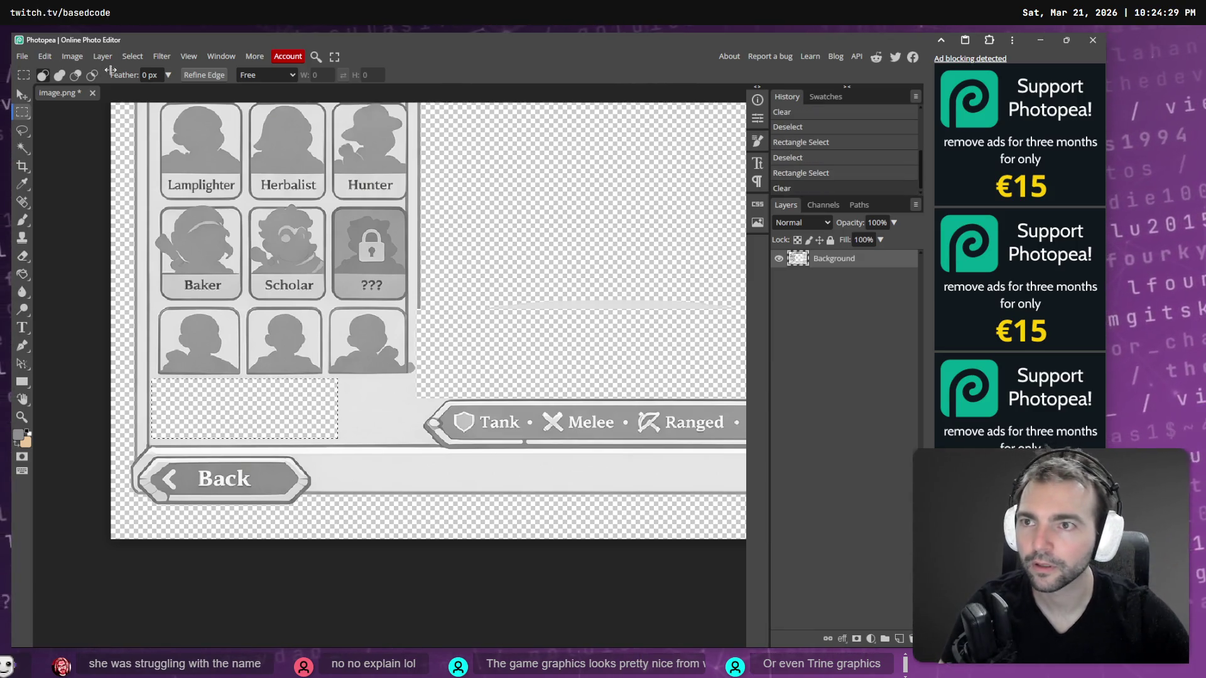
click(133, 56)
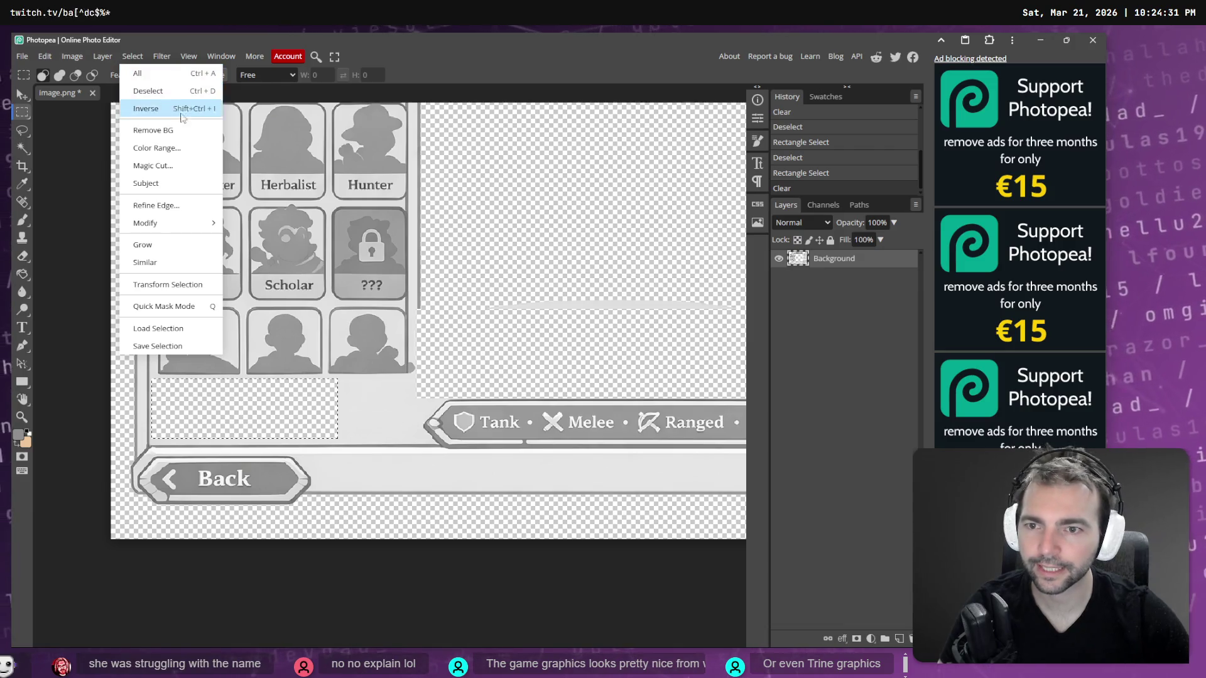
click(148, 91)
Pan and zoom around the CHARACTERS panel to inspect the cleared preview area and Reroll gap.
scroll(460, 302, right, 5)
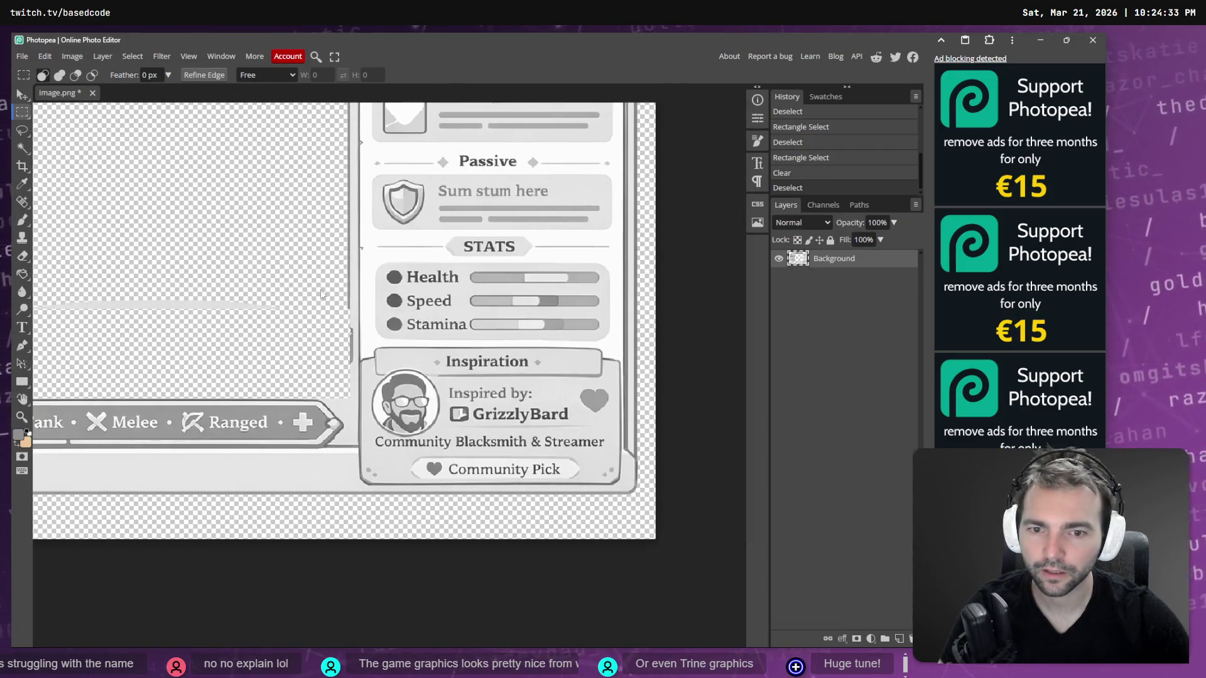
scroll(285, 244, down, 5)
scroll(287, 244, down, 1)
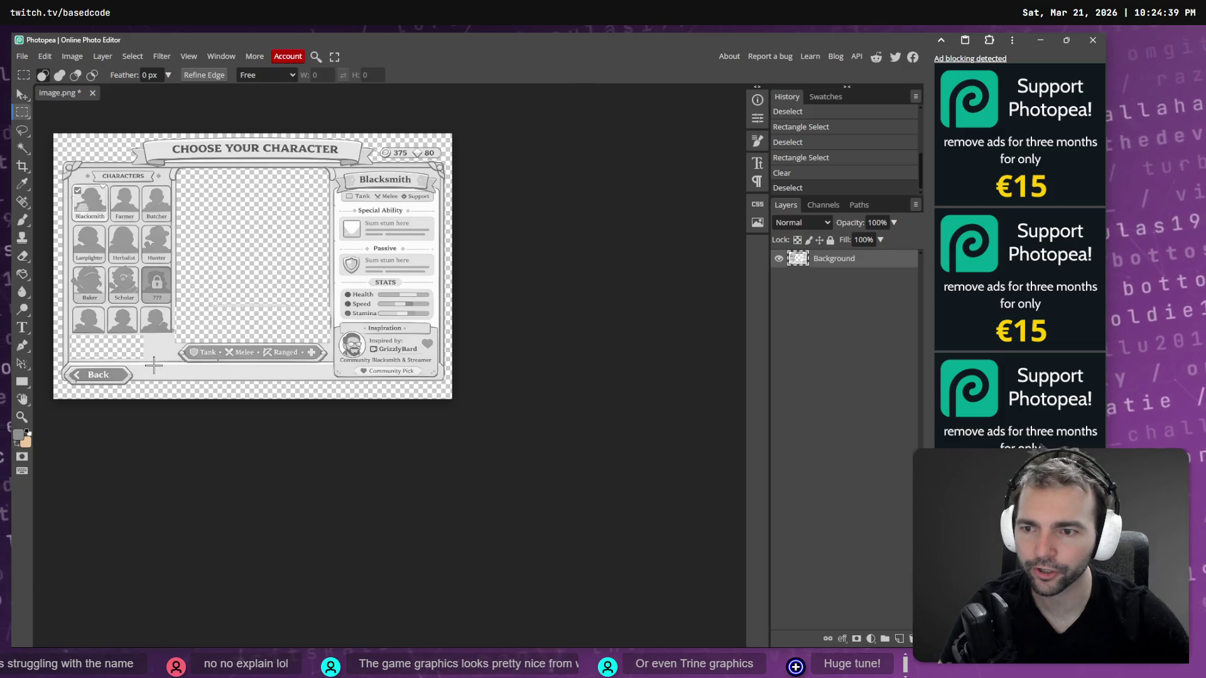
scroll(153, 365, up, 3)
scroll(153, 365, down, 5)
scroll(232, 382, left, 3)
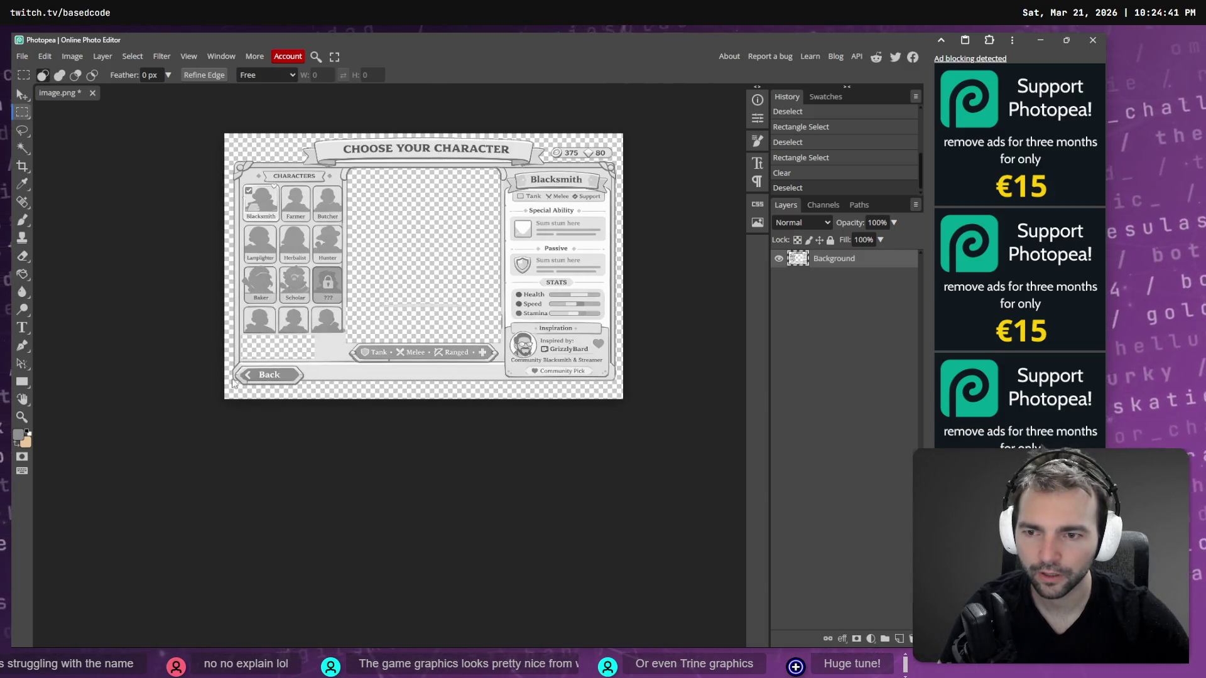
scroll(327, 387, left, 6)
scroll(315, 388, right, 4)
scroll(449, 379, down, 2)
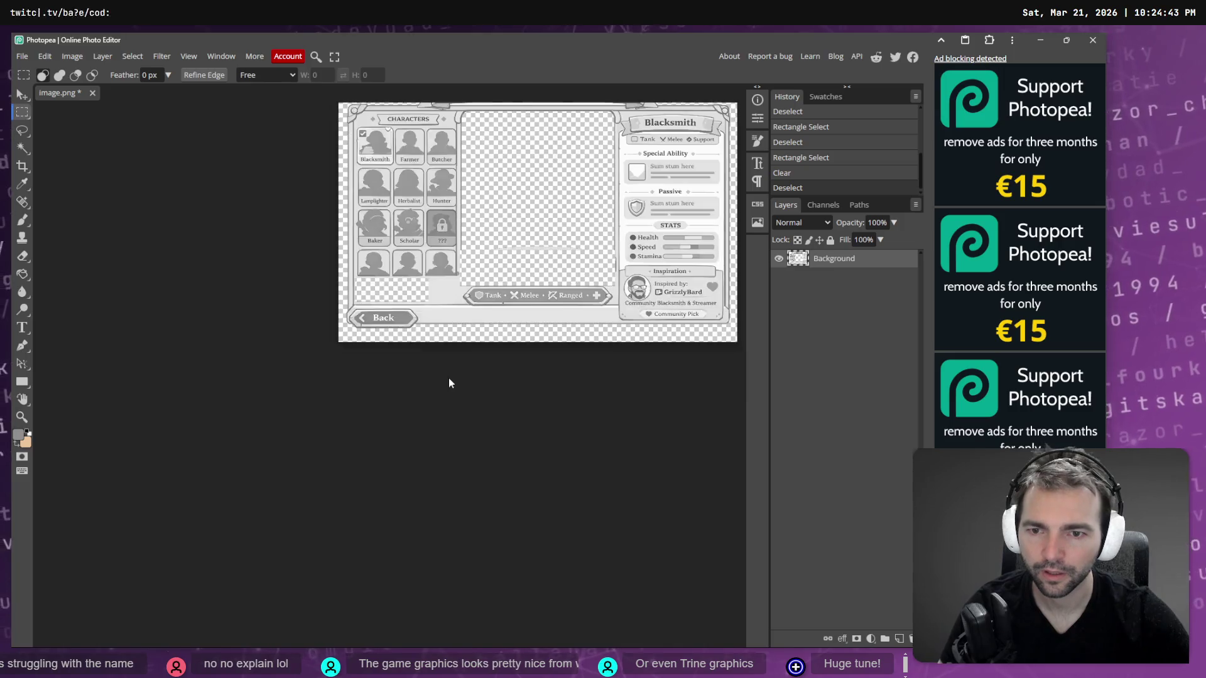
scroll(463, 369, right, 2)
scroll(348, 287, right, 2)
scroll(288, 286, up, 5)
scroll(239, 286, down, 2)
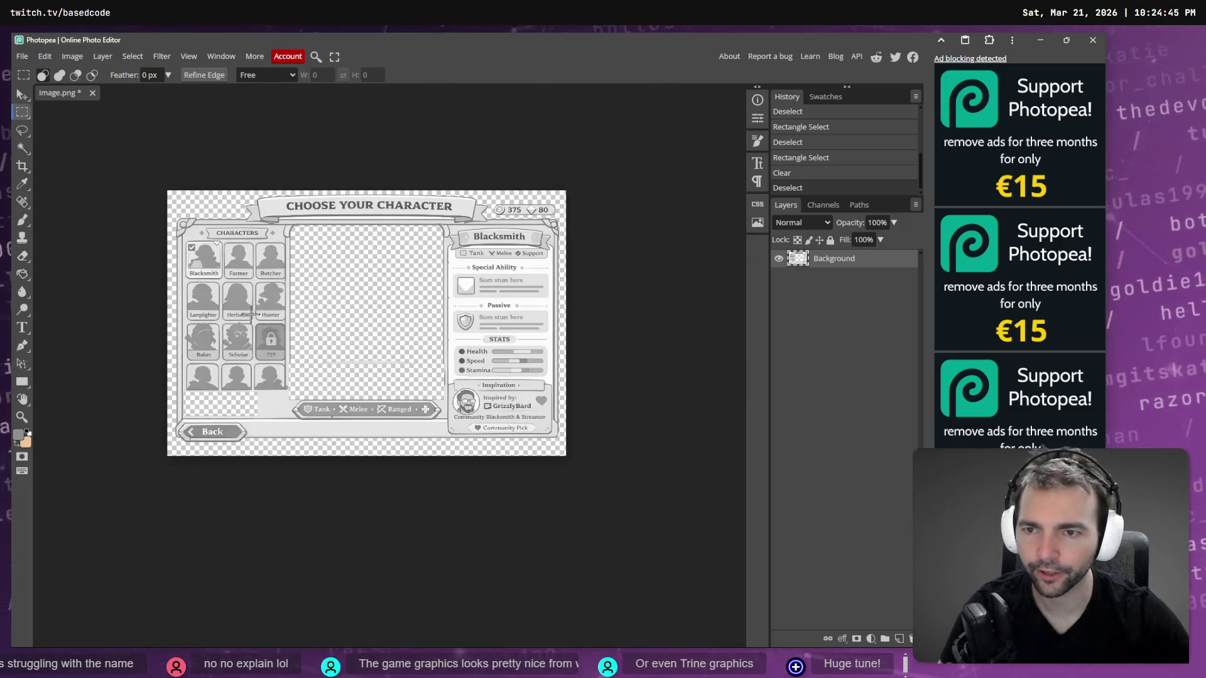
scroll(196, 225, up, 5)
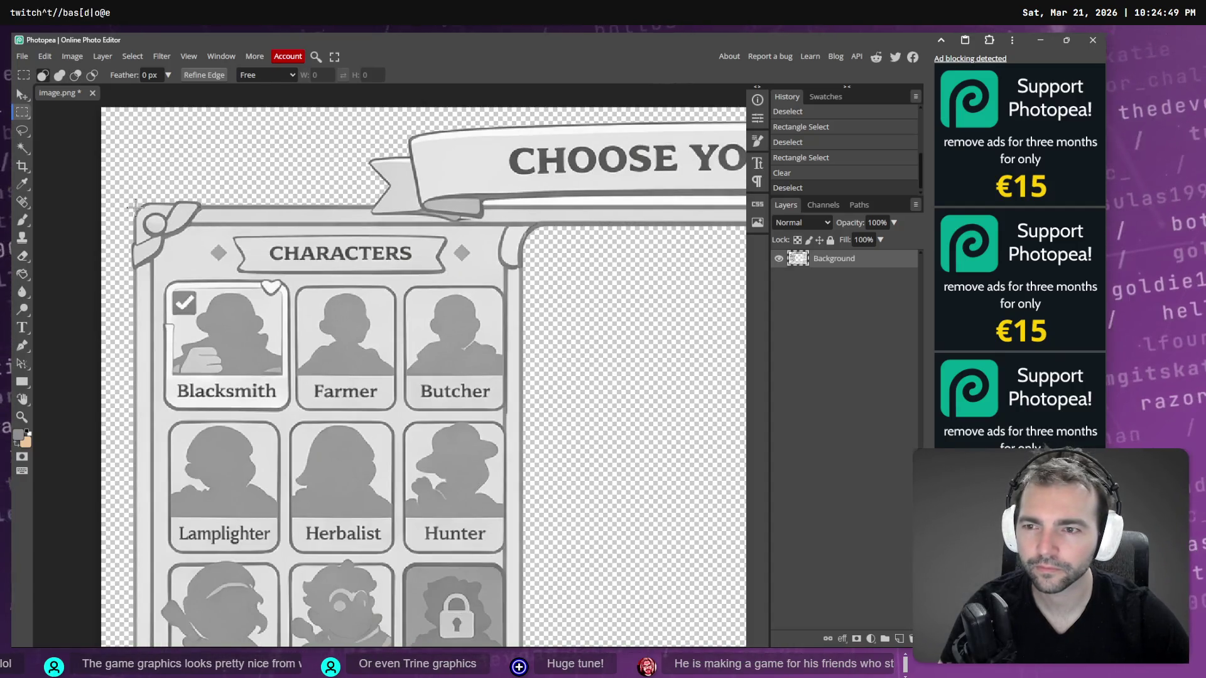
Erase a thin strip down the image's left edge to transparency.
key(w)
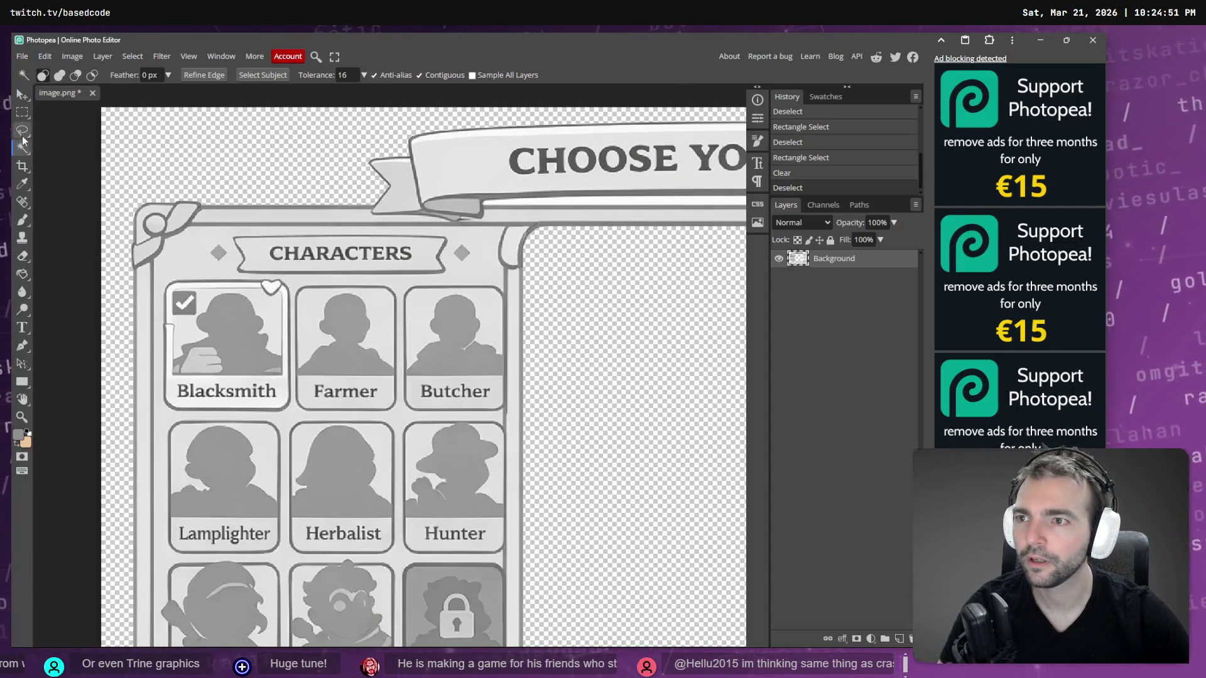
key(m)
mouse_move(122, 194)
mouse_down()
mouse_move(140, 248)
mouse_move(161, 605)
mouse_move(143, 457)
mouse_move(154, 388)
mouse_up()
key(Delete)
key(ctrl+d)
key(ctrl+d)
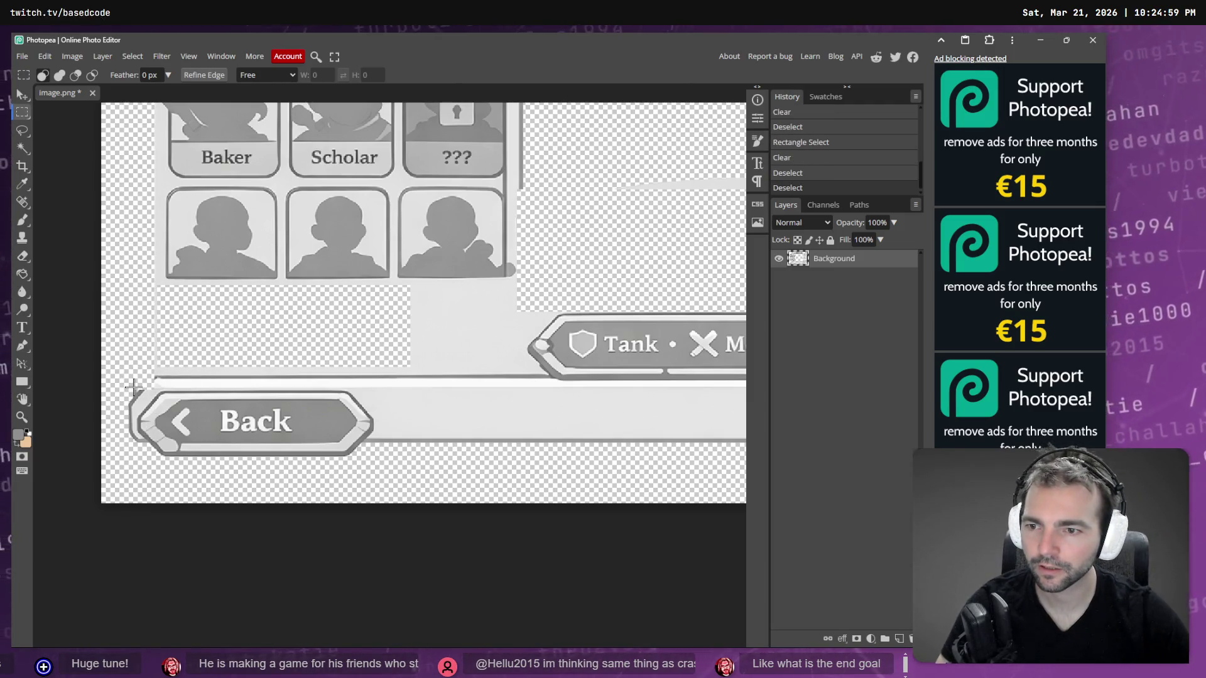
Erase stray marks beside the Back button and select the CHOOSE YOUR CHARACTER header banner.
key(e)
click(131, 409)
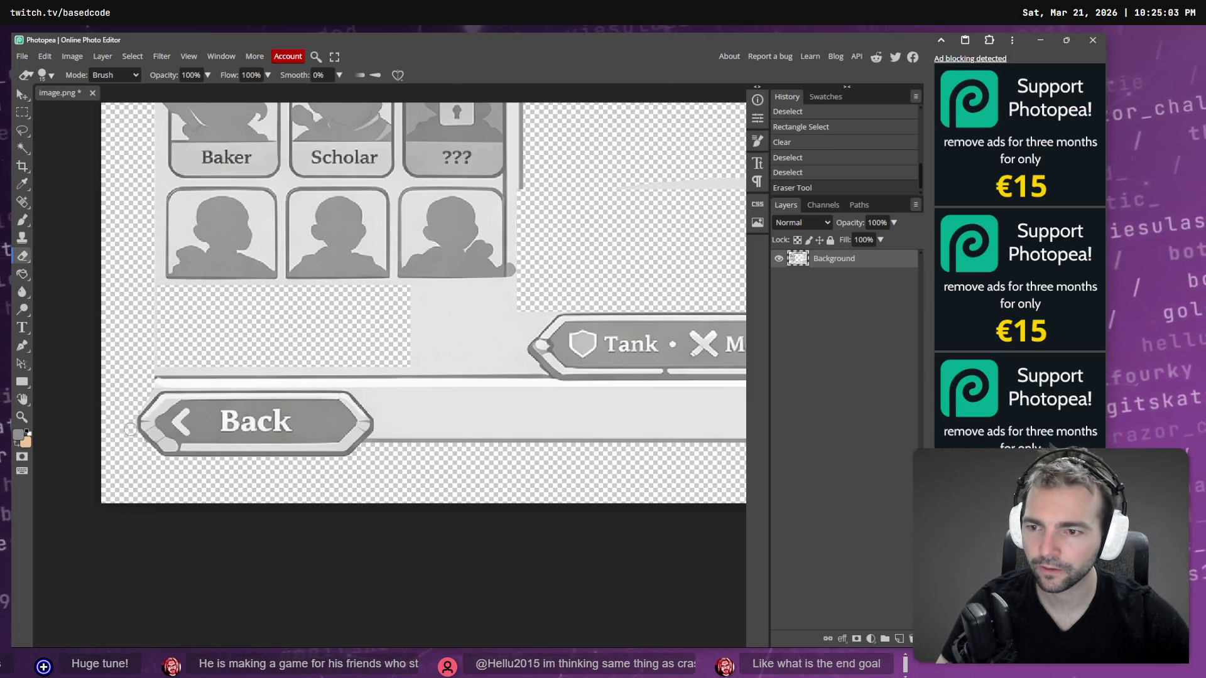
click(152, 363)
scroll(511, 410, down, 5)
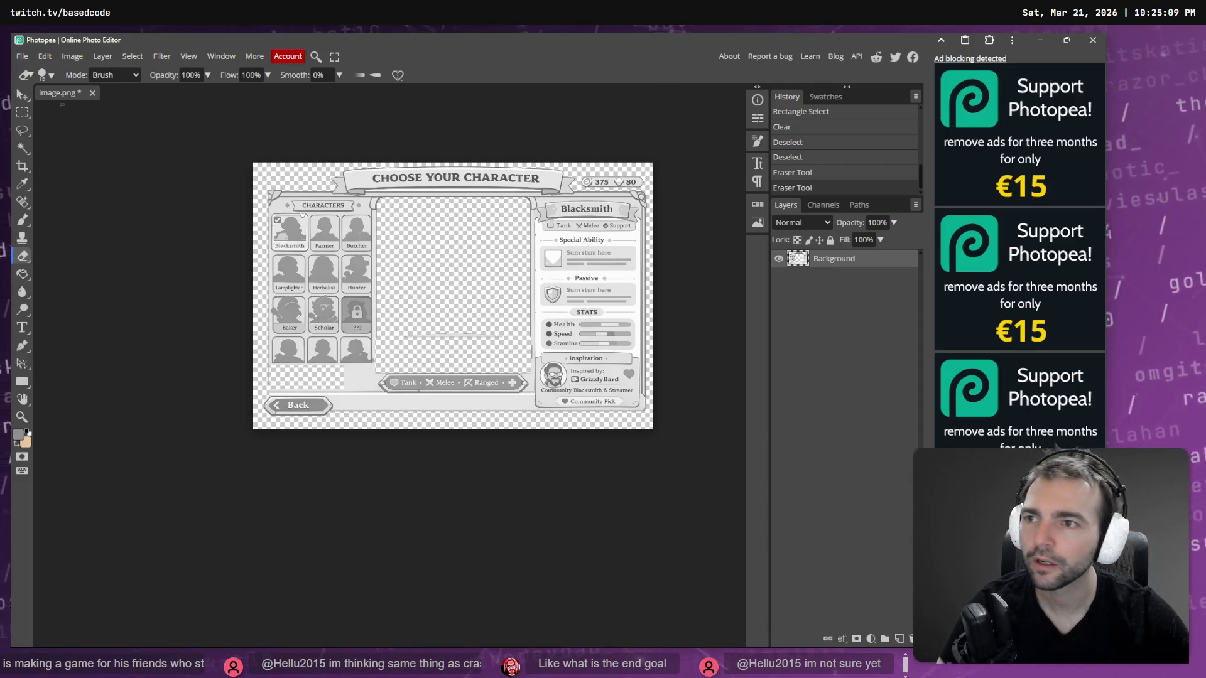
click(22, 113)
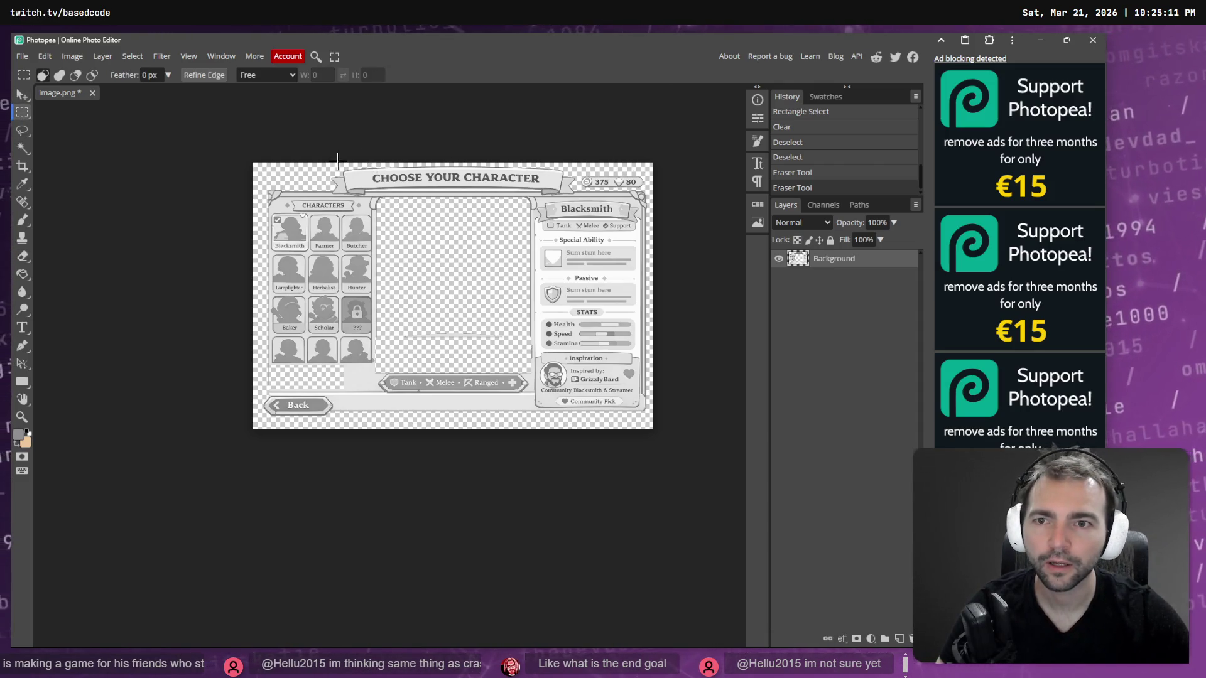
drag(322, 165, 578, 196)
Delete the CHOOSE YOUR CHARACTER header banner and the strip along the image's top.
key(Delete)
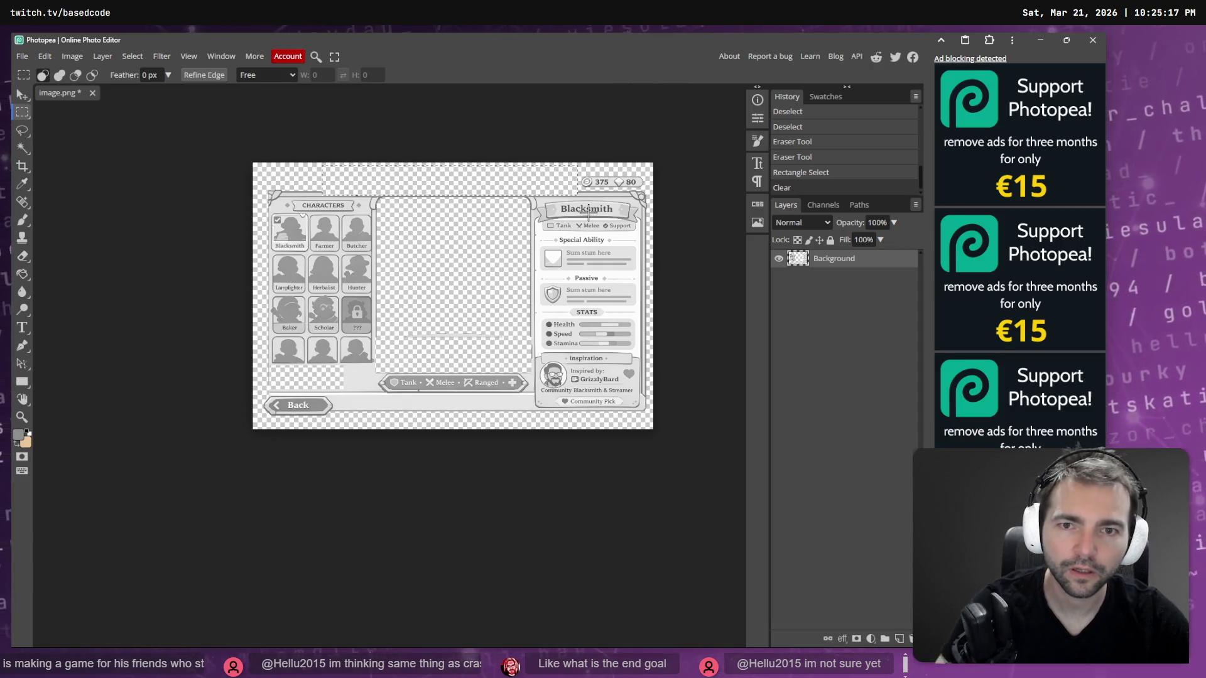
click(133, 56)
click(159, 94)
drag(263, 181, 656, 198)
key(Delete)
key(ctrl+d)
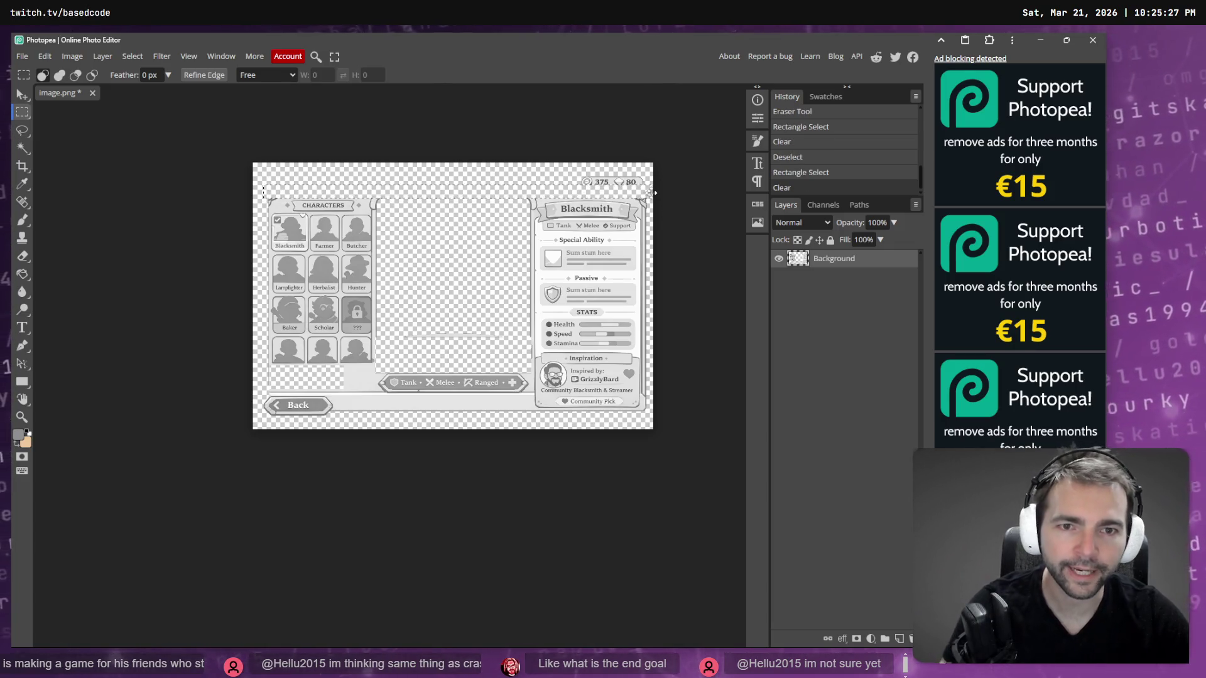
scroll(650, 191, left, 2)
scroll(647, 200, right, 4)
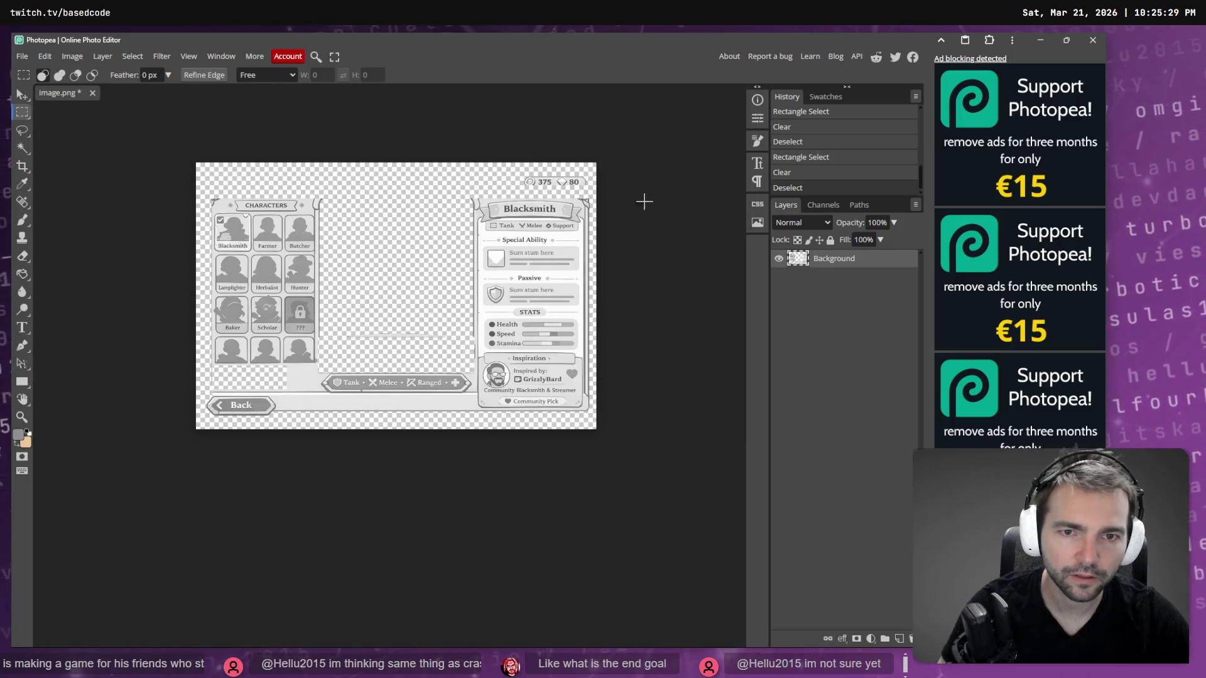
scroll(591, 204, up, 3)
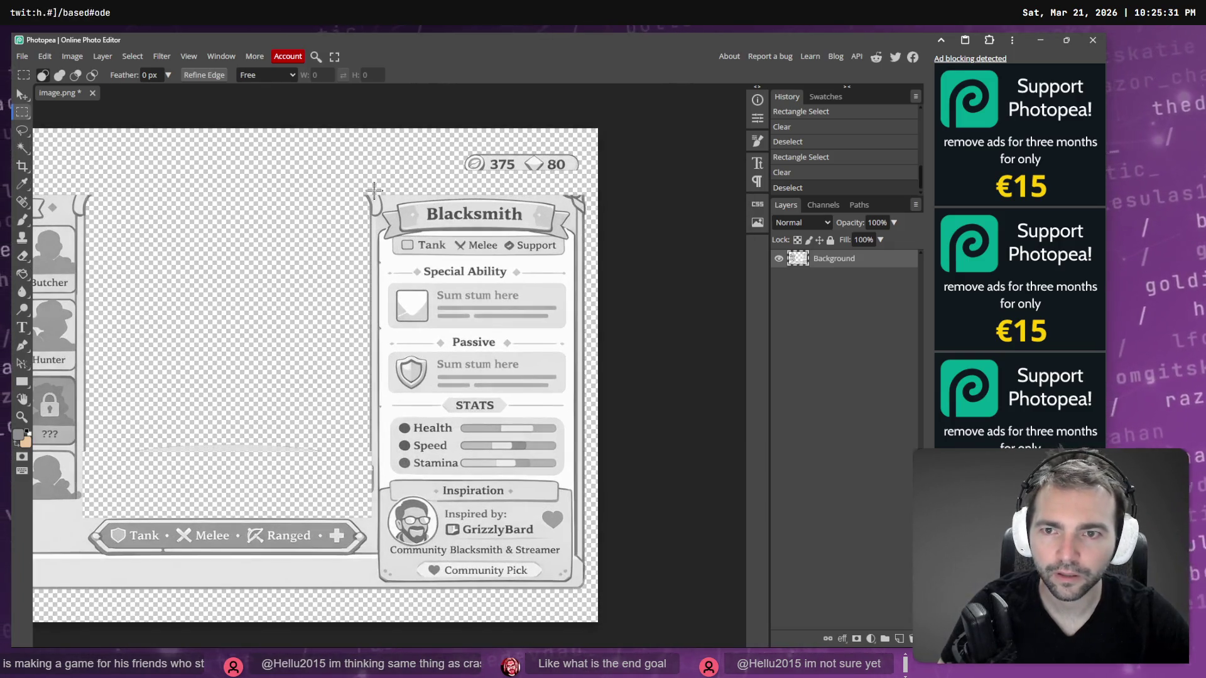
Erase the narrow strip at the Blacksmith panel's top-right and a tall strip beside it.
mouse_move(591, 187)
mouse_down()
mouse_move(574, 229)
mouse_move(577, 151)
mouse_move(578, 487)
mouse_move(572, 480)
mouse_up()
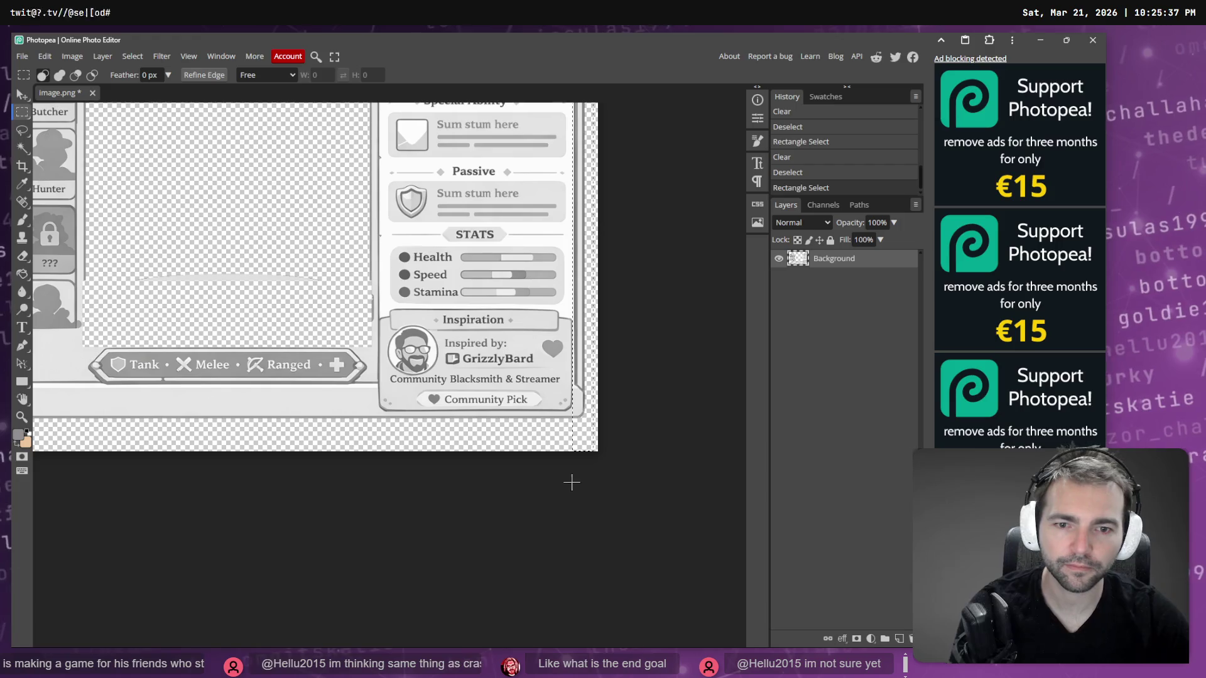
key(Delete)
scroll(358, 319, up, 5)
scroll(358, 318, down, 1)
mouse_move(332, 229)
mouse_down()
mouse_move(371, 273)
mouse_move(378, 461)
mouse_up()
scroll(370, 273, down, 2)
key(Delete)
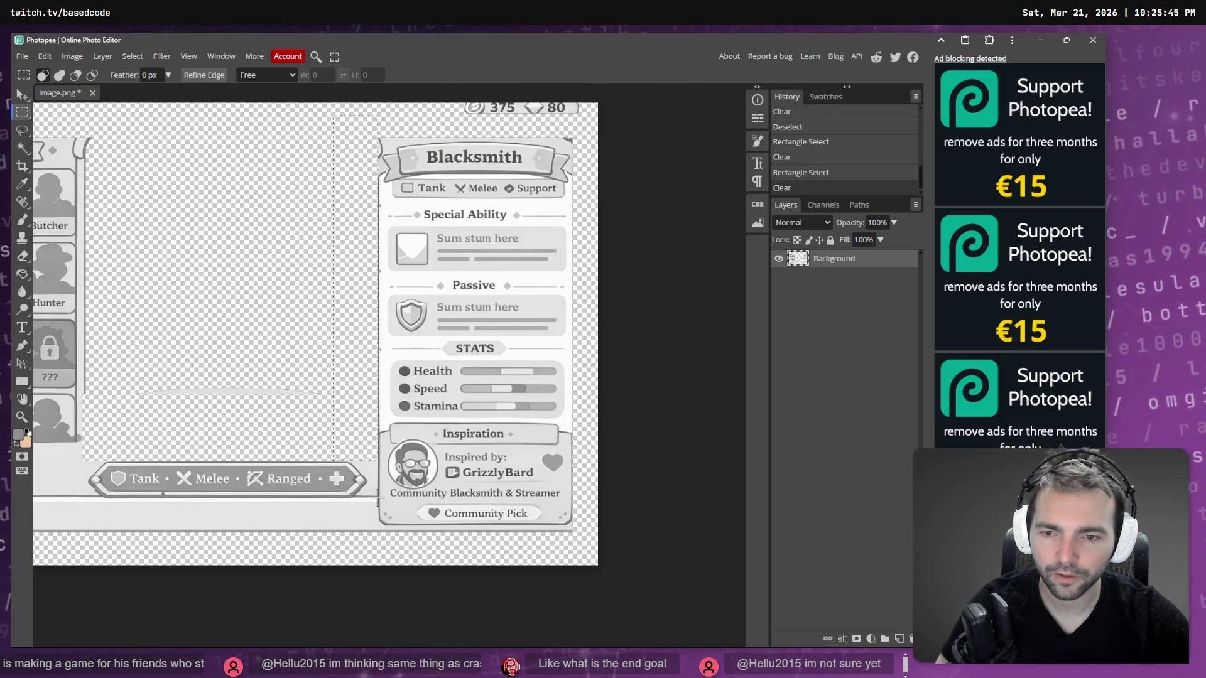
scroll(78, 492, down, 4)
scroll(77, 492, left, 2)
Erase a wide band of leftover frame from the mockup.
mouse_move(28, 296)
mouse_down()
mouse_move(81, 295)
mouse_move(250, 343)
mouse_up()
key(Delete)
scroll(318, 302, up, 3)
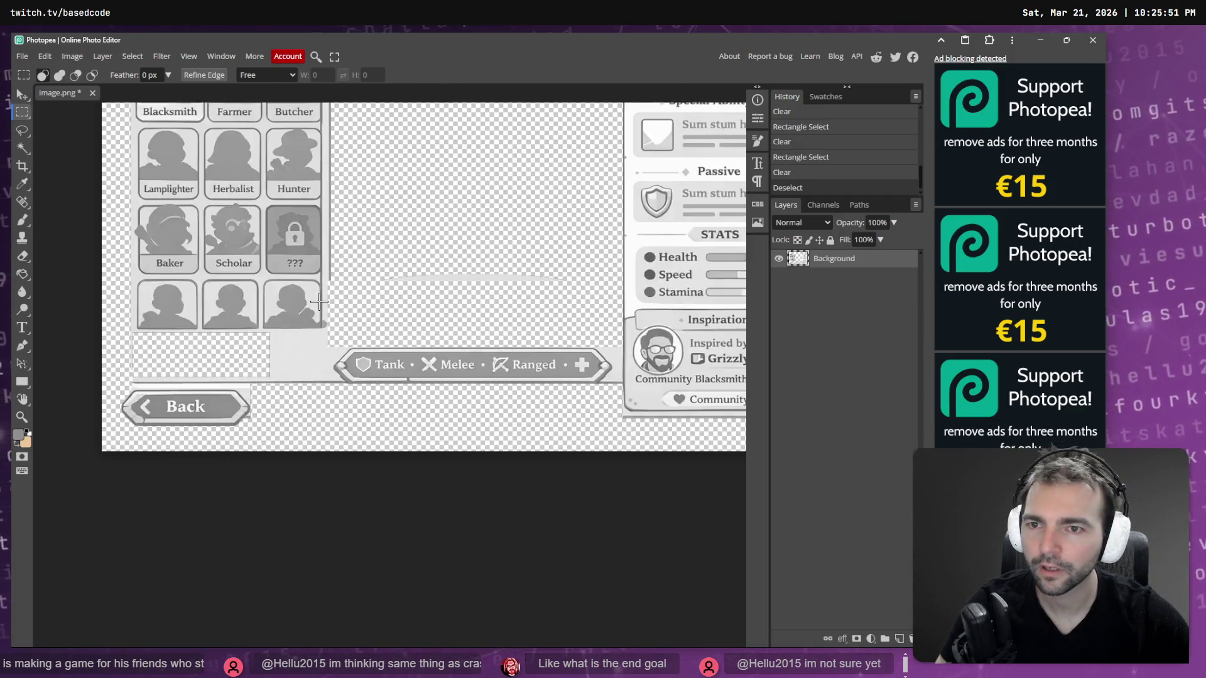
key(ctrl+d)
scroll(324, 267, up, 3)
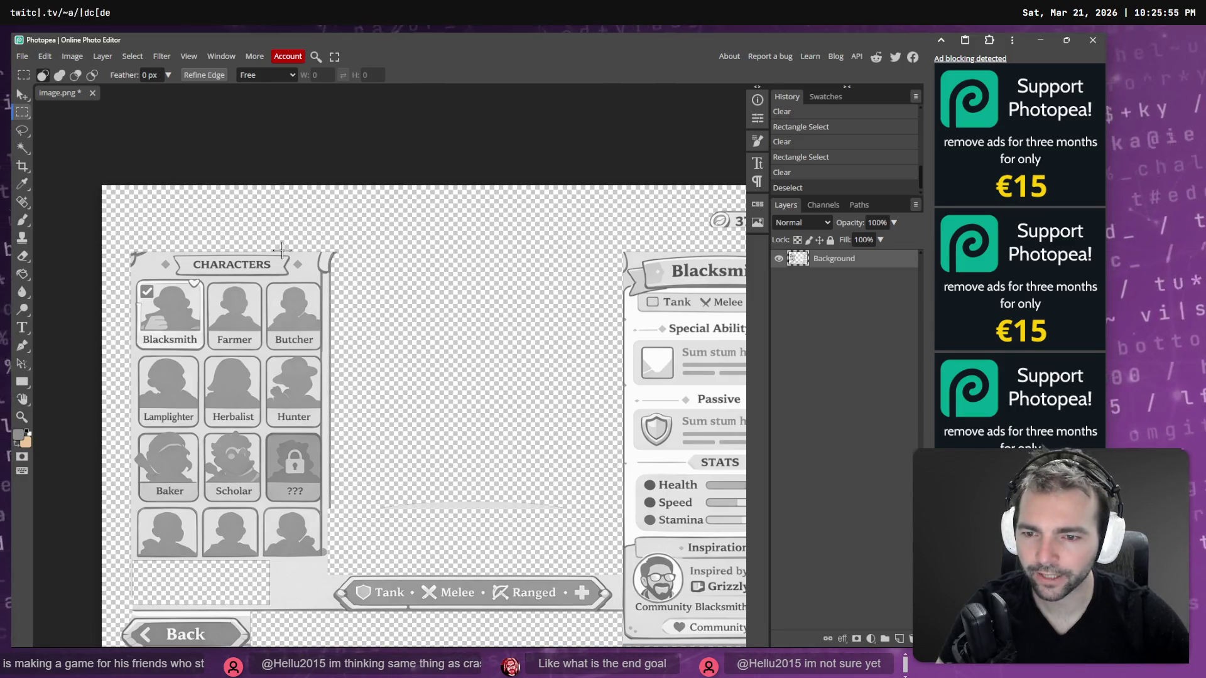
scroll(287, 258, down, 2)
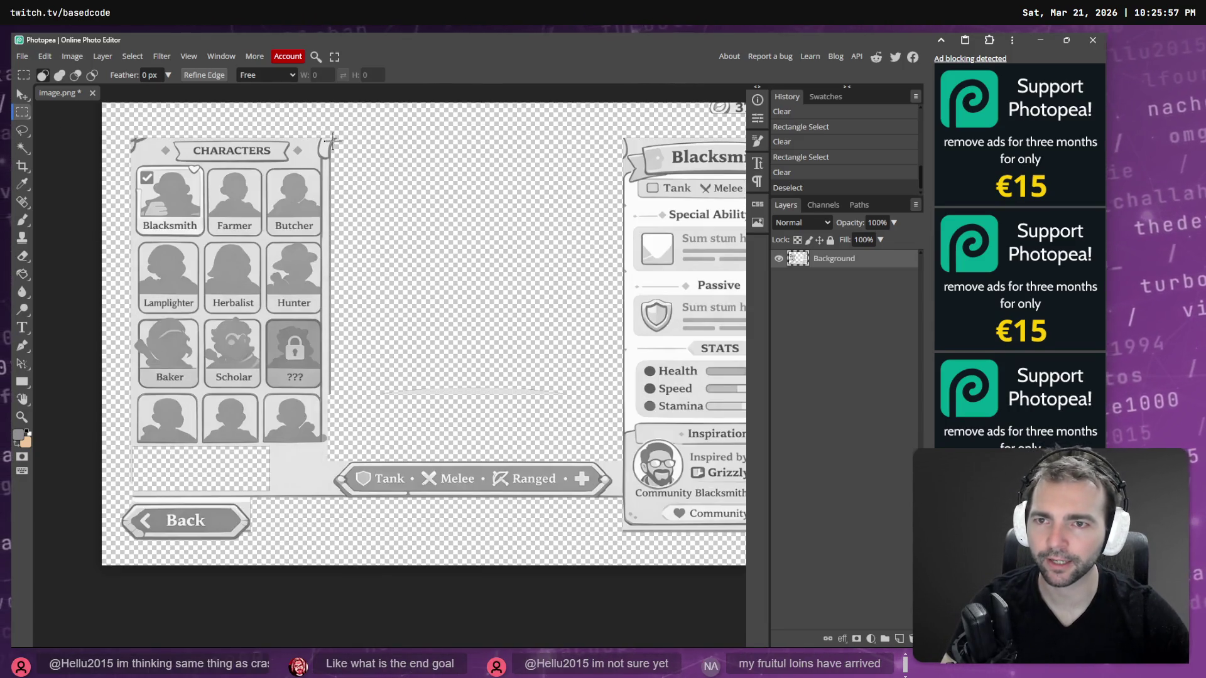
Clear the tall frame strip along the CHARACTERS panel's edge to transparency.
mouse_move(343, 125)
mouse_down()
mouse_move(333, 426)
mouse_move(340, 141)
mouse_move(315, 158)
mouse_move(323, 170)
mouse_up()
key(ctrl+d)
mouse_move(351, 124)
mouse_down()
mouse_move(313, 380)
mouse_move(321, 451)
mouse_up()
key(Delete)
key(ctrl+d)
Delete the top and top-left corner ornaments, then select the whole CHARACTERS panel.
drag(312, 127, 336, 167)
key(Delete)
drag(147, 131, 125, 158)
key(Delete)
key(ctrl+d)
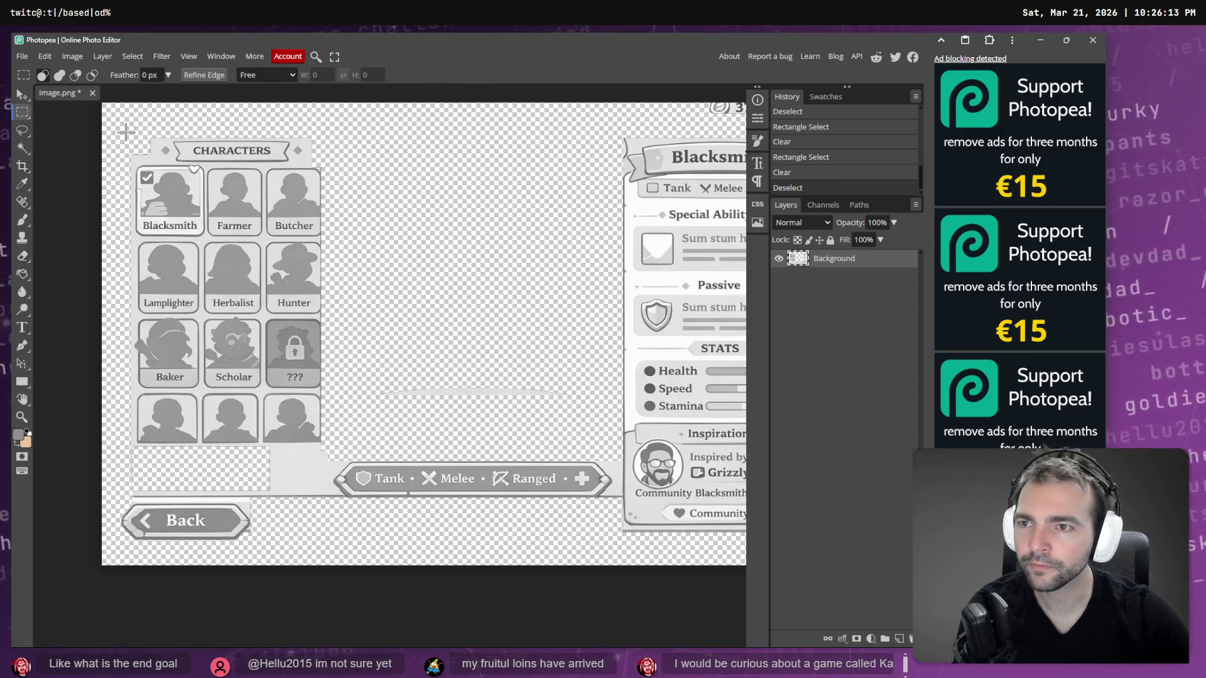
mouse_move(122, 131)
mouse_down()
mouse_move(342, 447)
mouse_move(329, 455)
mouse_up()
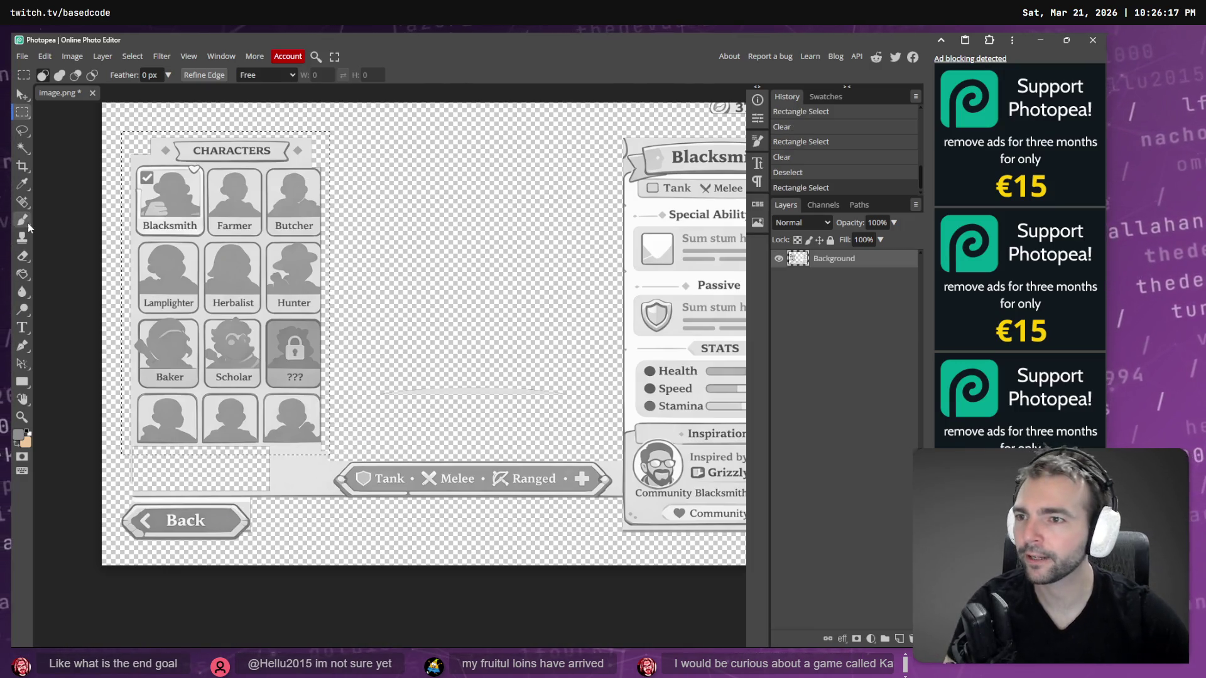
Fill the selected CHARACTERS panel with its sampled light background colour.
click(22, 184)
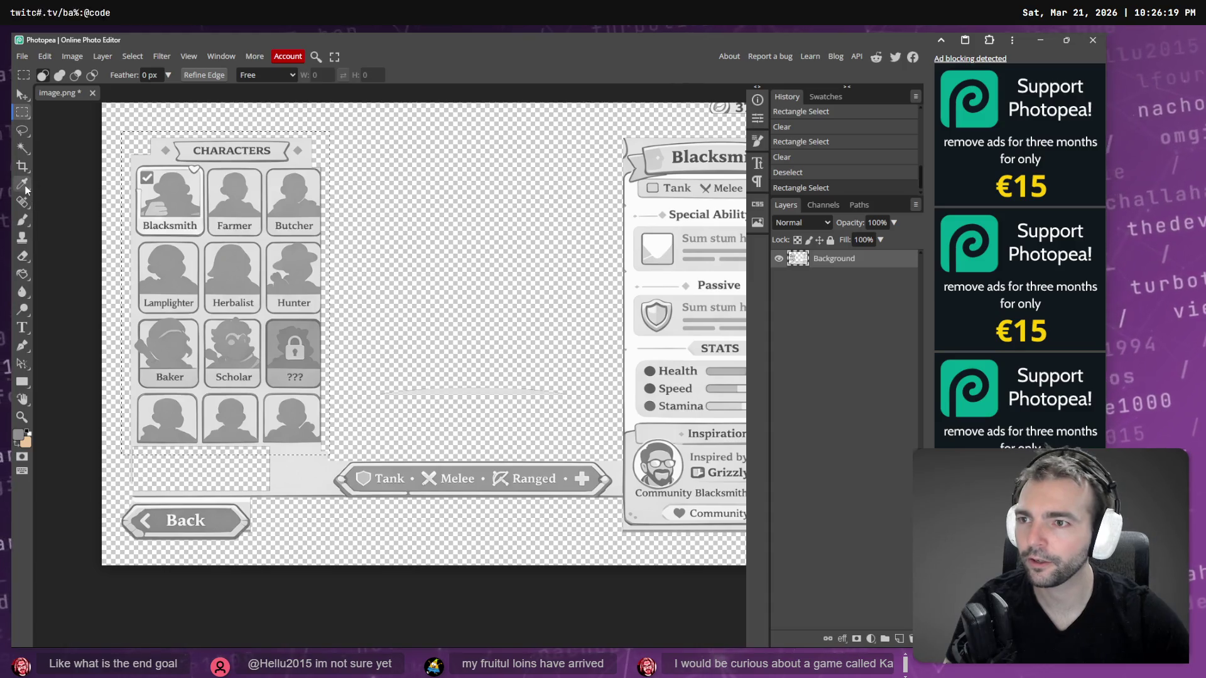
click(161, 165)
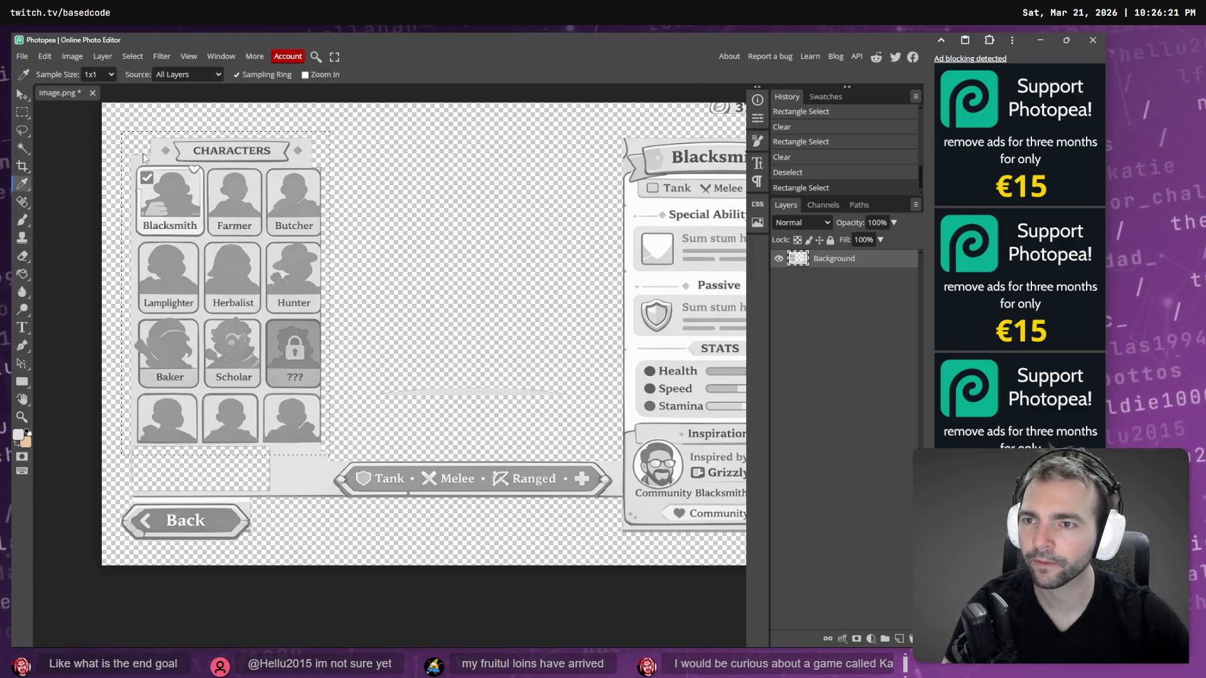
key(g)
click(138, 149)
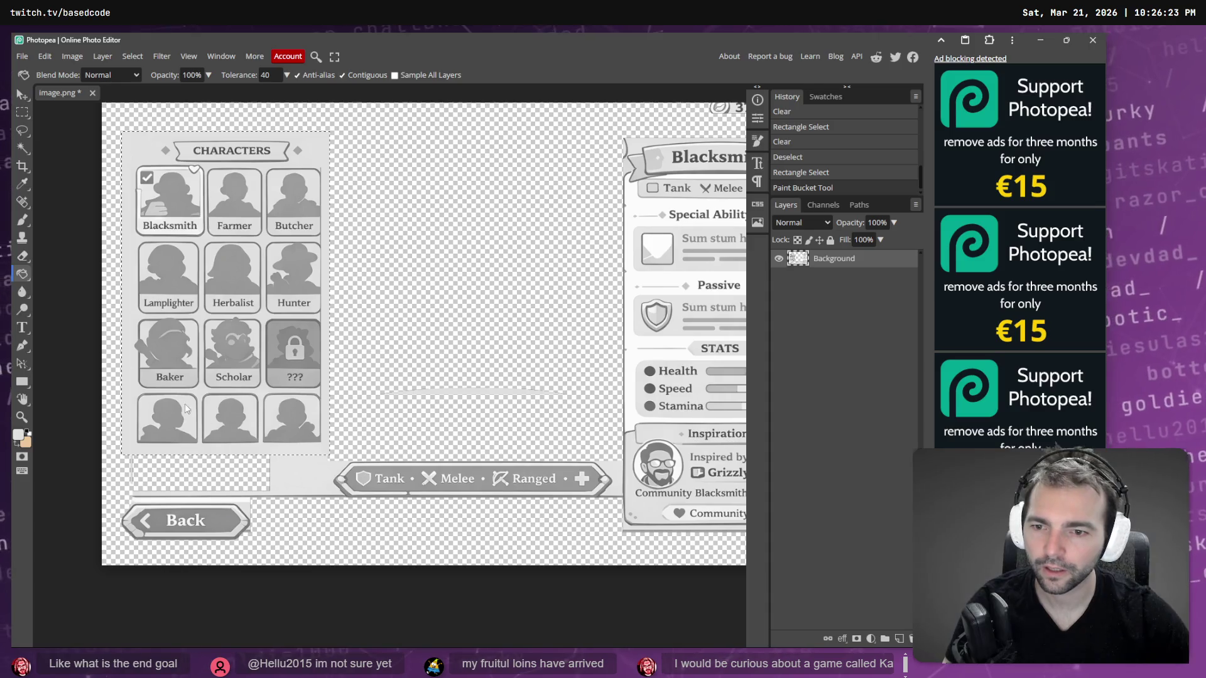
Invert the selection and erase stray pixels and the faint bottom line outside the panel.
click(132, 56)
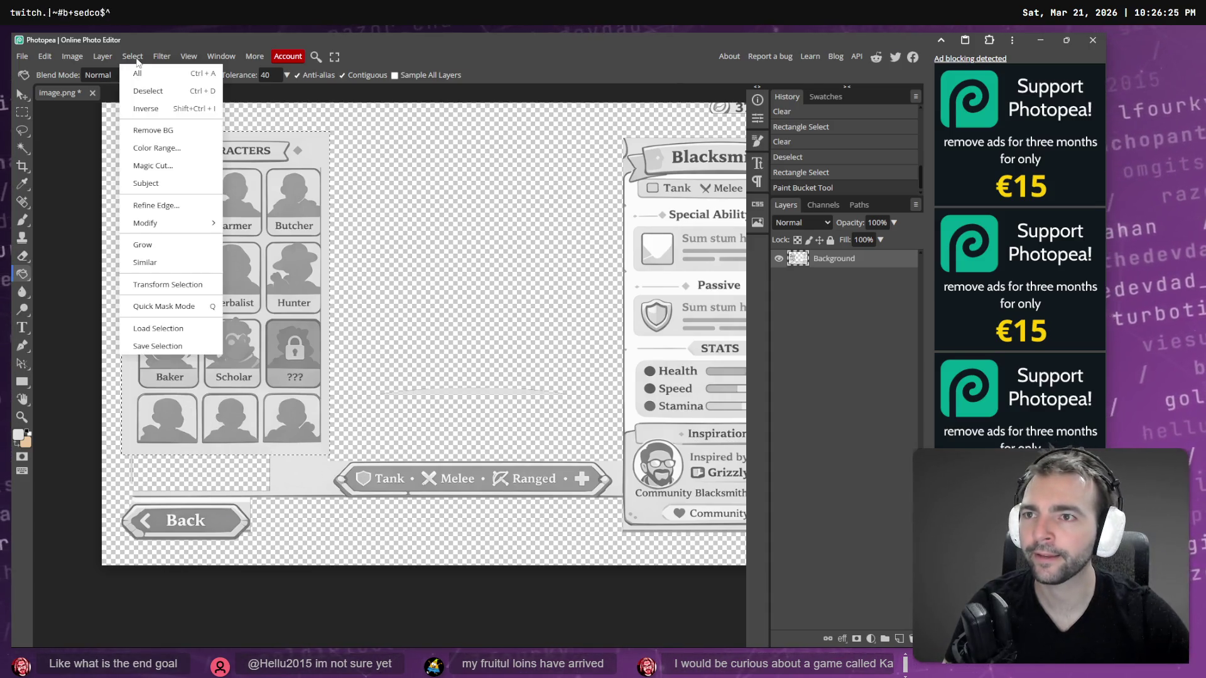
click(146, 109)
key(e)
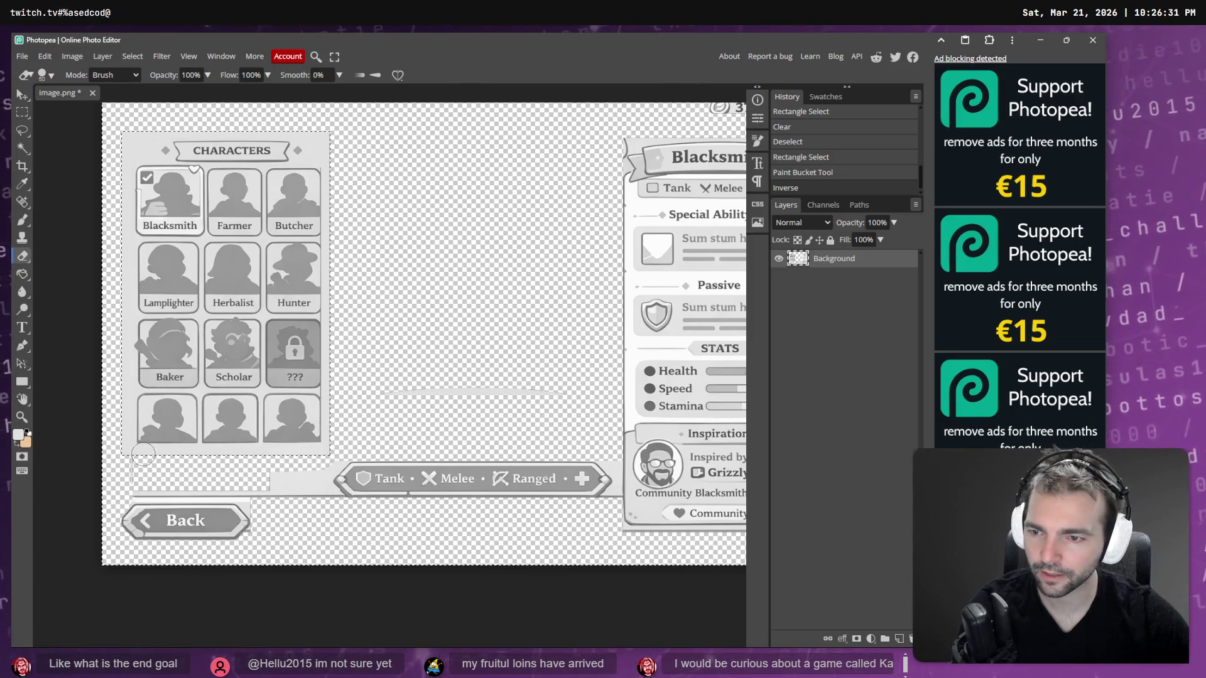
mouse_move(125, 462)
mouse_down()
mouse_move(124, 319)
mouse_move(235, 128)
mouse_move(348, 129)
mouse_move(402, 293)
mouse_up()
drag(379, 393, 562, 390)
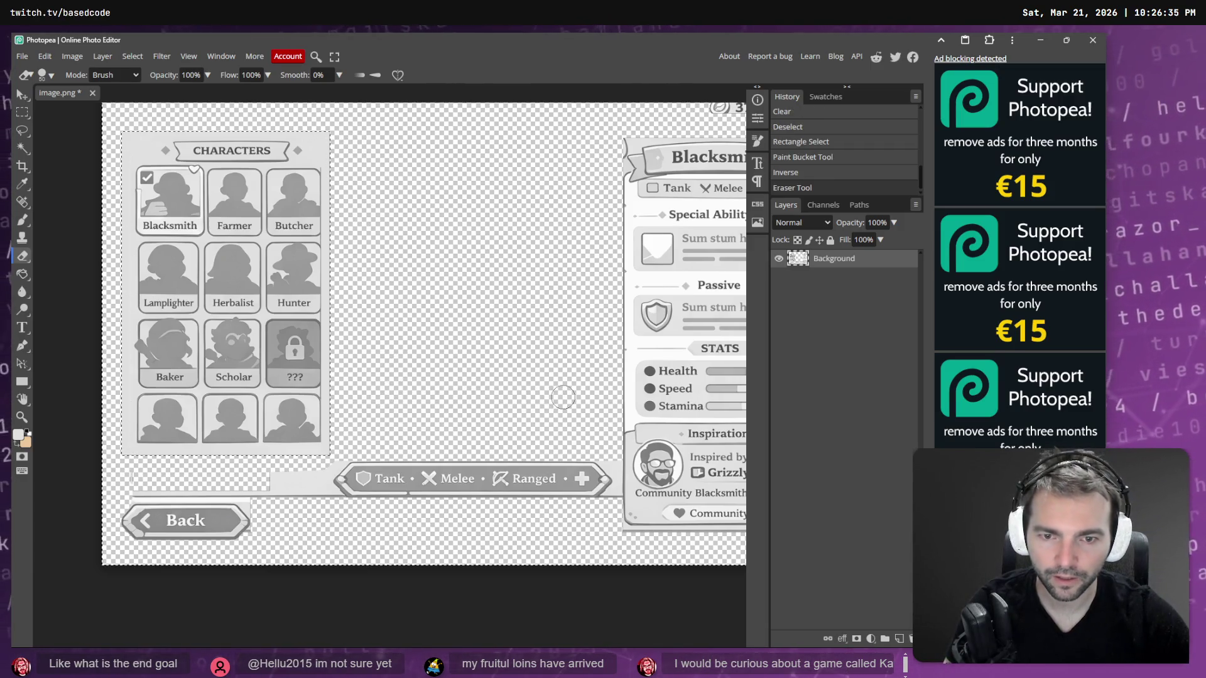
click(133, 56)
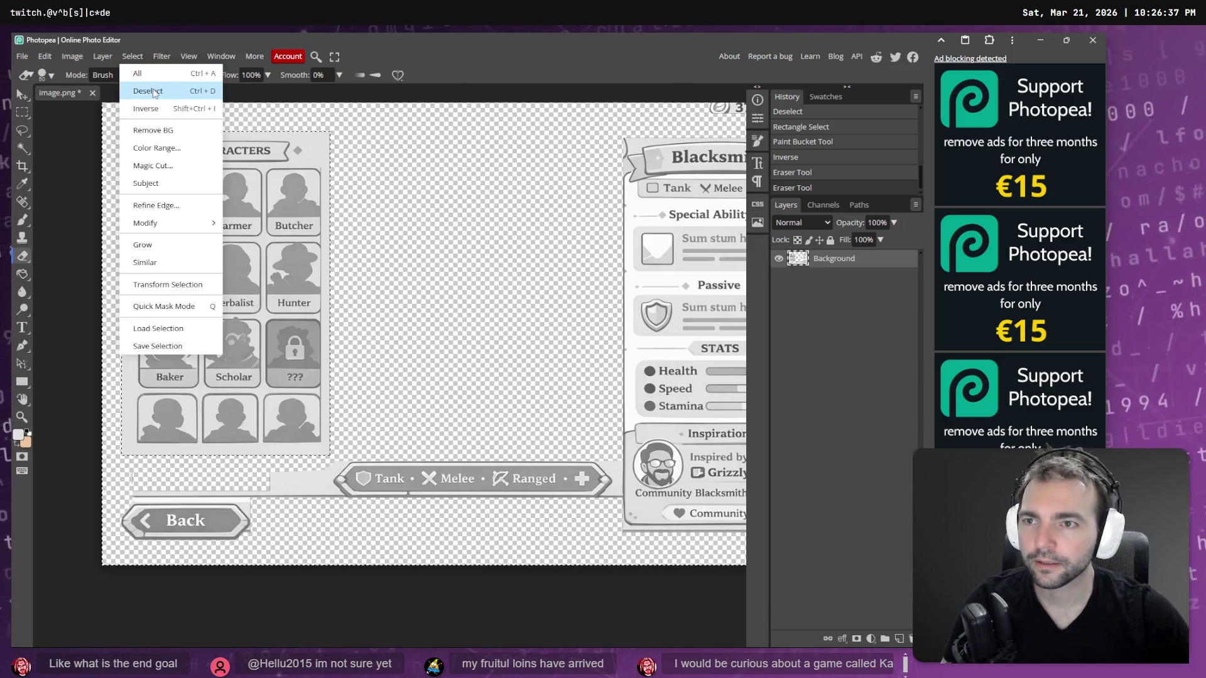
click(143, 89)
scroll(320, 326, down, 3)
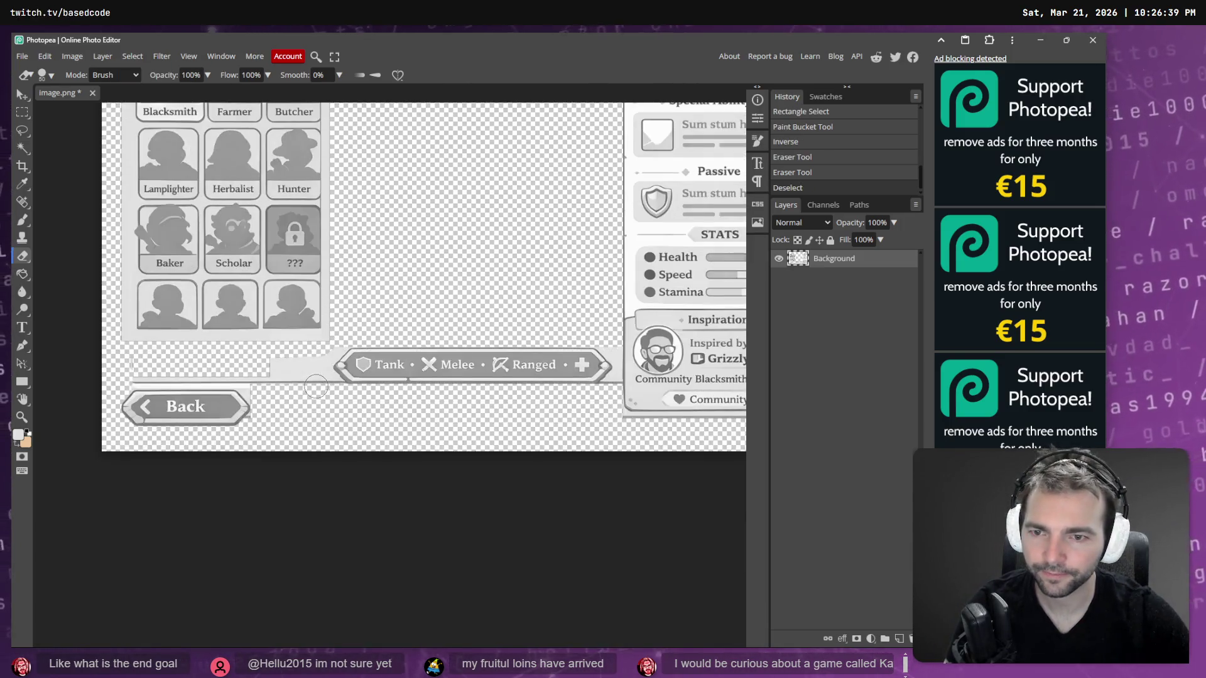
Magic-wand and delete small leftover areas near the grid and the Tank/Melee/Ranged bar.
key(w)
click(319, 375)
key(Delete)
click(320, 399)
click(601, 364)
key(Delete)
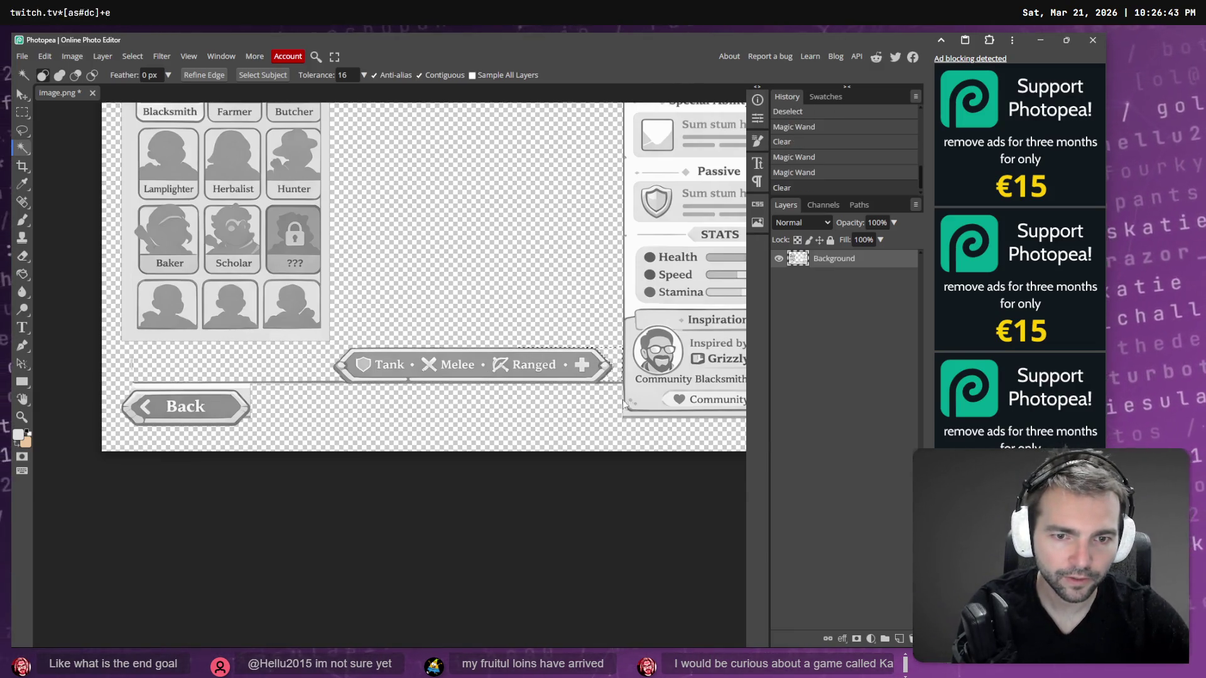
click(626, 416)
key(Delete)
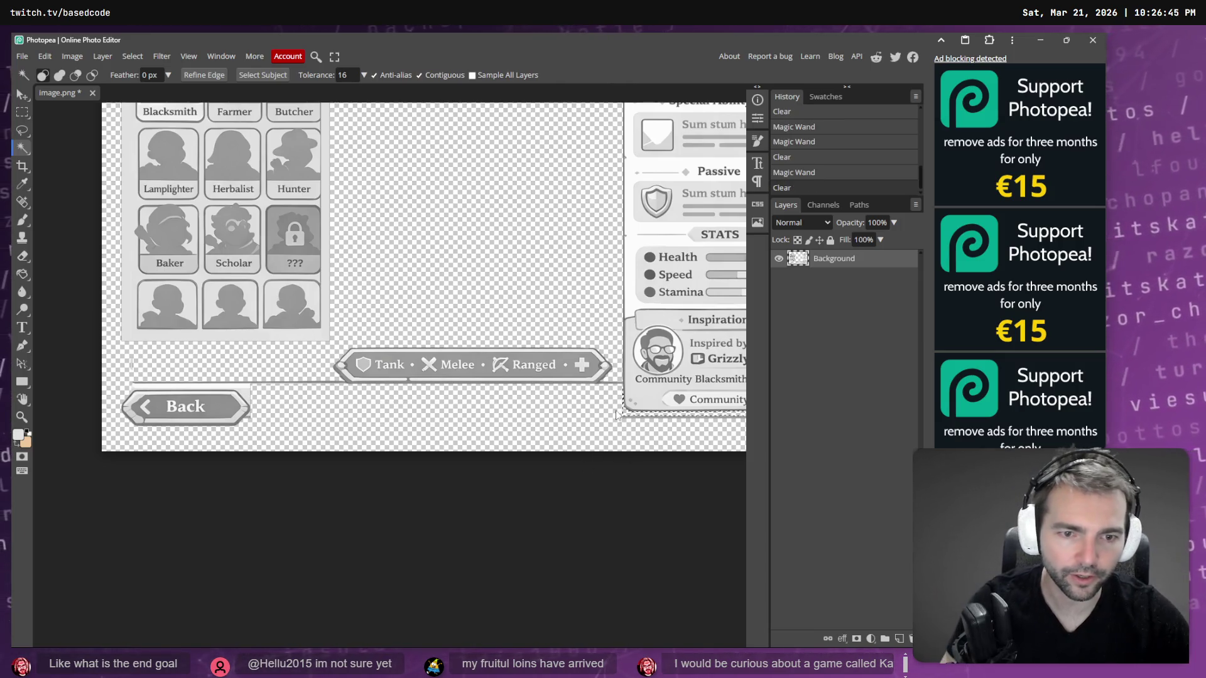
Clear the Blacksmith banner's top-right corner marks and erase the 375/80 currency bar.
scroll(615, 416, down, 3)
scroll(593, 314, up, 3)
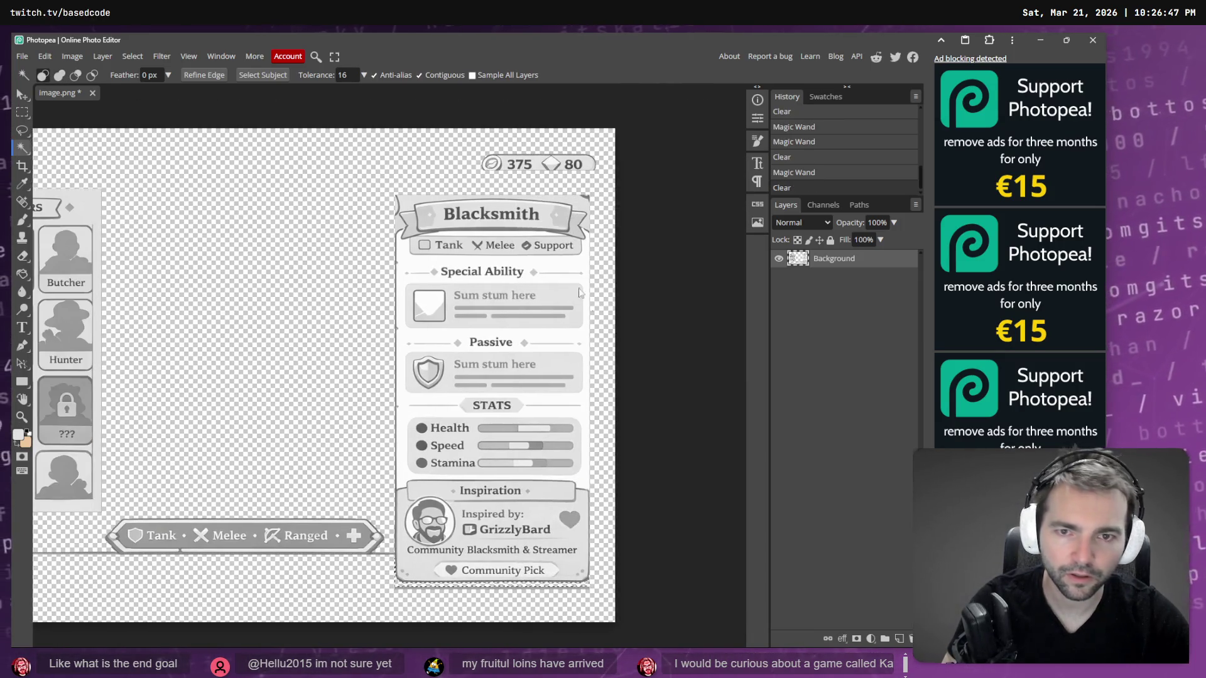
click(578, 209)
key(Delete)
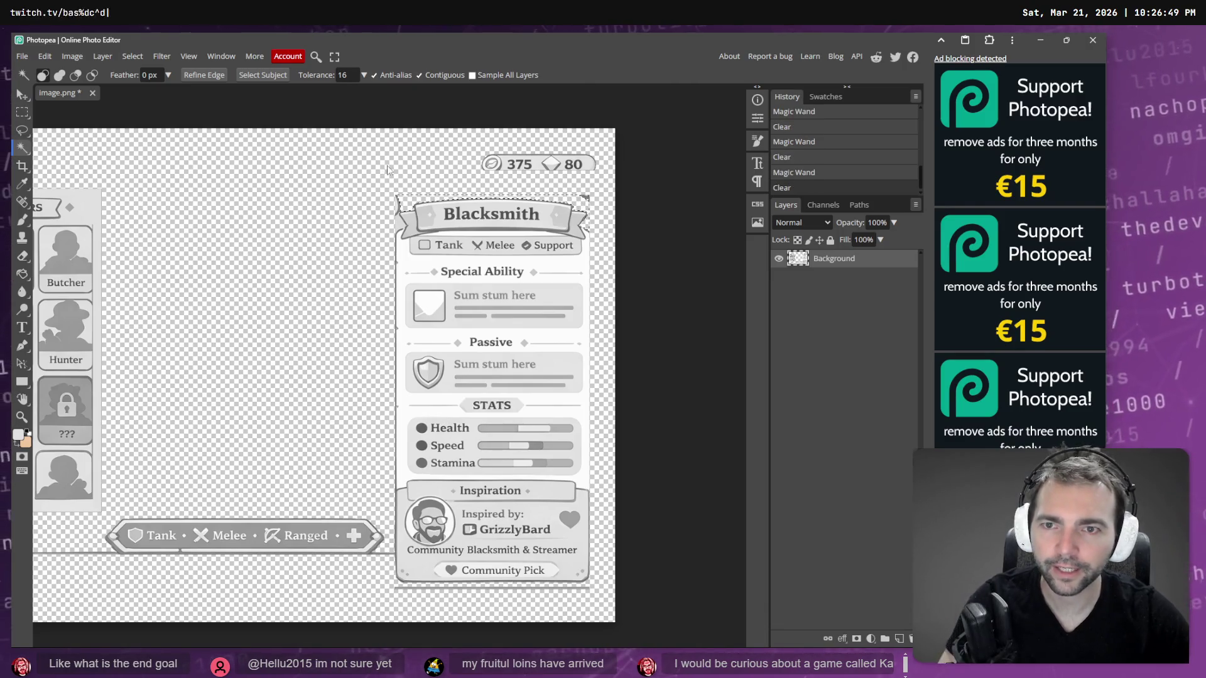
click(132, 56)
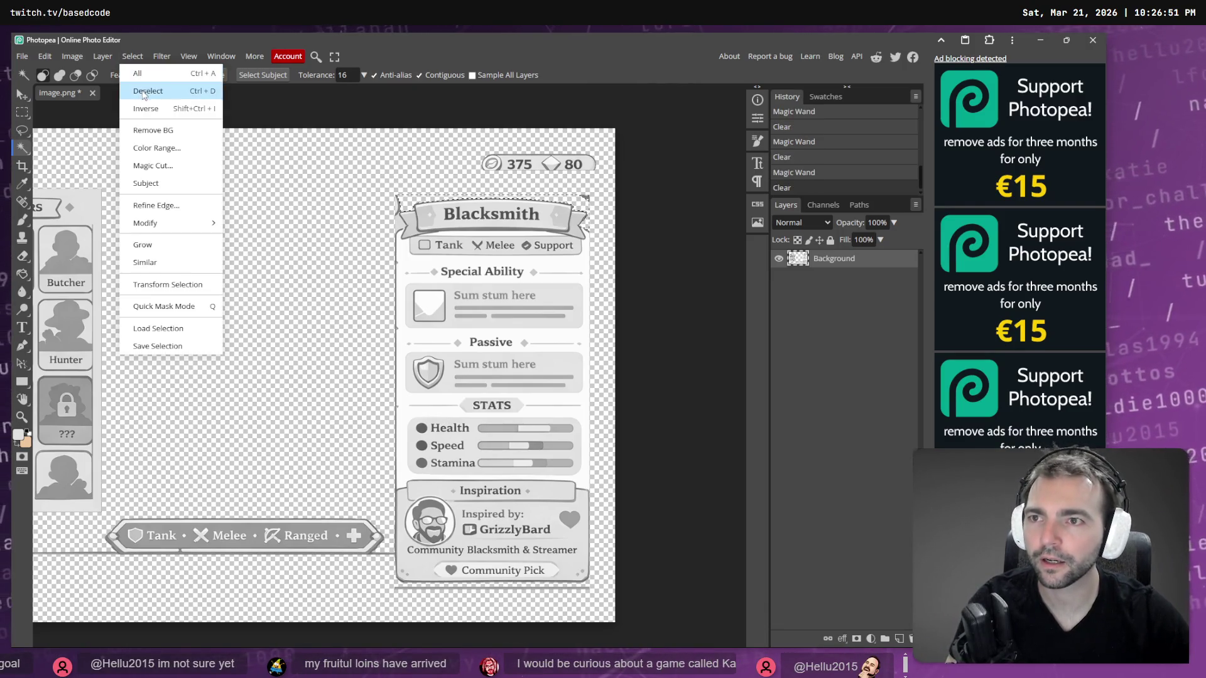
click(142, 89)
key(e)
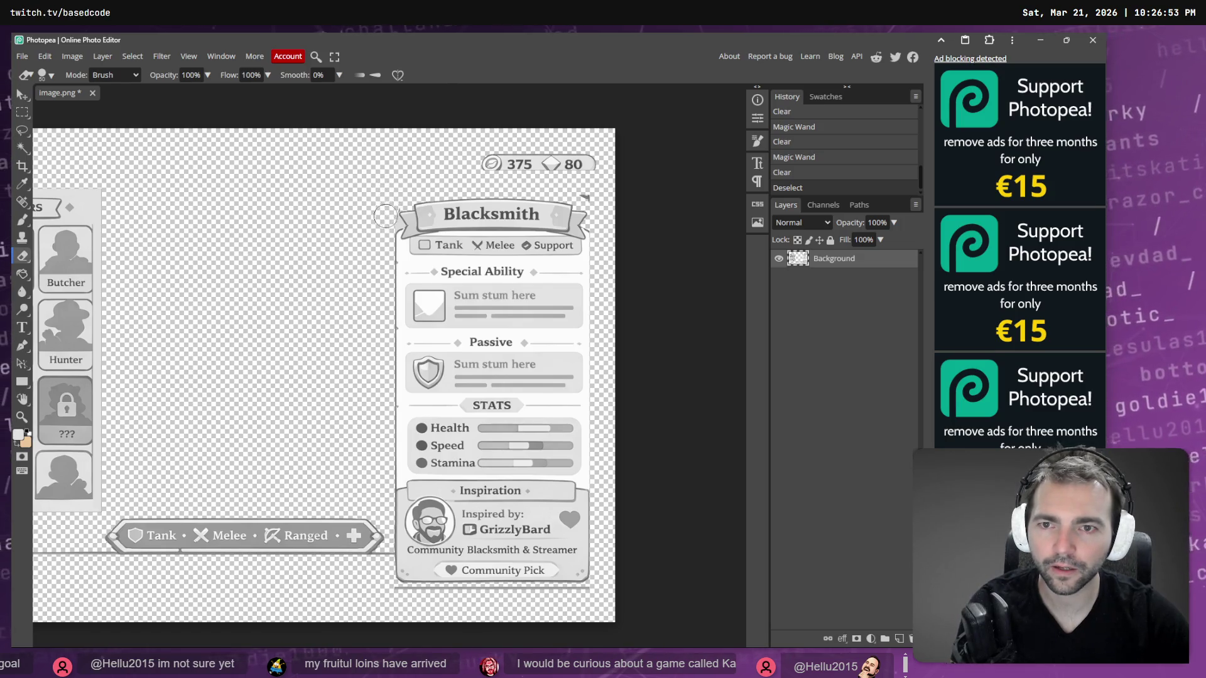
click(392, 199)
mouse_move(581, 200)
mouse_down()
mouse_move(594, 192)
mouse_move(441, 164)
mouse_move(569, 154)
mouse_up()
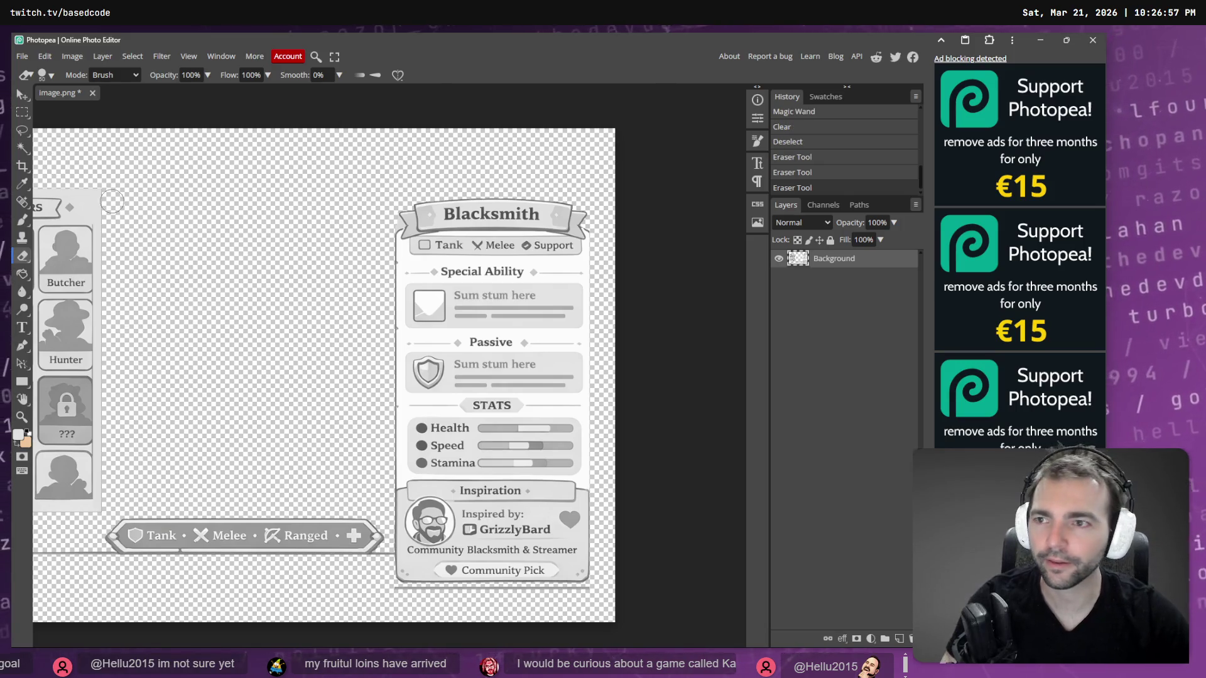
Erase the faint line along the bottom of the image in Photopea.
scroll(216, 240, up, 3)
scroll(213, 254, down, 3)
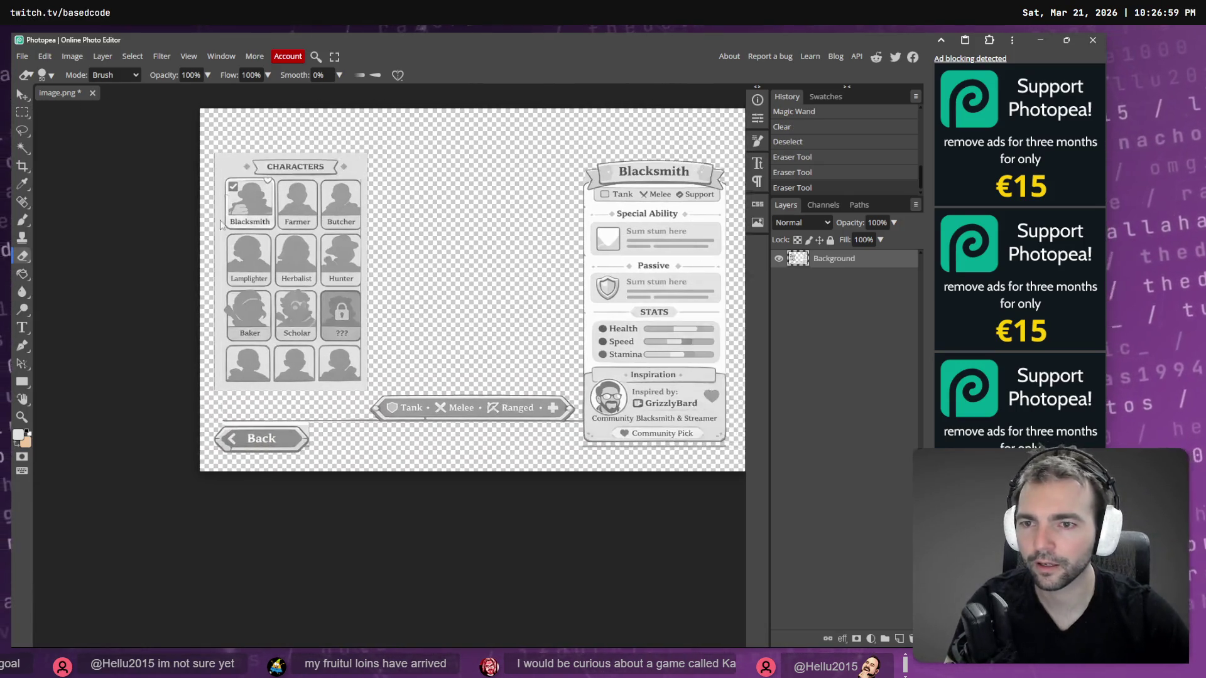
drag(307, 423, 245, 425)
key(ctrl+z)
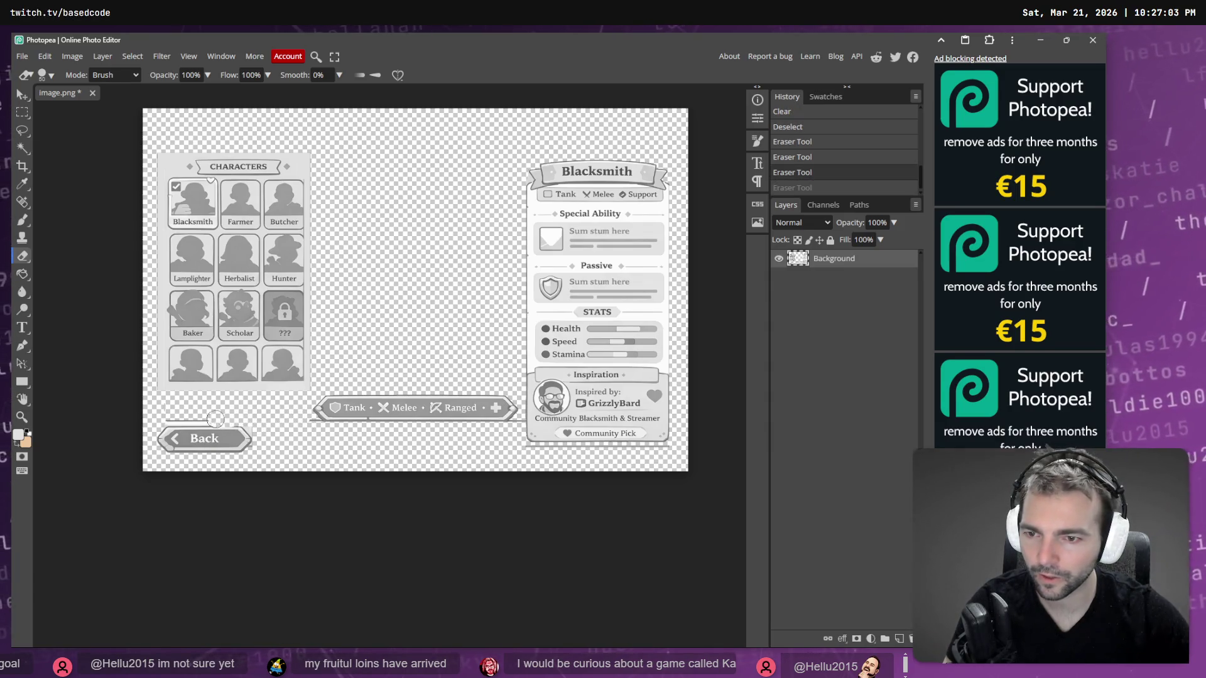
key(ctrl+shift+z)
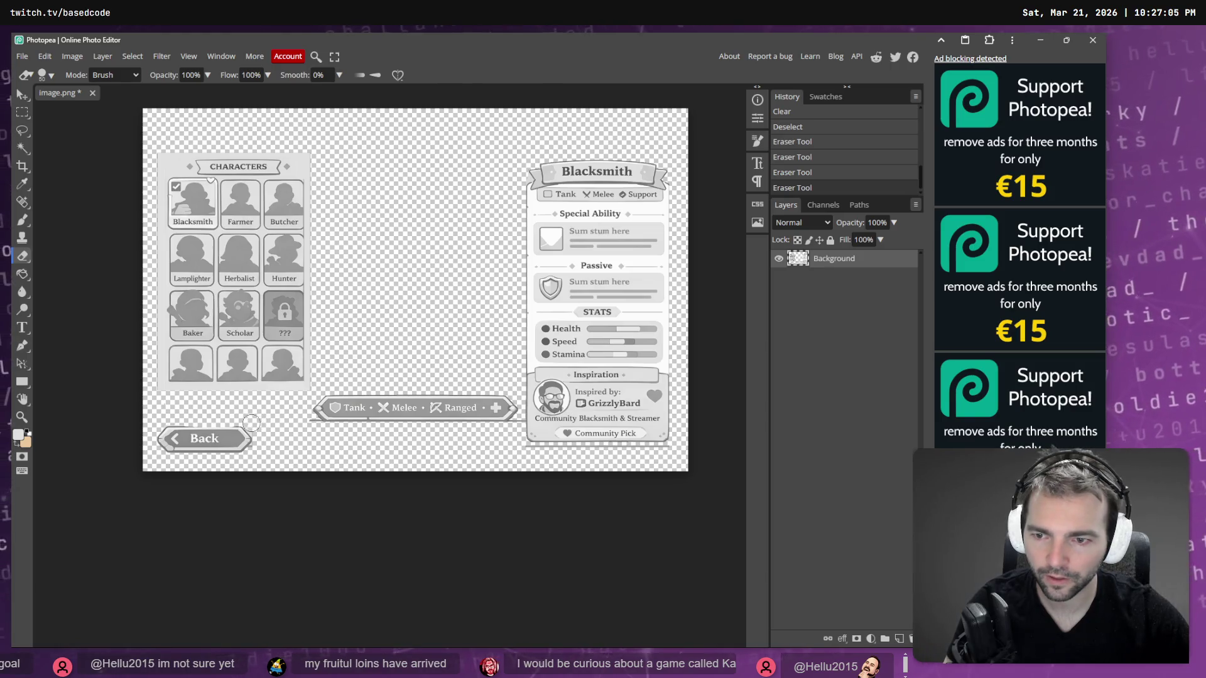
Magic-wand select and delete the leftover scraps beside the Back button.
key(w)
click(251, 436)
key(Delete)
key(ctrl+d)
click(253, 447)
key(Delete)
click(251, 448)
key(Delete)
key(ctrl+d)
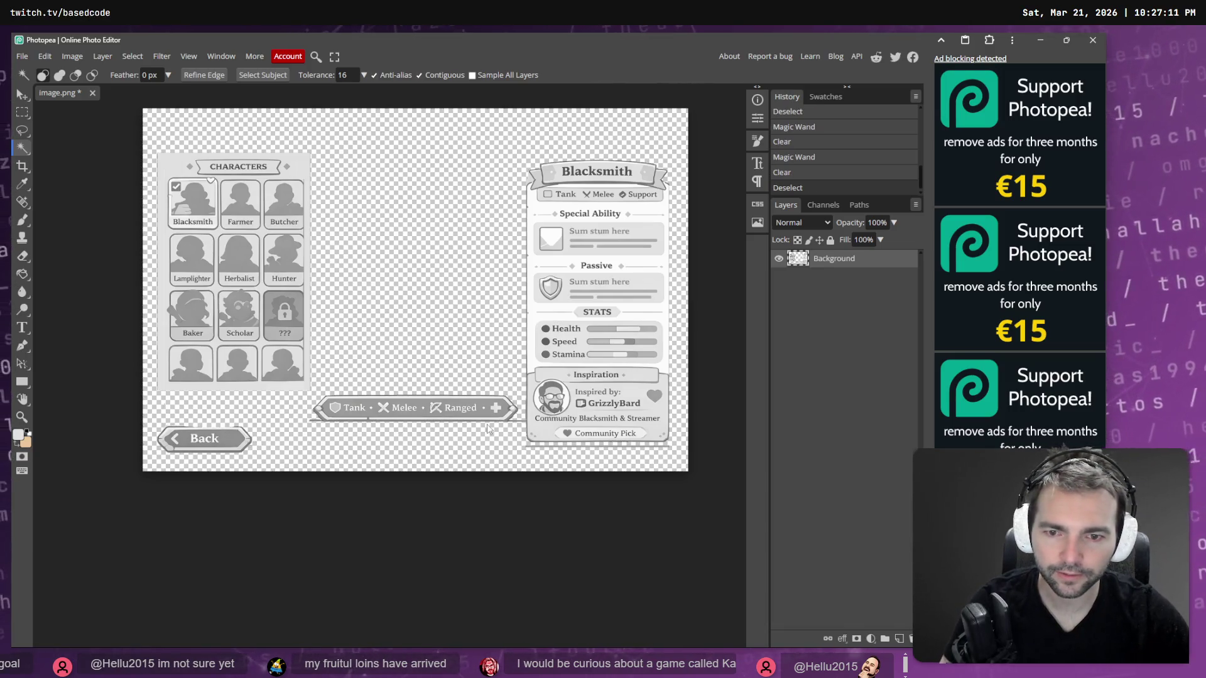
Erase the spot near the Tank/Melee/Ranged bar and the edge line under the Blacksmith panel.
key(e)
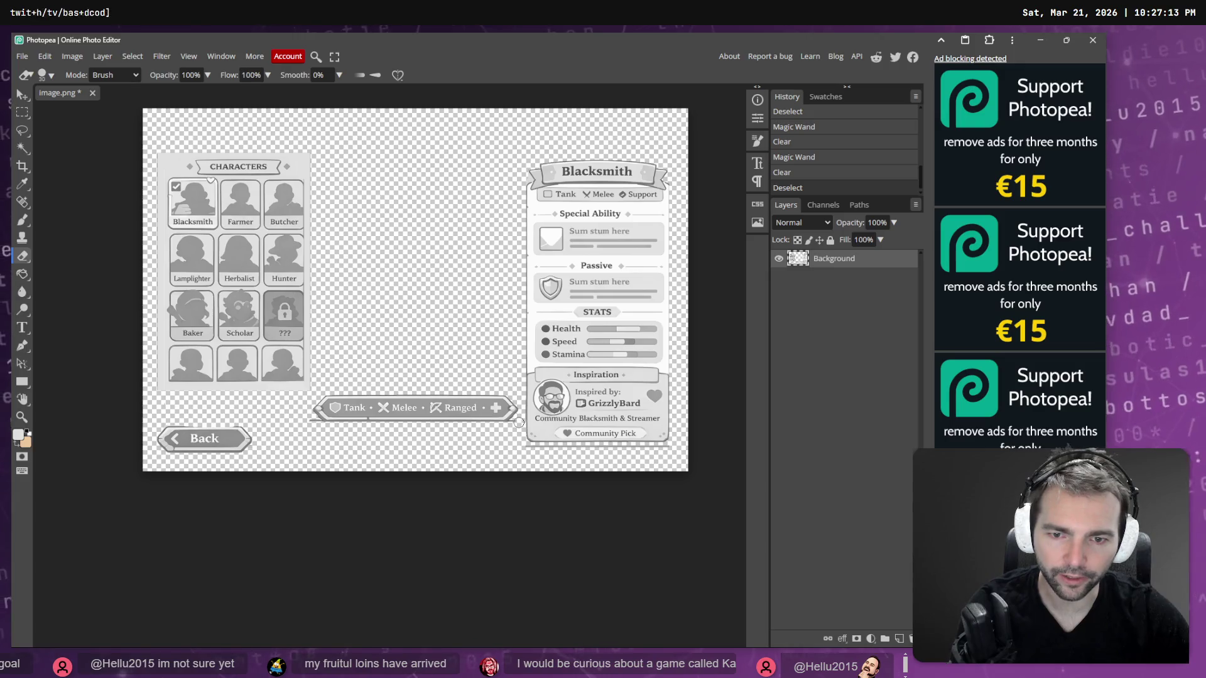
click(312, 420)
mouse_move(543, 444)
mouse_down()
mouse_move(680, 449)
mouse_move(498, 458)
mouse_up()
key(ctrl+z)
drag(677, 449, 533, 453)
scroll(495, 304, up, 3)
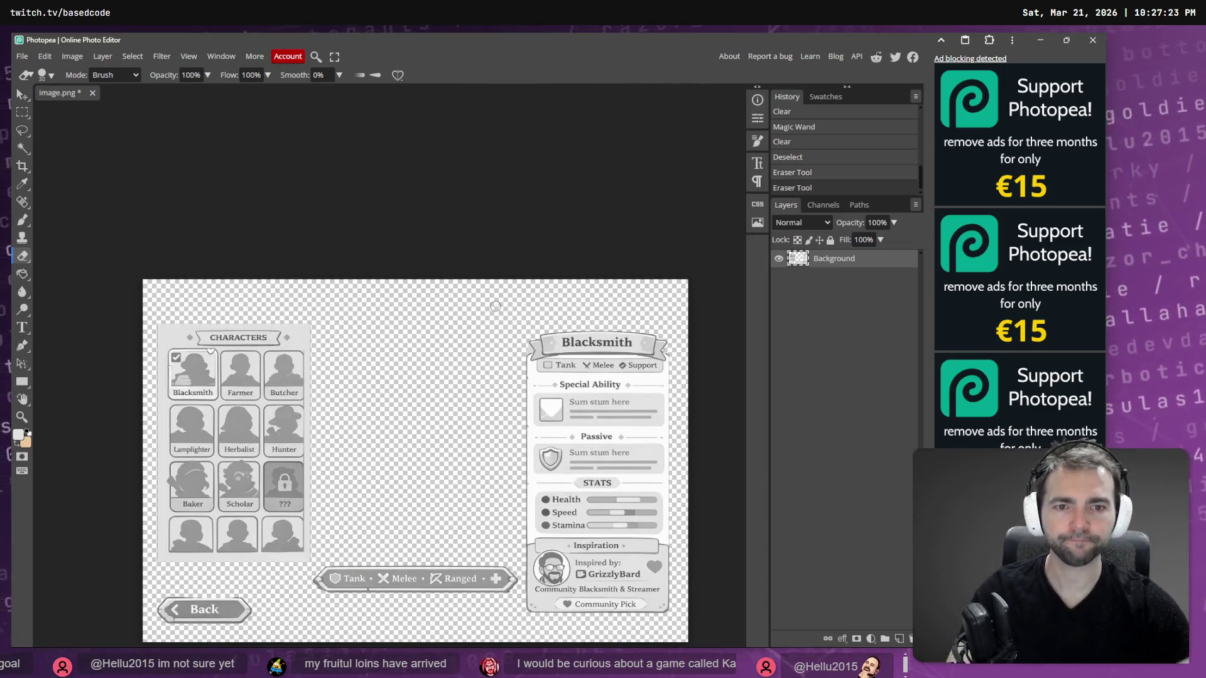
scroll(496, 304, down, 3)
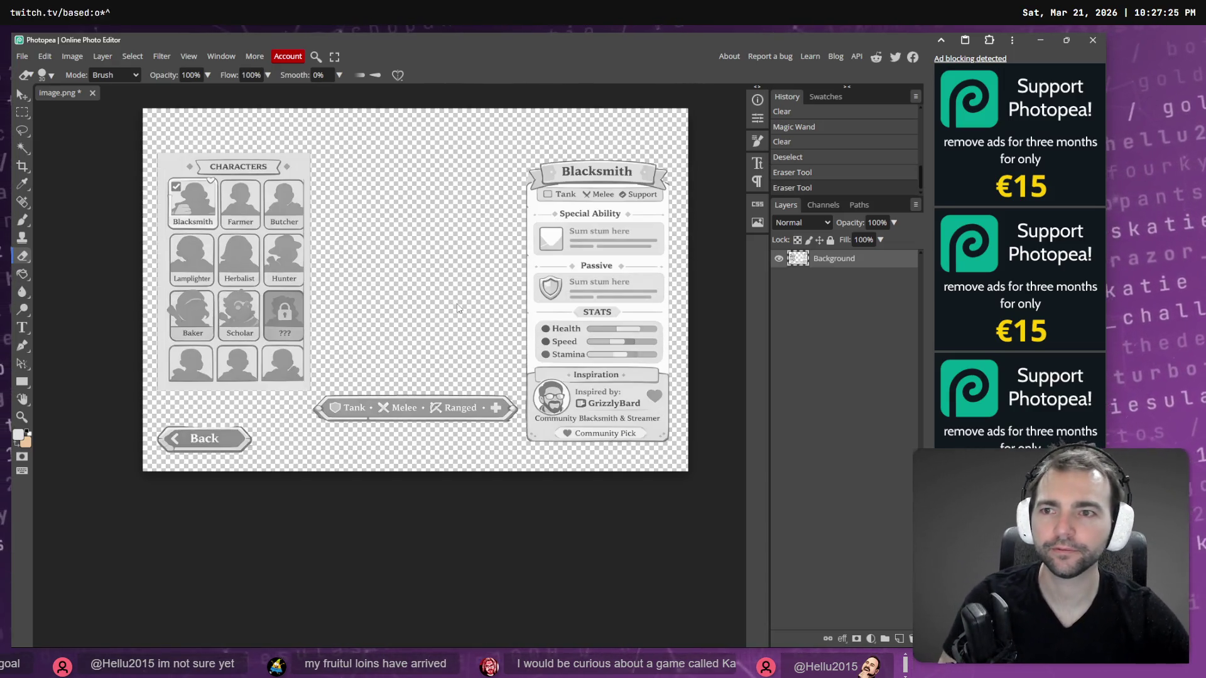
Cycle through the ChatGPT mockup and VS Code's Codex diff to reach Fork.
key(alt+Tab)
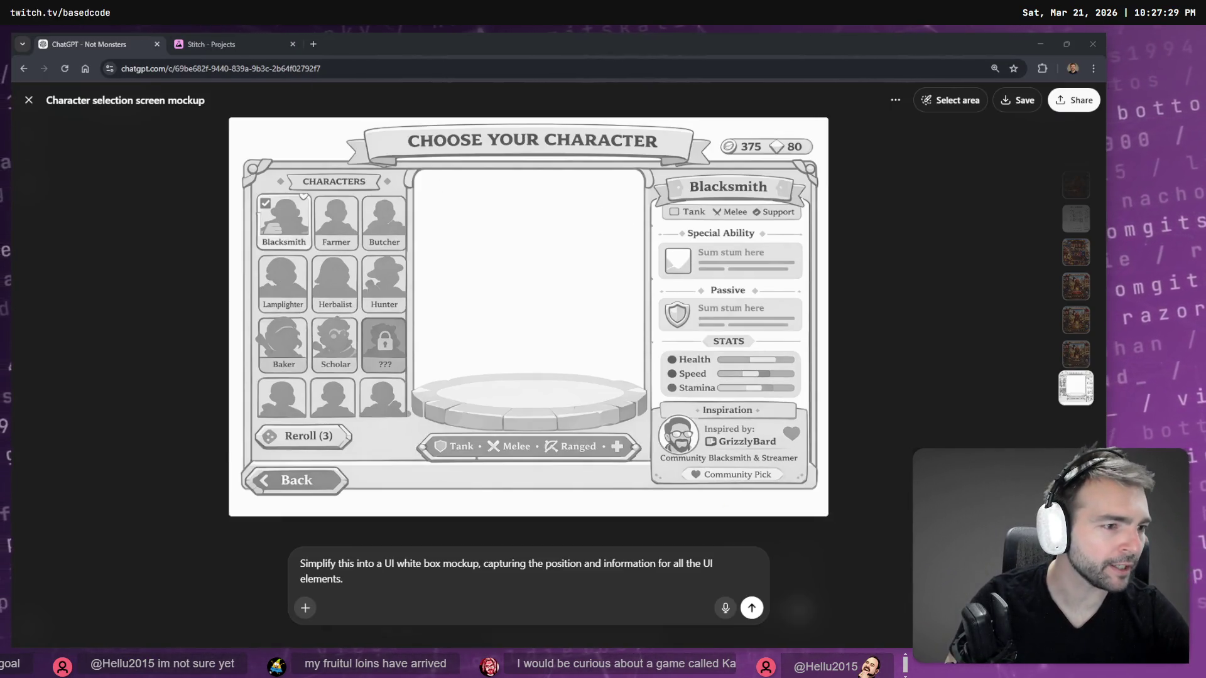
key(alt+Tab)
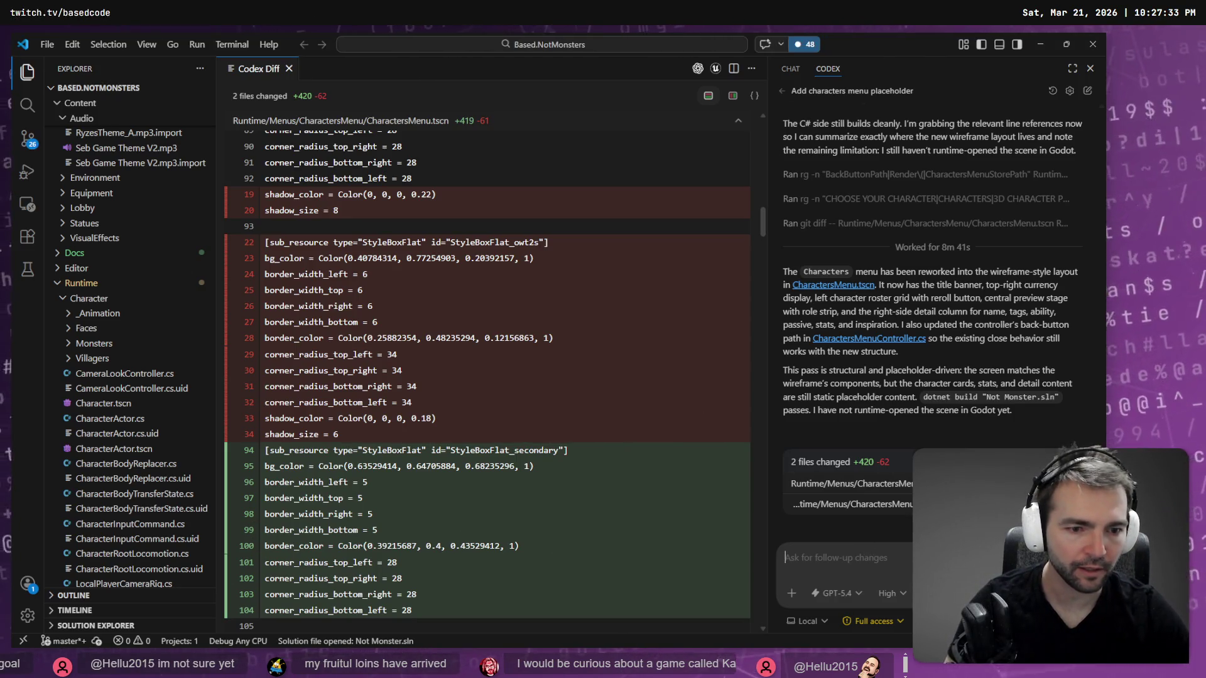
key(alt+Tab)
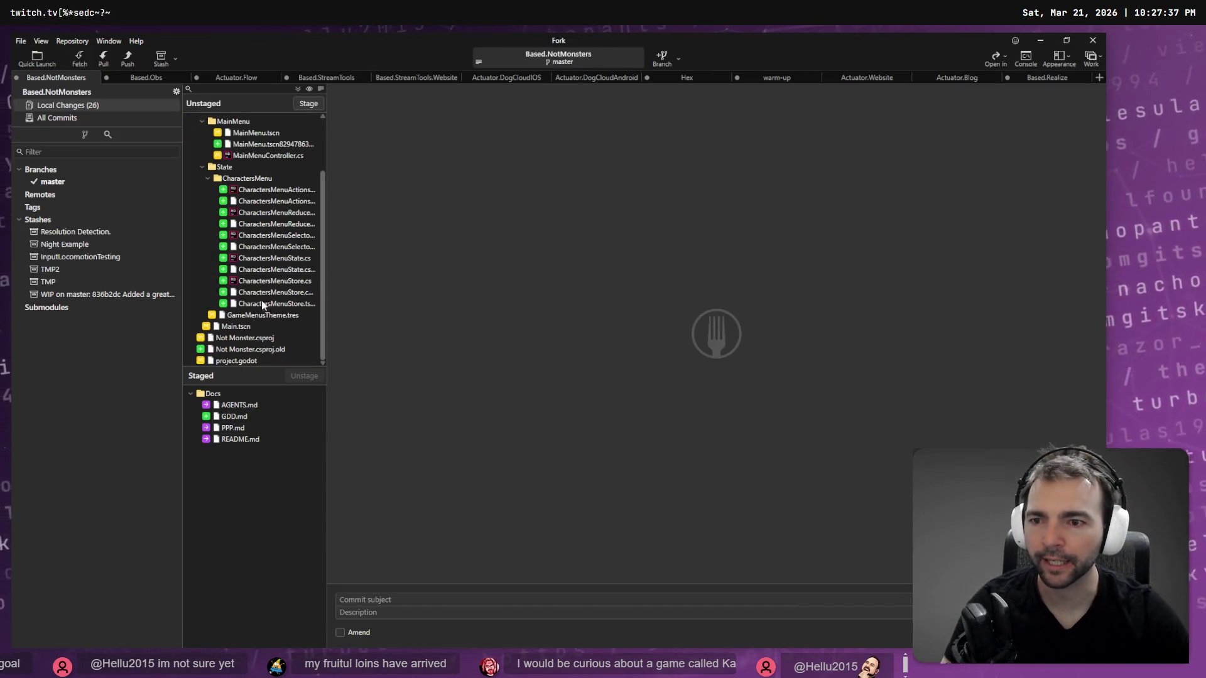
Save all the unstaged changes in Fork as a patch file.
key(ctrl+a)
right_click(253, 363)
click(314, 480)
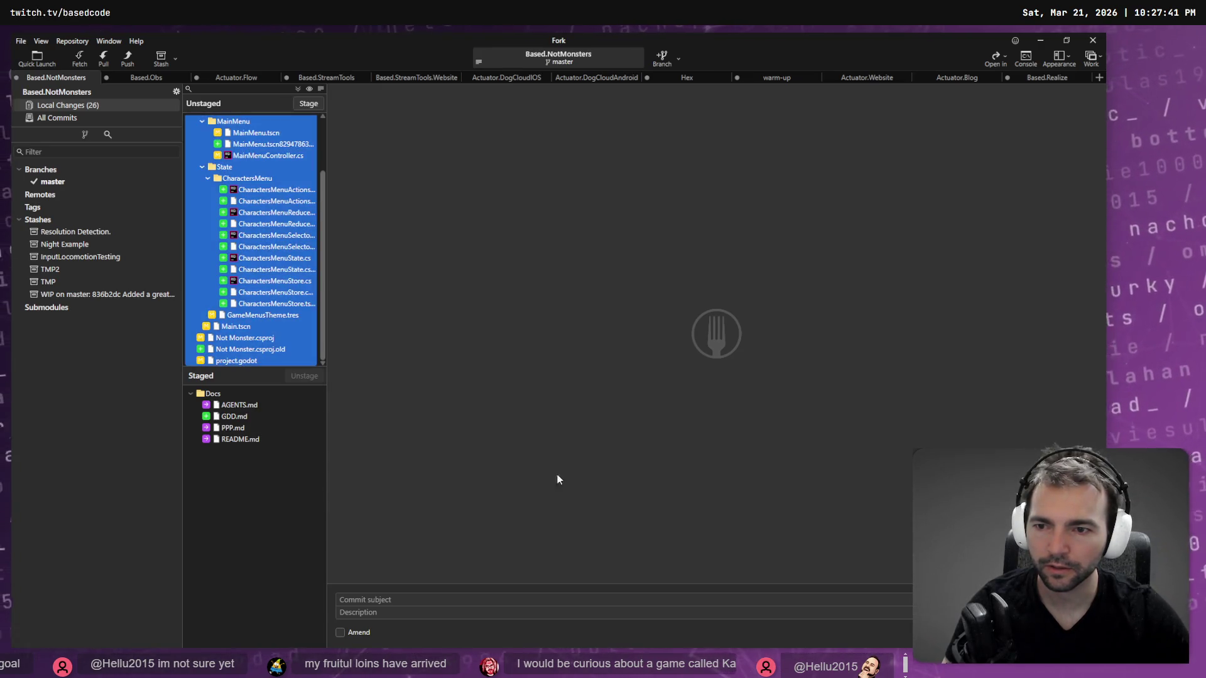
click(462, 319)
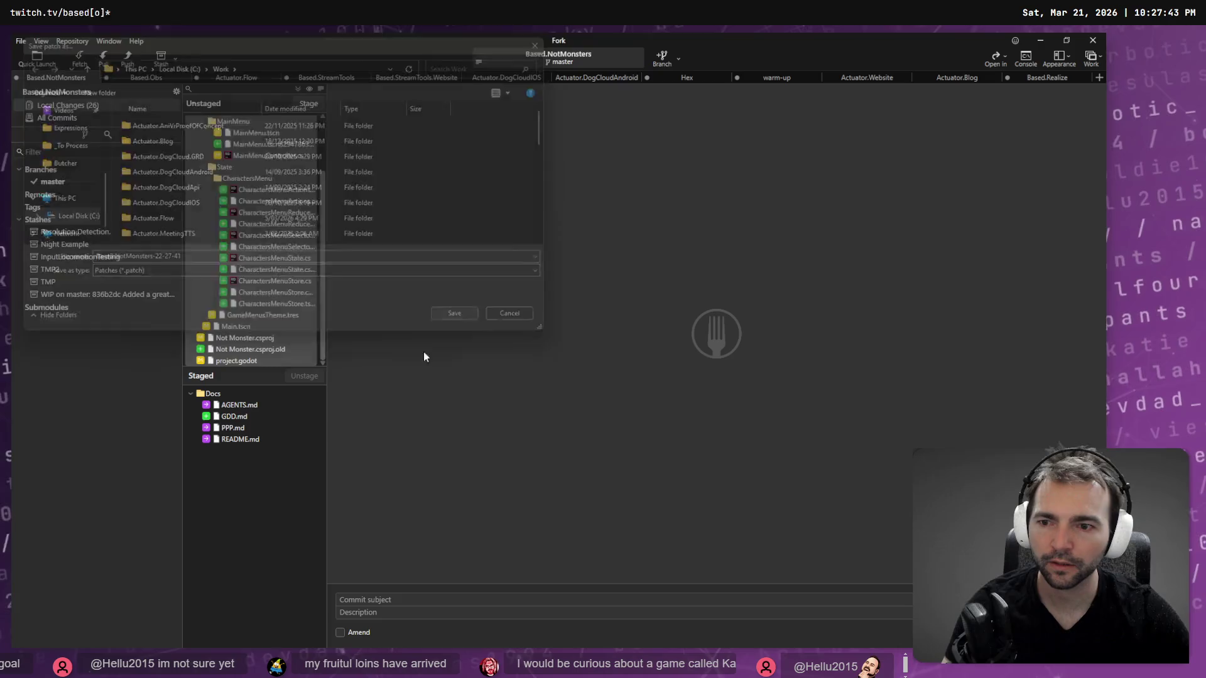
Discard the 22 unstaged changes, keeping only the four staged Docs files.
right_click(258, 308)
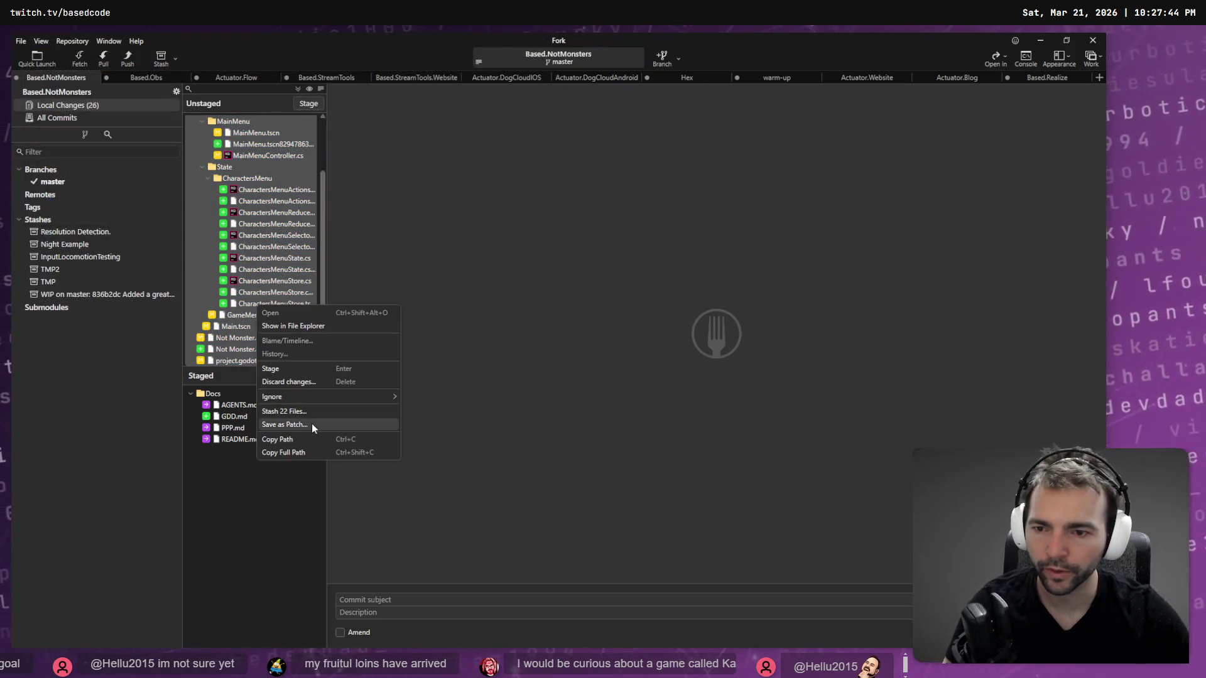
click(296, 381)
click(571, 351)
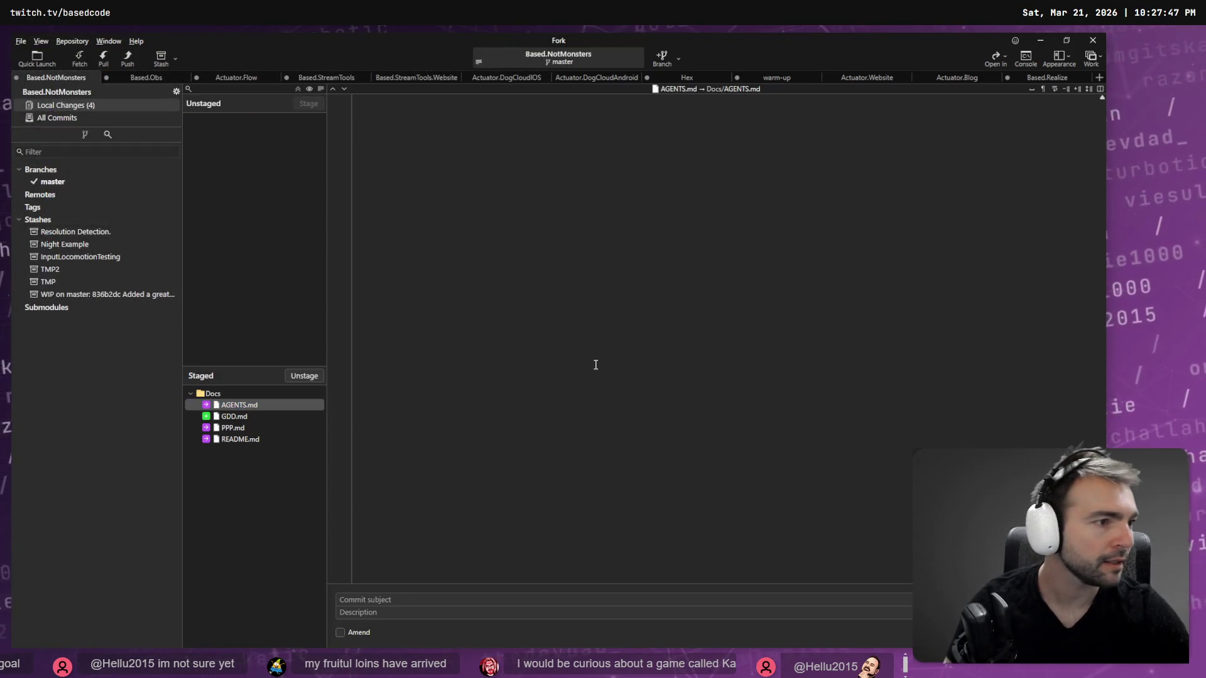
key(alt+Tab)
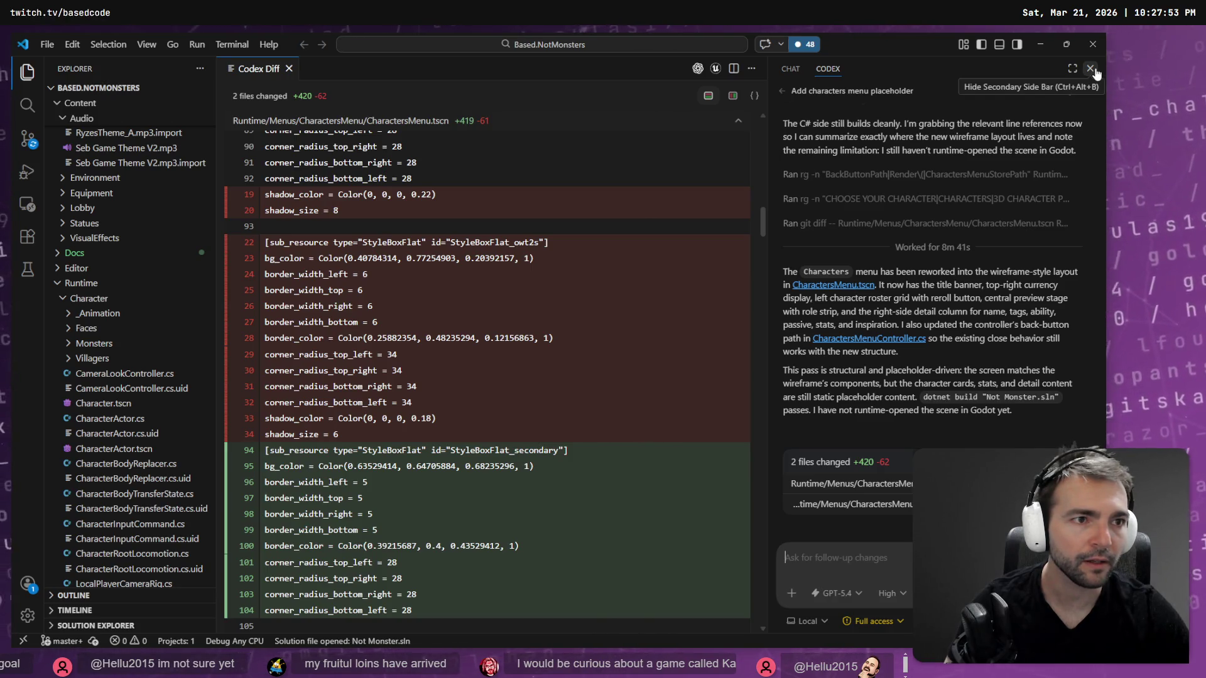
Start a new empty Codex chat with the panel maximized, then move on to Fork and Godot.
click(1091, 96)
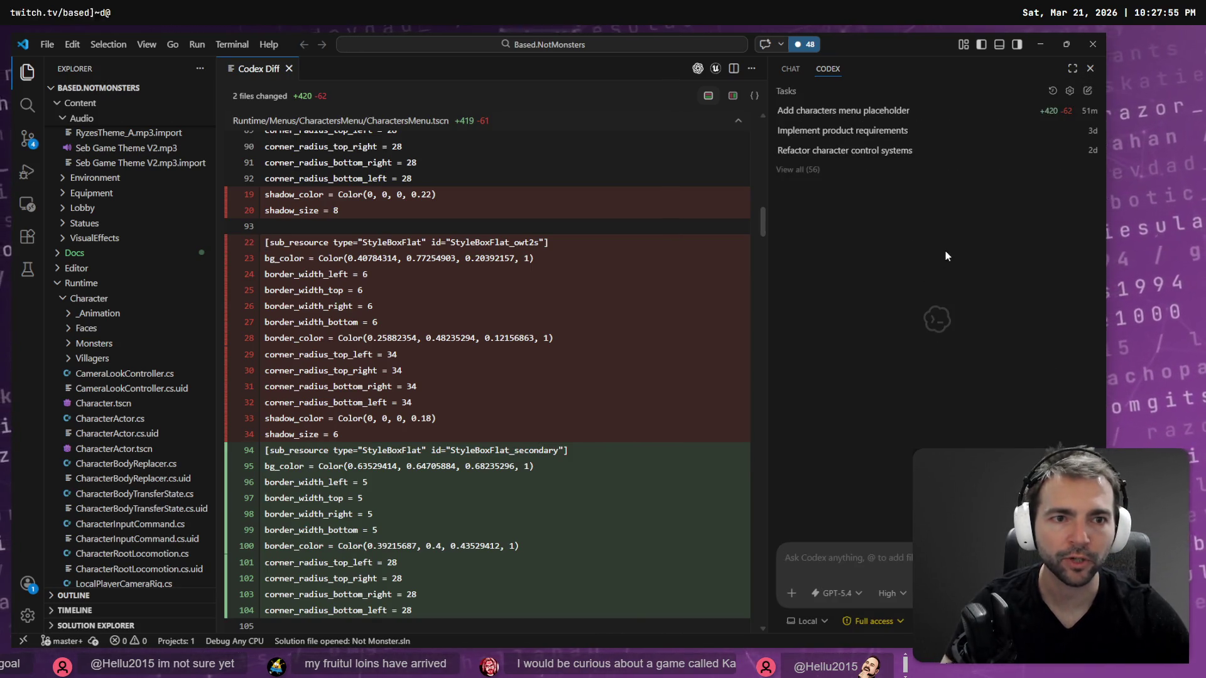
click(1072, 67)
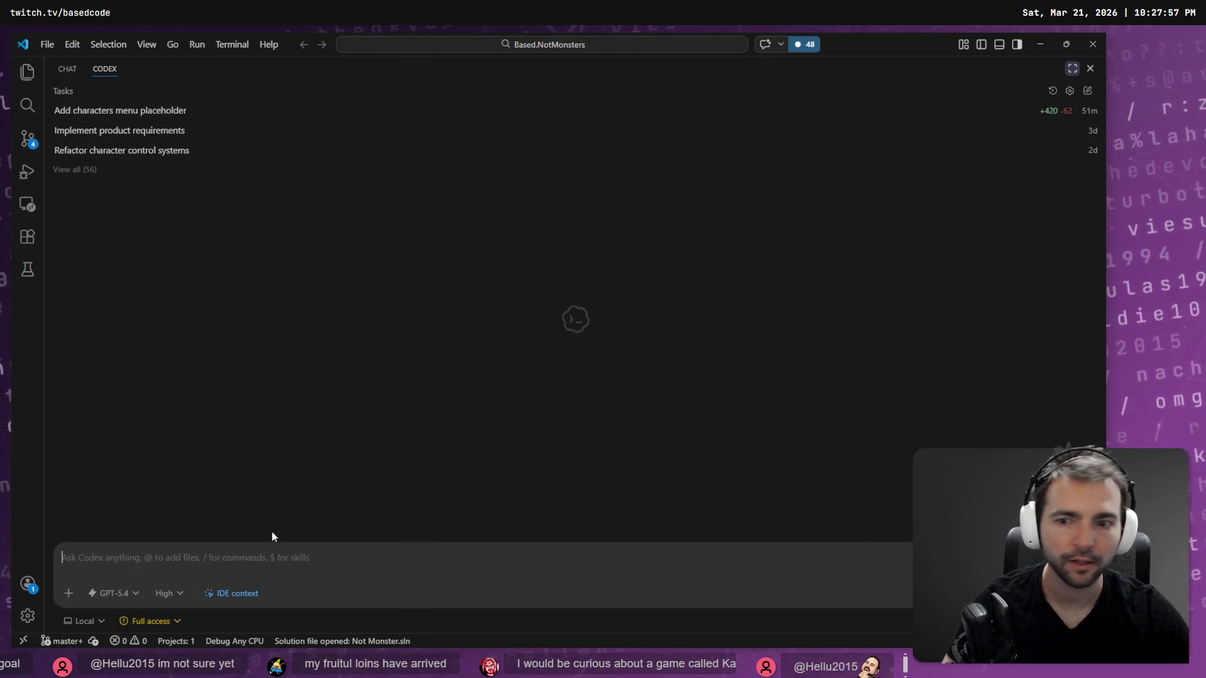
key(super+h)
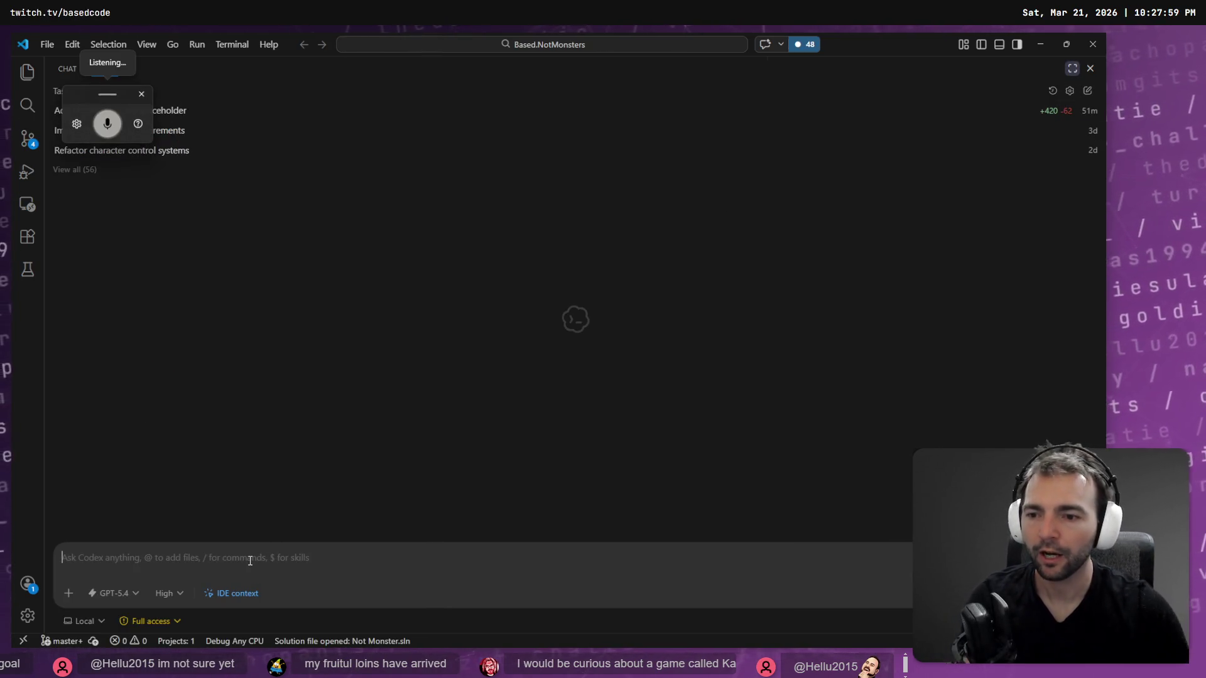
key(alt+Tab)
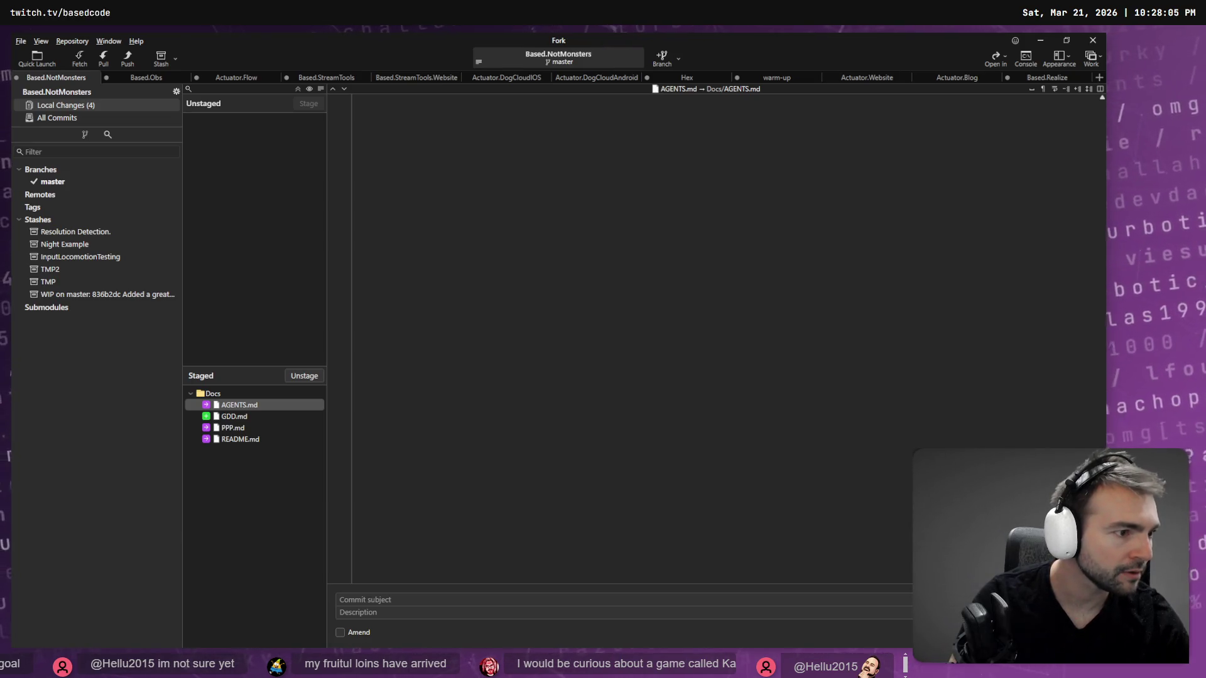
key(alt+Tab)
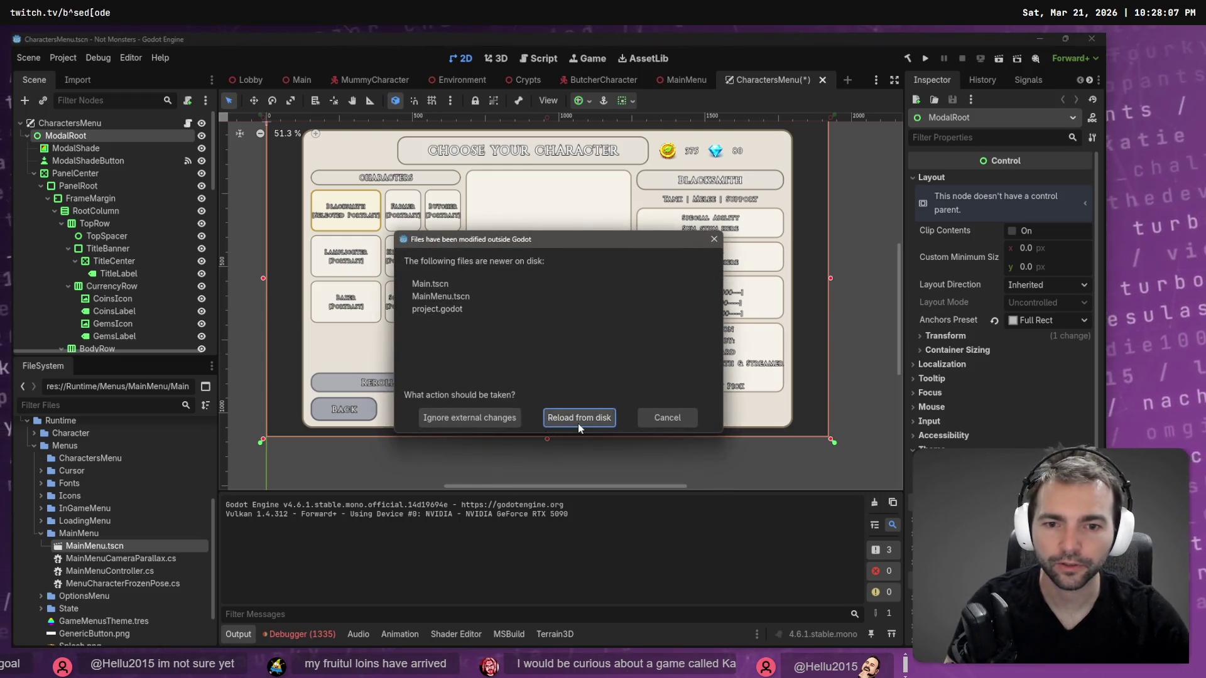
Reload Main.tscn, MainMenu.tscn and project.godot from disk and close CharactersMenu without saving.
click(577, 423)
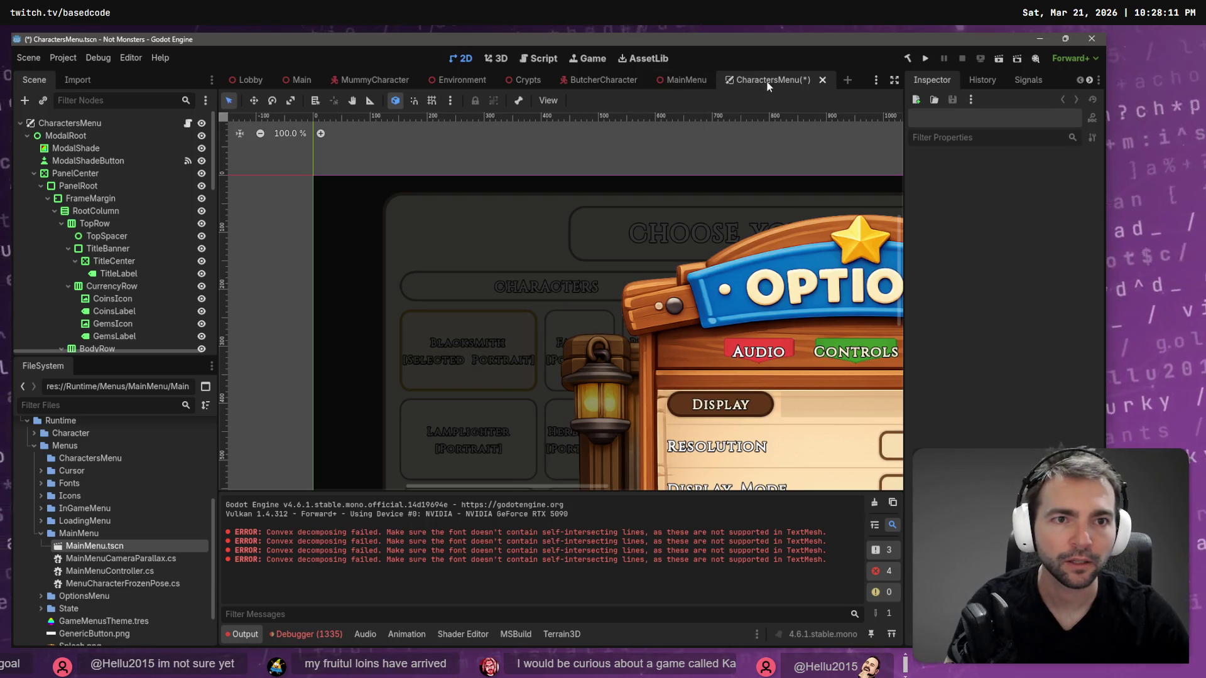
click(822, 79)
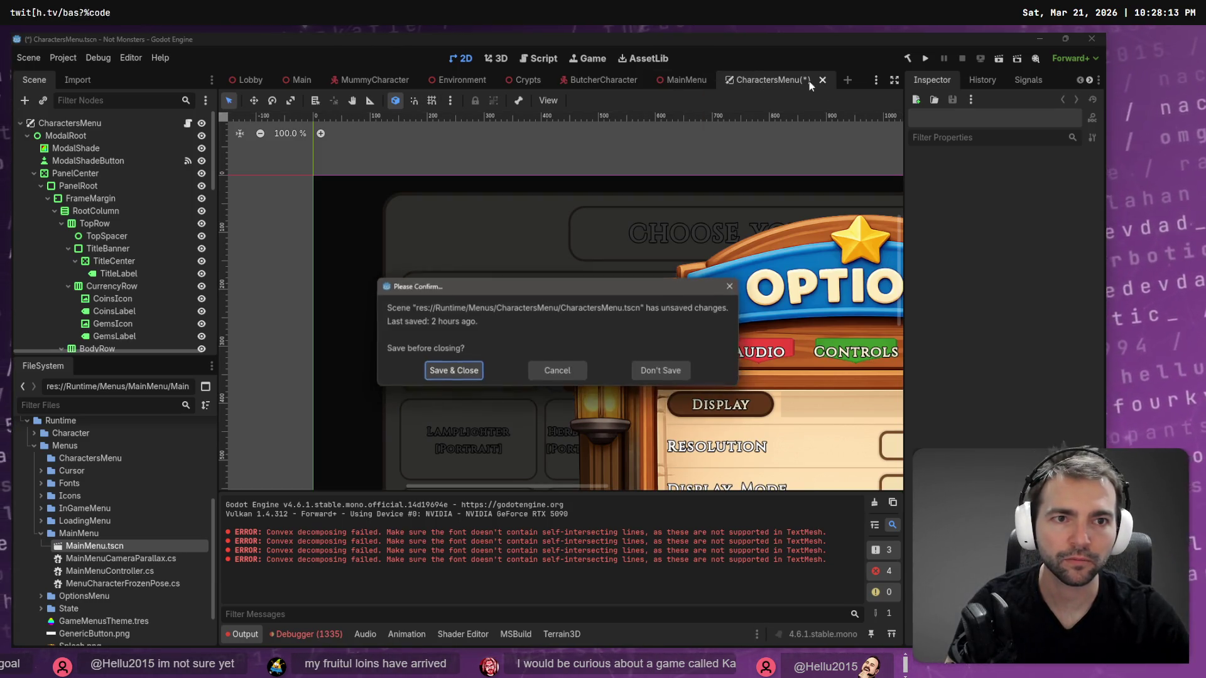
click(645, 372)
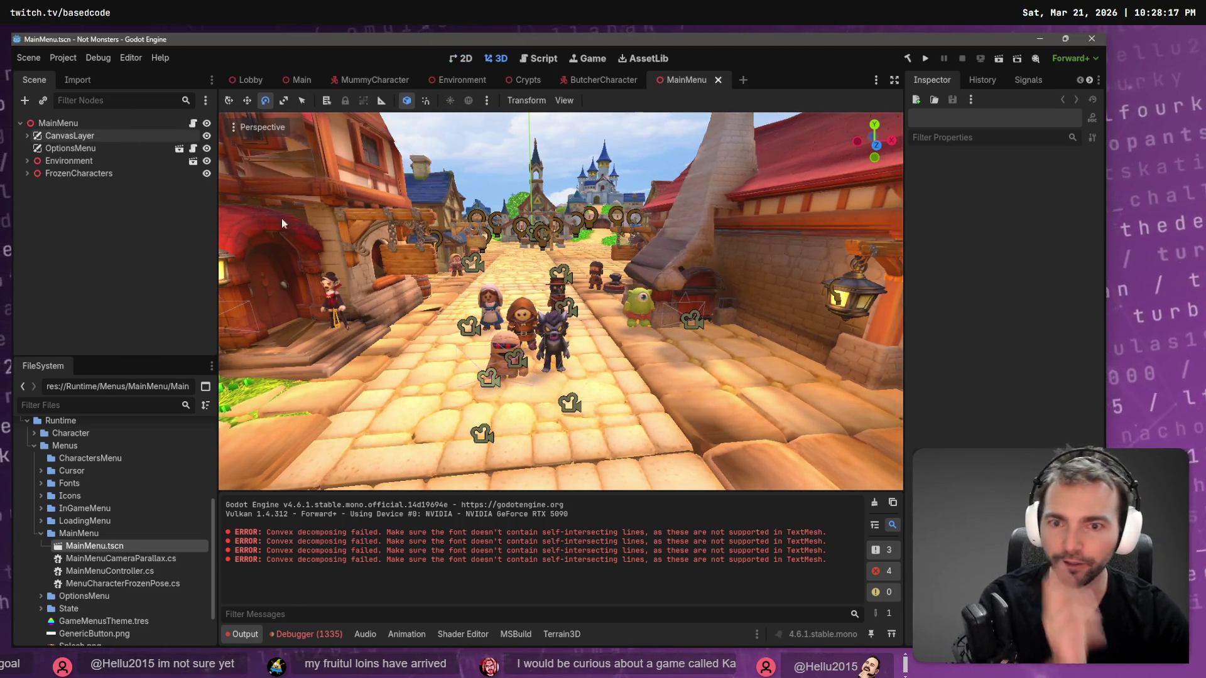
Select OptionsMenu, expand CanvasLayer and select LeftMenu to show the 2D menu layout.
click(92, 149)
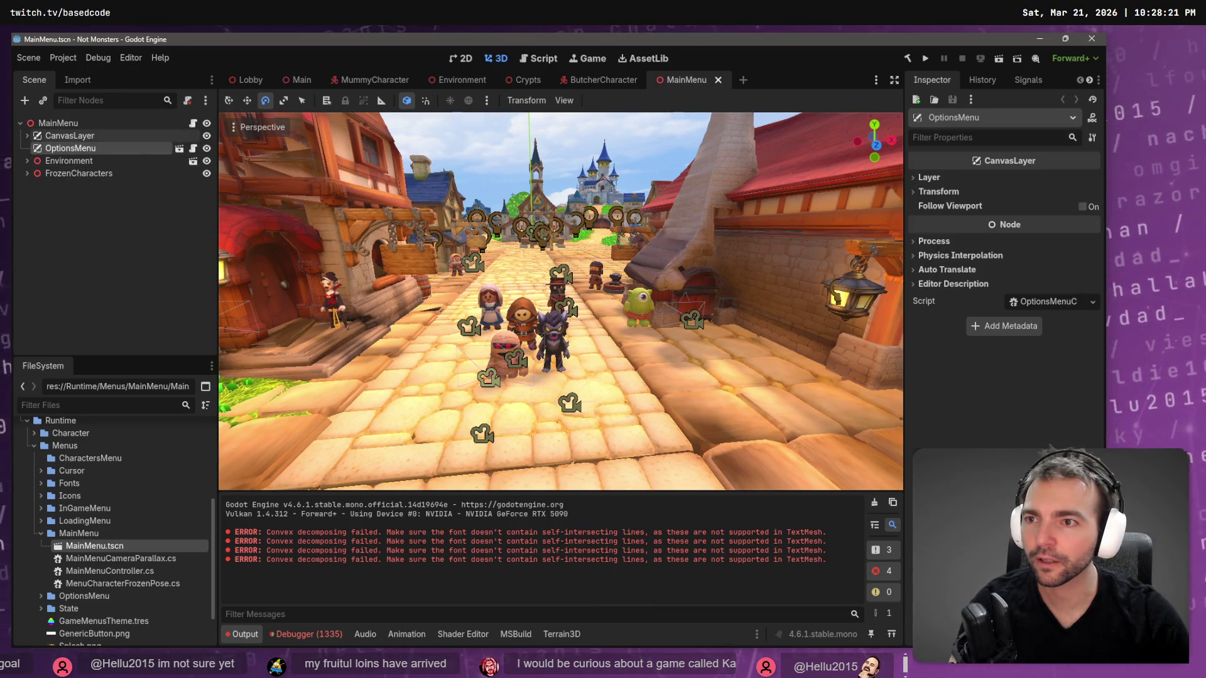
click(27, 135)
click(76, 161)
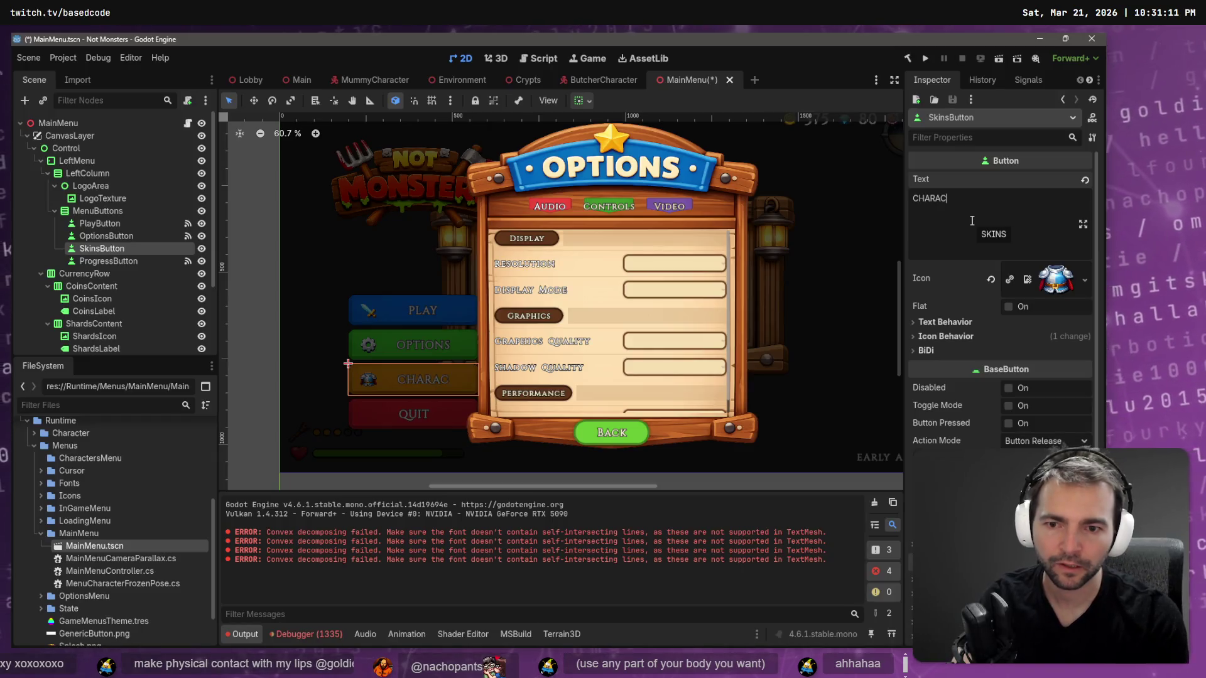
Rename the SkinsButton node to CharactersButton and save the MainMenu scene.
double_click(100, 250)
click(104, 252)
key(BackSpace)
key(BackSpace)
key(BackSpace)
text(Characters)
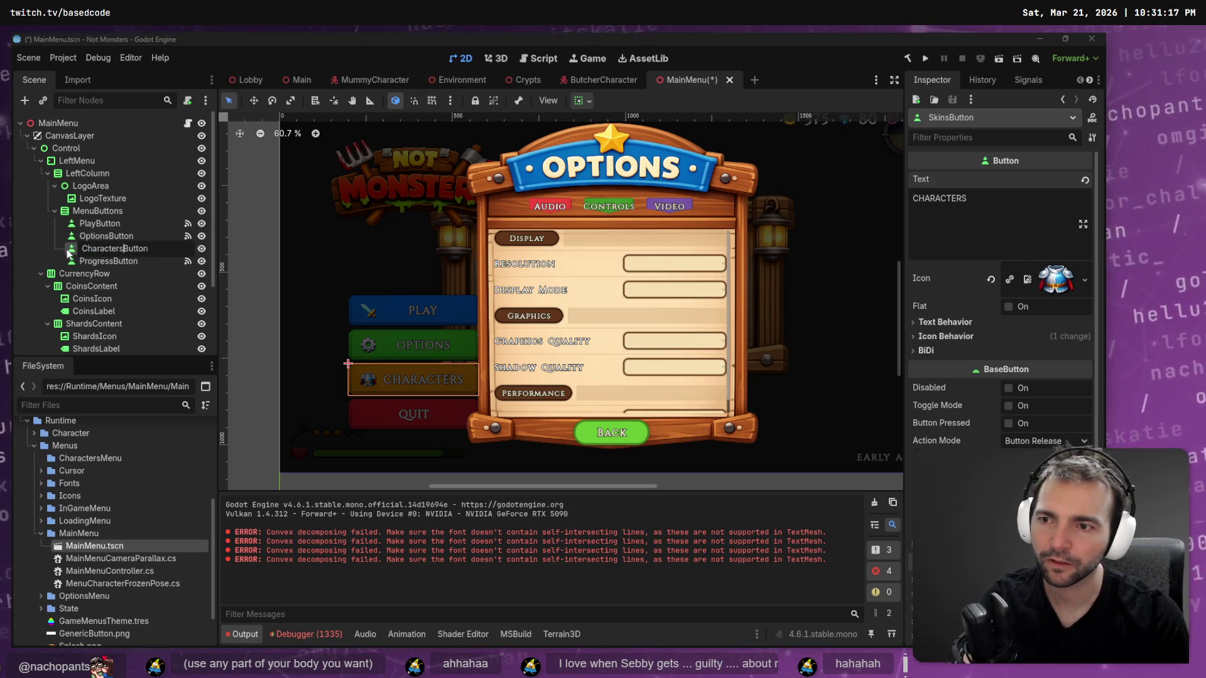
key(Escape)
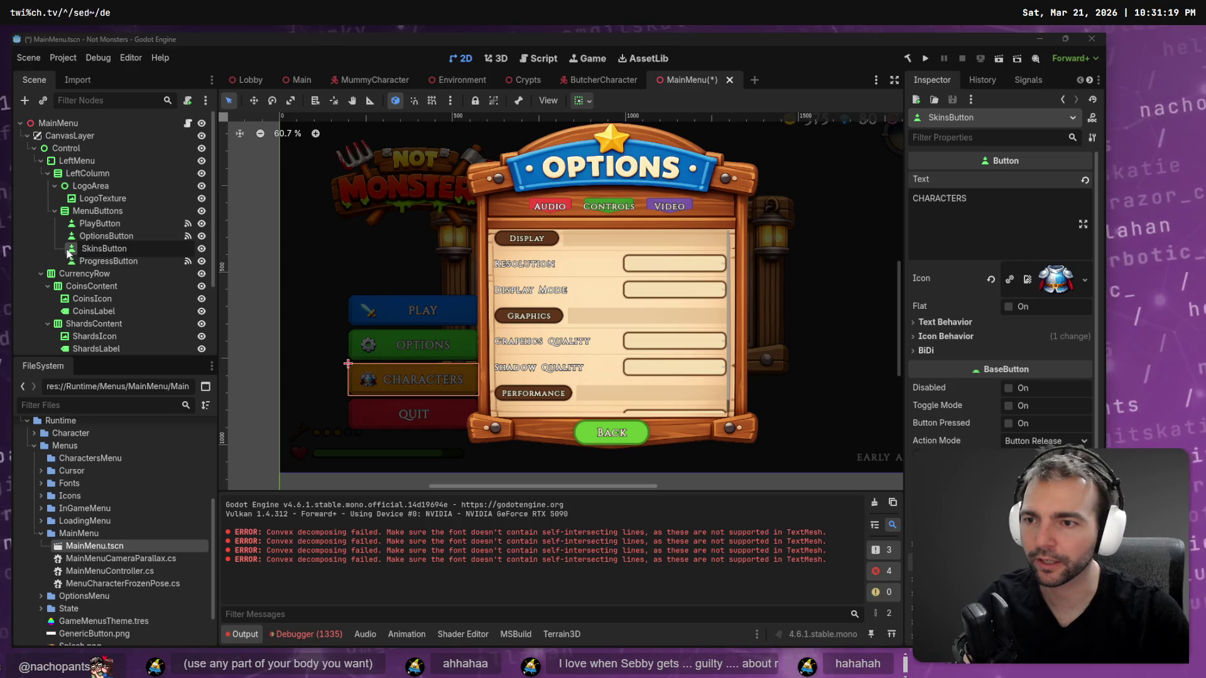
text(Characters)
key(Return)
key(ctrl+s)
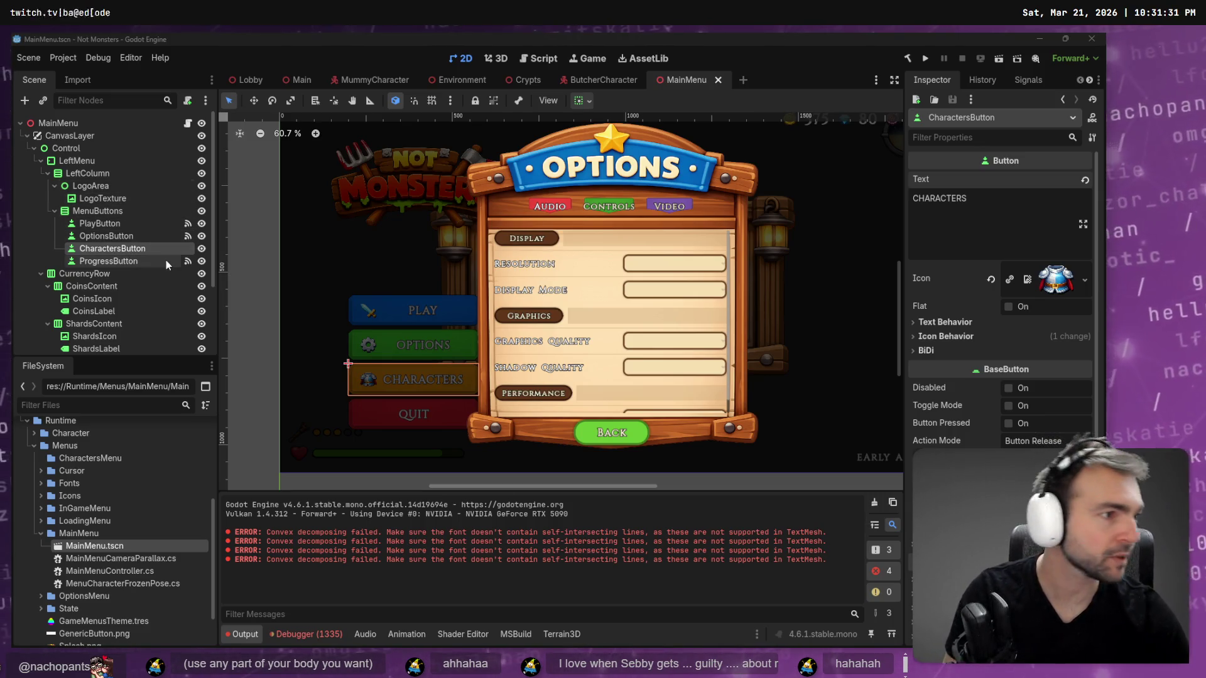
key(alt+Tab)
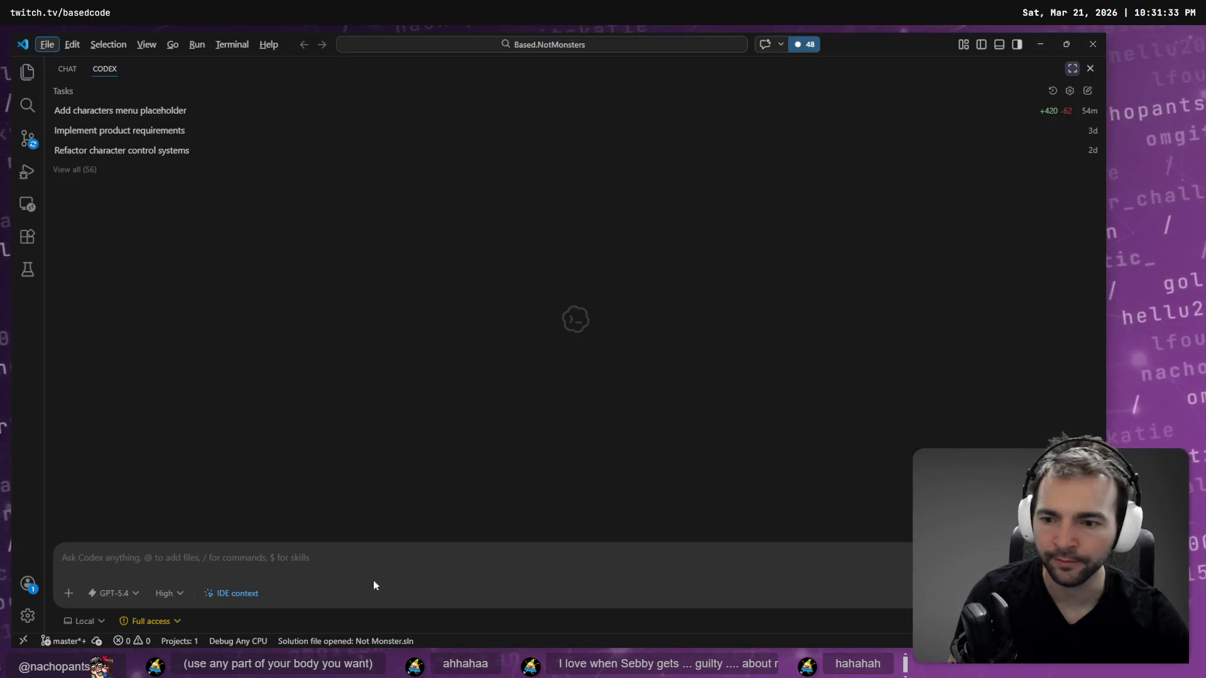
Dictate the Characters menu UI implementation prompt to Codex with voice typing.
key(super+h)
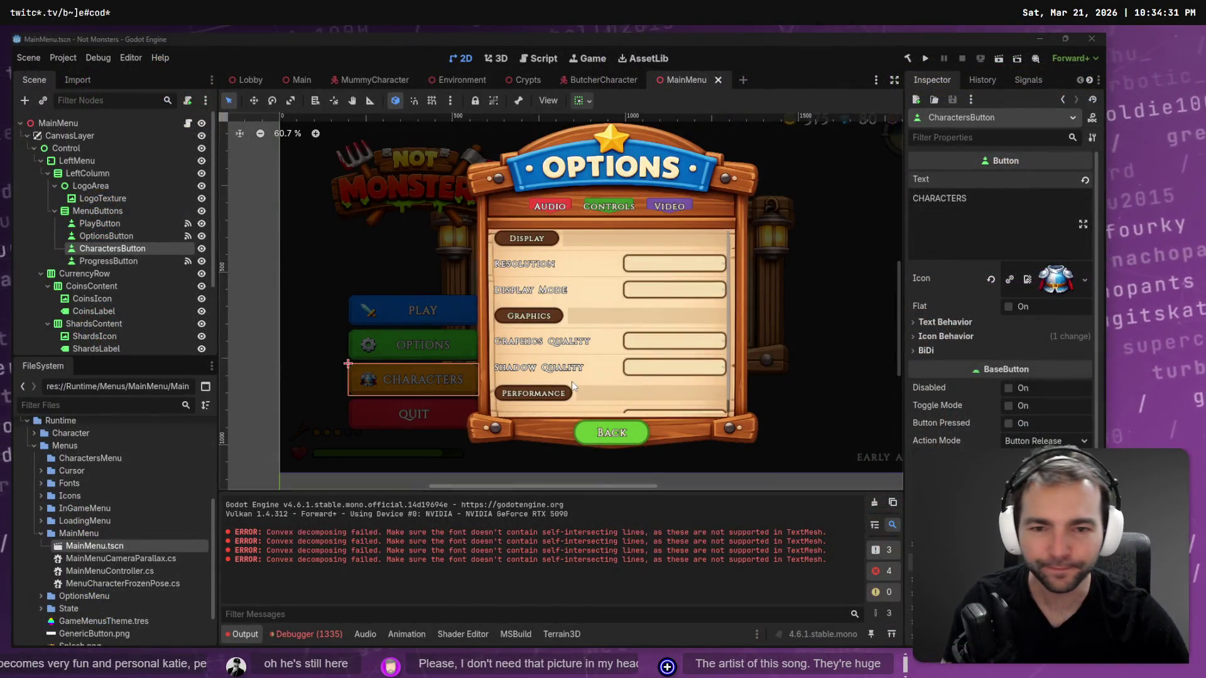
Check Codex's progress and glance at the ChatGPT character-select mockup.
key(alt+Tab)
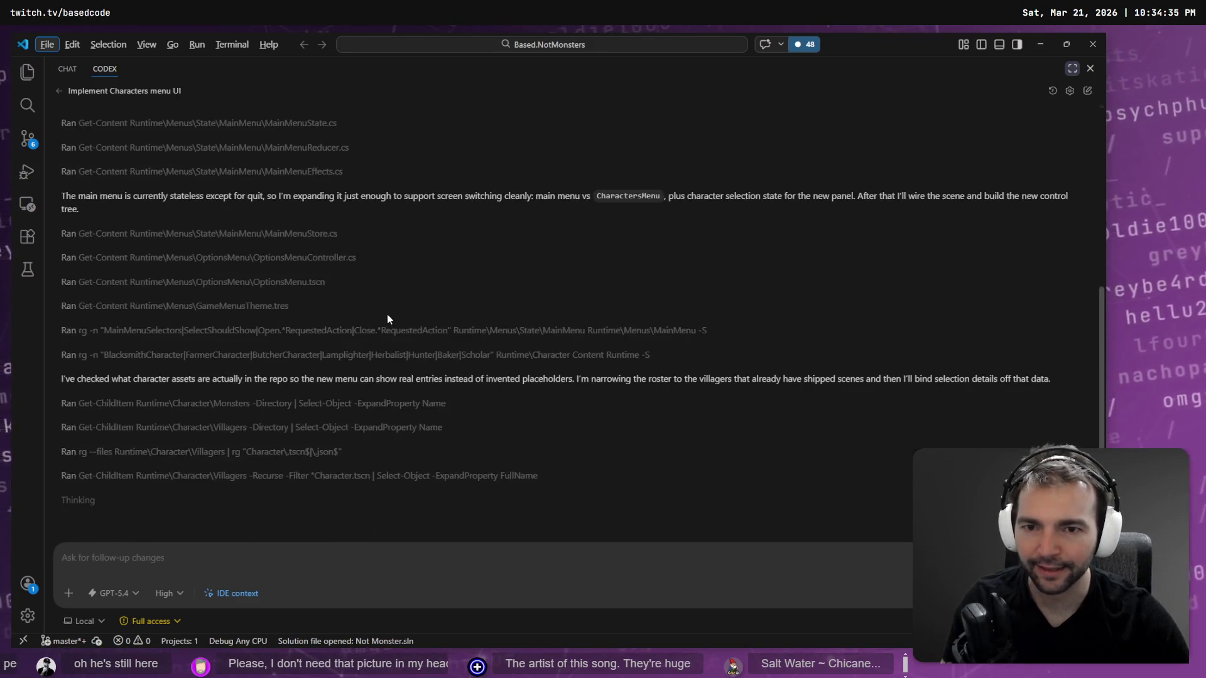
key(alt+Tab)
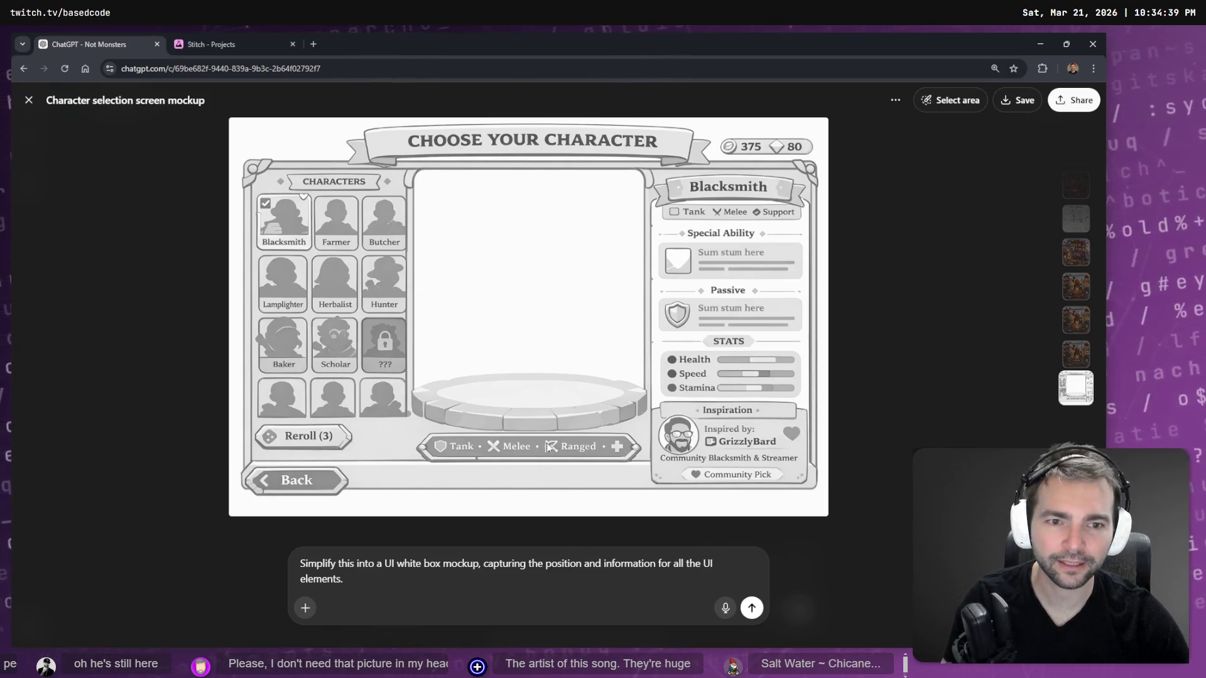
key(alt+Tab)
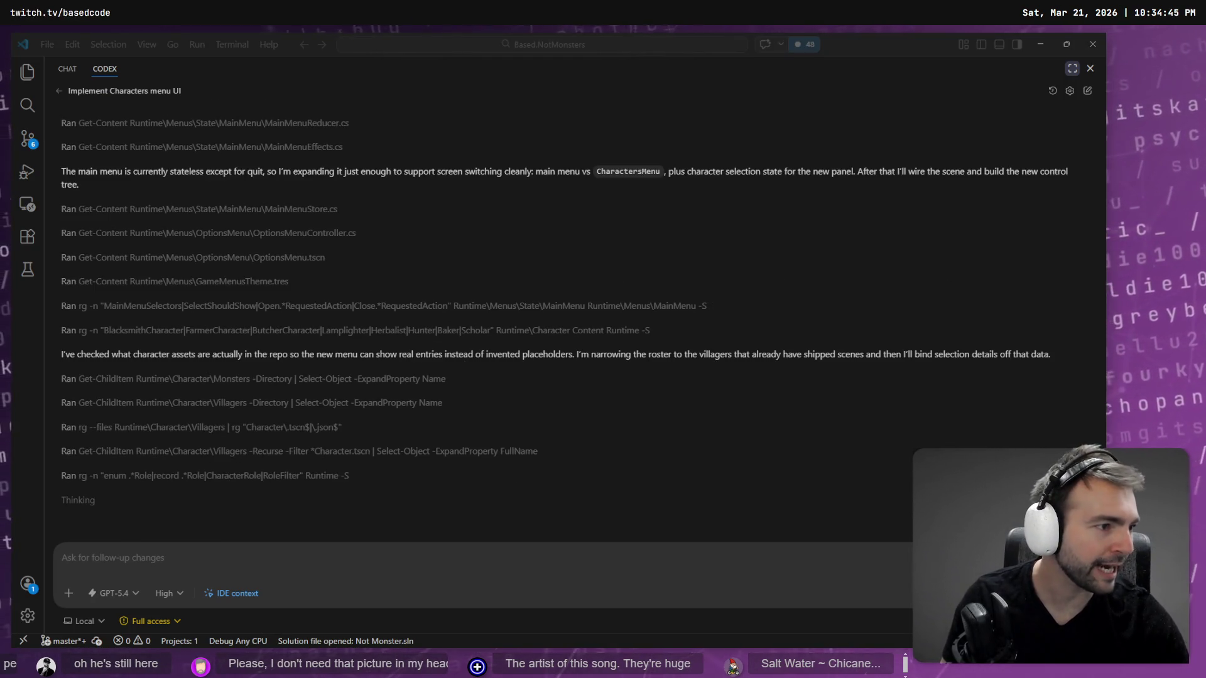
Select and zoom into the character screen image on the tldraw board, then return to ChatGPT.
key(alt+Tab)
click(508, 285)
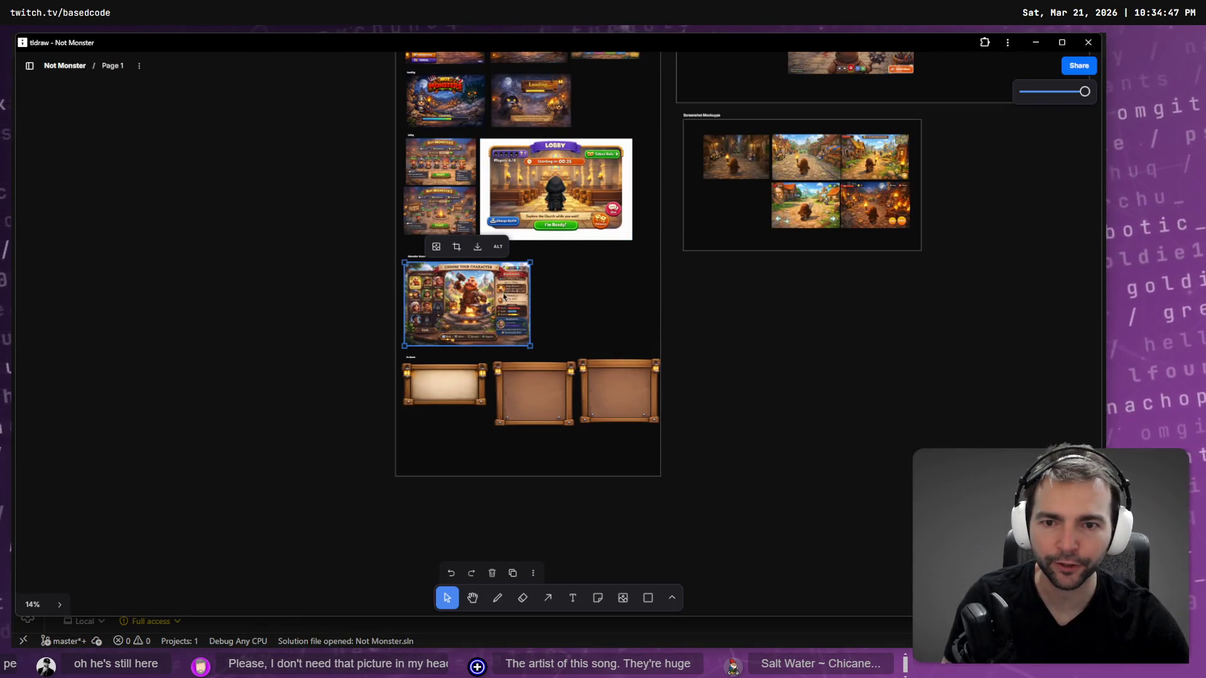
scroll(496, 301, up, 3)
scroll(485, 316, up, 3)
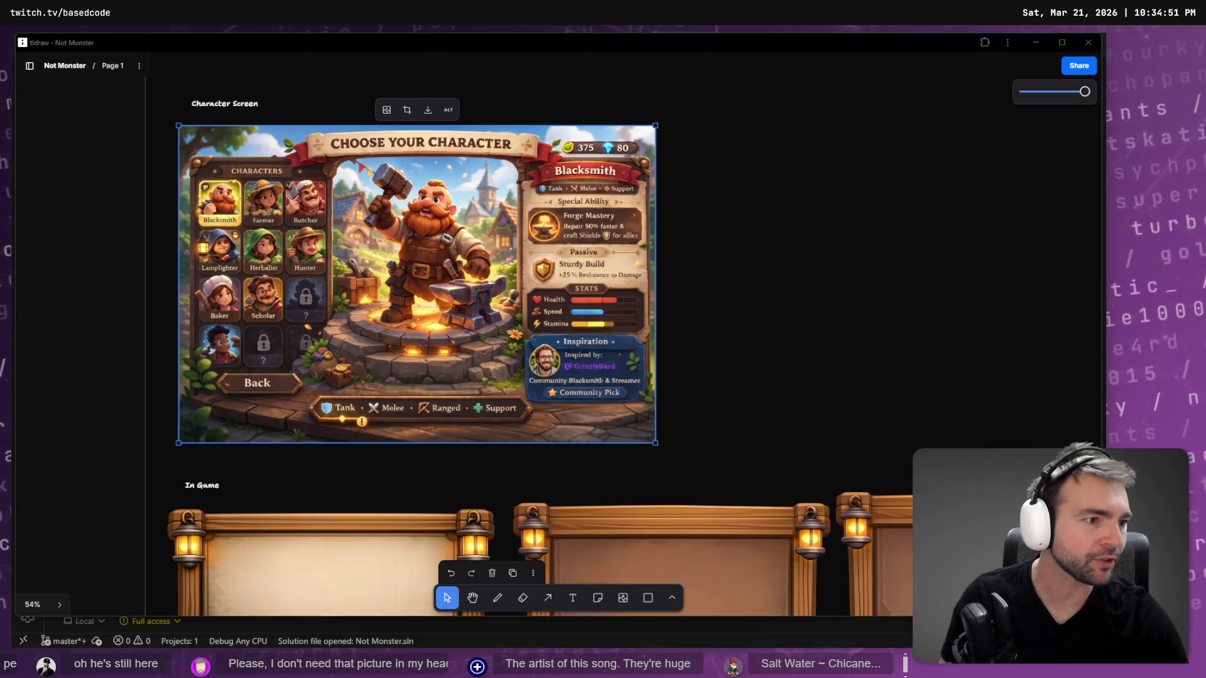
key(alt+Tab)
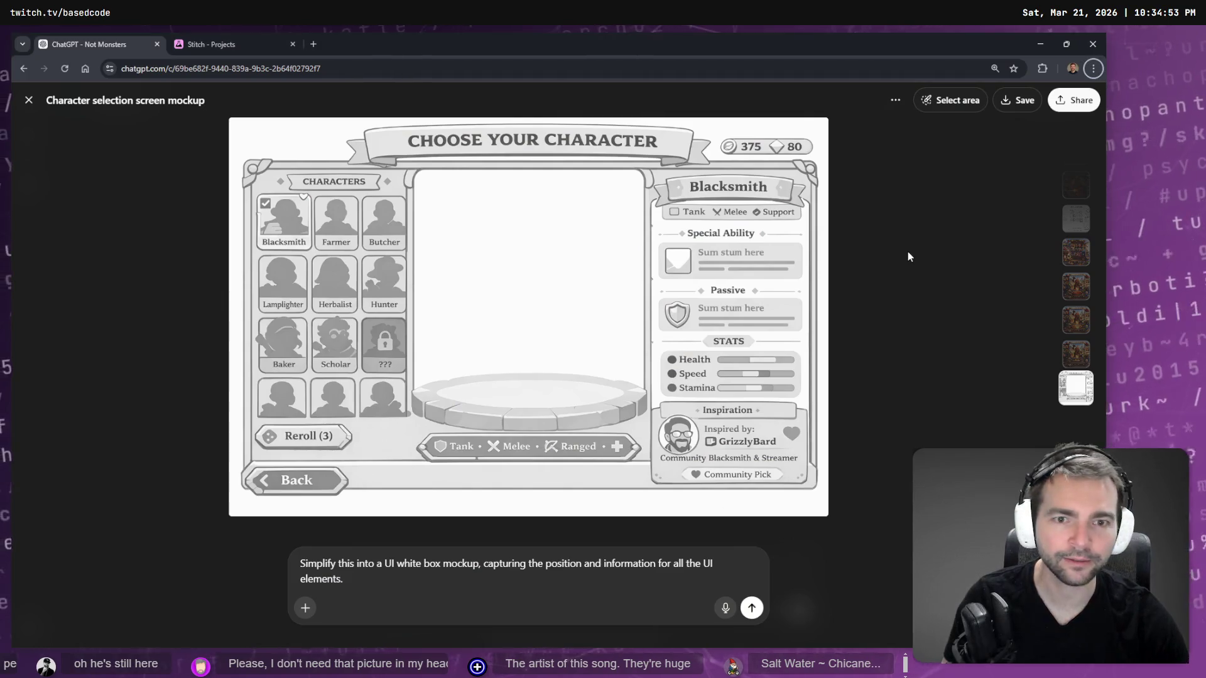
Replace the white-box mockup prompt with a dictated request for medieval Fall Guys-style characters and send it.
scroll(787, 330, up, 5)
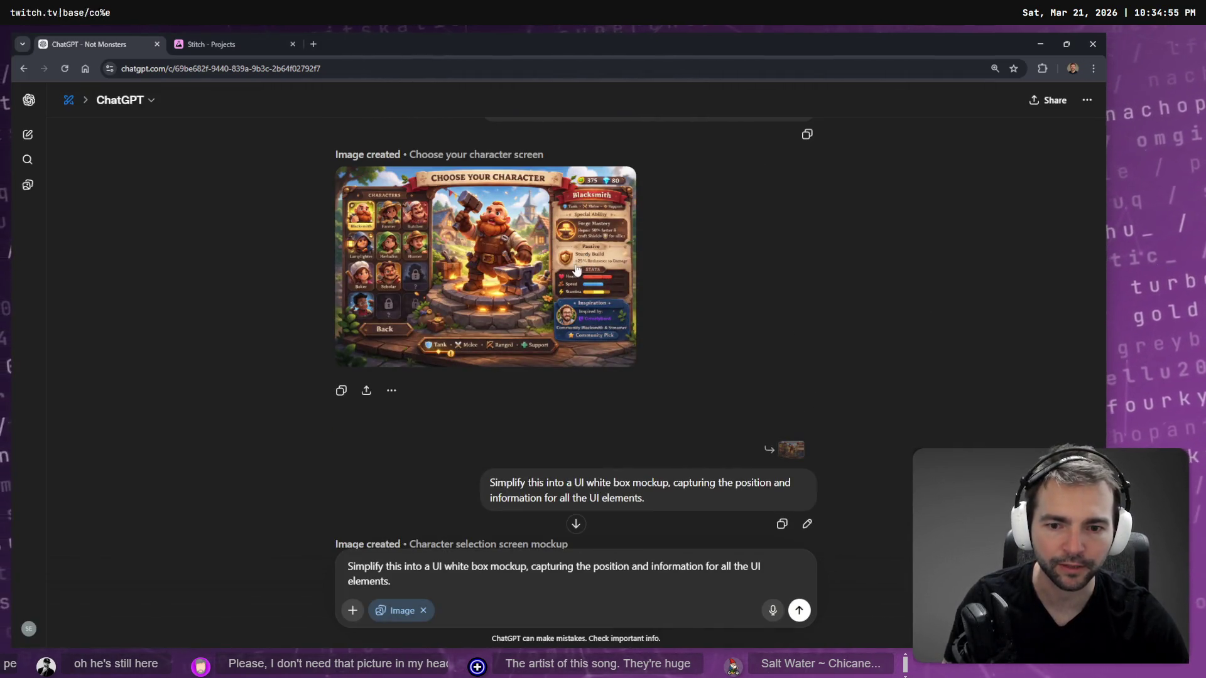
click(807, 523)
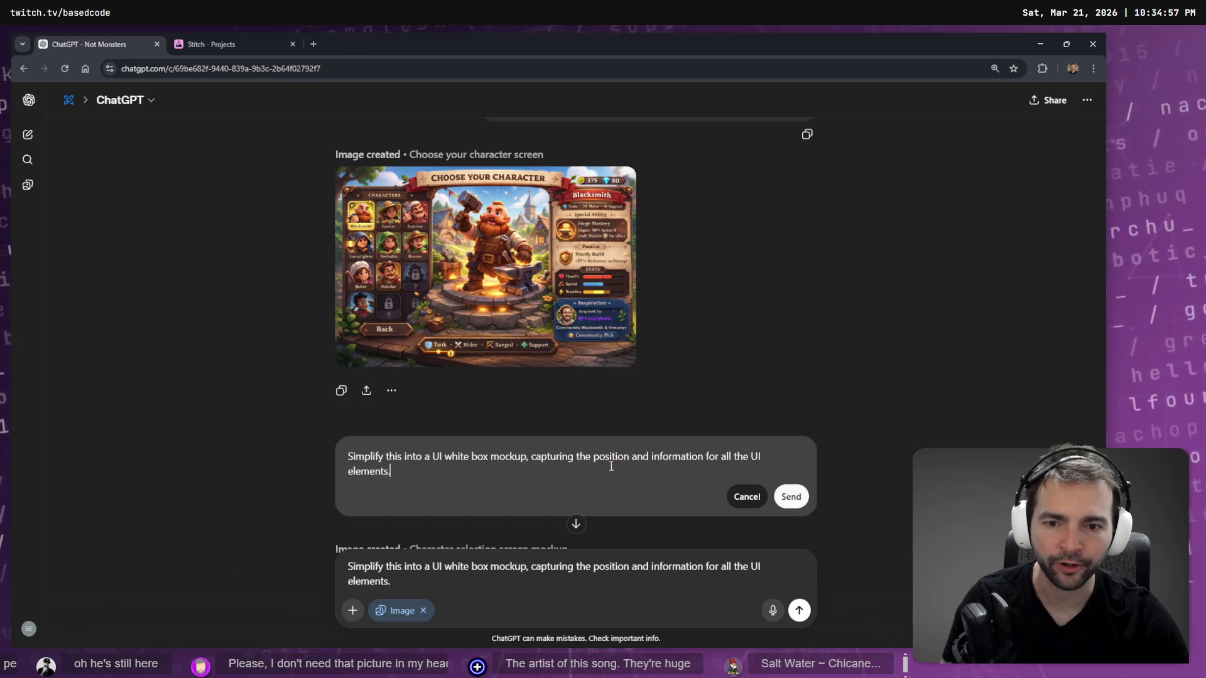
key(ctrl+a)
key(BackSpace)
key(super+h)
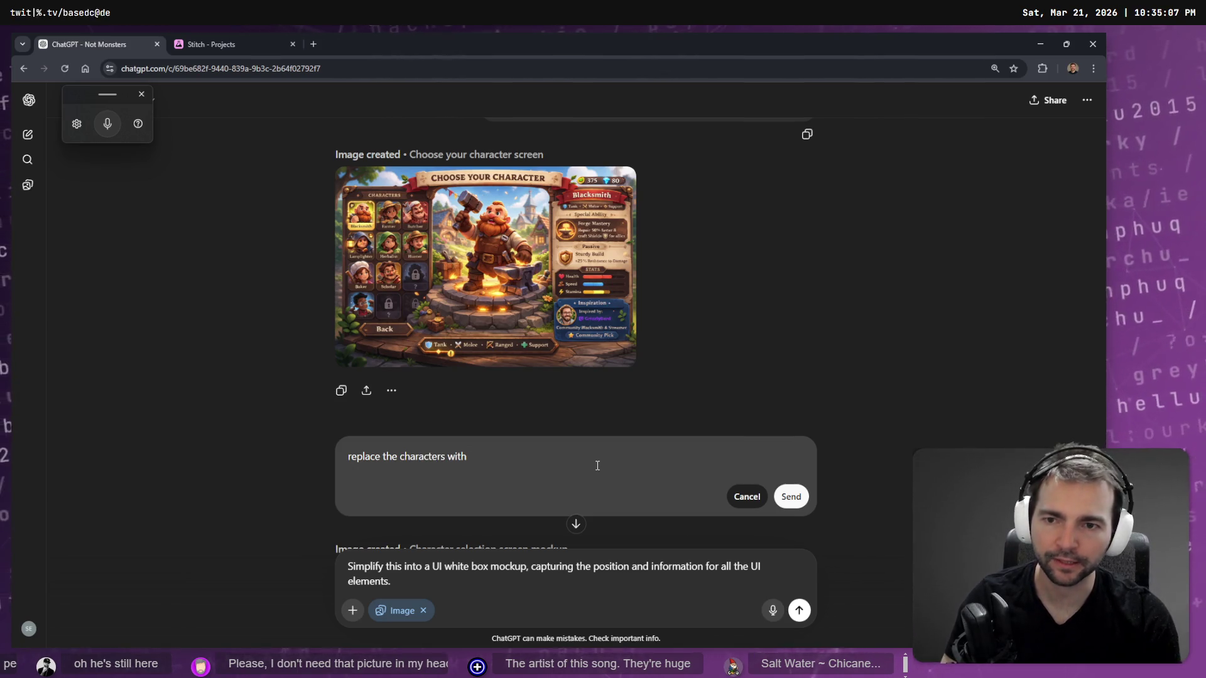
key(super+h)
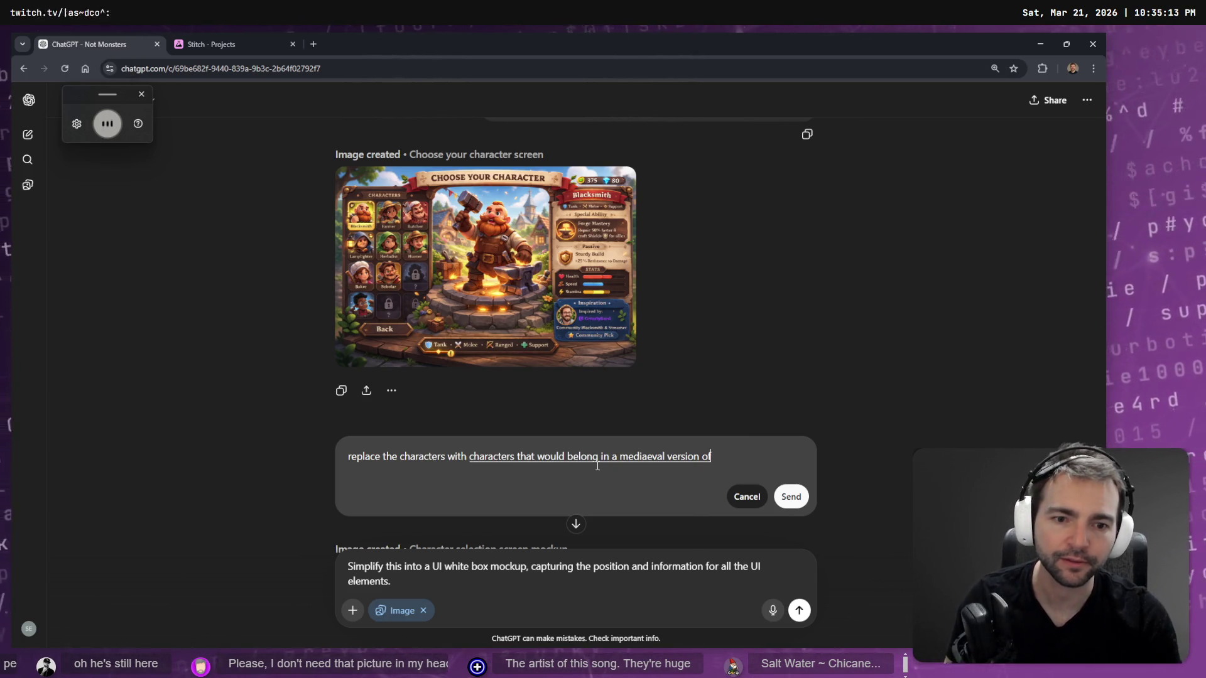
key(shift+Return)
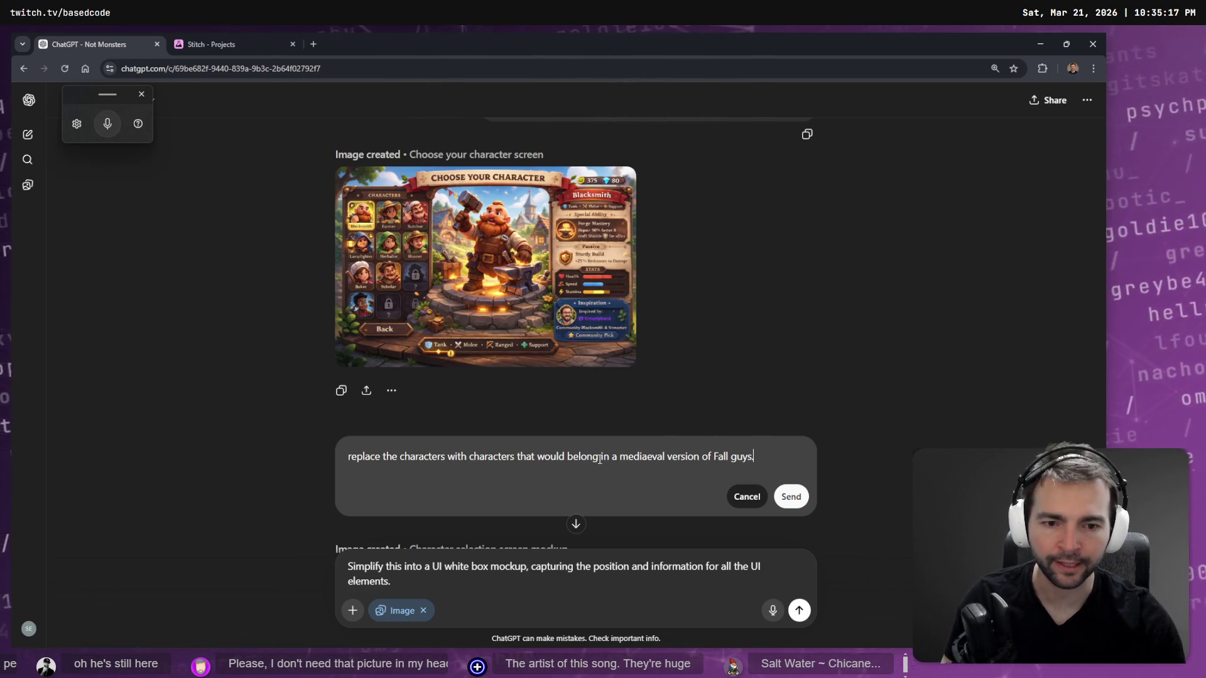
click(790, 497)
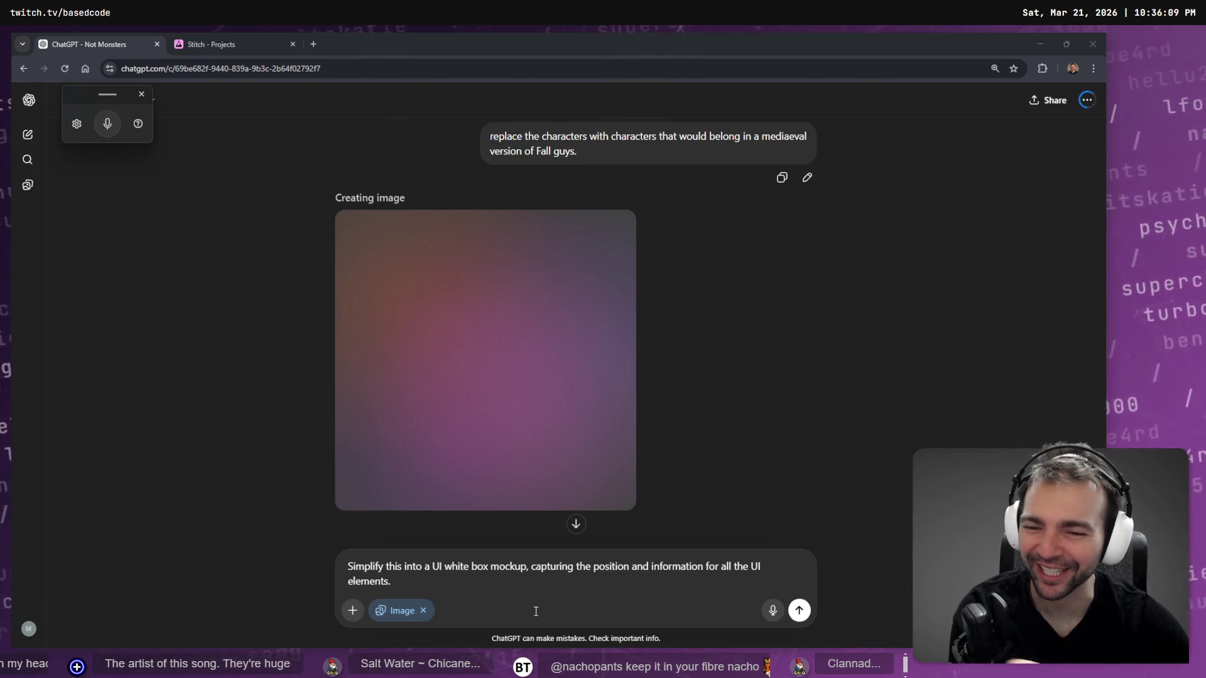
key(Return)
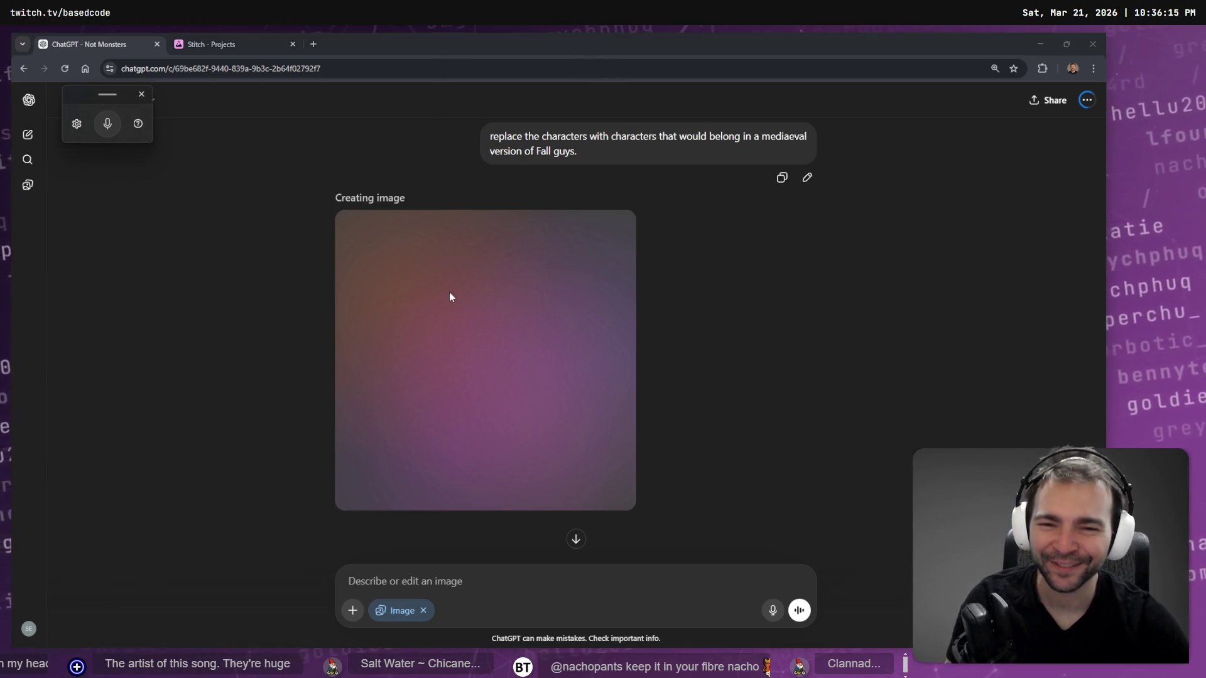
scroll(422, 332, down, 2)
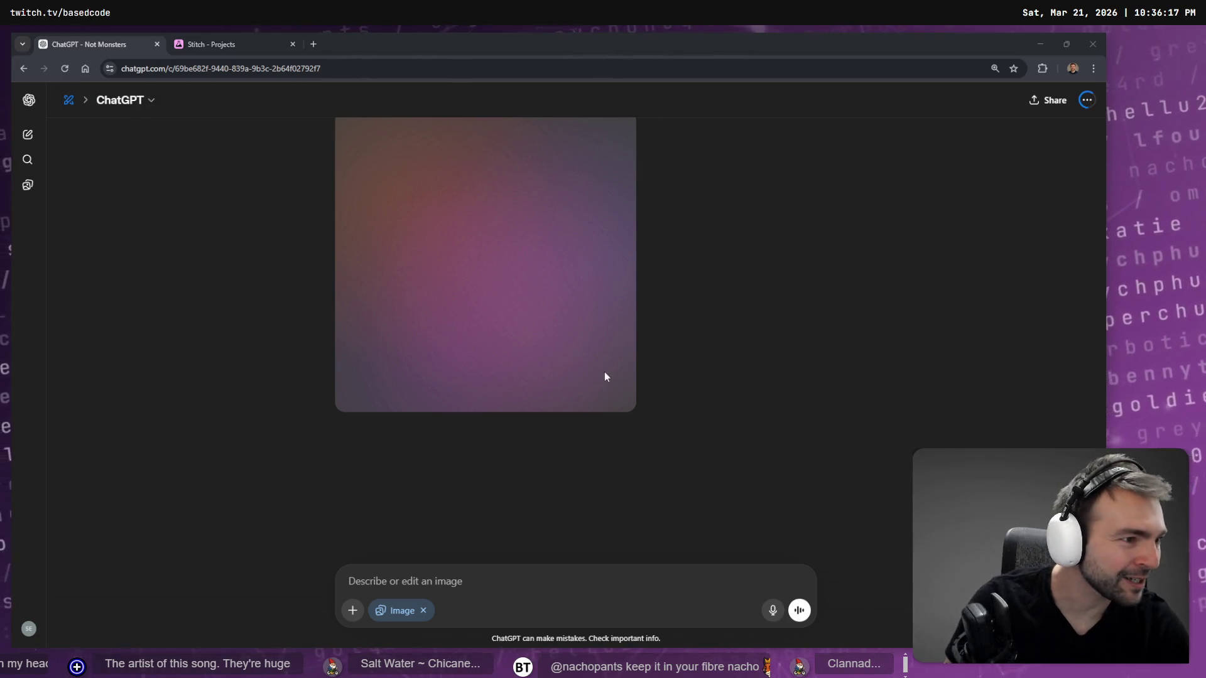
key(alt+Tab)
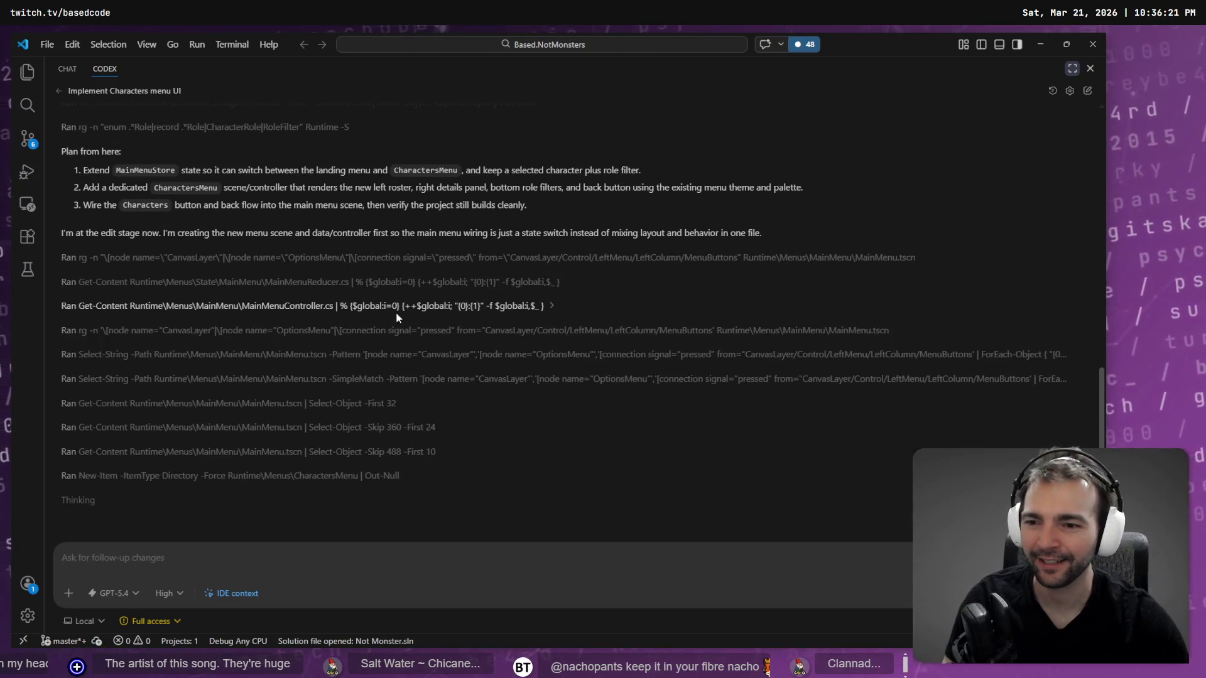
key(alt+Tab)
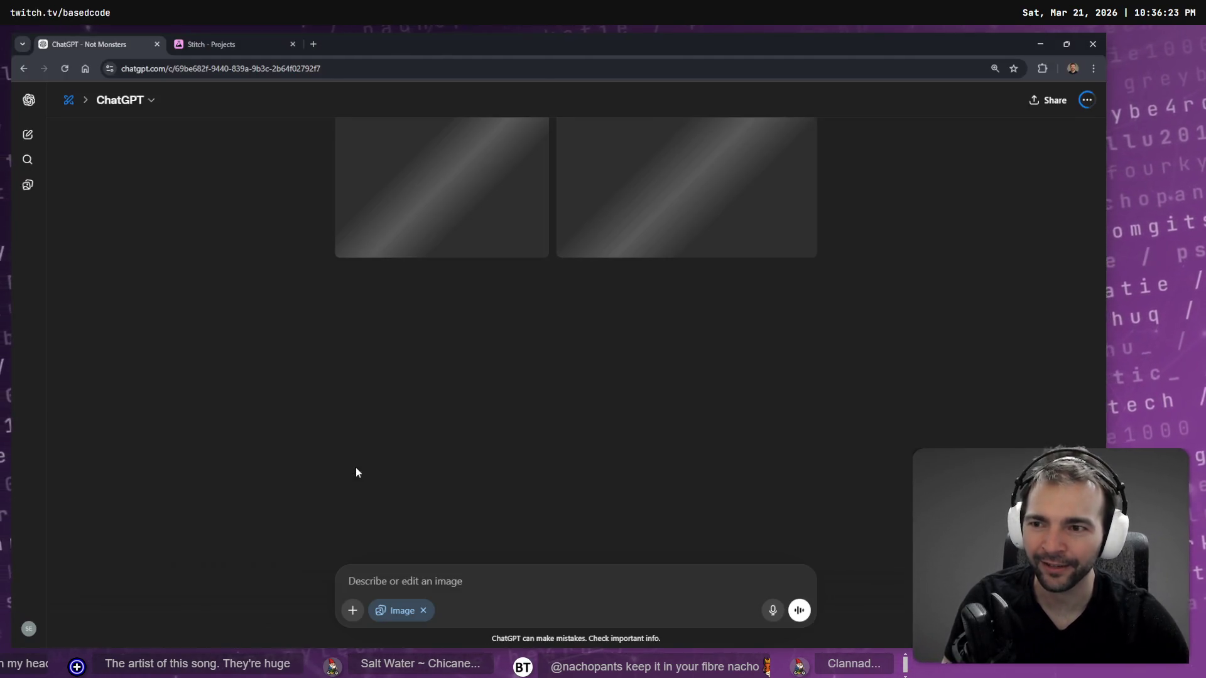
scroll(624, 339, up, 3)
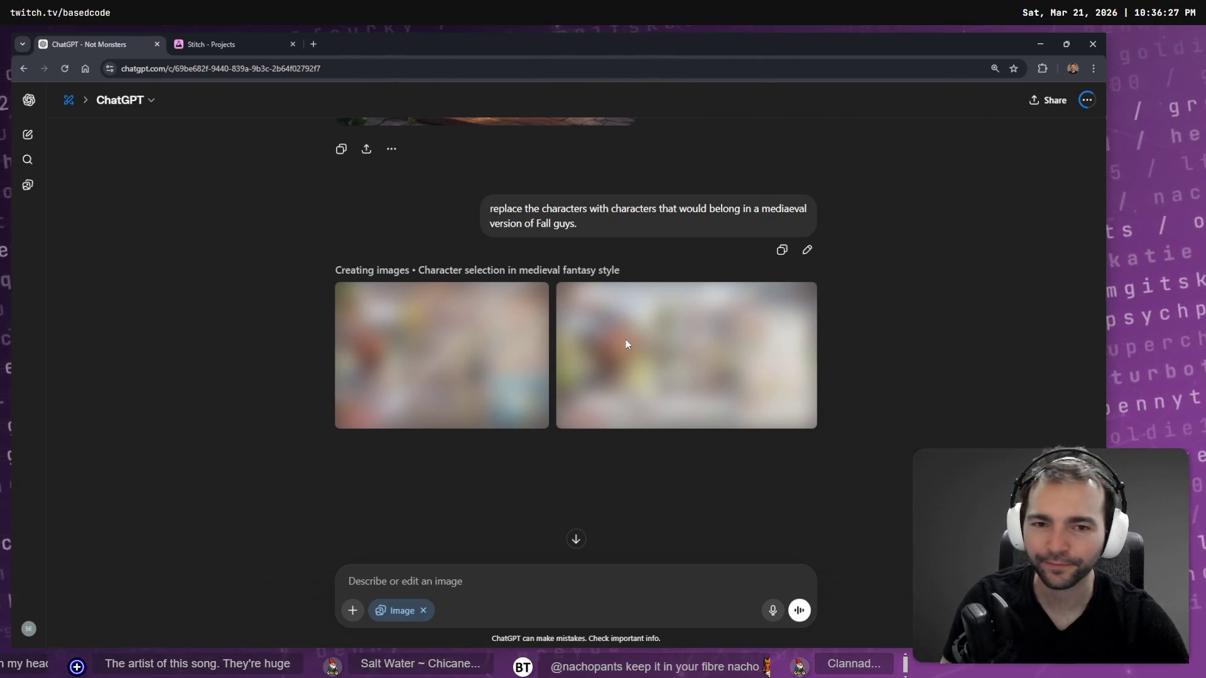
scroll(609, 341, up, 5)
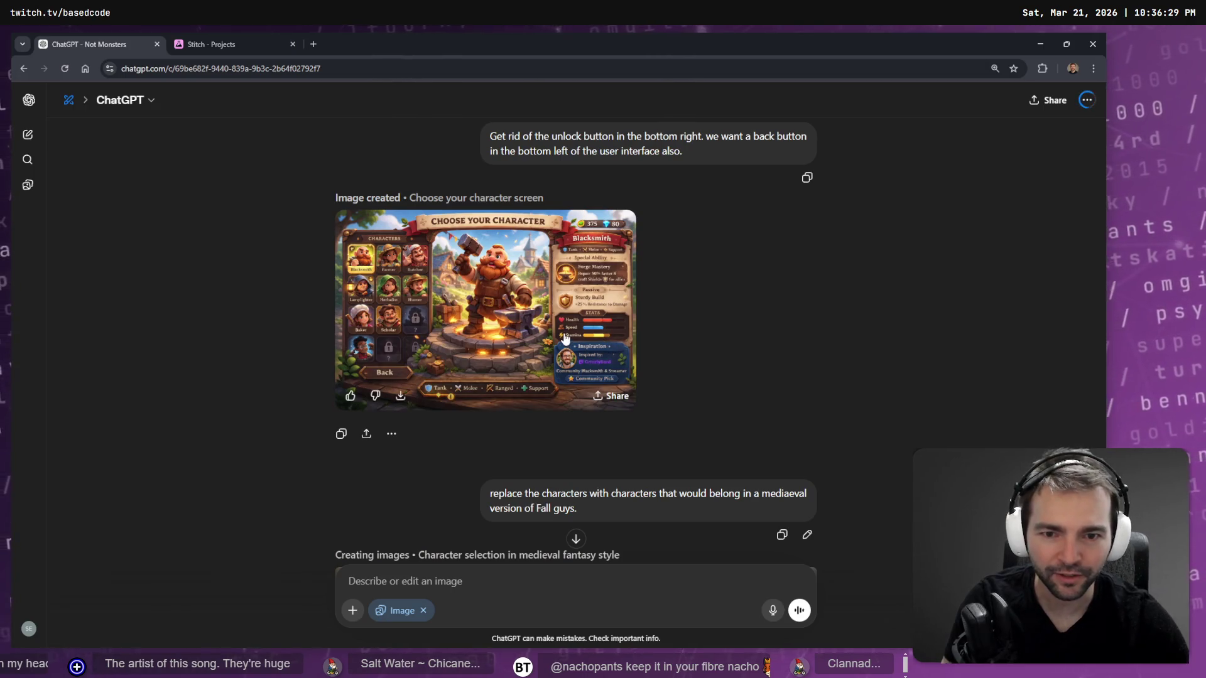
click(578, 258)
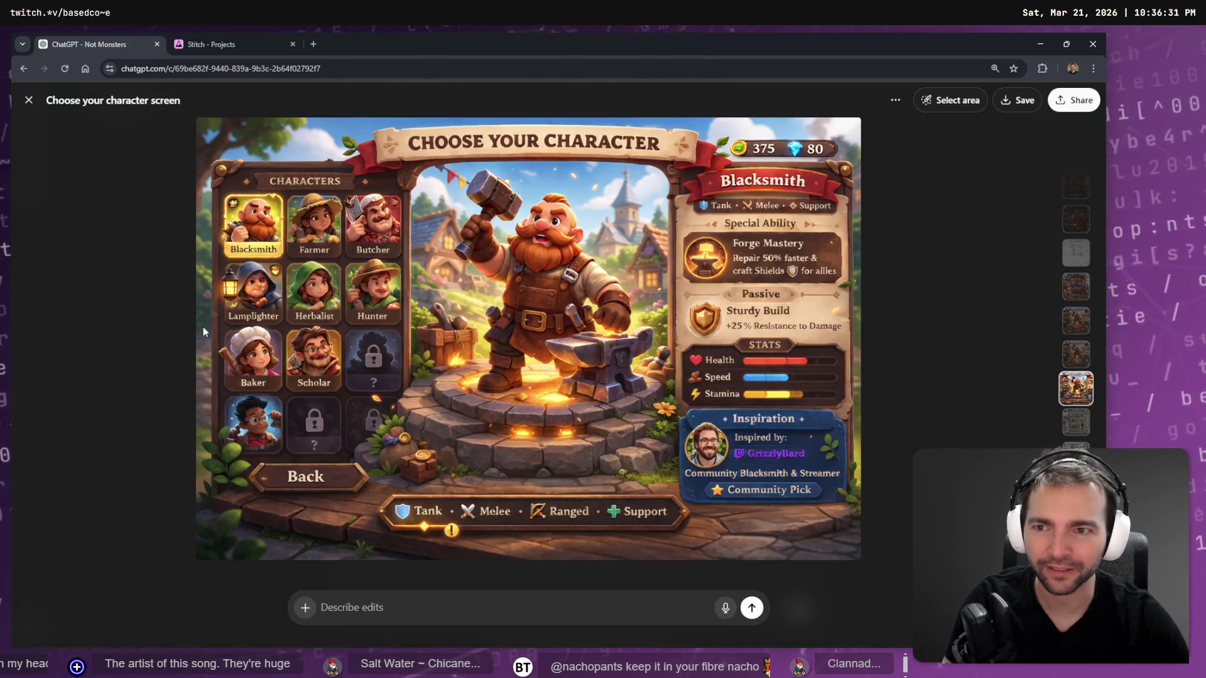
key(Escape)
scroll(647, 314, down, 7)
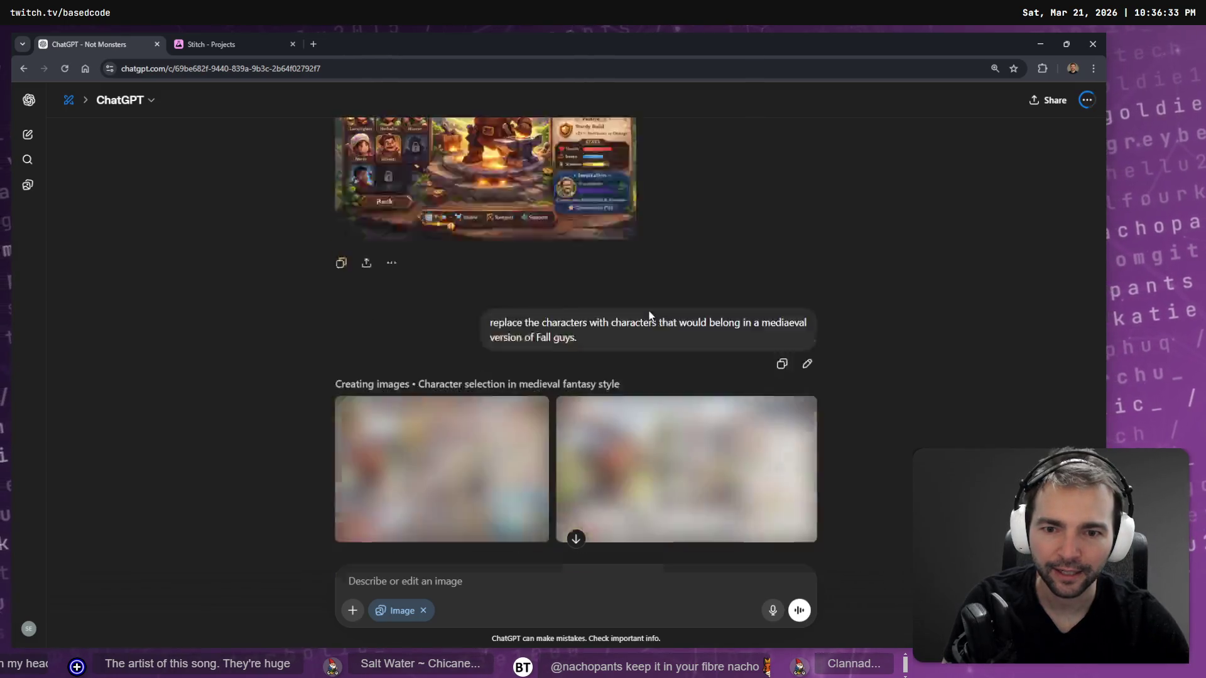
scroll(669, 338, up, 3)
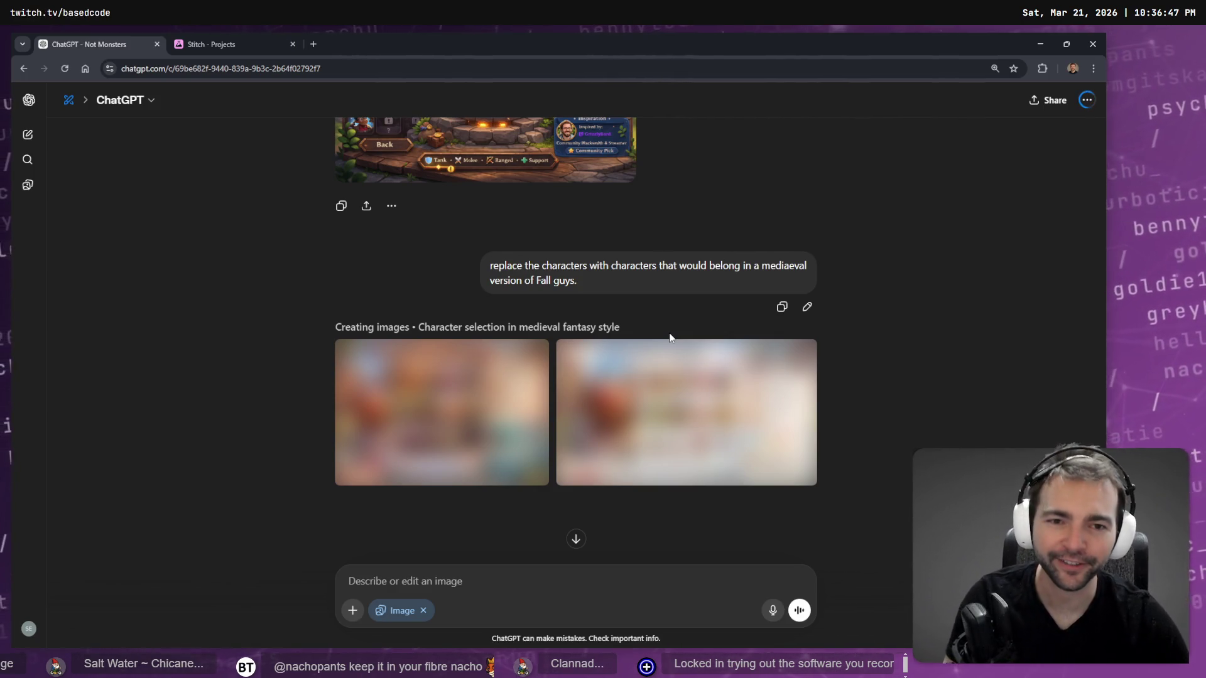
scroll(565, 301, down, 2)
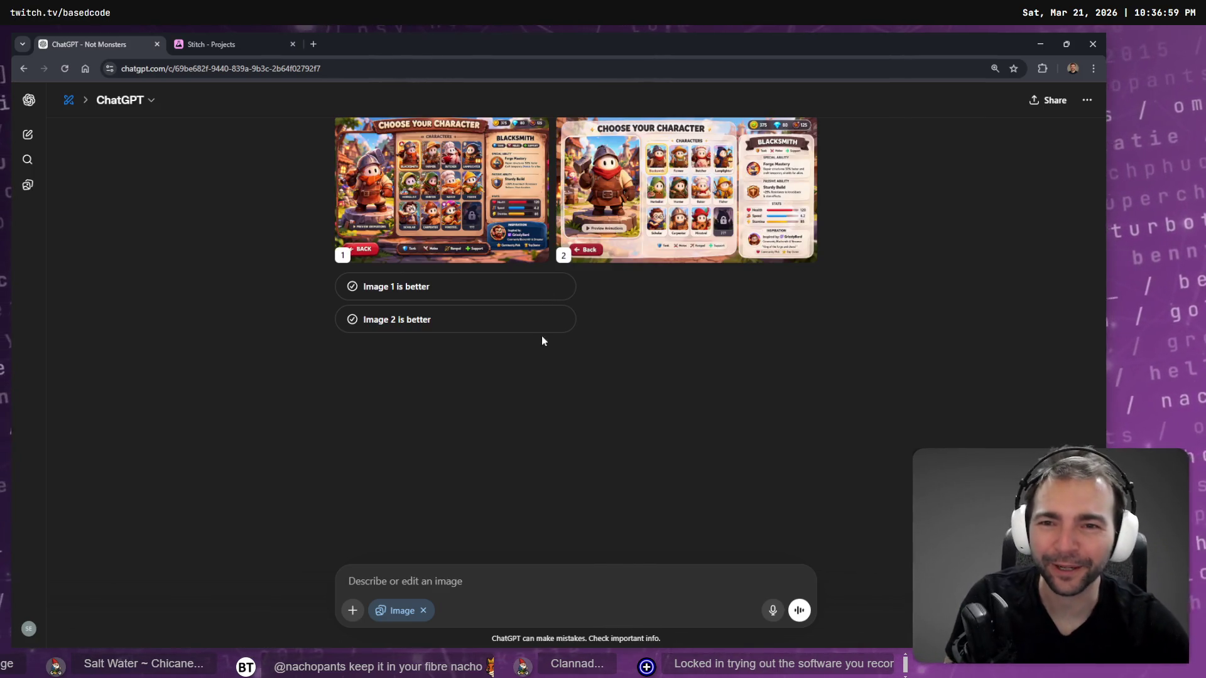
Compare the medieval fantasy style and medieval village images full-size.
scroll(608, 355, up, 1)
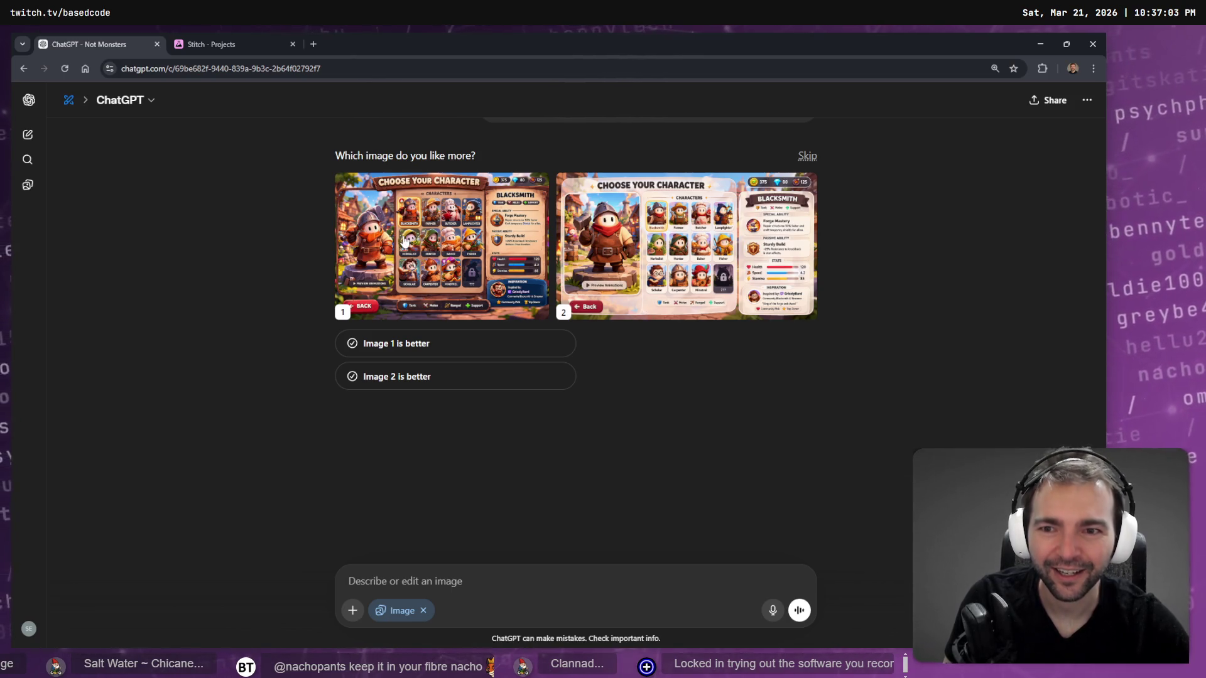
click(458, 227)
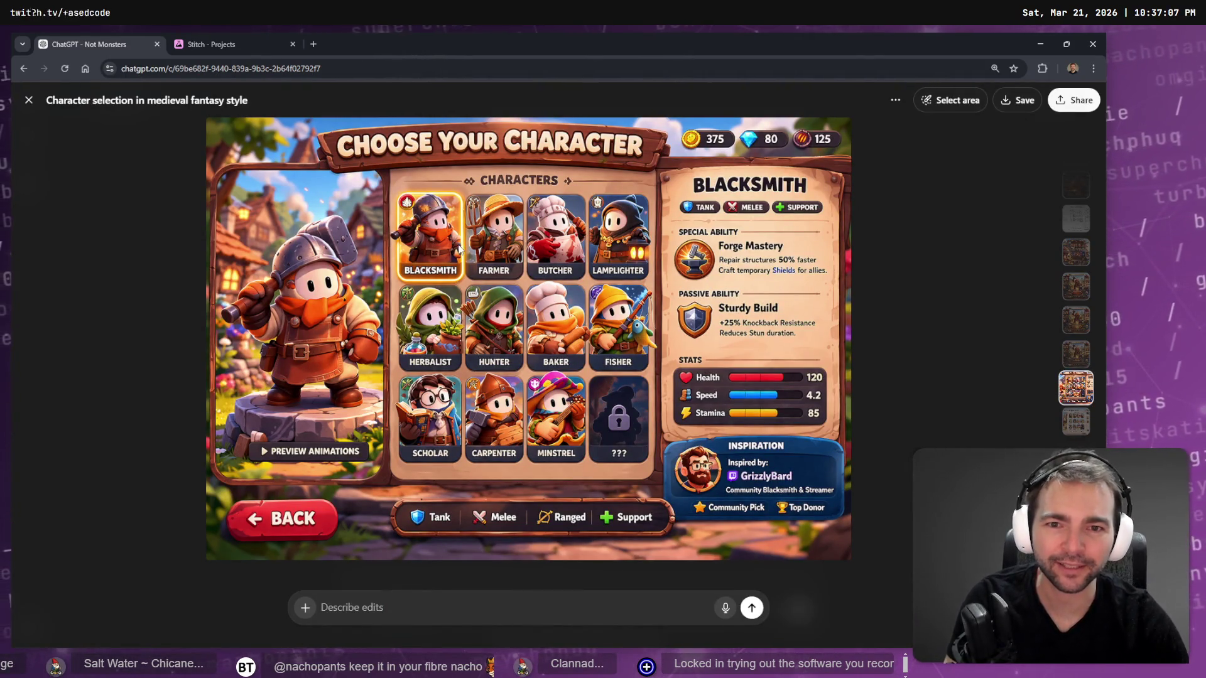
key(Down)
key(Up)
key(Down)
key(Up)
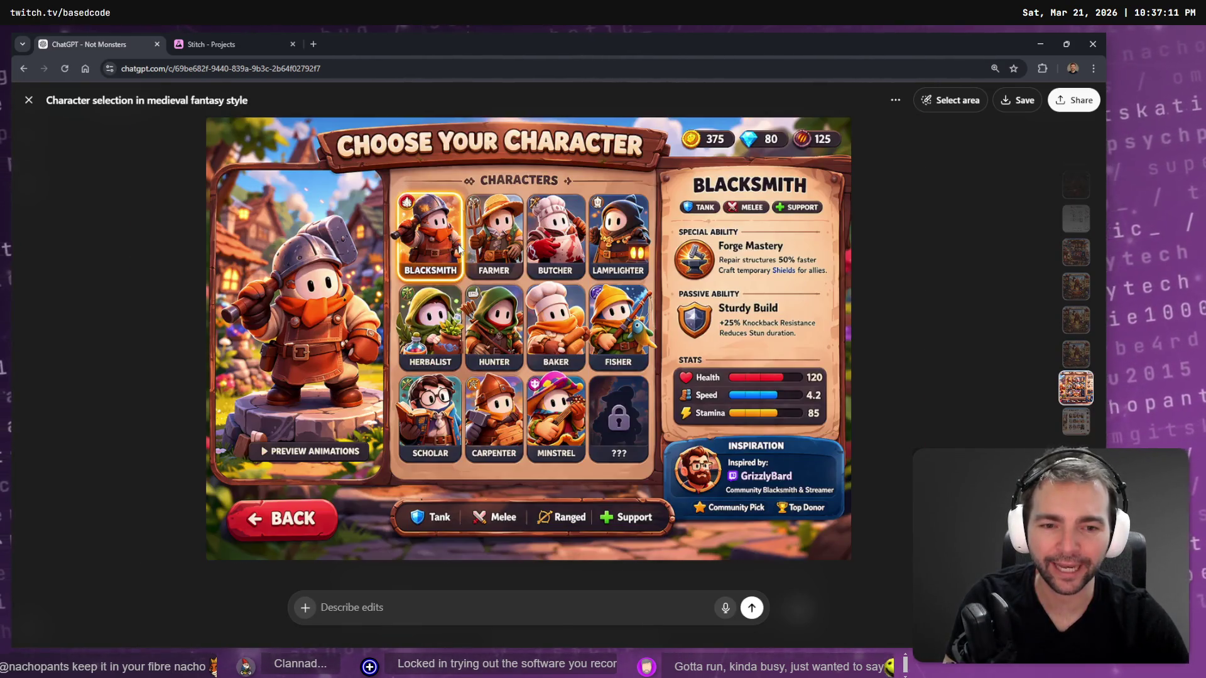
key(Down)
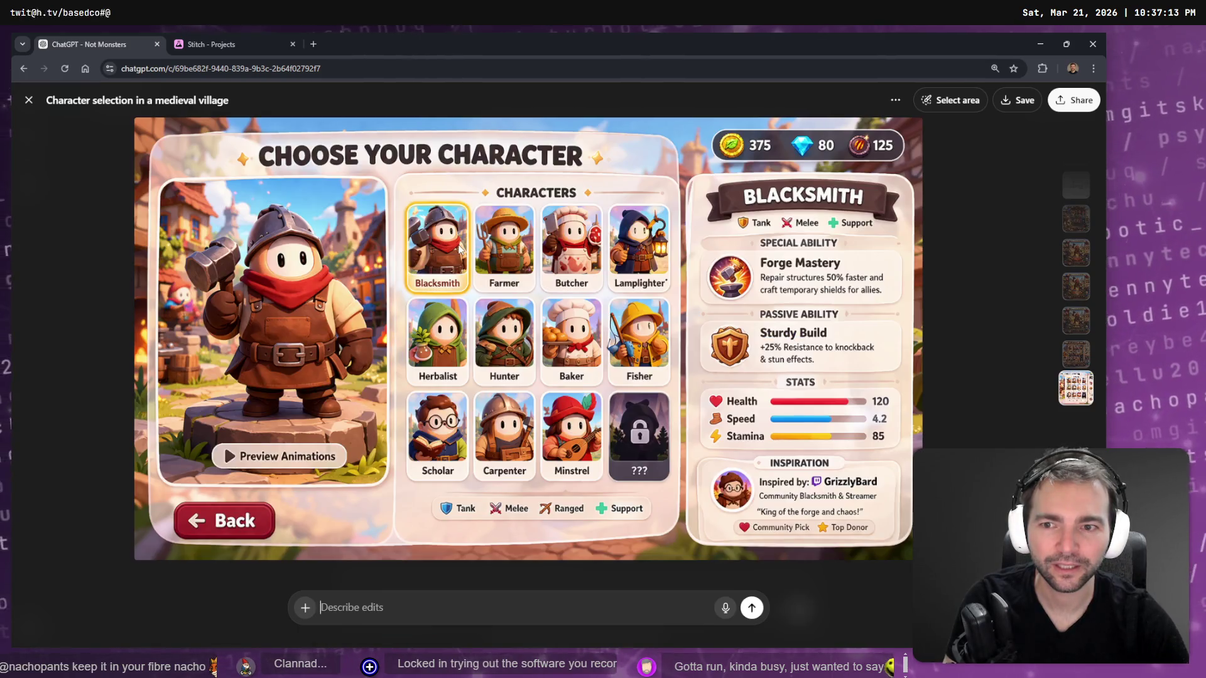
key(Up)
key(Down)
key(Up)
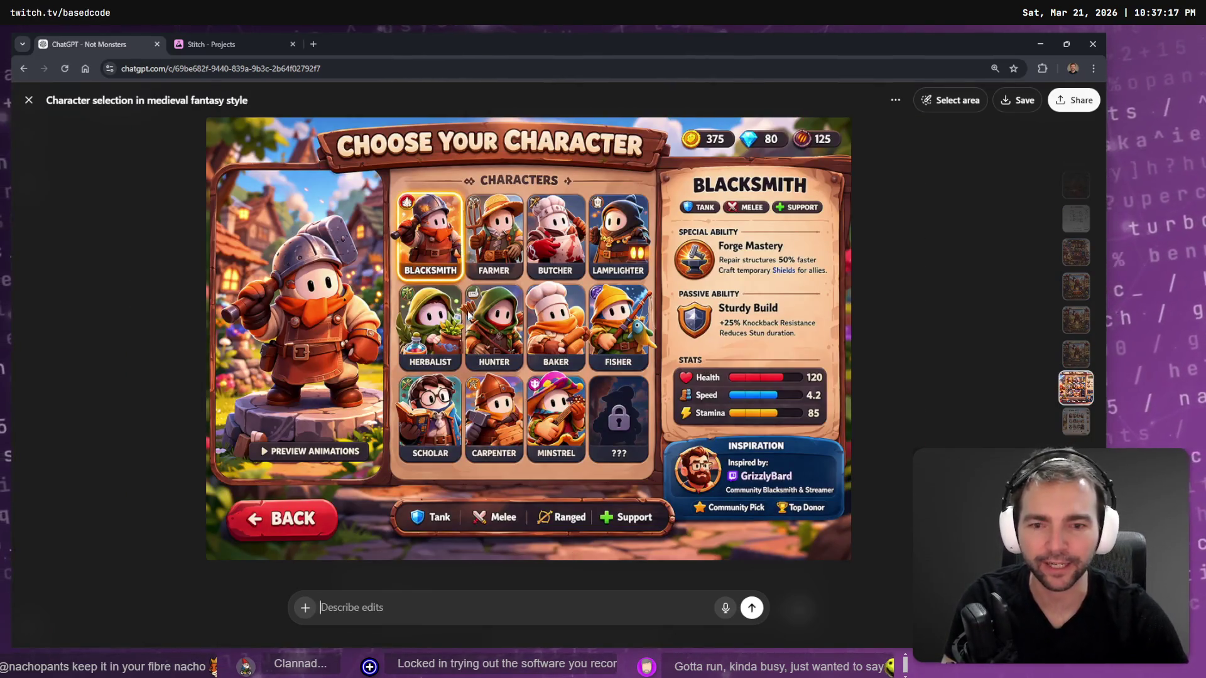
key(Escape)
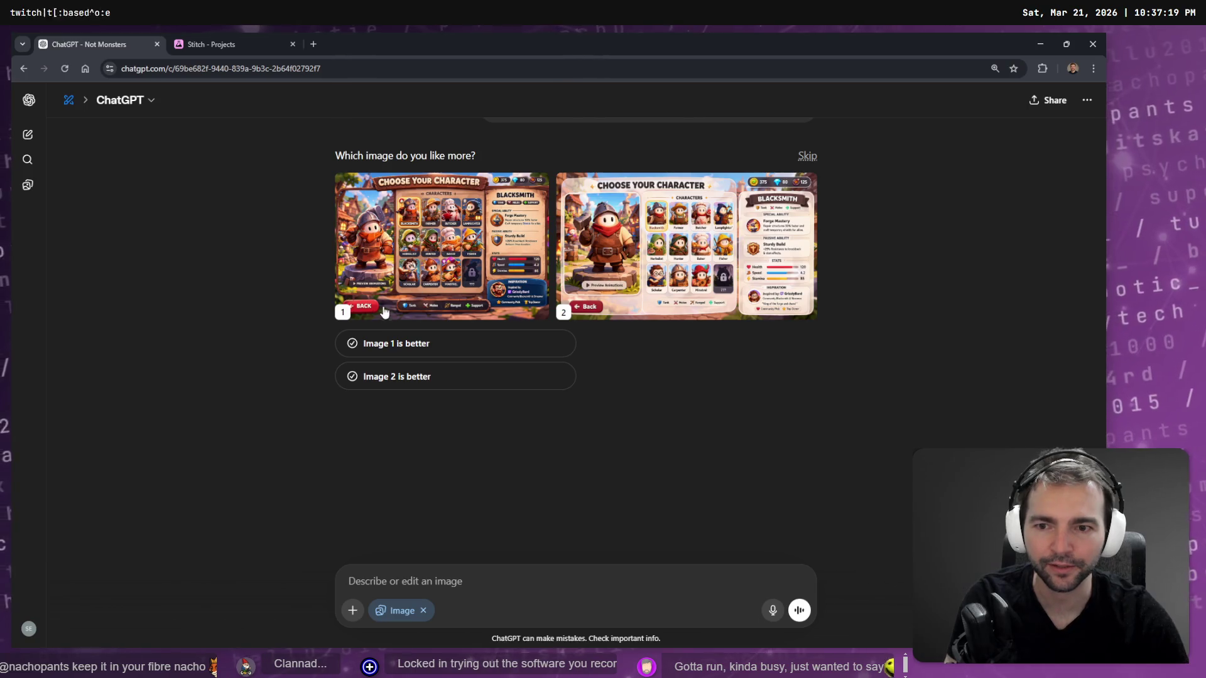
Mark Image 1 as better, view it, then open the earlier Choose your character image.
click(423, 346)
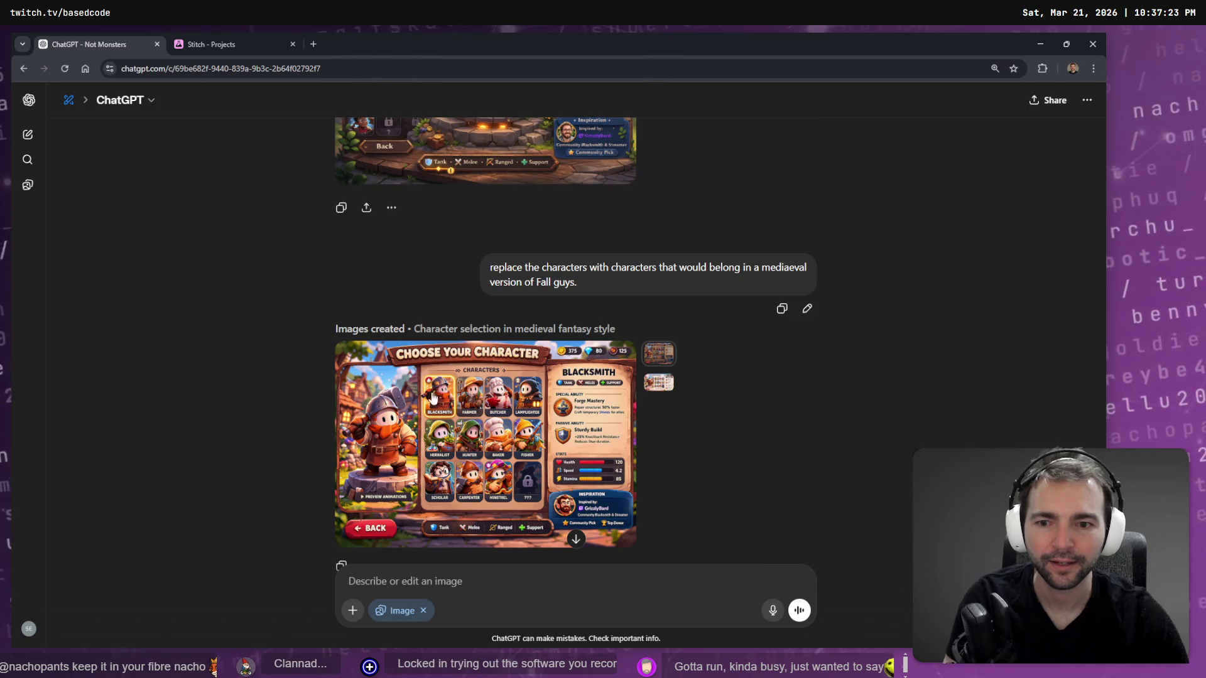
click(487, 444)
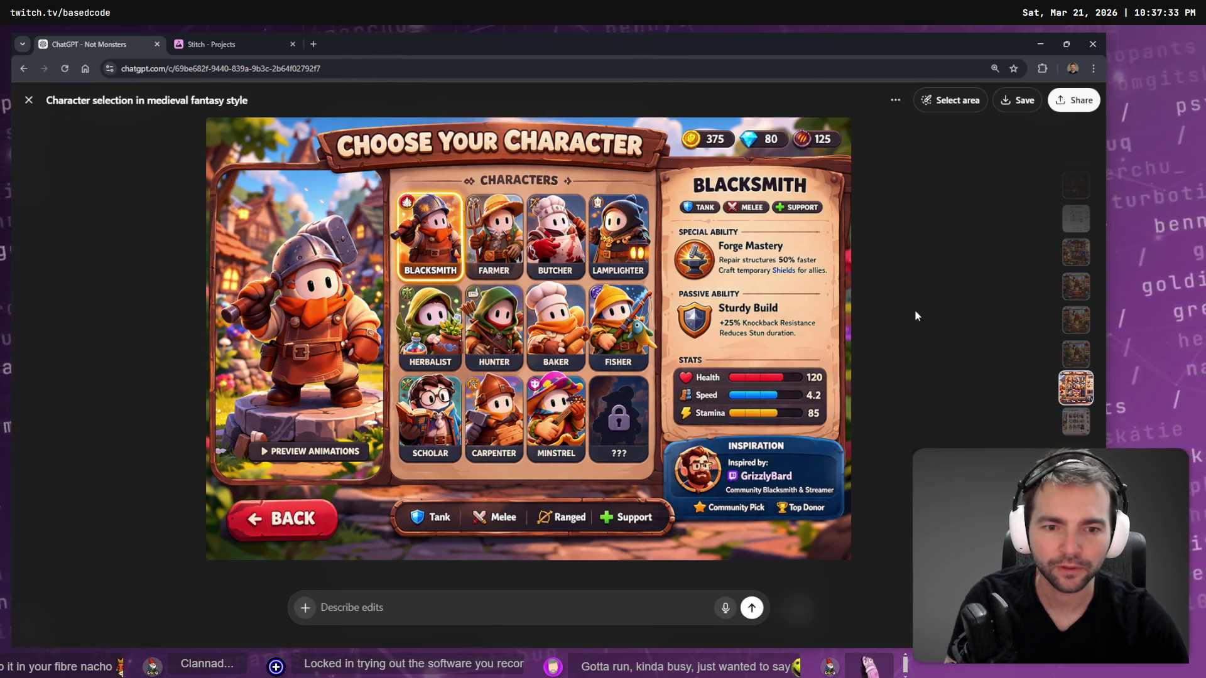
key(Escape)
scroll(725, 310, up, 5)
click(534, 369)
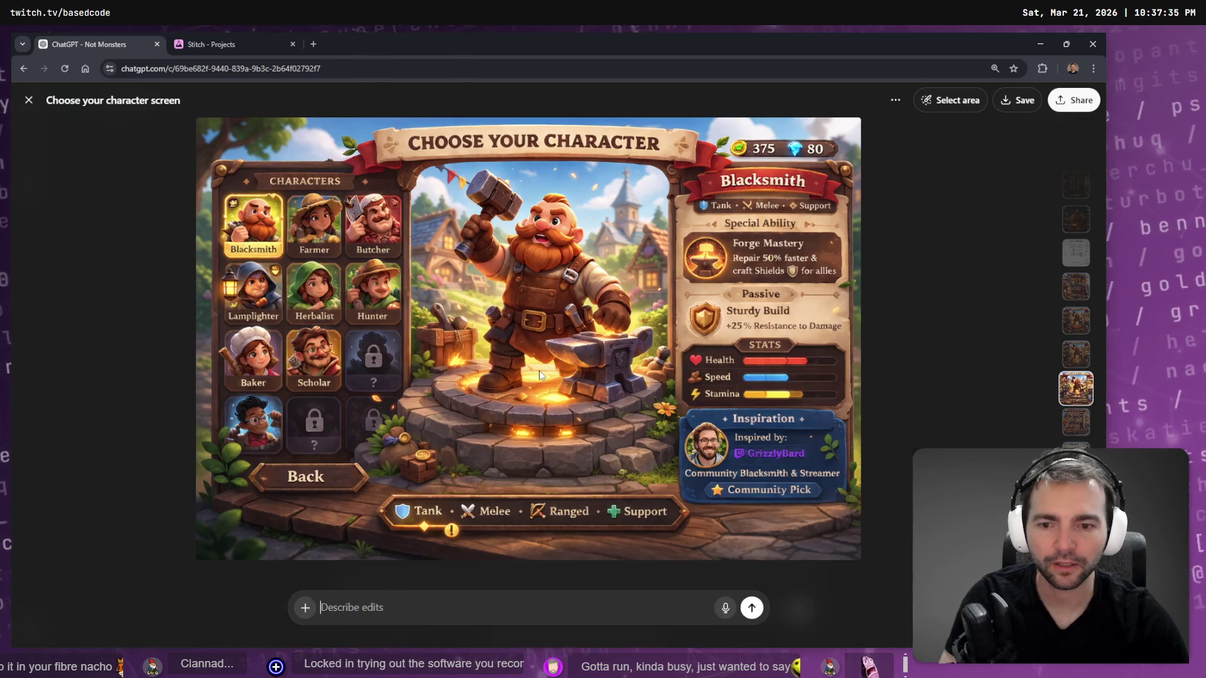
click(132, 38)
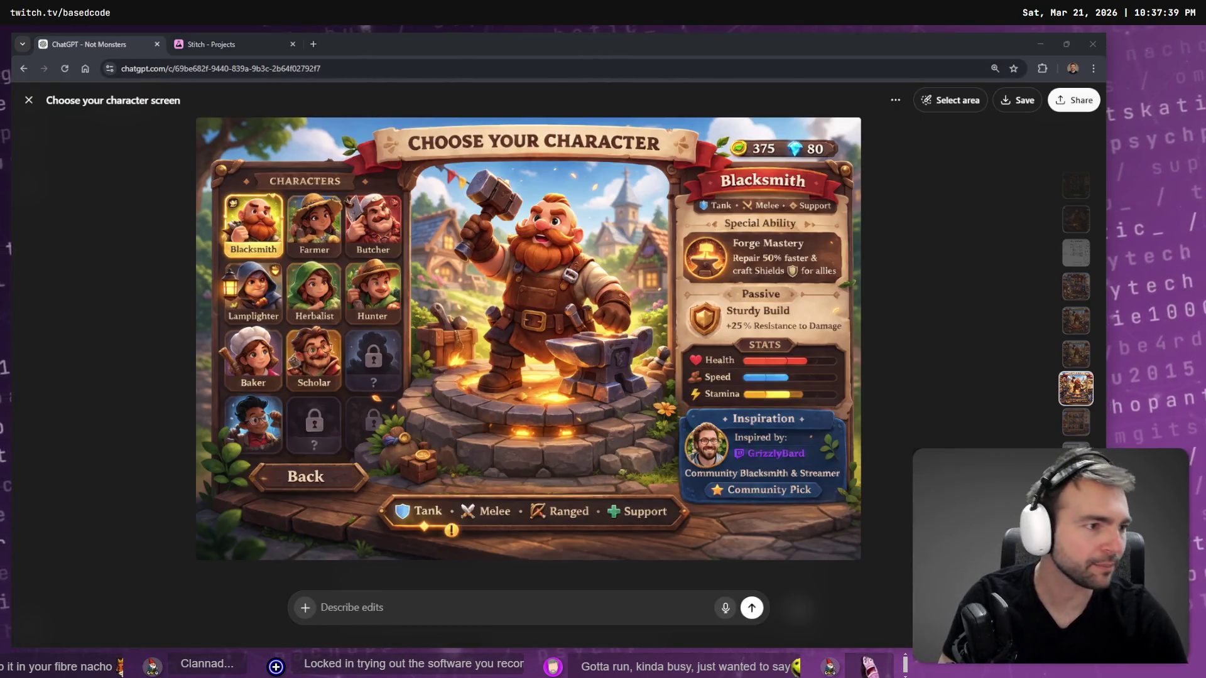
key(alt+Tab)
scroll(677, 340, down, 10)
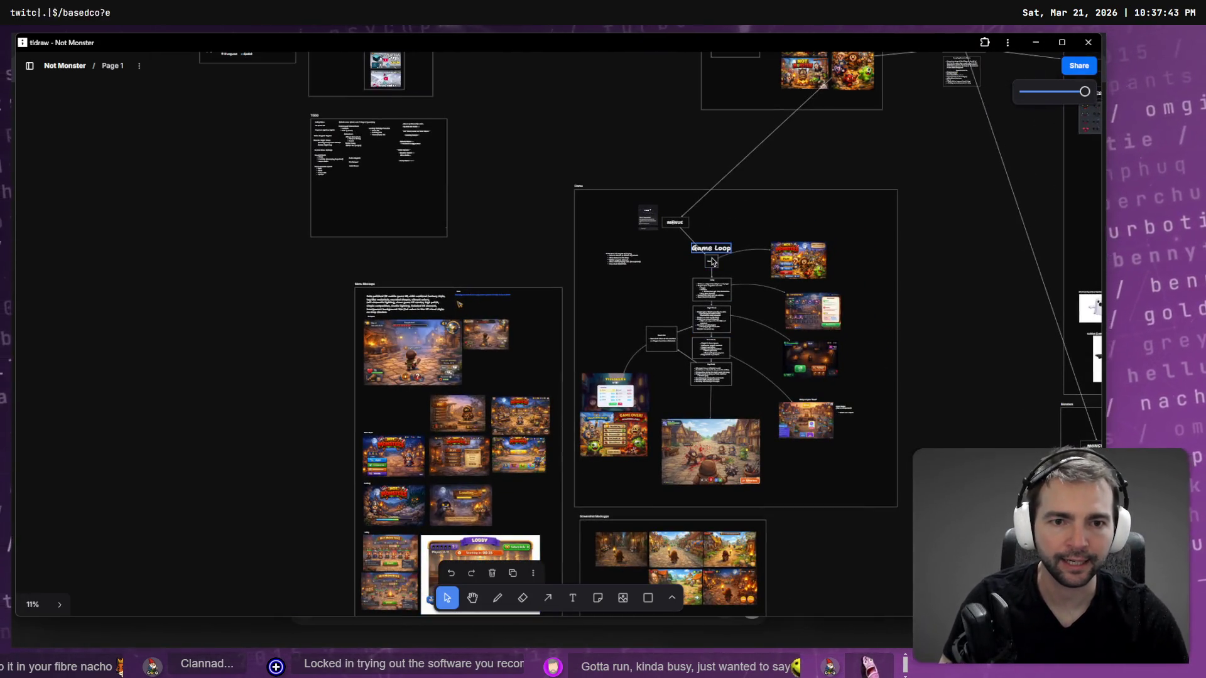
On the Not Monster board, select all the prompt text in the Prompting Key Art GPT note.
scroll(691, 377, up, 10)
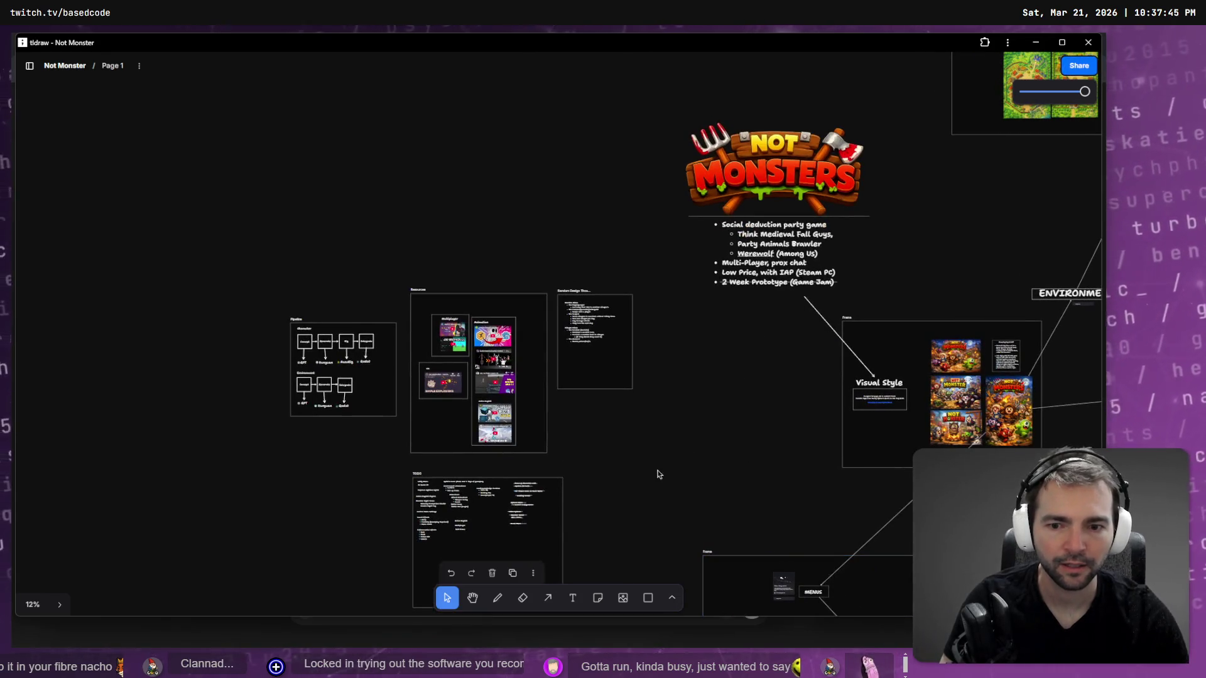
scroll(495, 385, right, 6)
scroll(496, 385, down, 2)
scroll(619, 258, up, 15)
scroll(602, 267, up, 1)
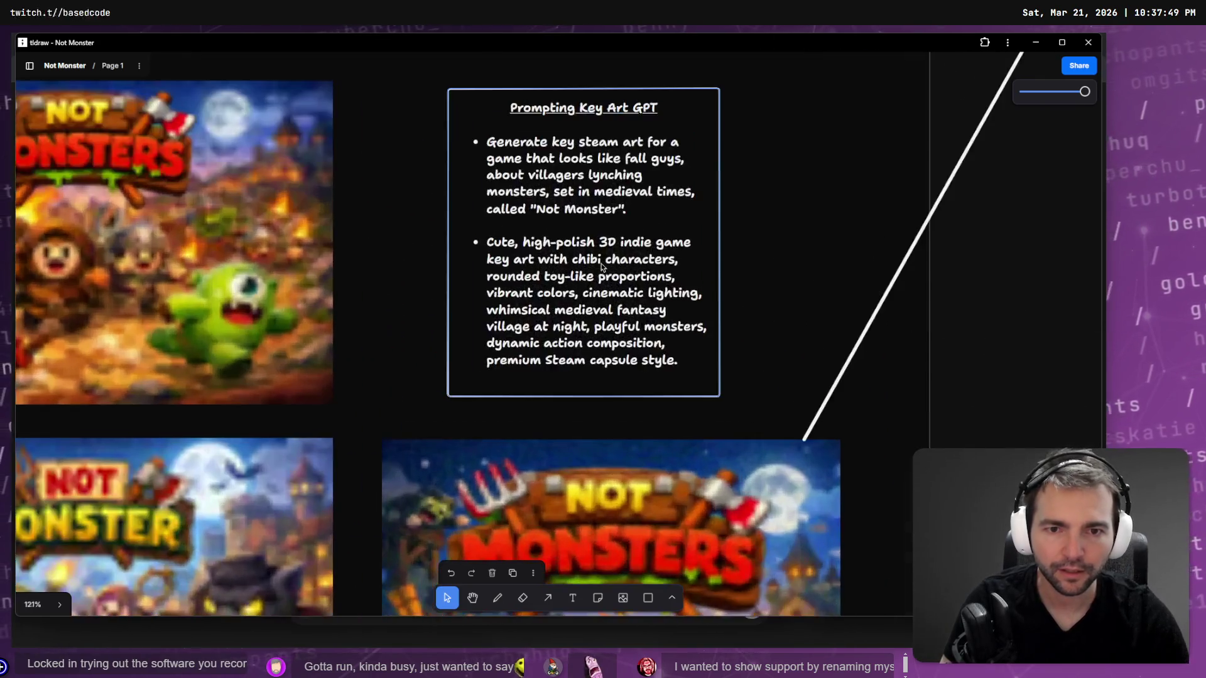
double_click(496, 246)
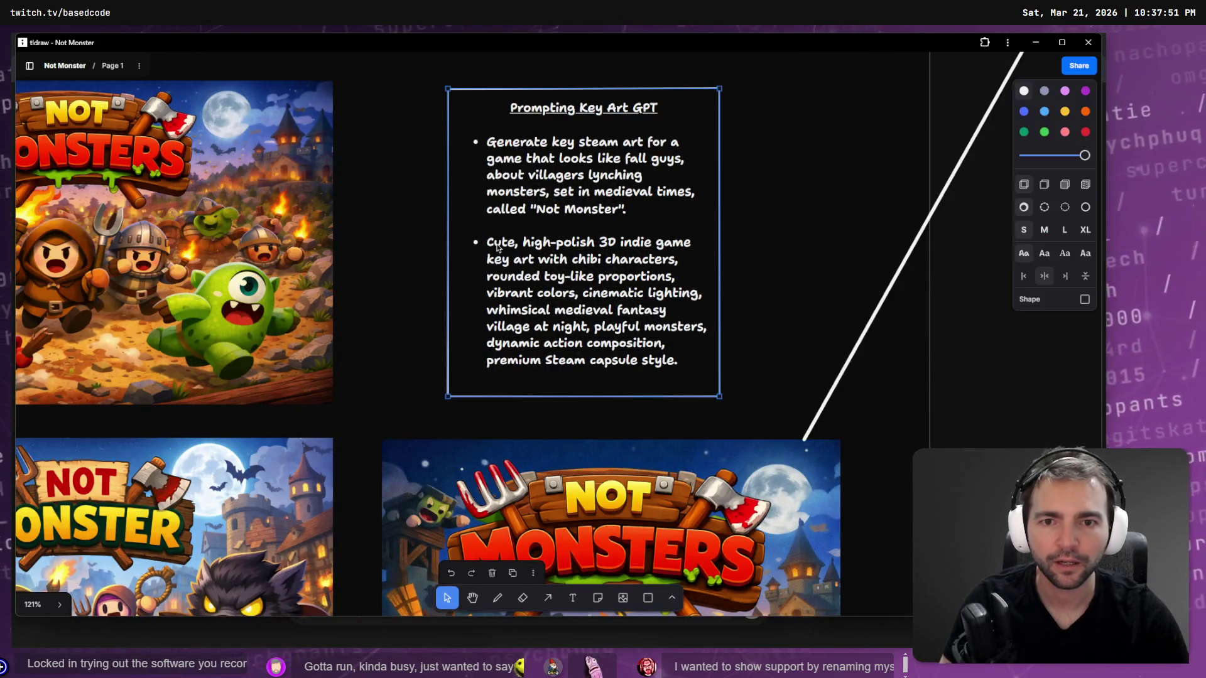
click(494, 245)
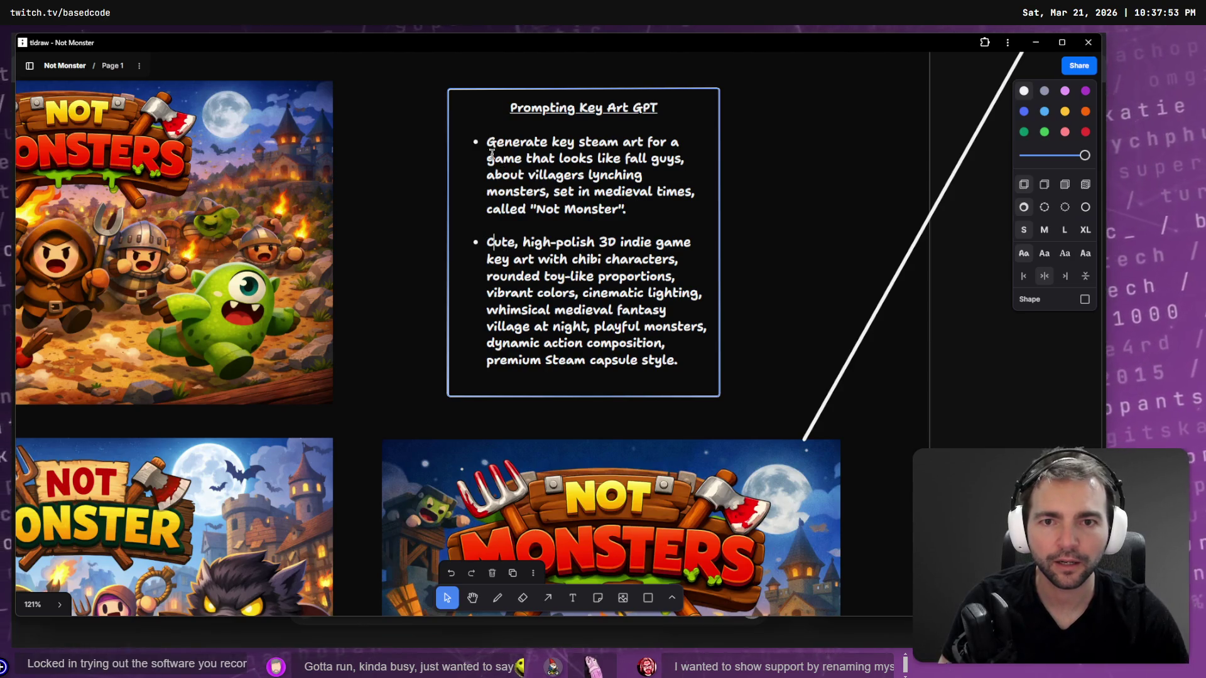
drag(490, 143, 664, 350)
key(ctrl+a)
key(ctrl+c)
key(alt+Tab)
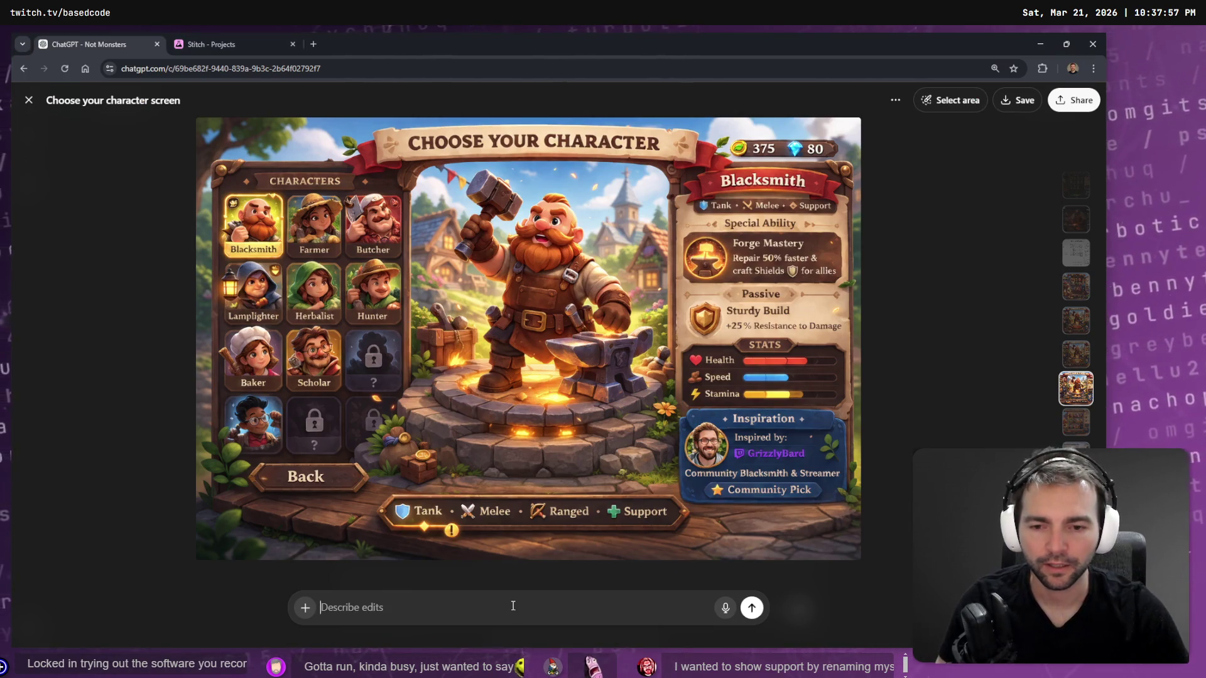
Write 'Redesign the characters to be consistent with the following:' and paste the key art description below it.
text(Redesign th)
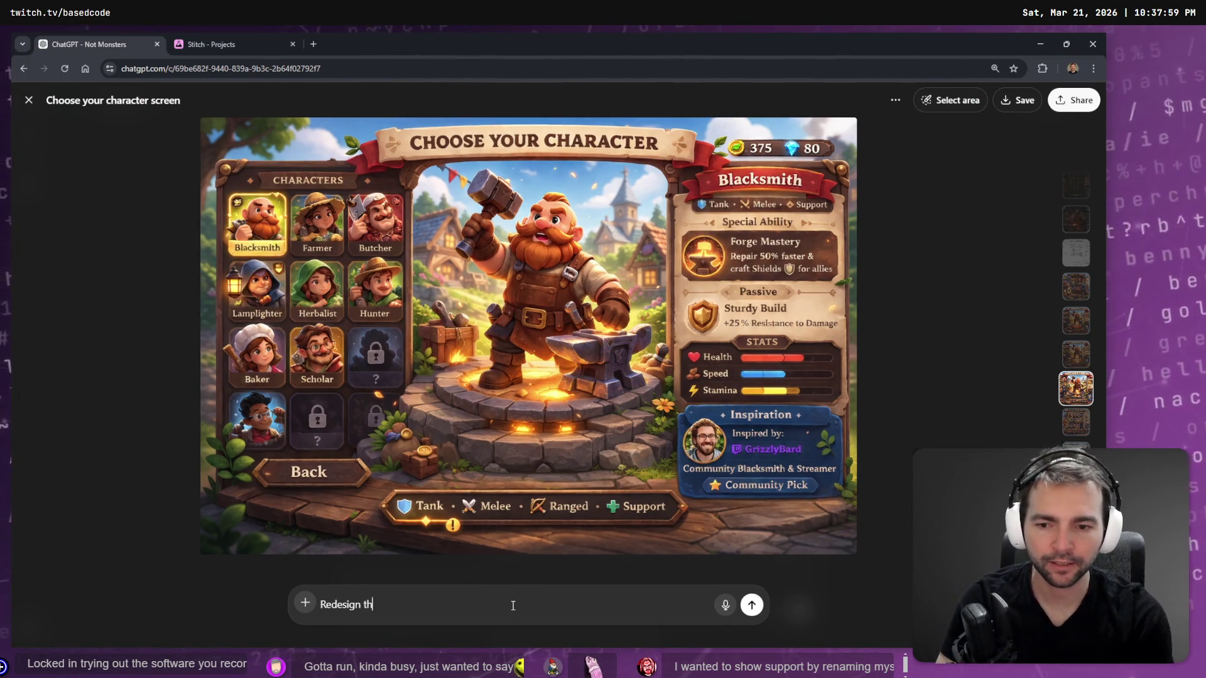
text(e cahracters to be)
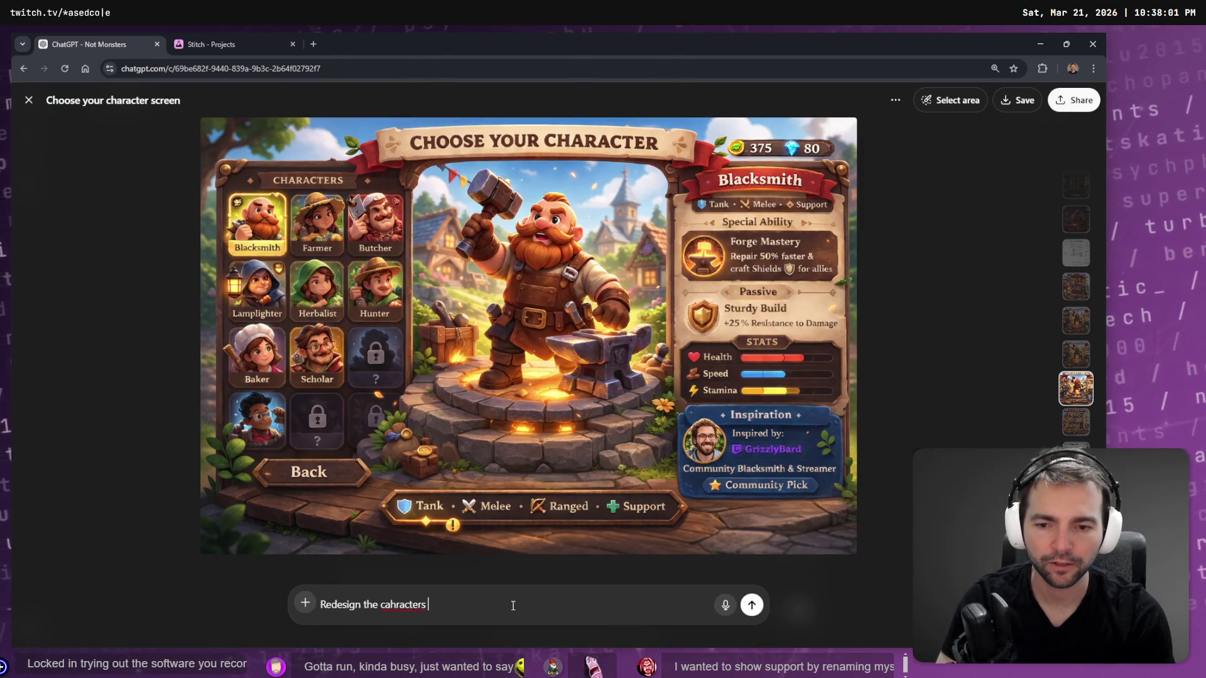
key(ctrl+BackSpace)
key(ctrl+BackSpace)
key(ctrl+BackSpace)
text(charac)
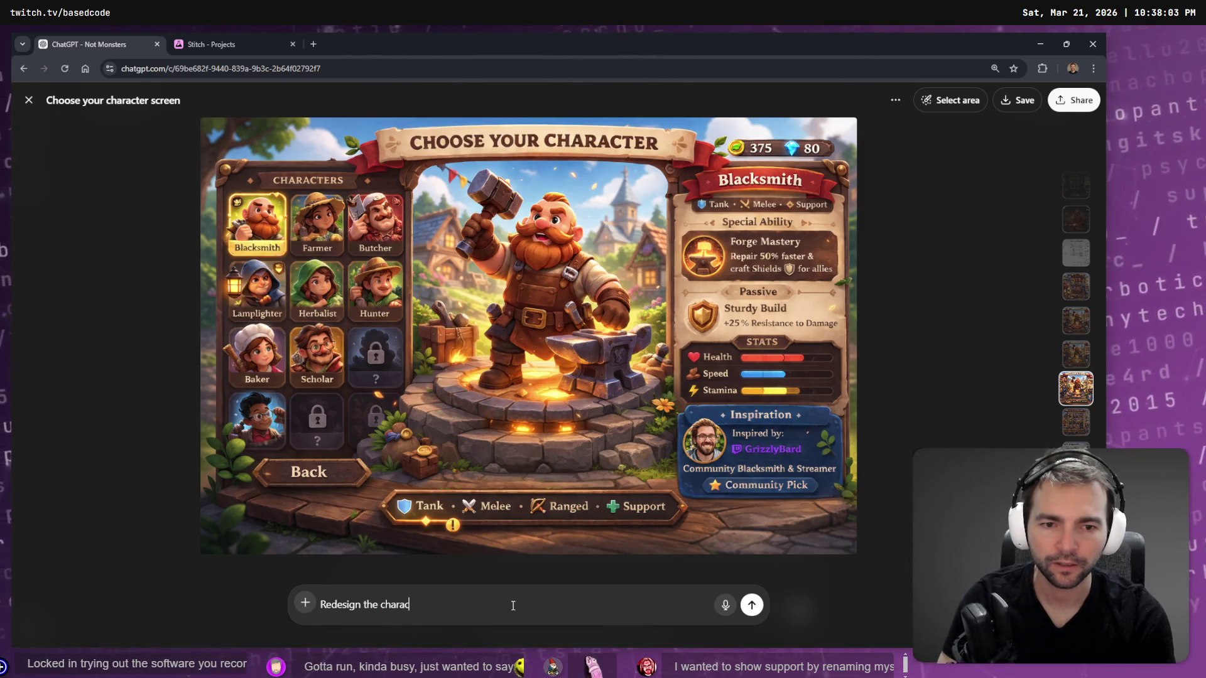
text(ters to be consis)
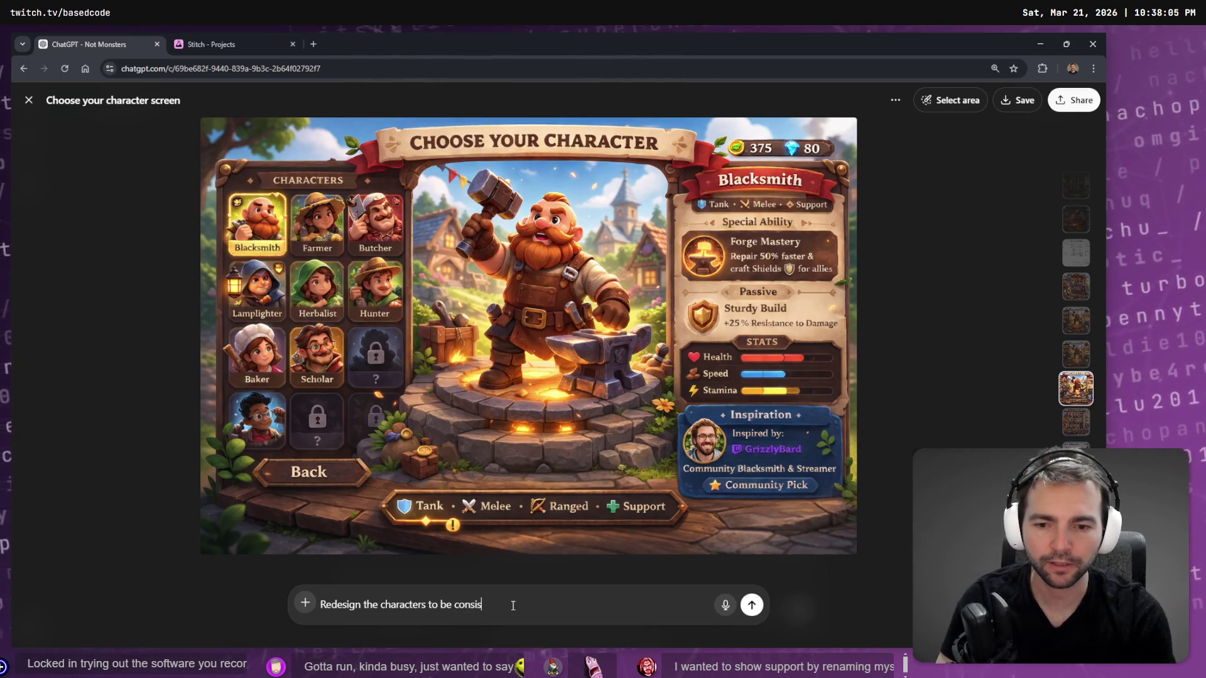
text(tent with the fo)
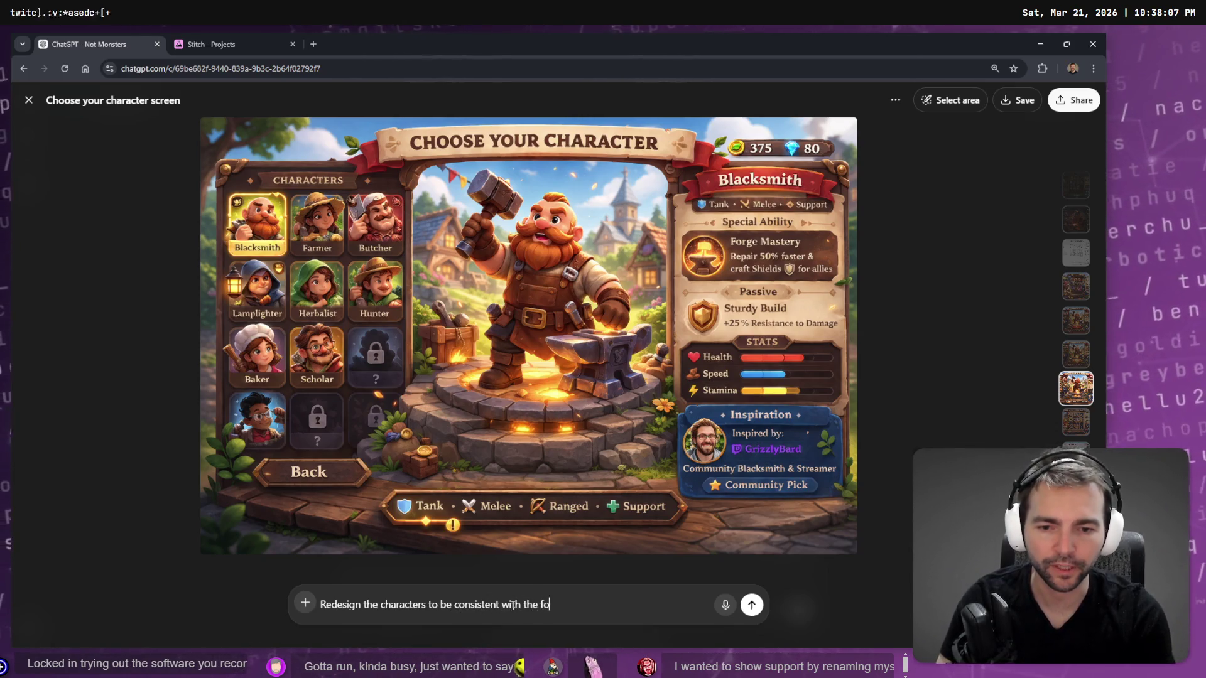
text(llowing:)
key(shift+Return)
key(shift+Return)
key(ctrl+v)
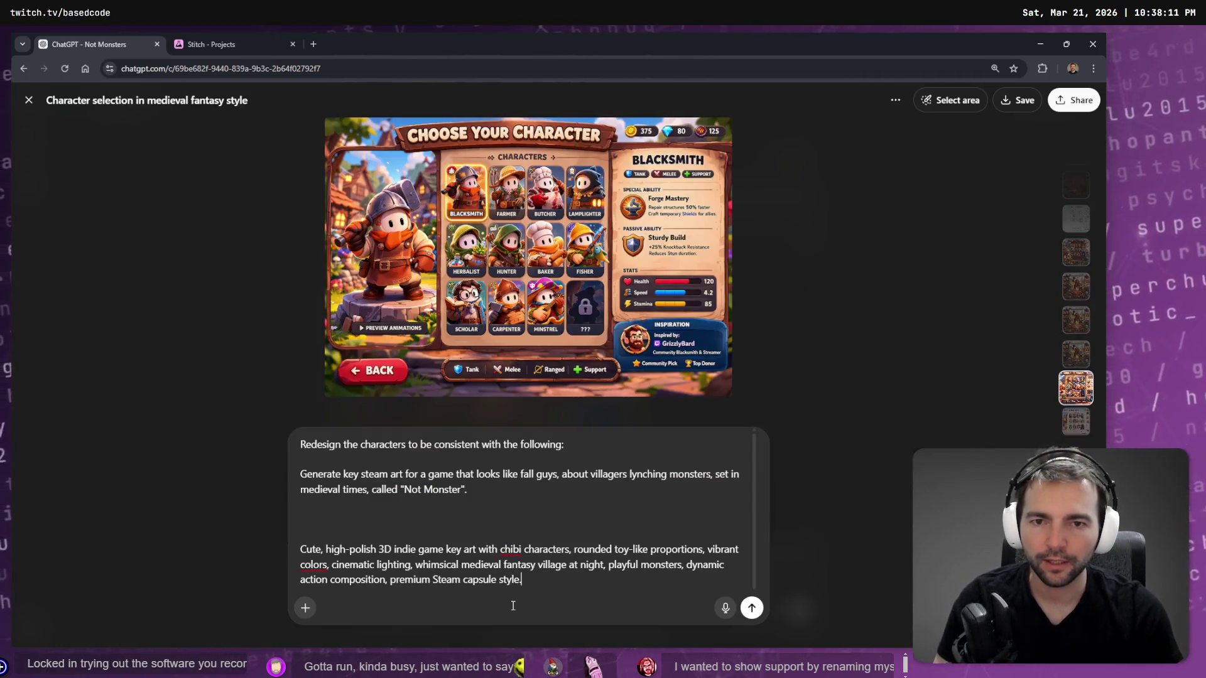
click(411, 521)
key(BackSpace)
key(BackSpace)
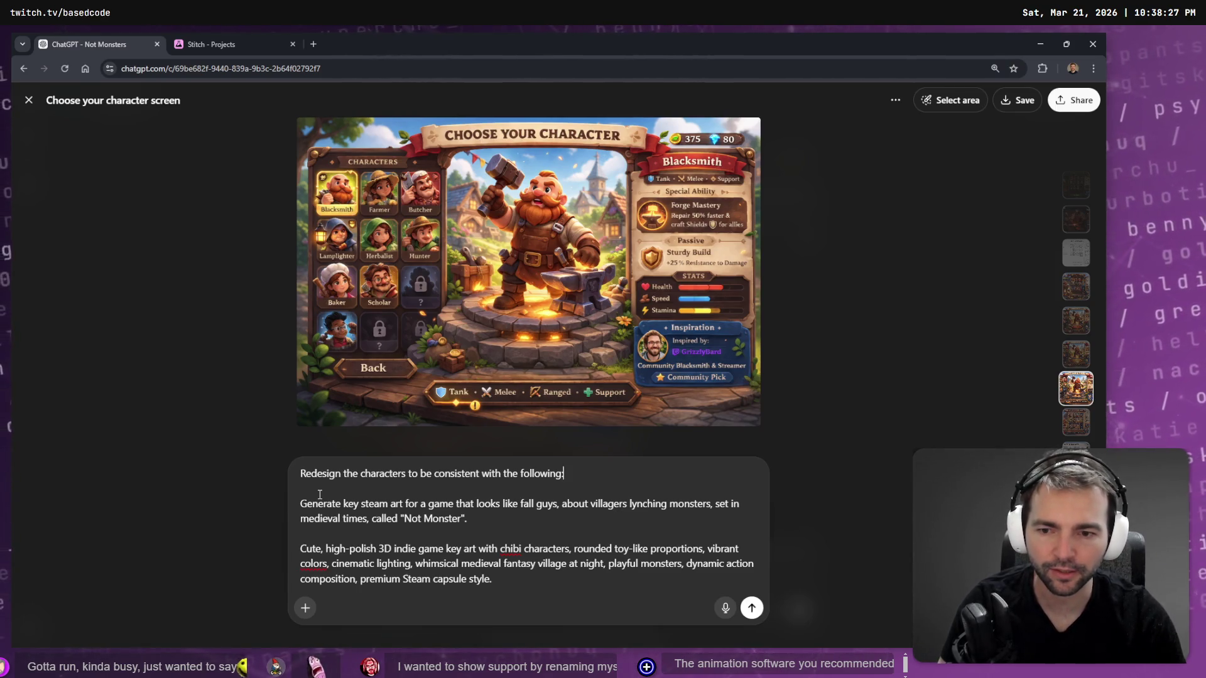
Replace the description's opening 'generate key steam art for a' wording with 'A'.
key(ctrl+shift+Right)
key(ctrl+shift+Right)
key(ctrl+shift+Right)
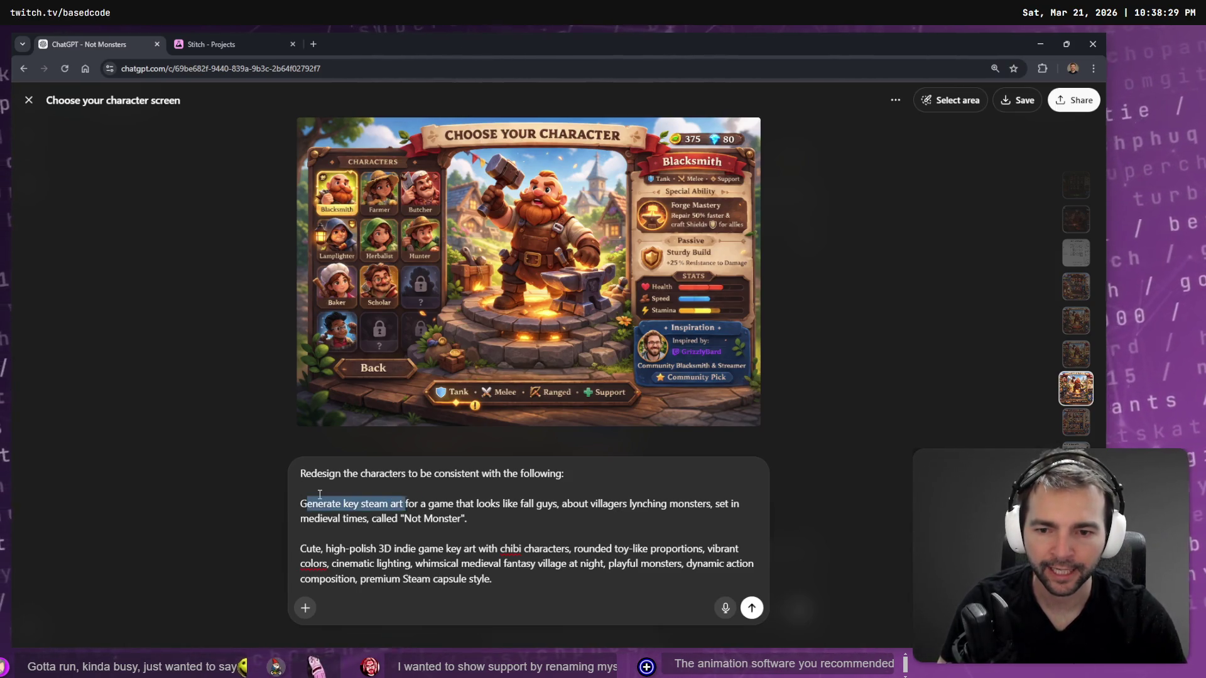
key(ctrl+shift+Left)
key(BackSpace)
text(A)
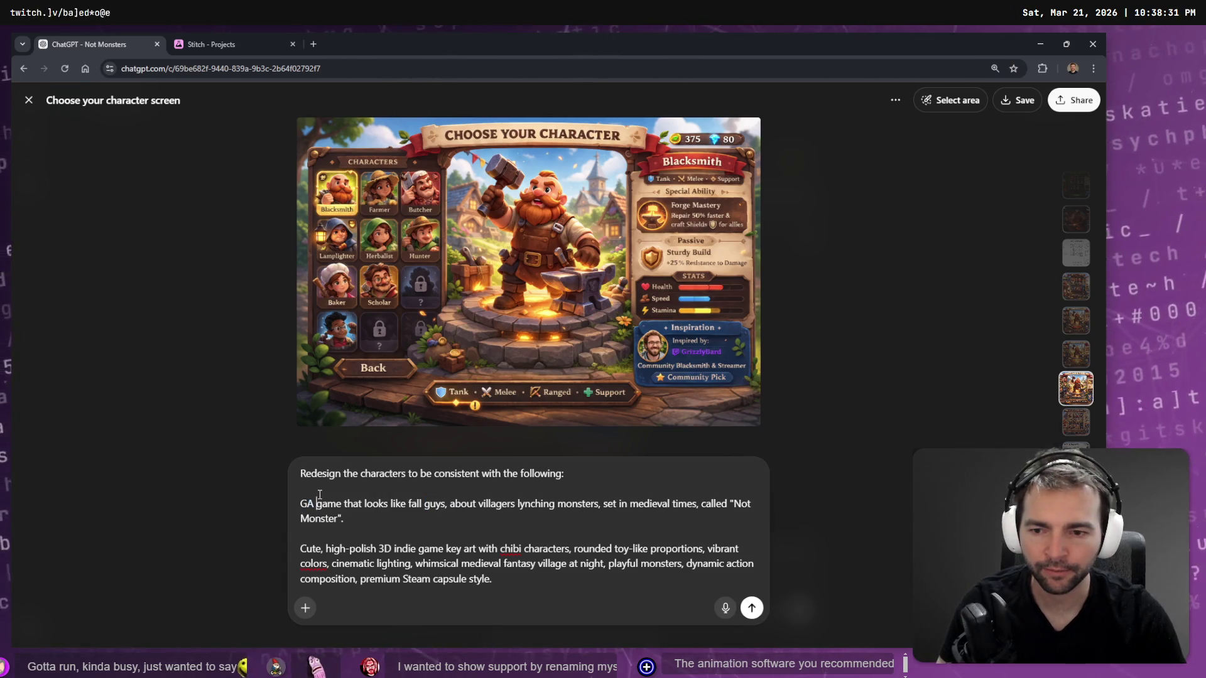
key(BackSpace)
text(A)
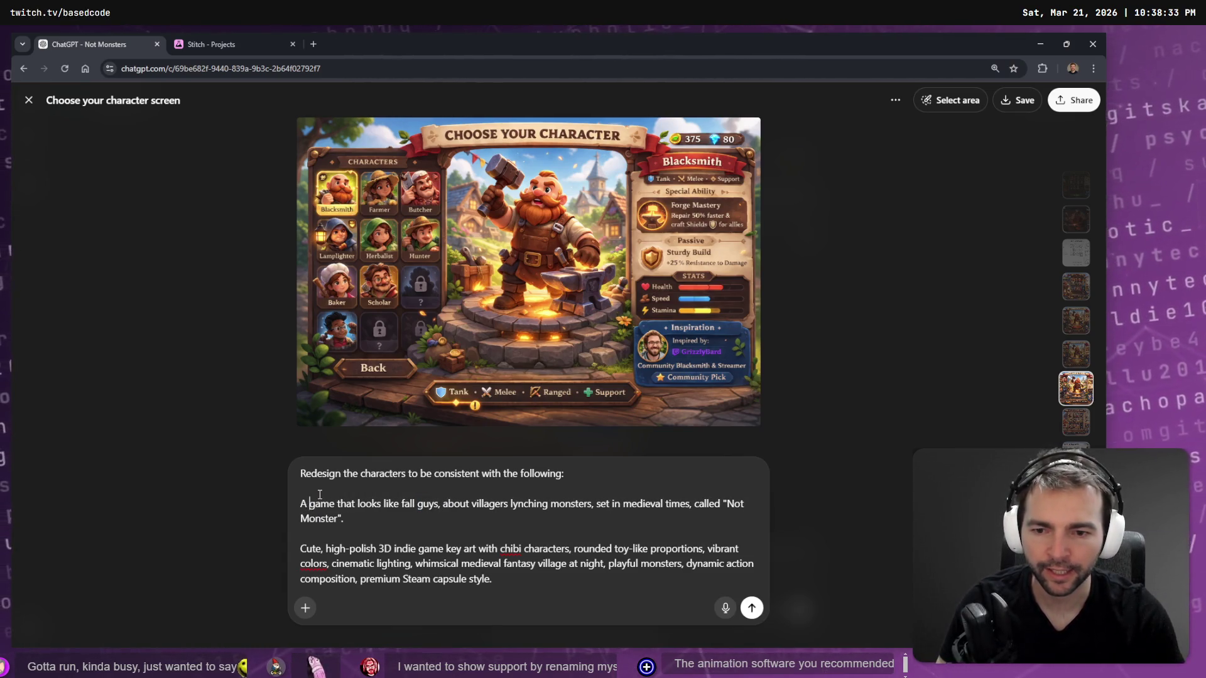
Trim 'Steam capsule' so the prompt ends with 'premium style', then send the request.
key(Right)
key(Right)
key(Right)
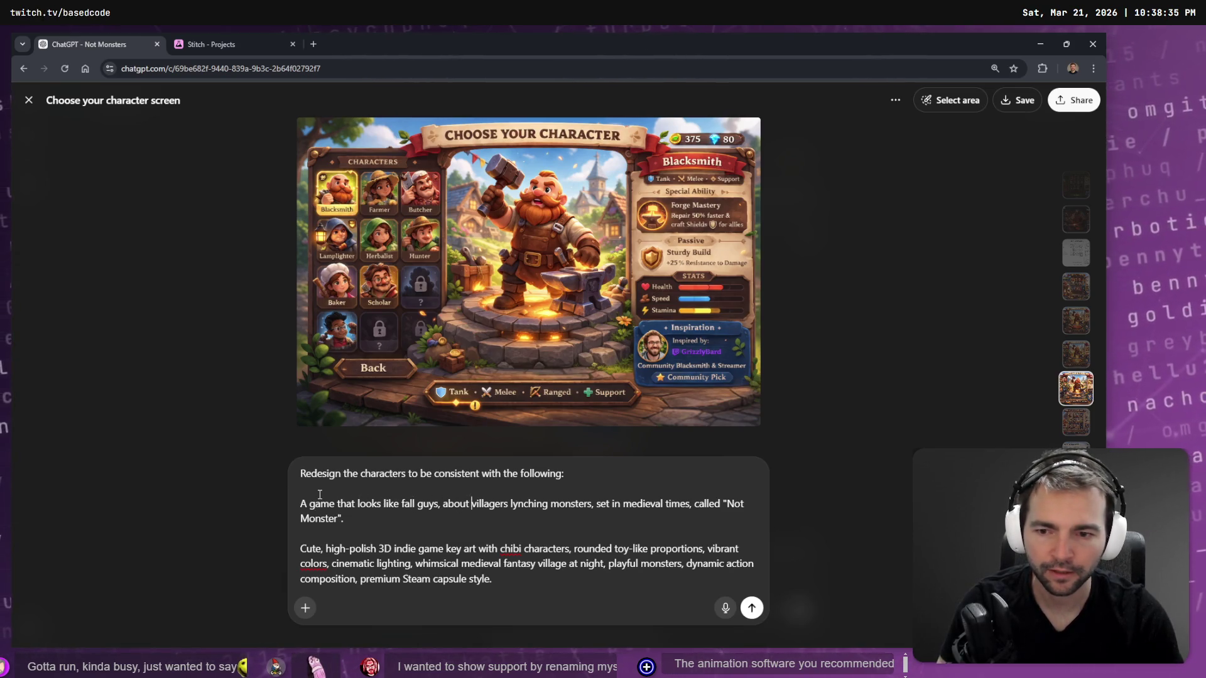
key(Right)
key(Right)
key(Right)
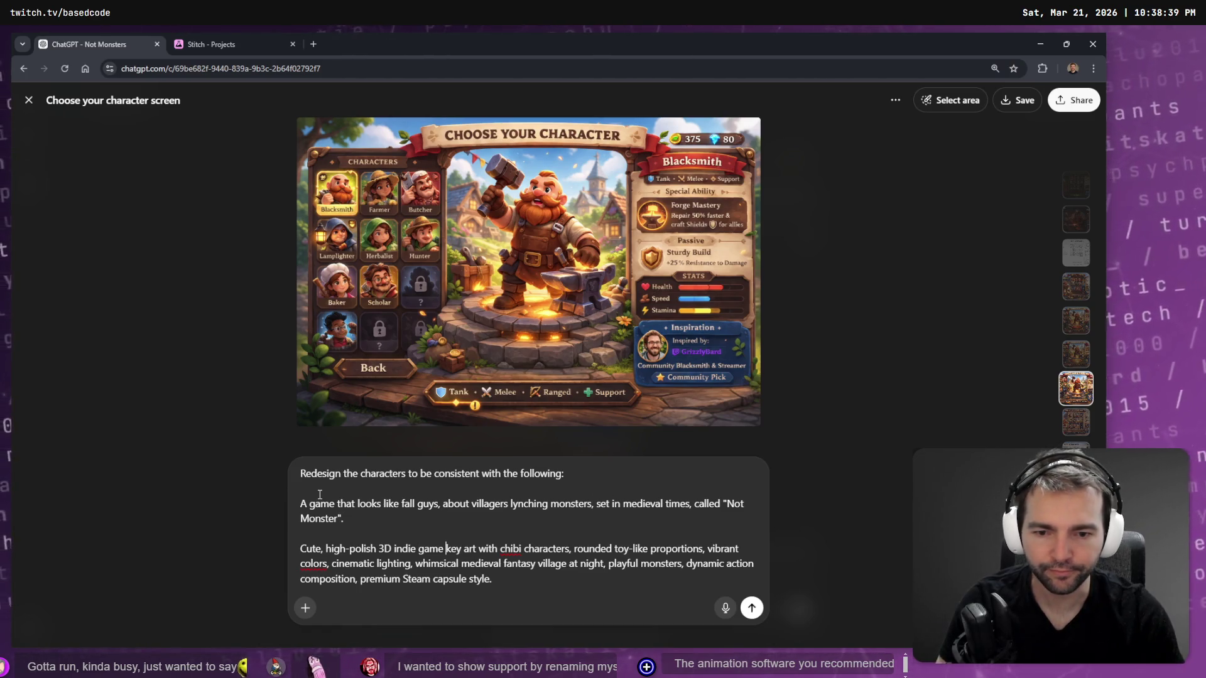
key(Right)
key(Right)
key(Right)
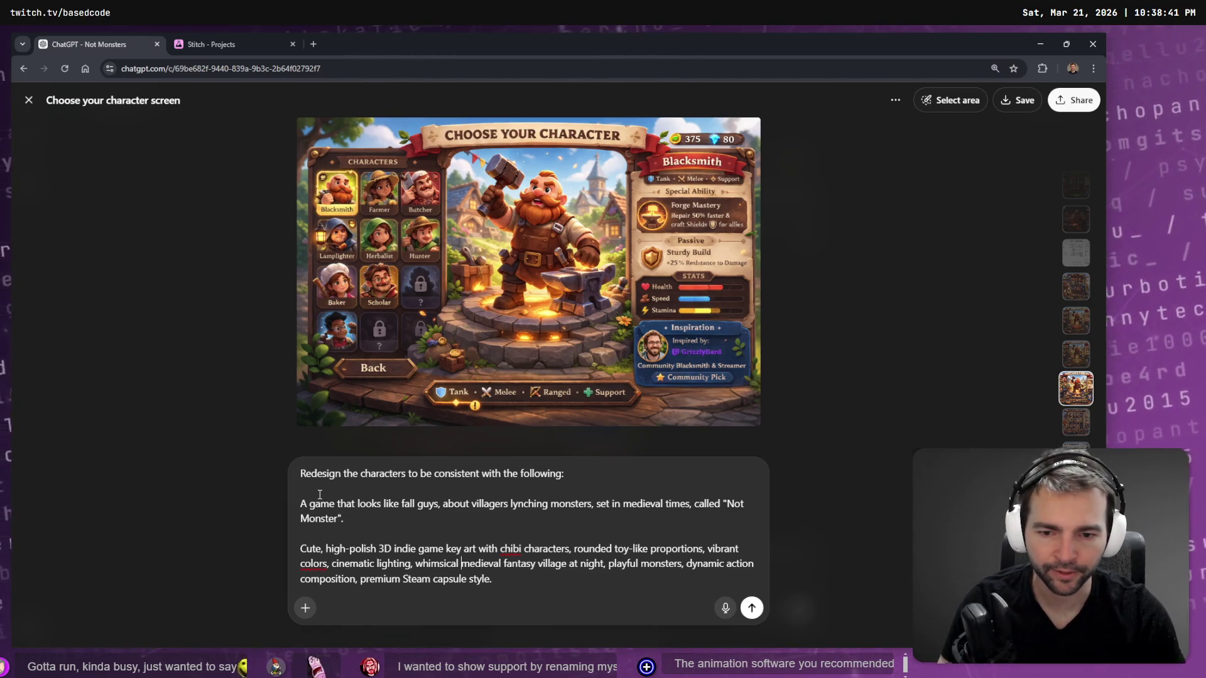
key(Right)
key(Right)
key(Right)
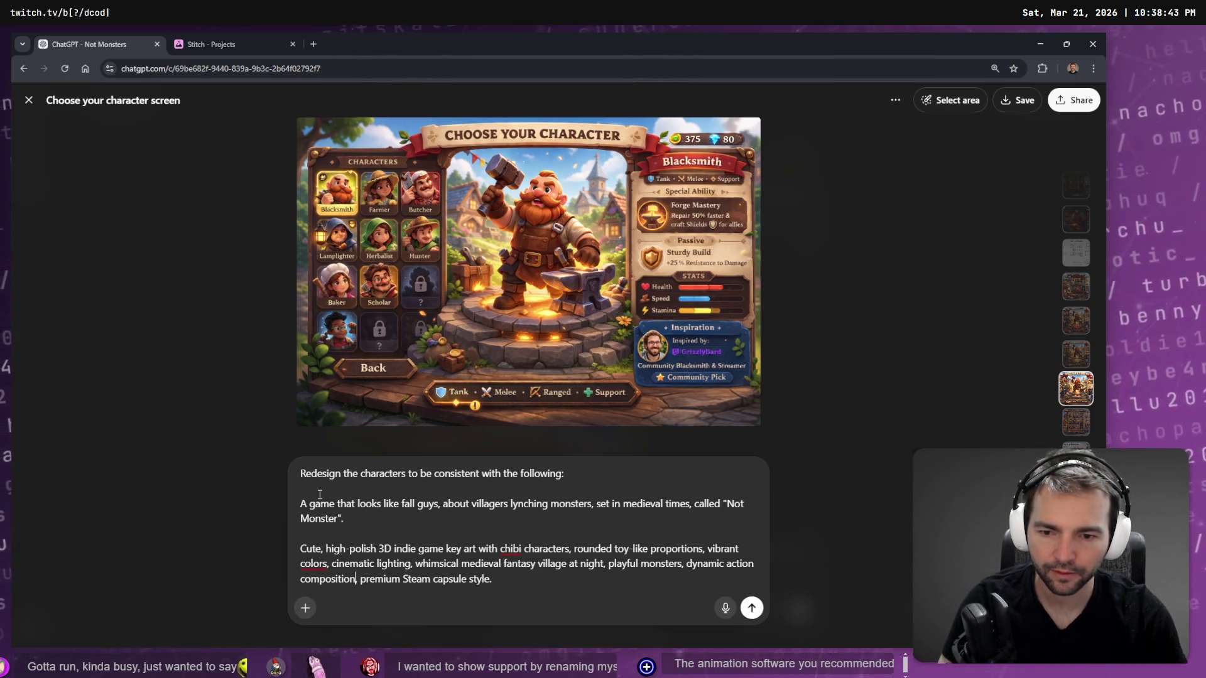
key(shift+End)
key(BackSpace)
key(ctrl+z)
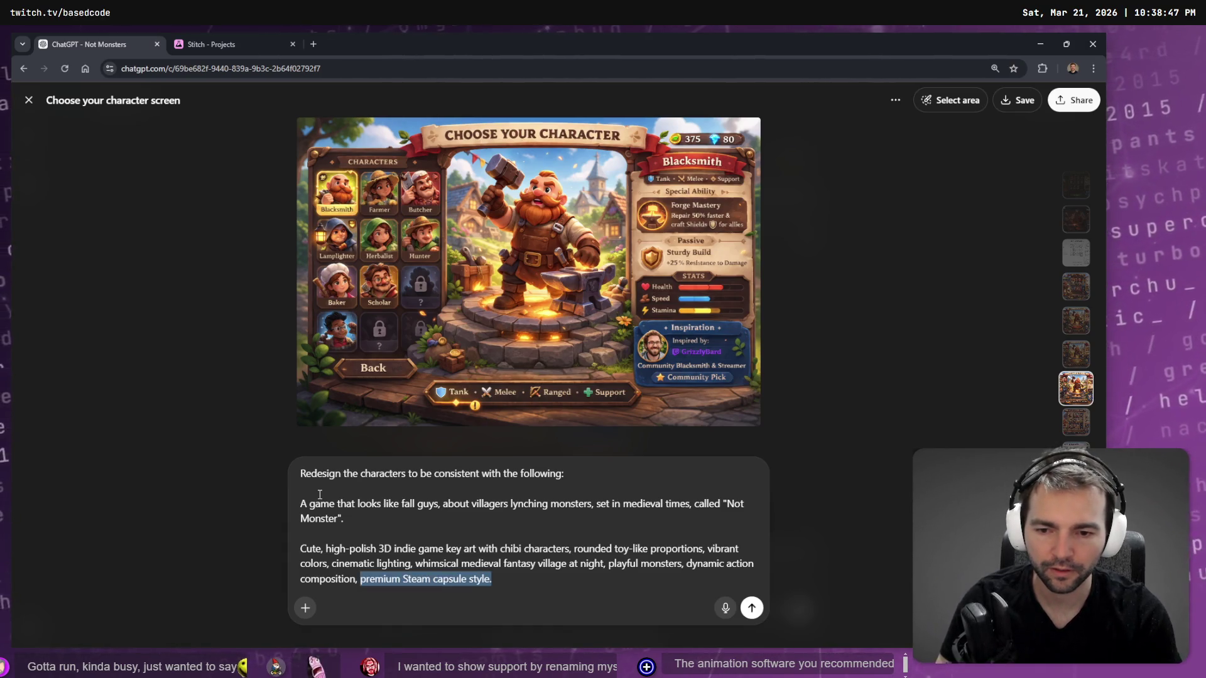
key(Left)
key(ctrl+Right)
key(ctrl+shift+Right)
key(ctrl+shift+Right)
key(BackSpace)
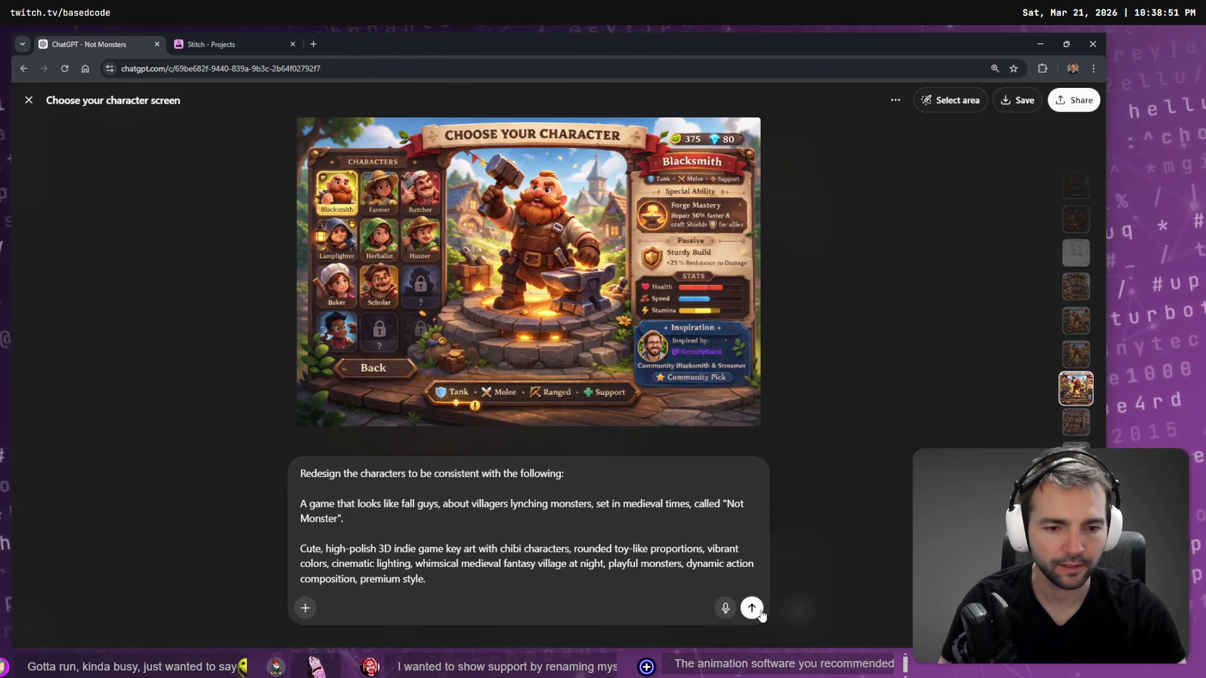
click(752, 608)
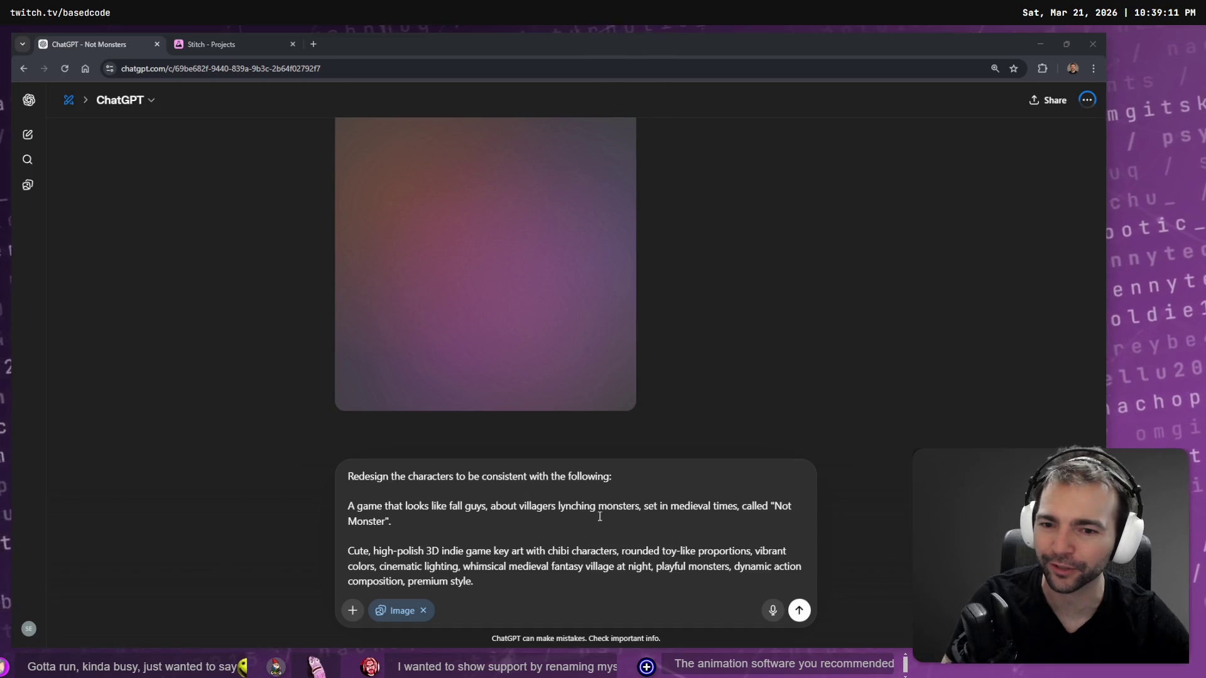
Clear the leftover prompt from the message box and watch the redesigned character-select image render.
key(ctrl+a)
key(BackSpace)
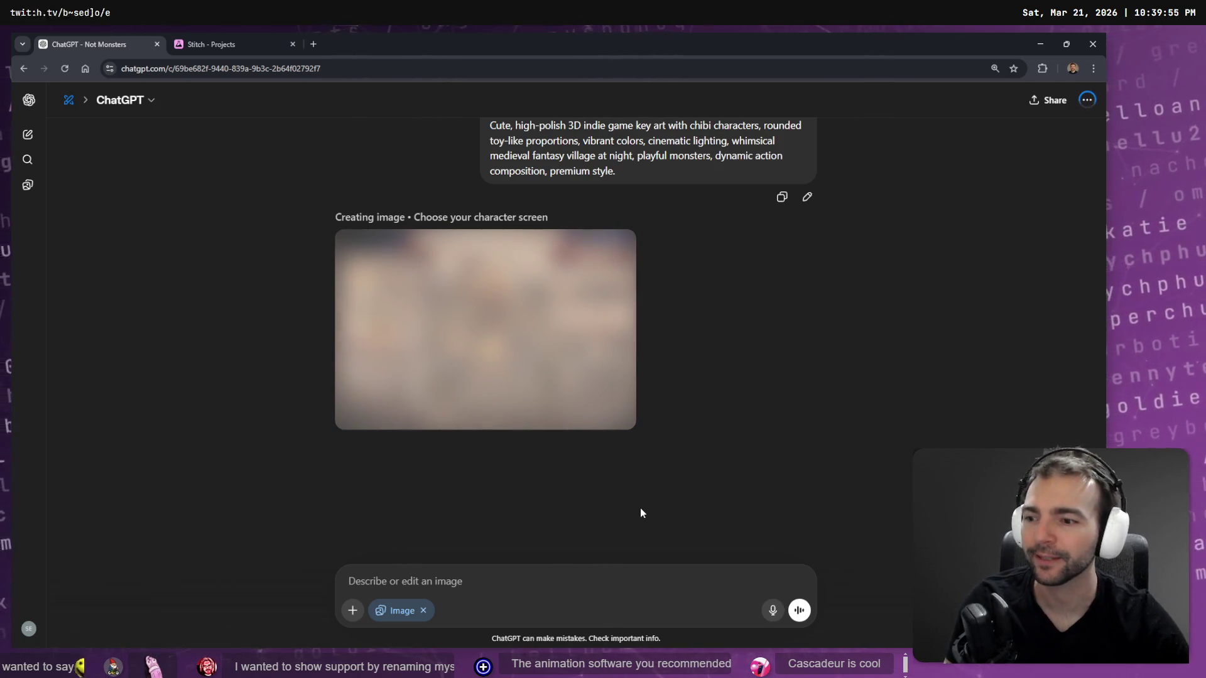
scroll(789, 295, up, 3)
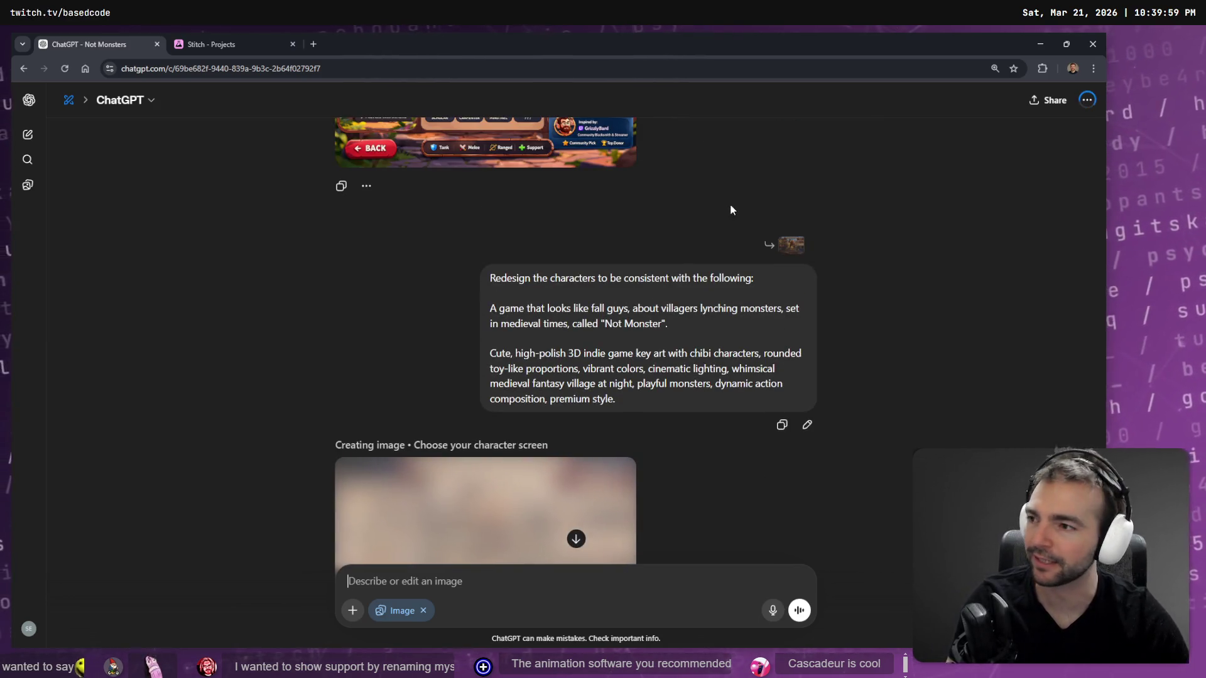
scroll(733, 255, down, 4)
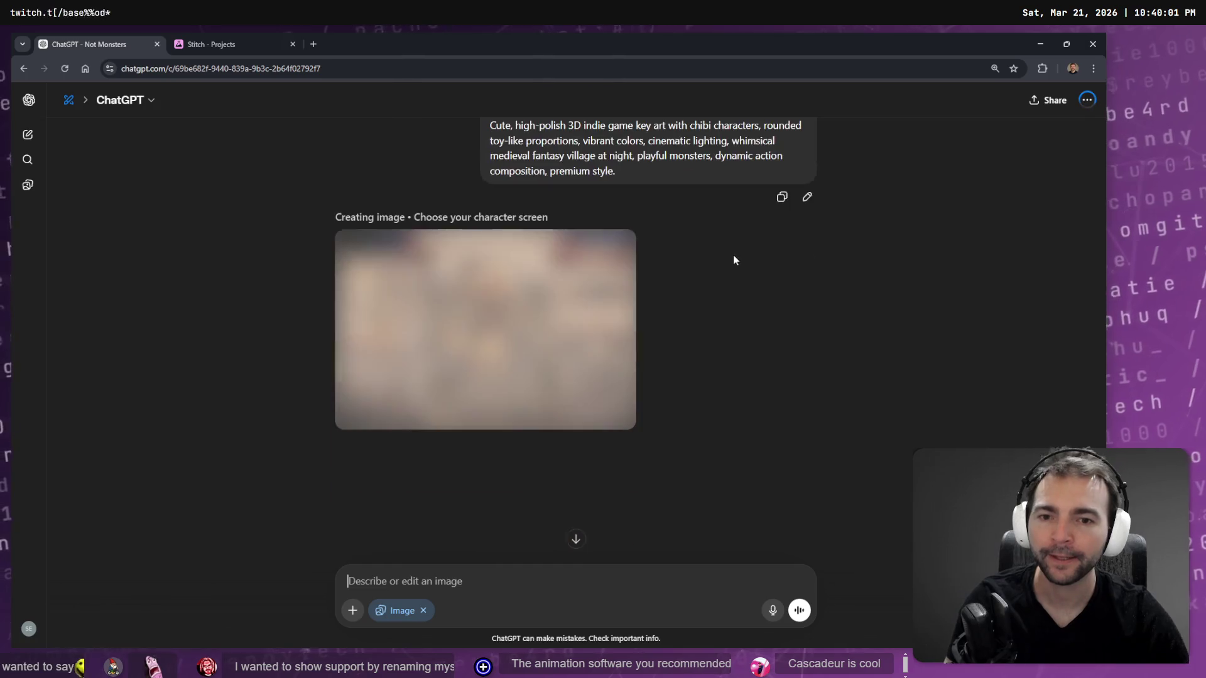
scroll(737, 263, up, 2)
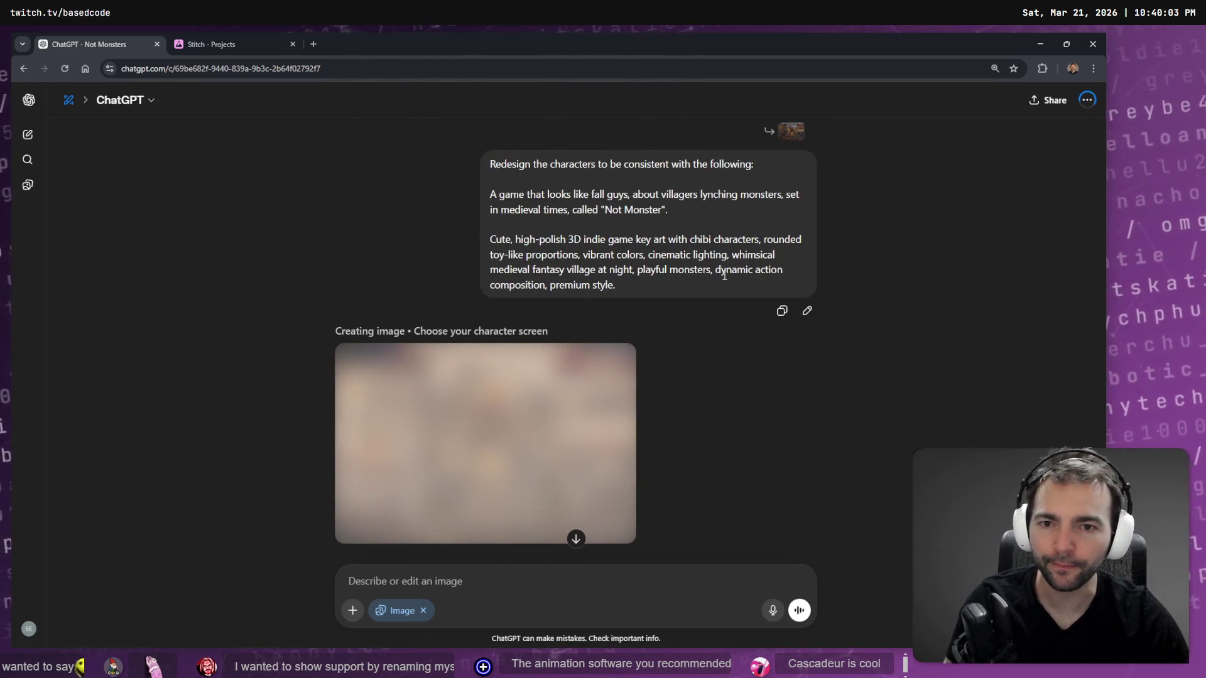
scroll(734, 272, down, 2)
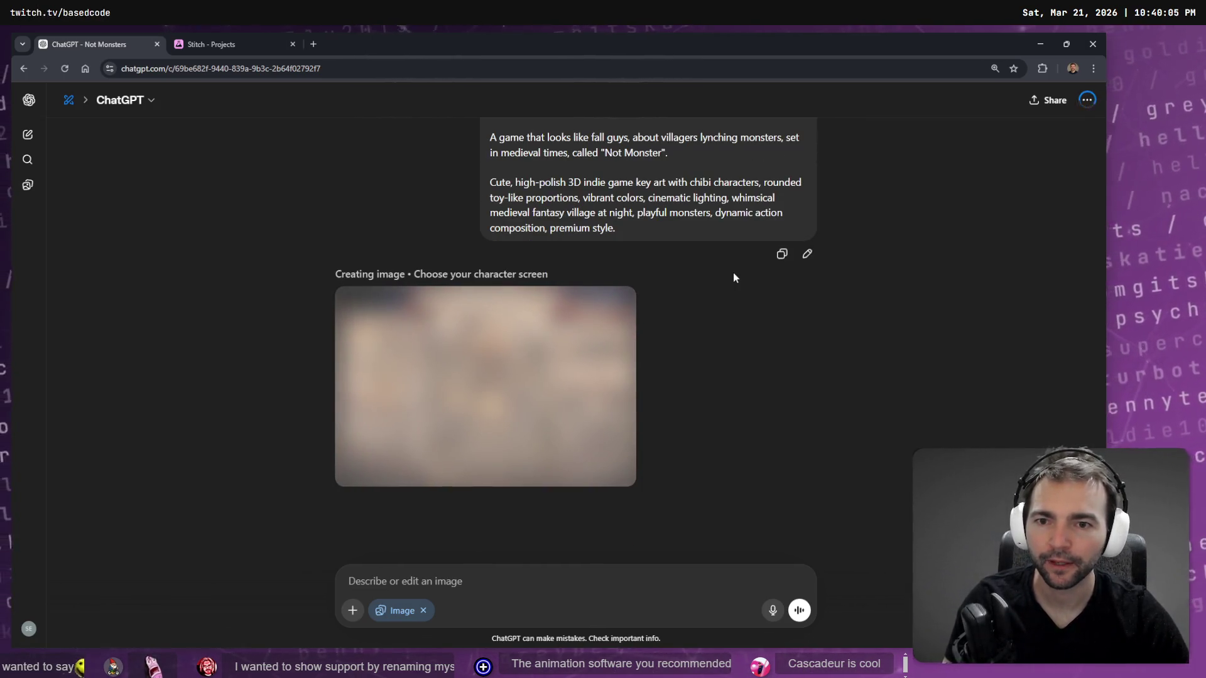
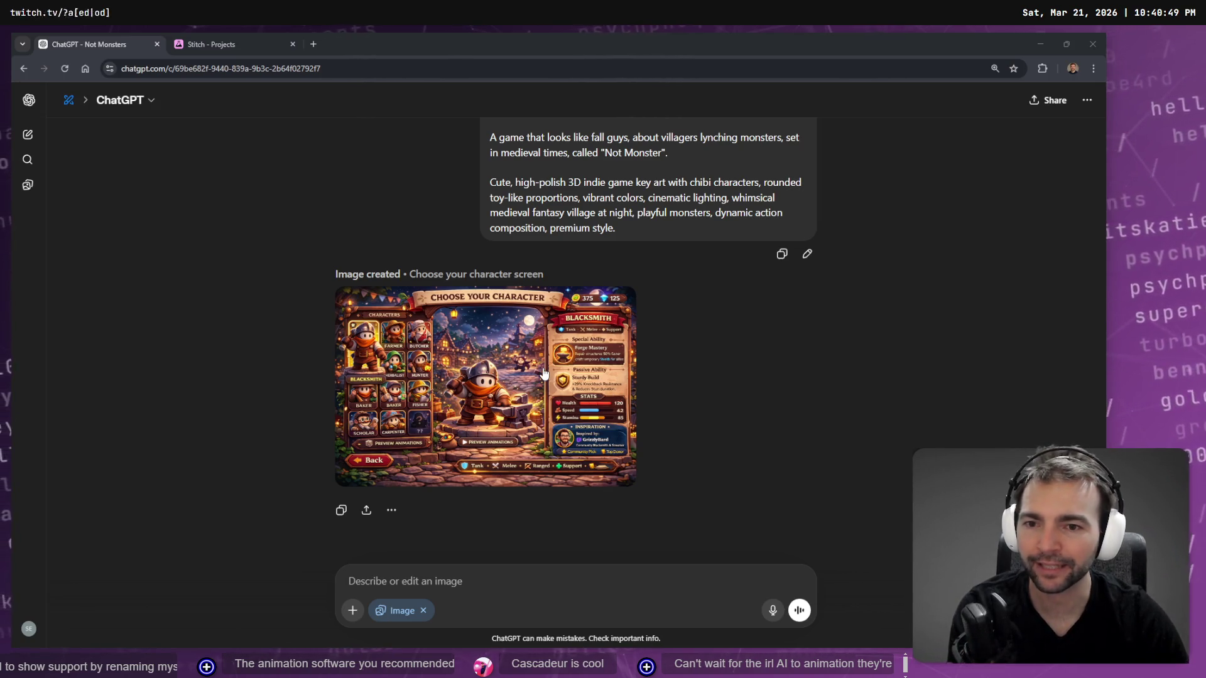
View the generated mockup full size, then browse back through the chat history.
click(489, 387)
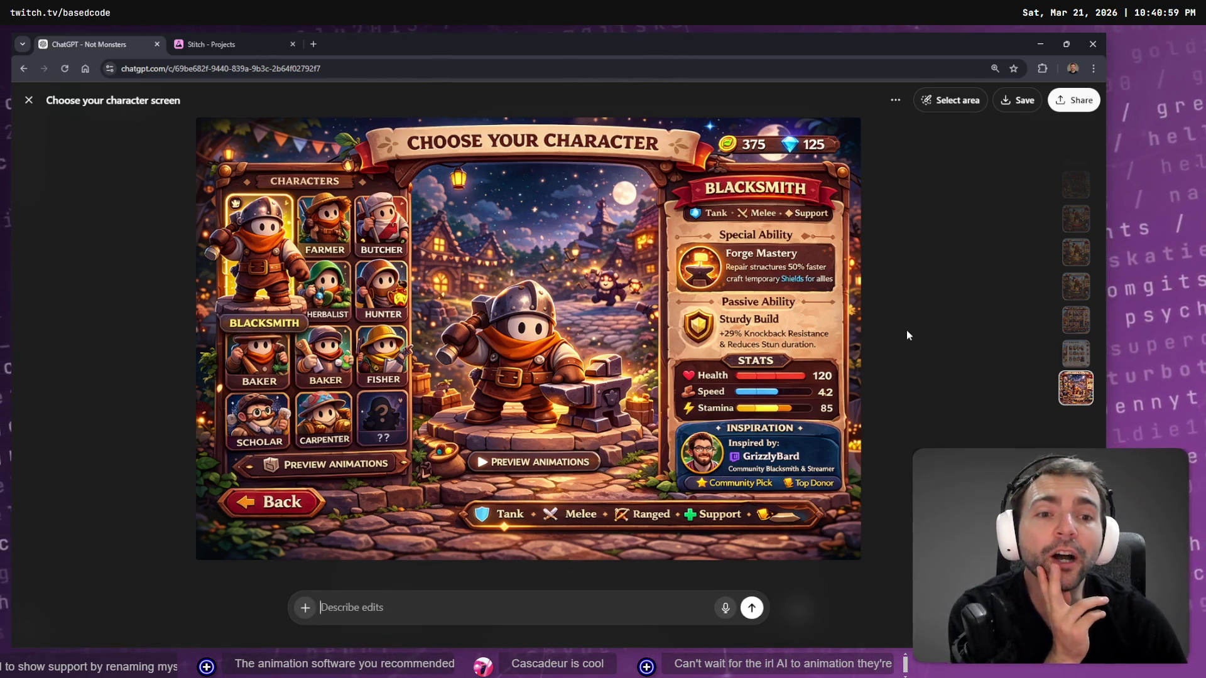
key(Escape)
scroll(817, 350, down, 5)
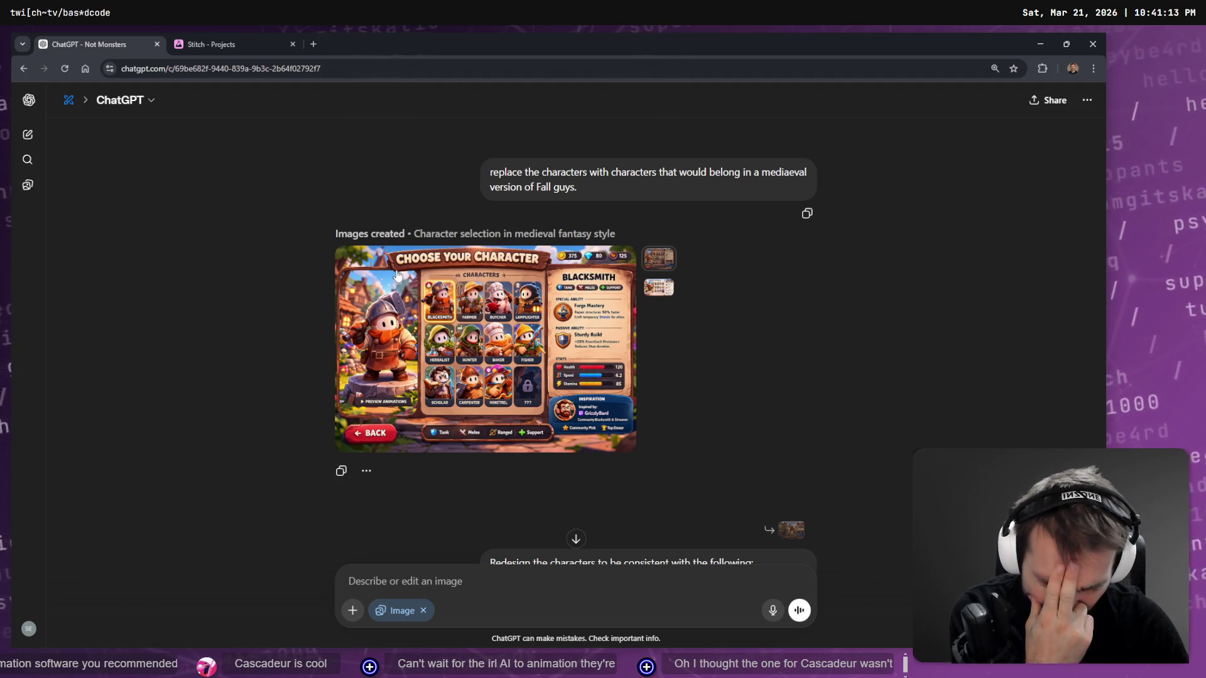
scroll(458, 318, up, 5)
scroll(459, 318, down, 7)
scroll(534, 371, down, 5)
scroll(540, 374, up, 7)
scroll(547, 370, down, 3)
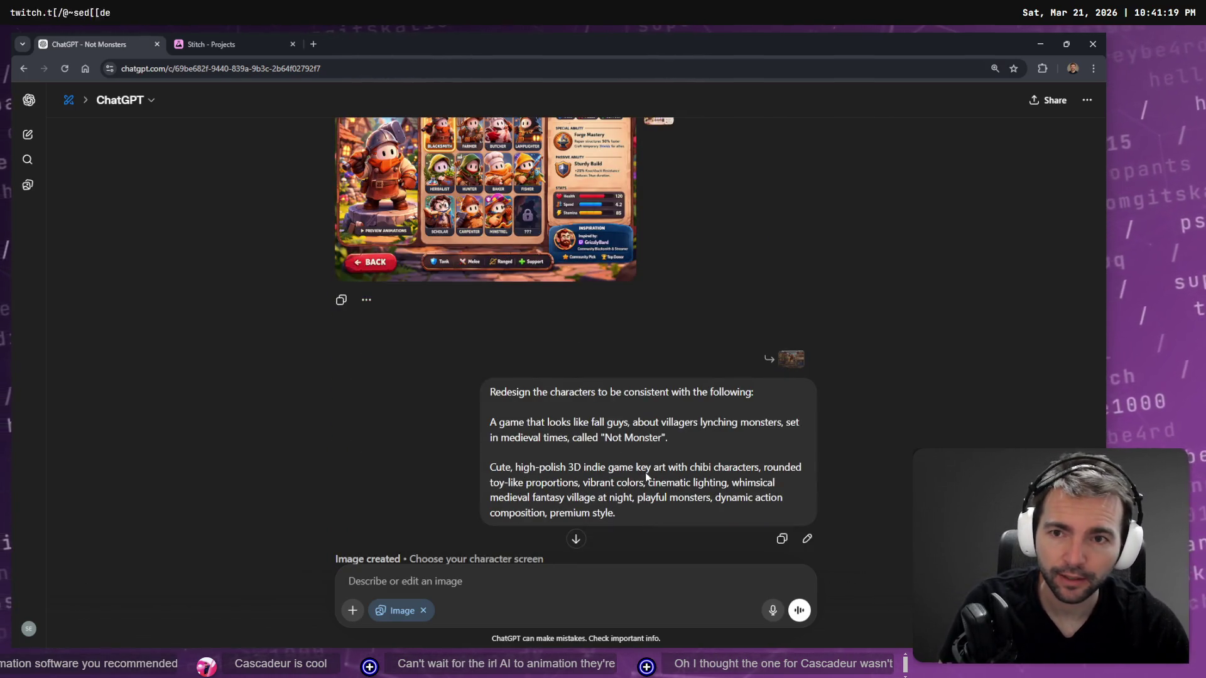
scroll(565, 427, down, 5)
Find the chibi night-village Choose your character screen mockup and view it full size.
click(434, 315)
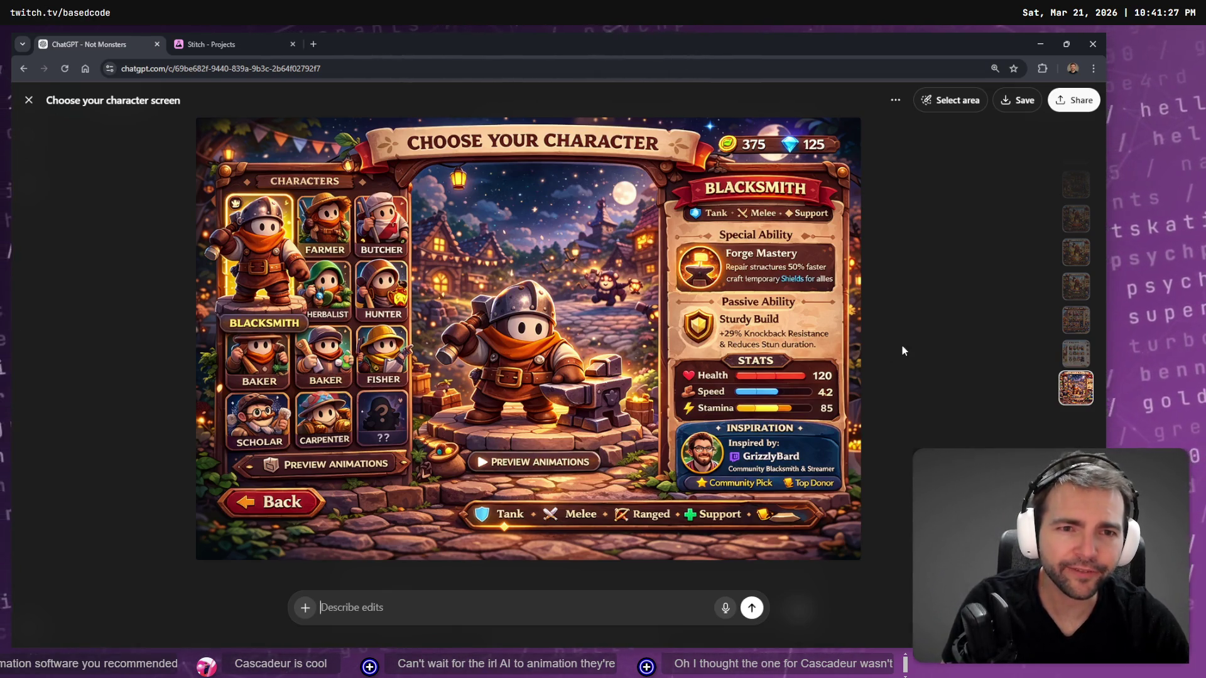
key(Escape)
scroll(729, 338, up, 15)
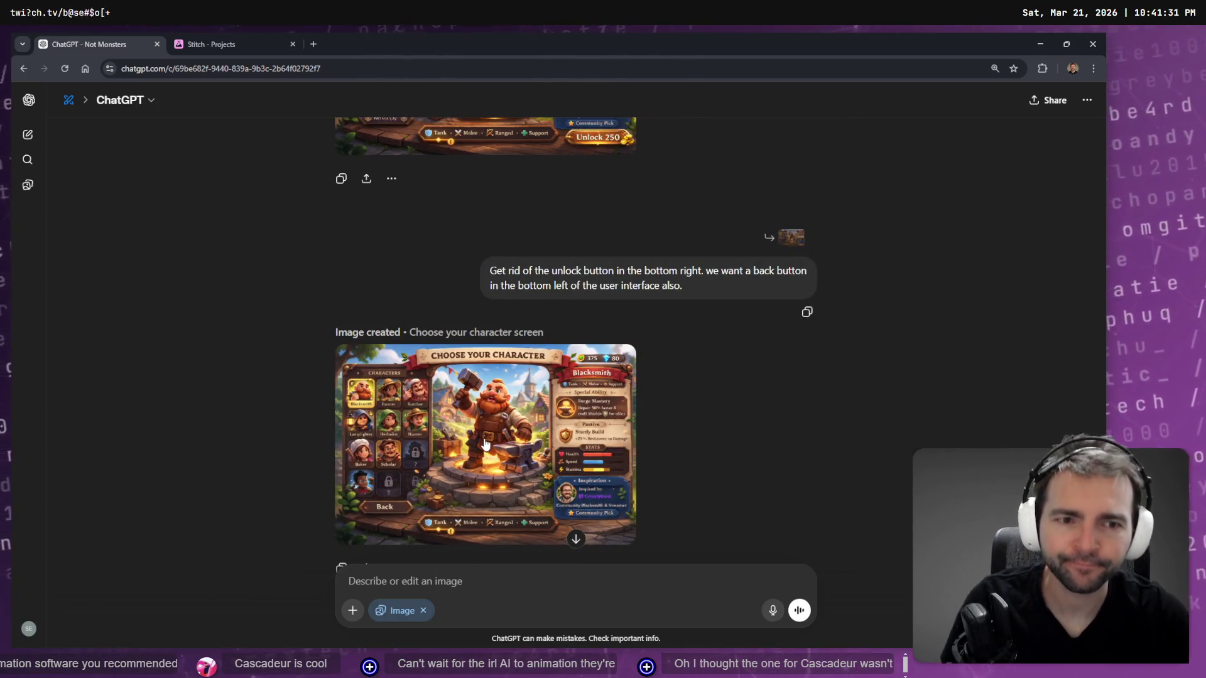
scroll(533, 384, up, 5)
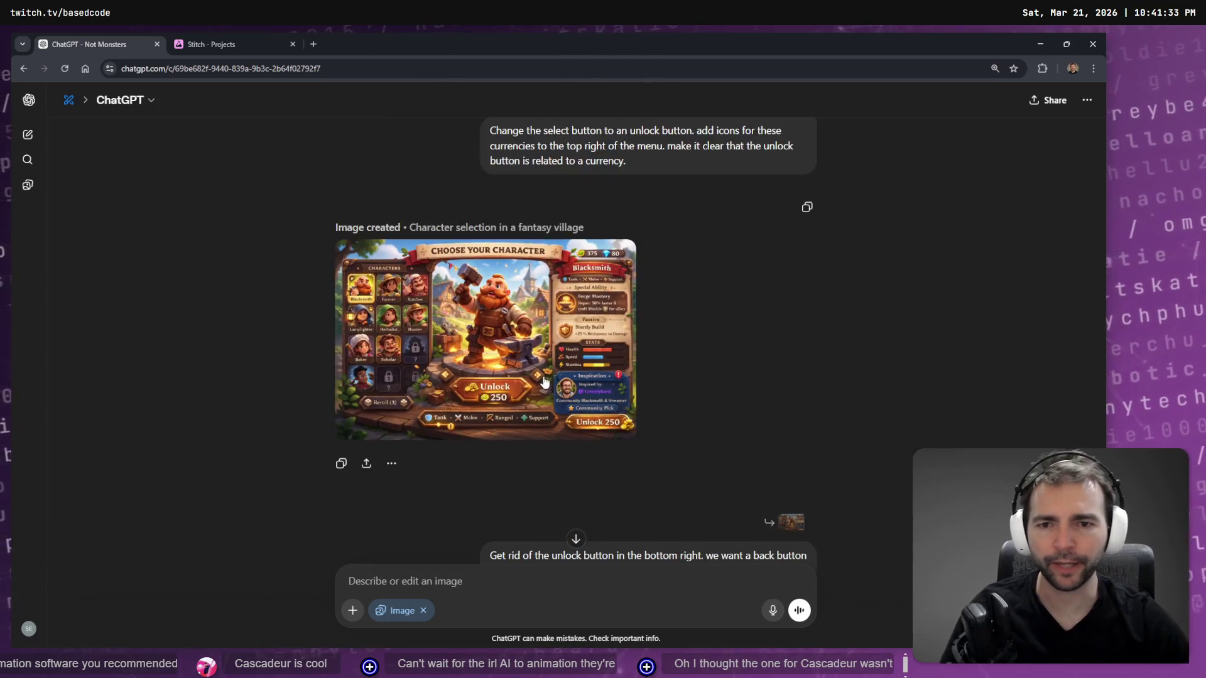
scroll(574, 359, up, 5)
scroll(550, 472, up, 15)
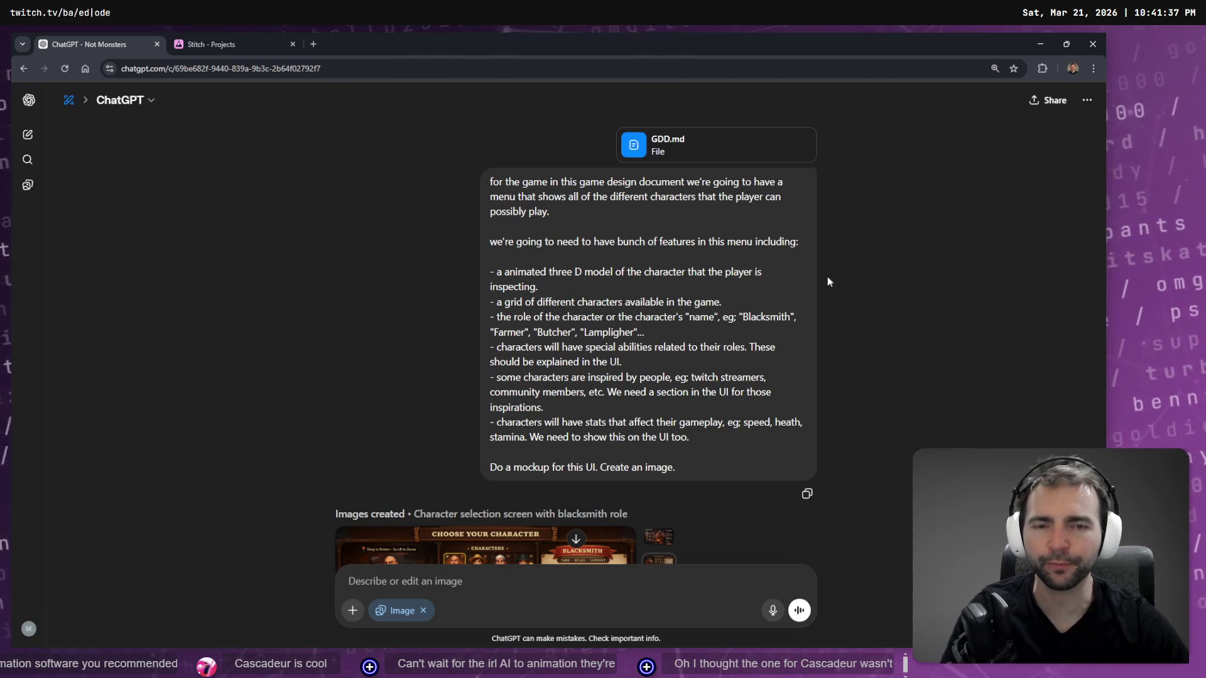
scroll(825, 290, down, 20)
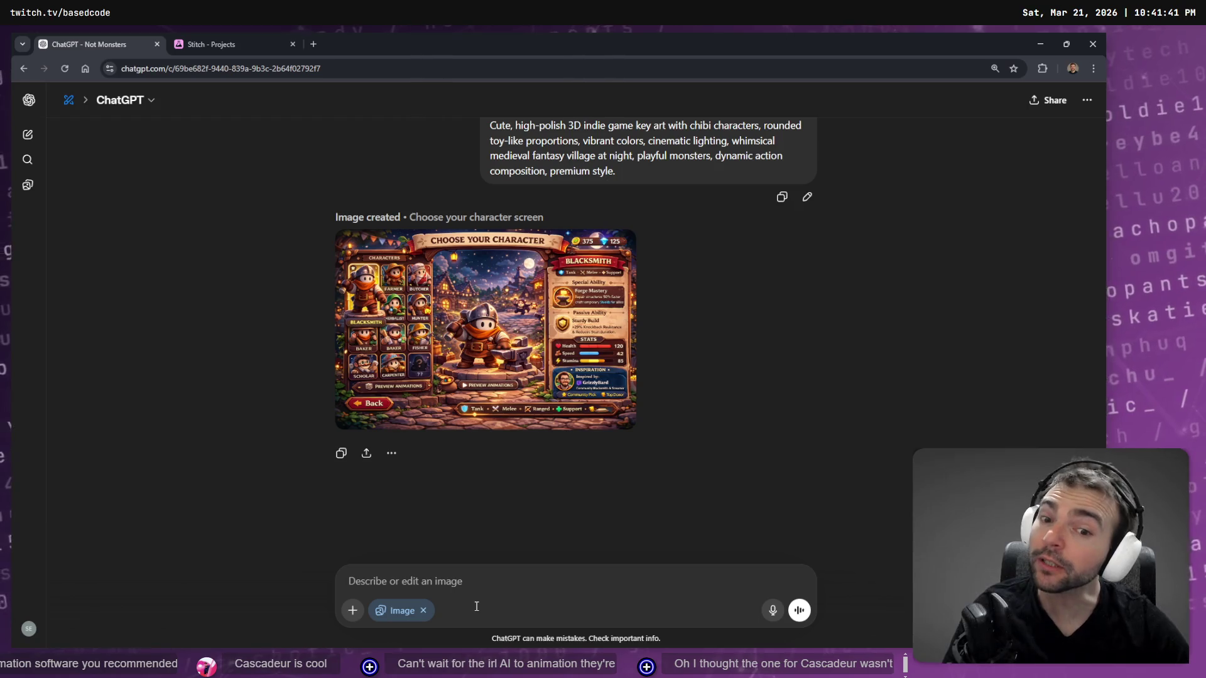
click(524, 348)
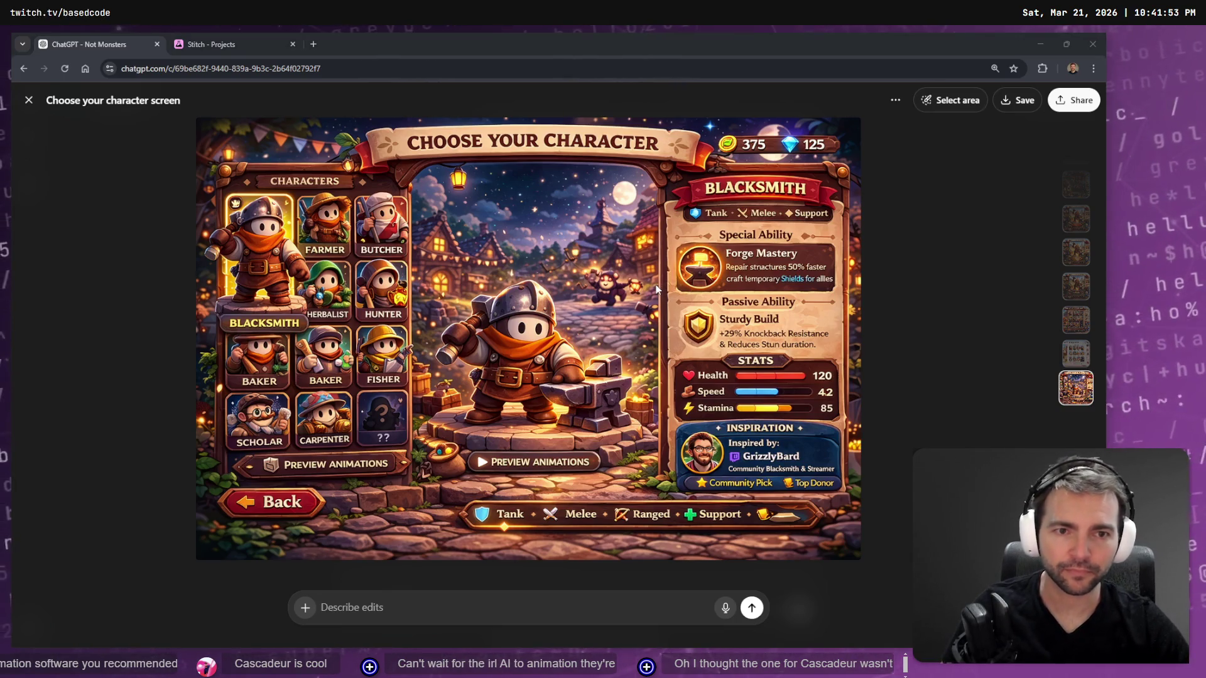
key(alt+Tab)
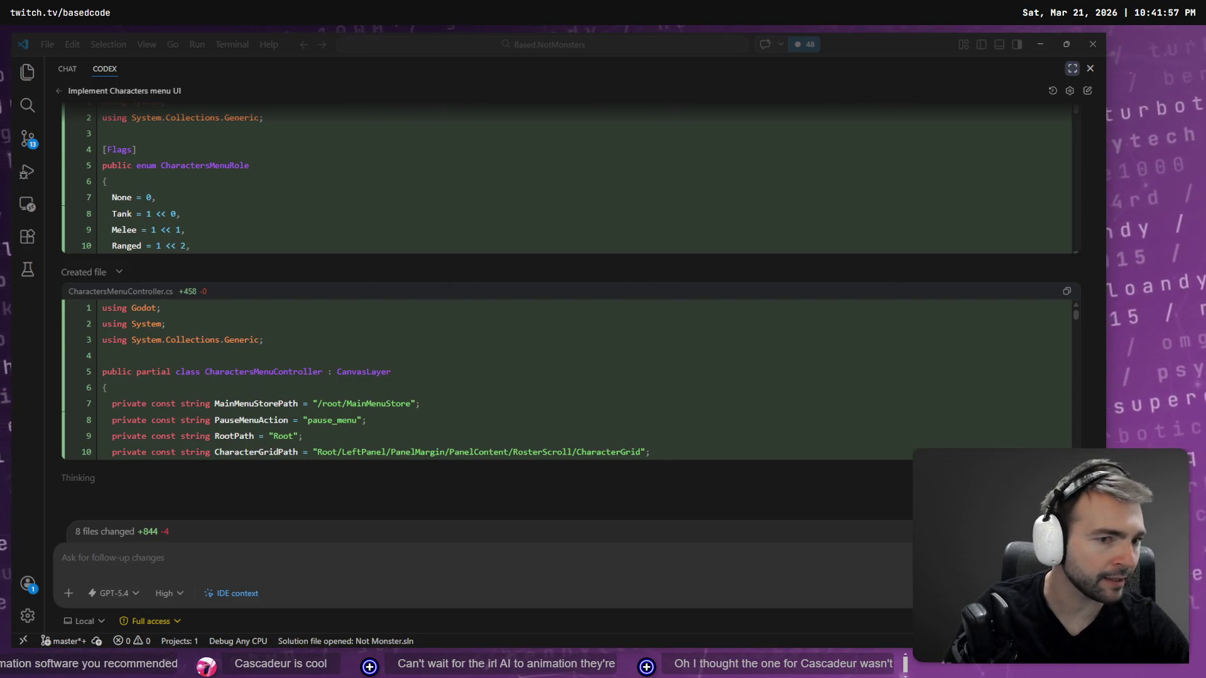
In Godot, reload the project files that Codex changed outside the editor.
key(alt+Tab)
click(571, 425)
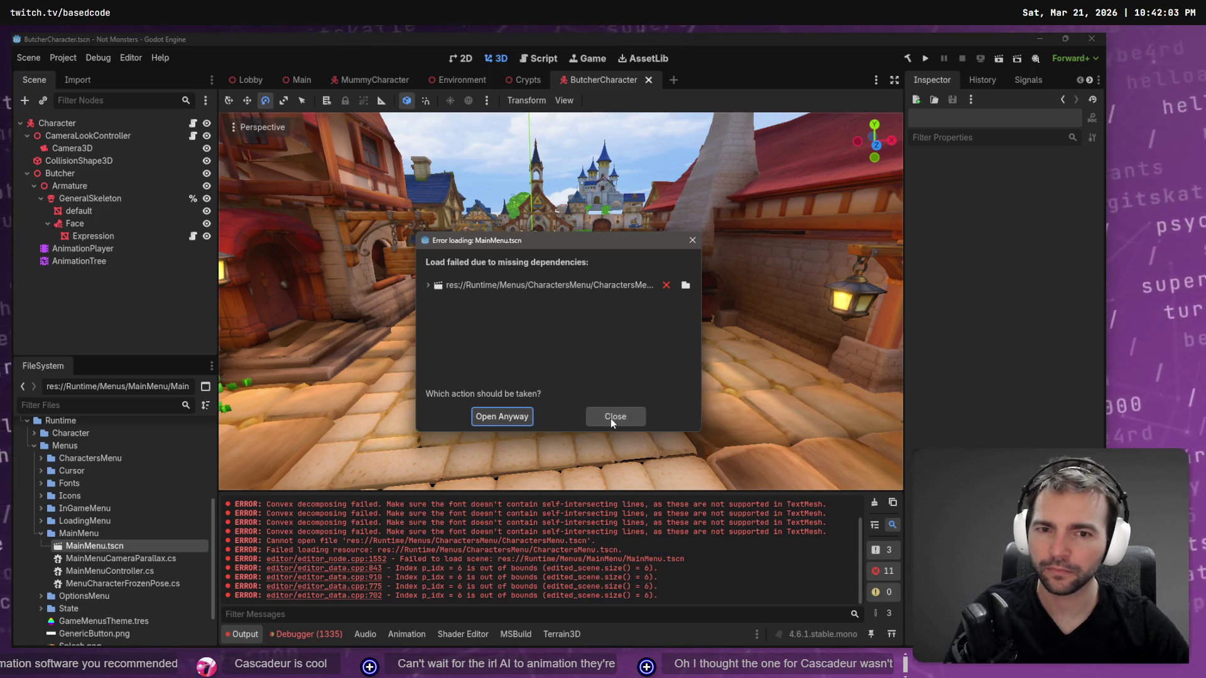
Dismiss the missing CharactersMenu dependency error and close all open scene tabs, including Main and Lobby.
click(616, 285)
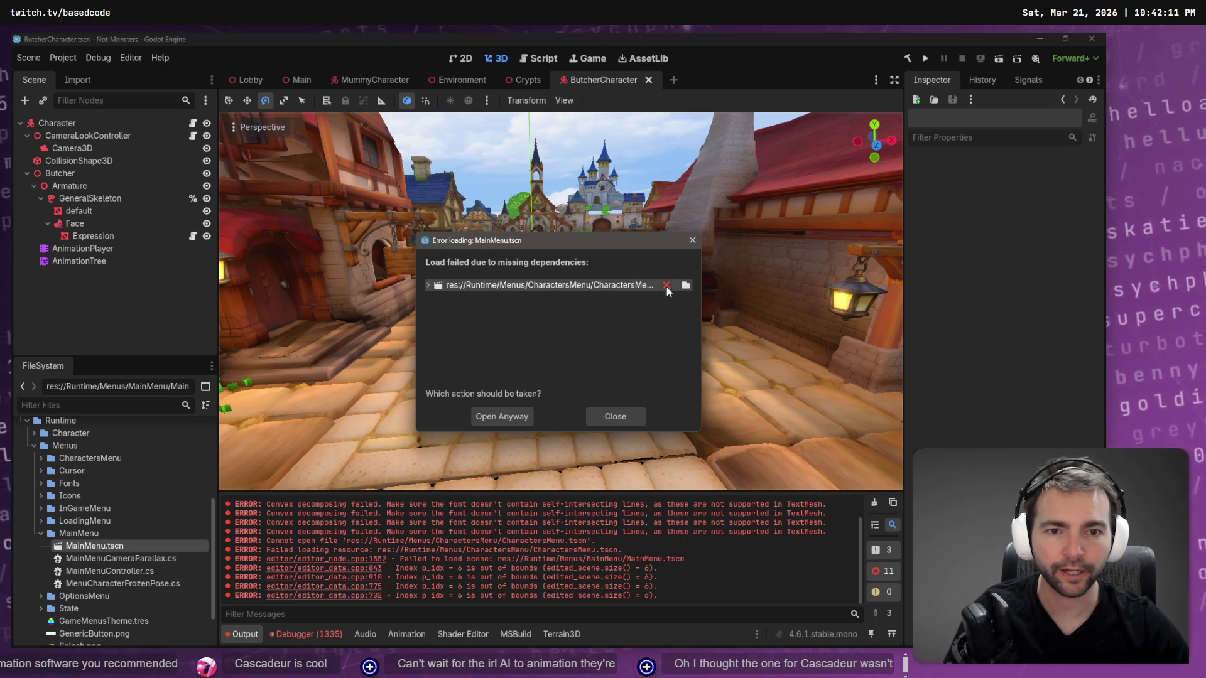
click(520, 417)
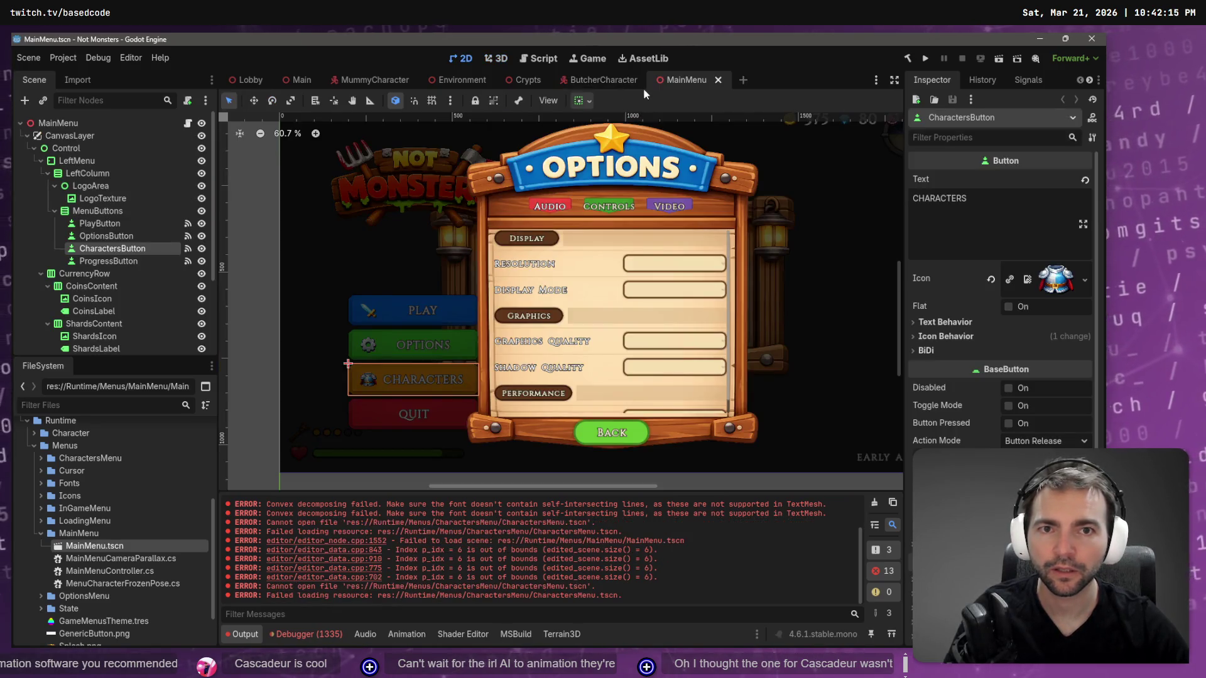
middle_click(677, 78)
middle_click(476, 81)
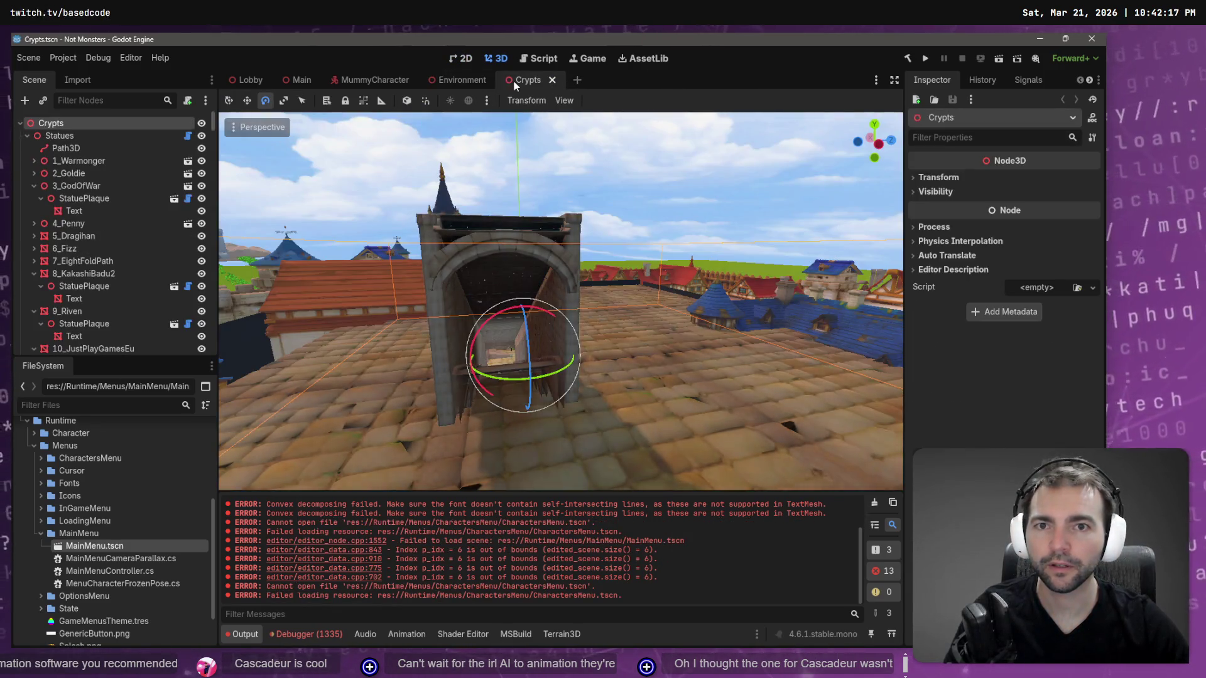
middle_click(440, 81)
middle_click(379, 82)
middle_click(332, 80)
middle_click(285, 82)
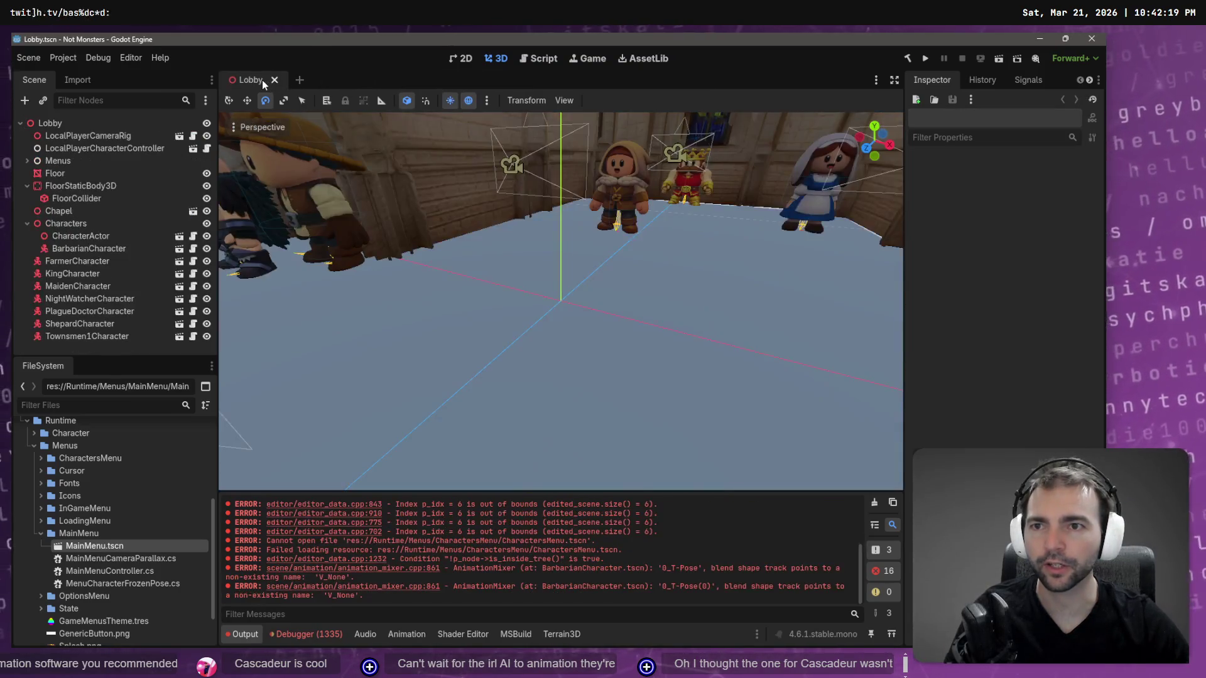
middle_click(262, 80)
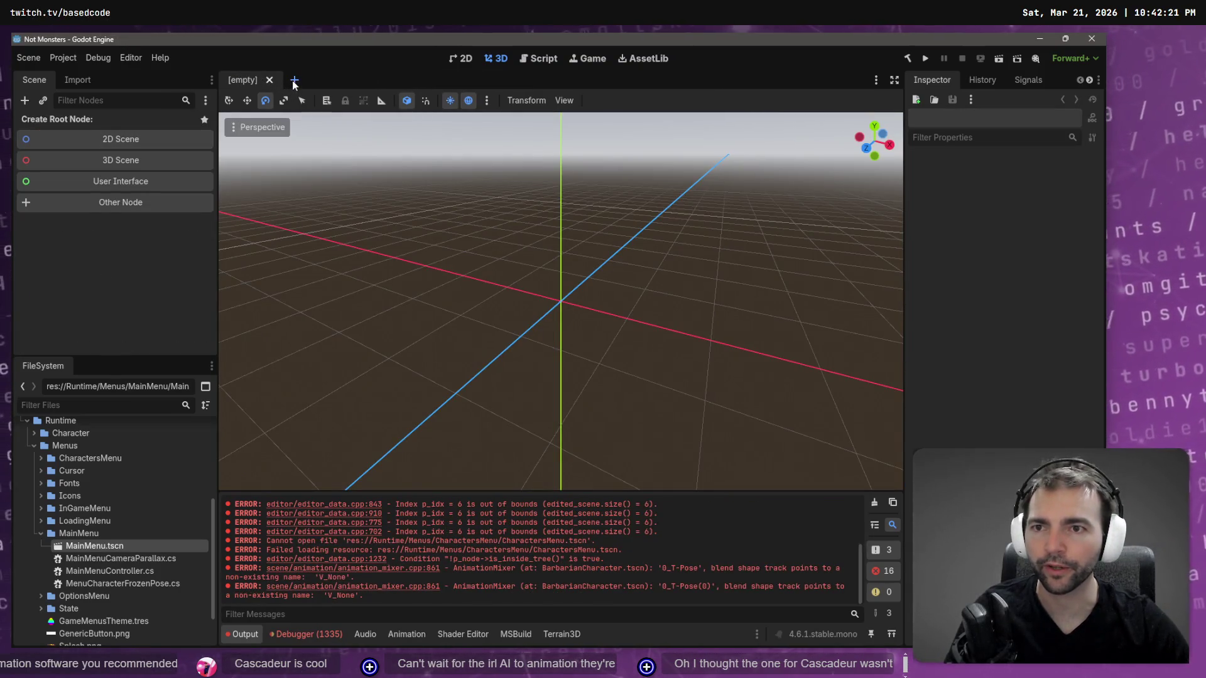
Filter the FileSystem for 'MainMenu' and open MainMenu.tscn.
click(97, 405)
text(MainMenu)
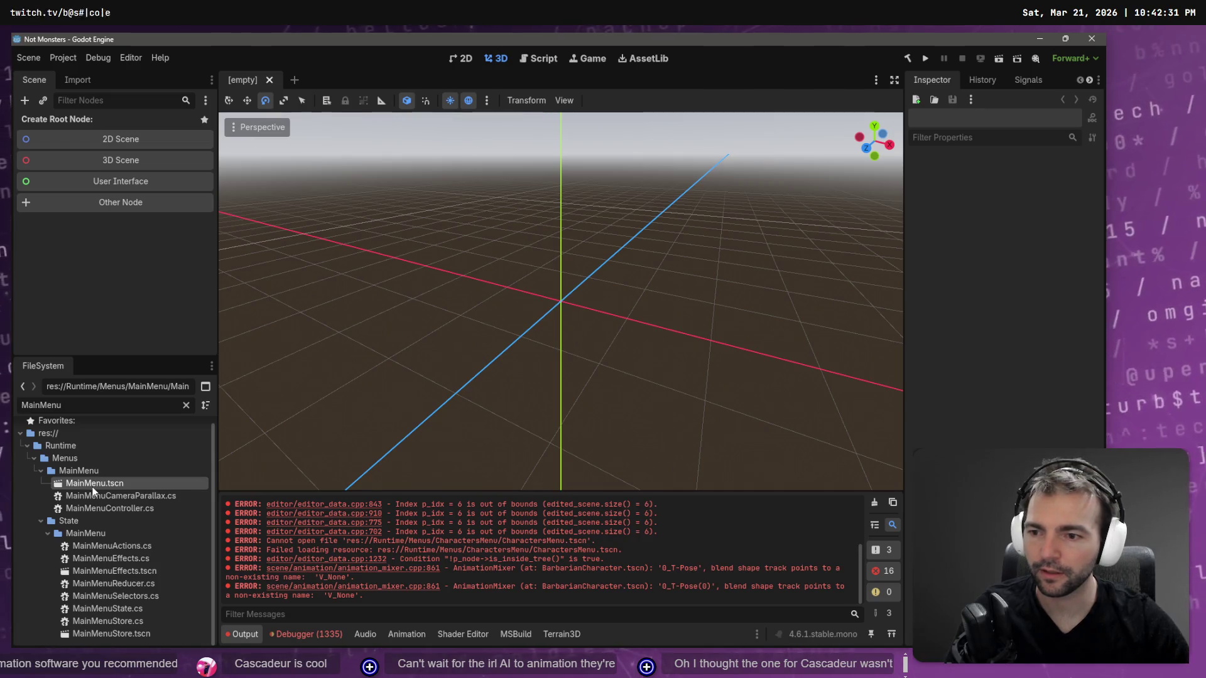
click(327, 639)
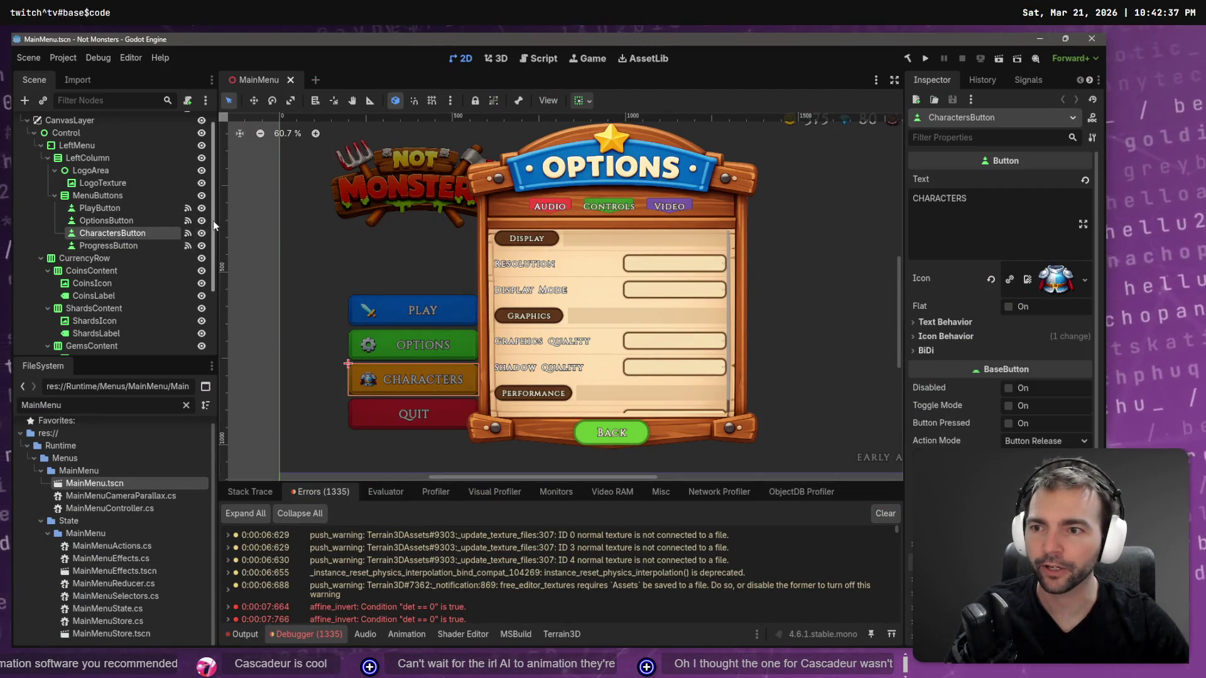
Open the CharactersMenu scene from MainMenu and inspect its Root, LeftPanel and PanelMargin nodes.
click(28, 121)
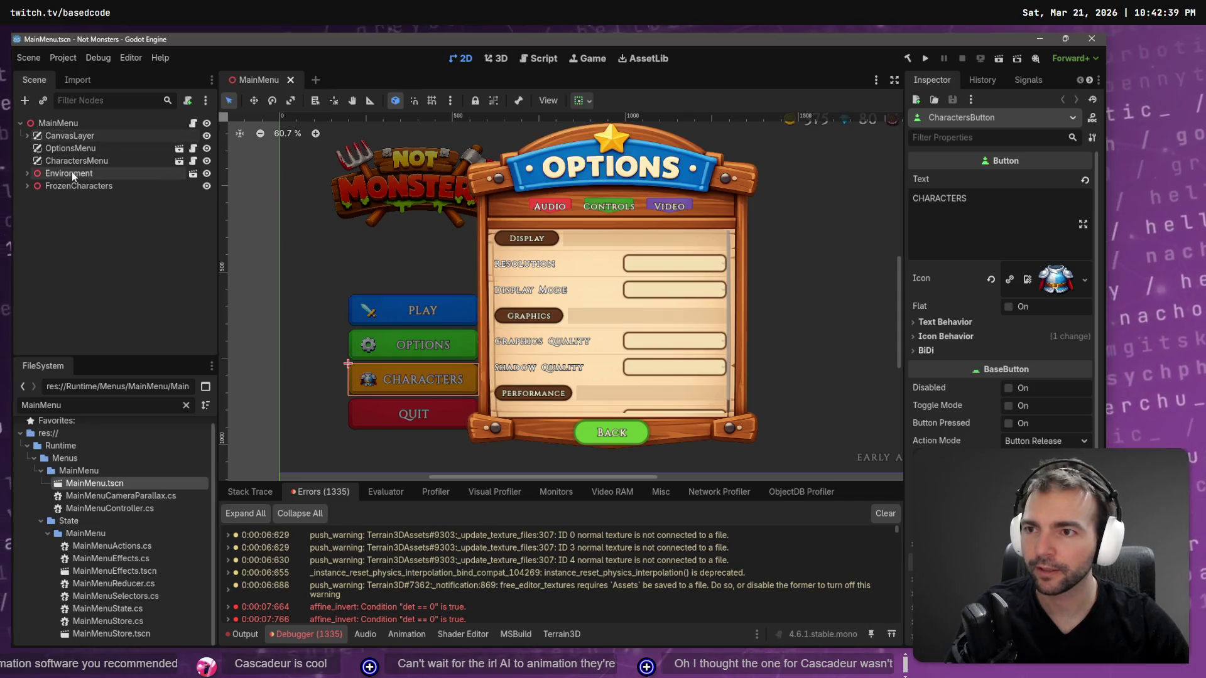
click(95, 160)
click(182, 160)
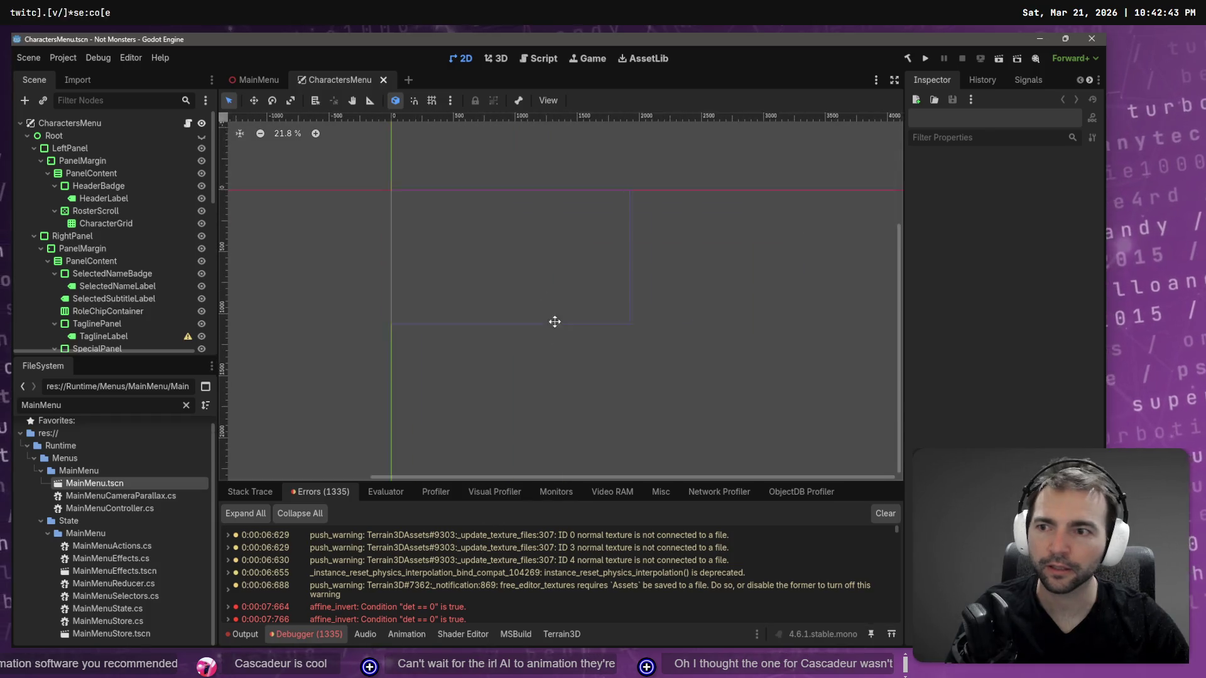
click(56, 134)
click(66, 149)
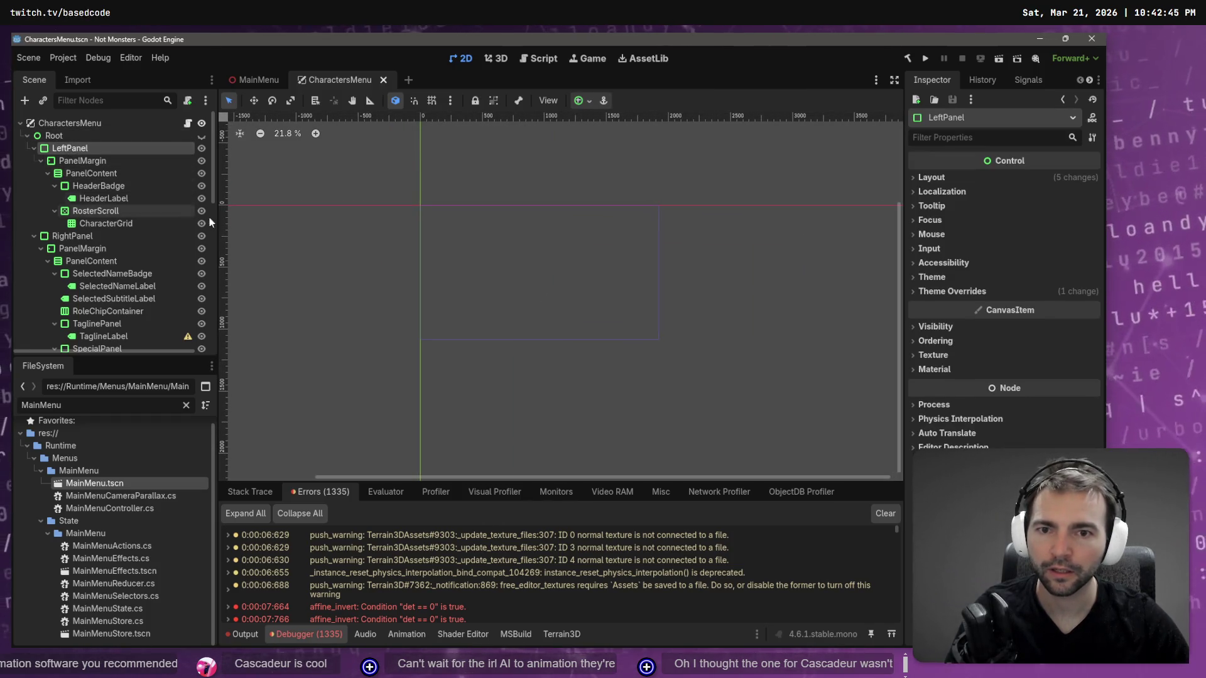
click(69, 161)
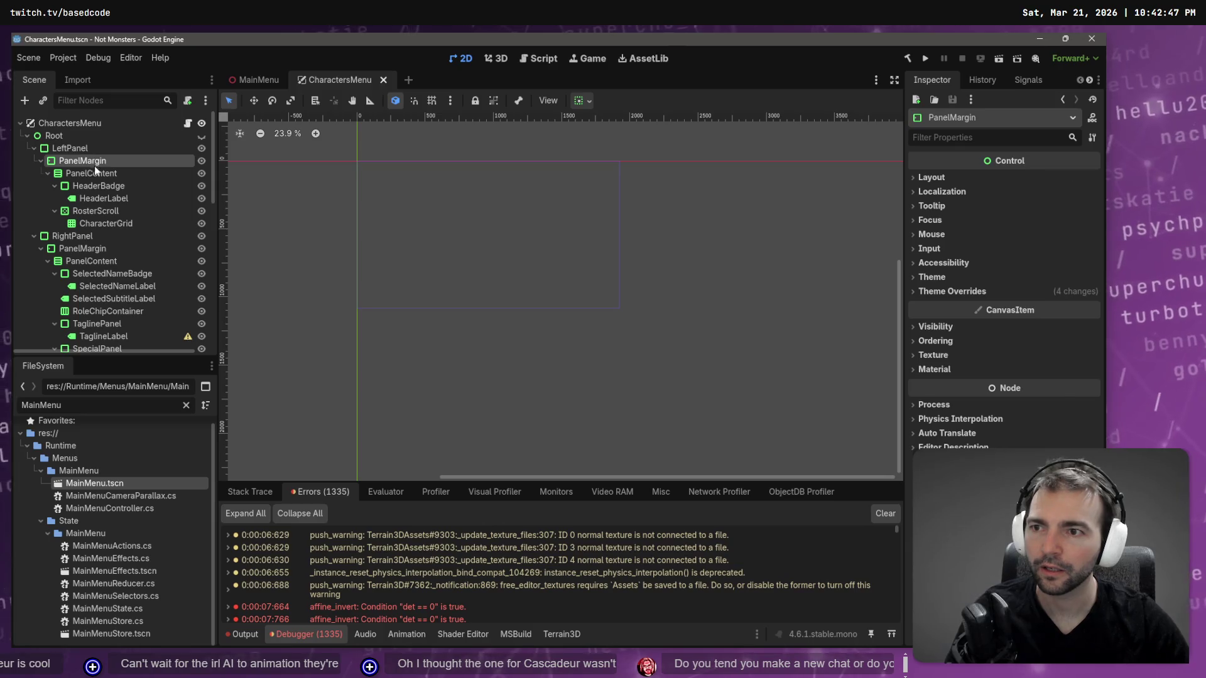
Back in MainMenu, open the ambiguous Range build error in its script and clear the debugger errors.
click(269, 76)
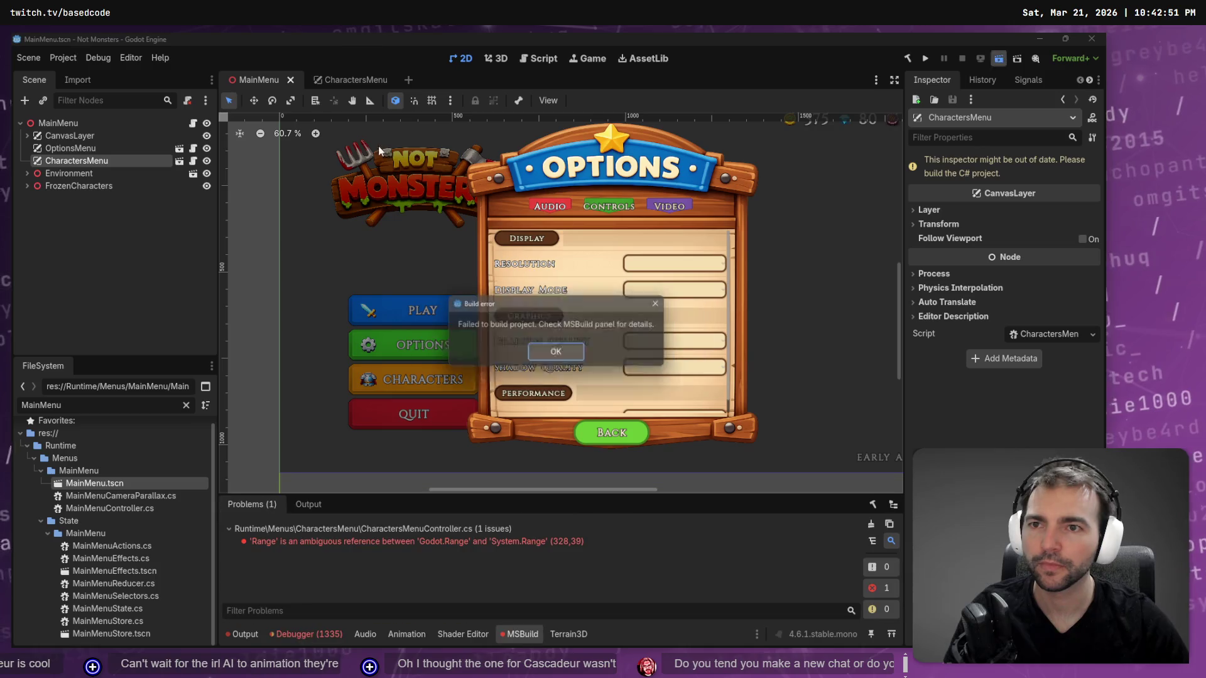
click(557, 352)
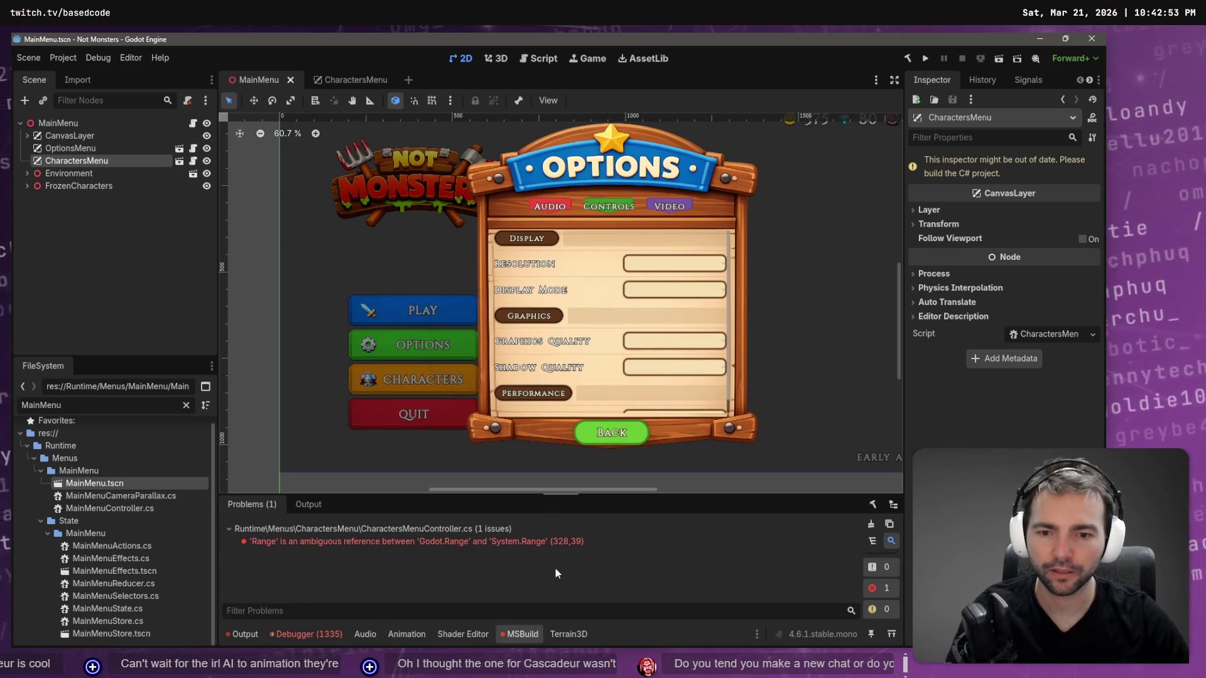
double_click(470, 541)
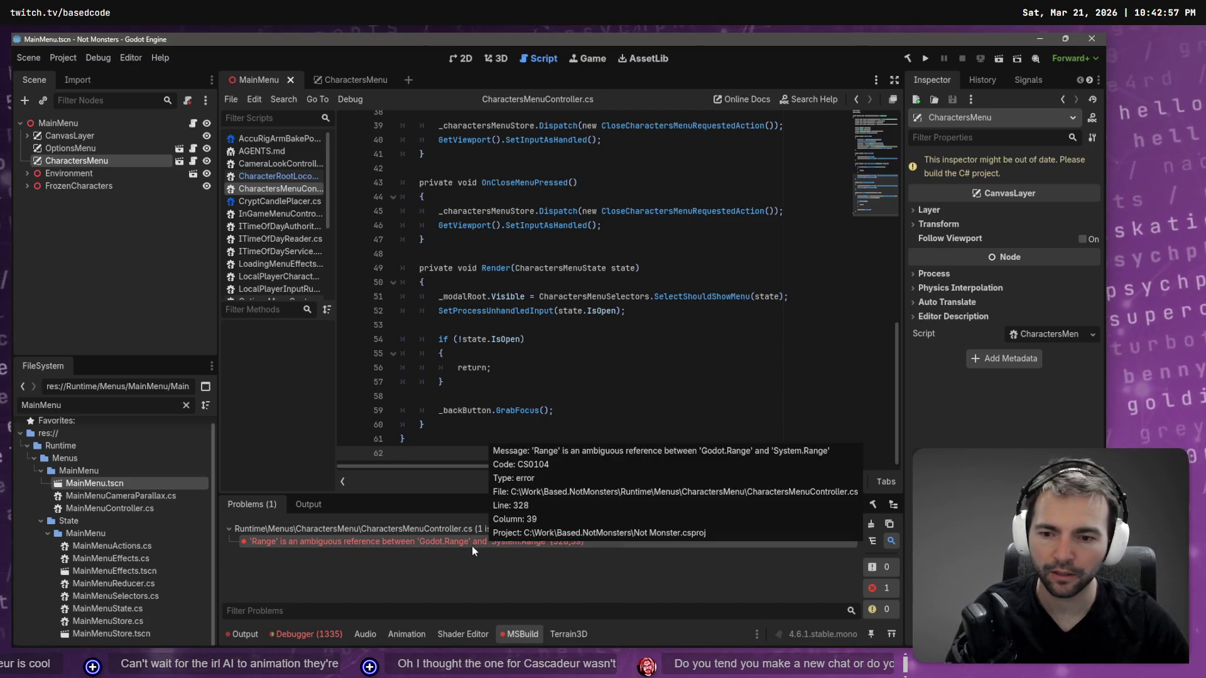
click(323, 636)
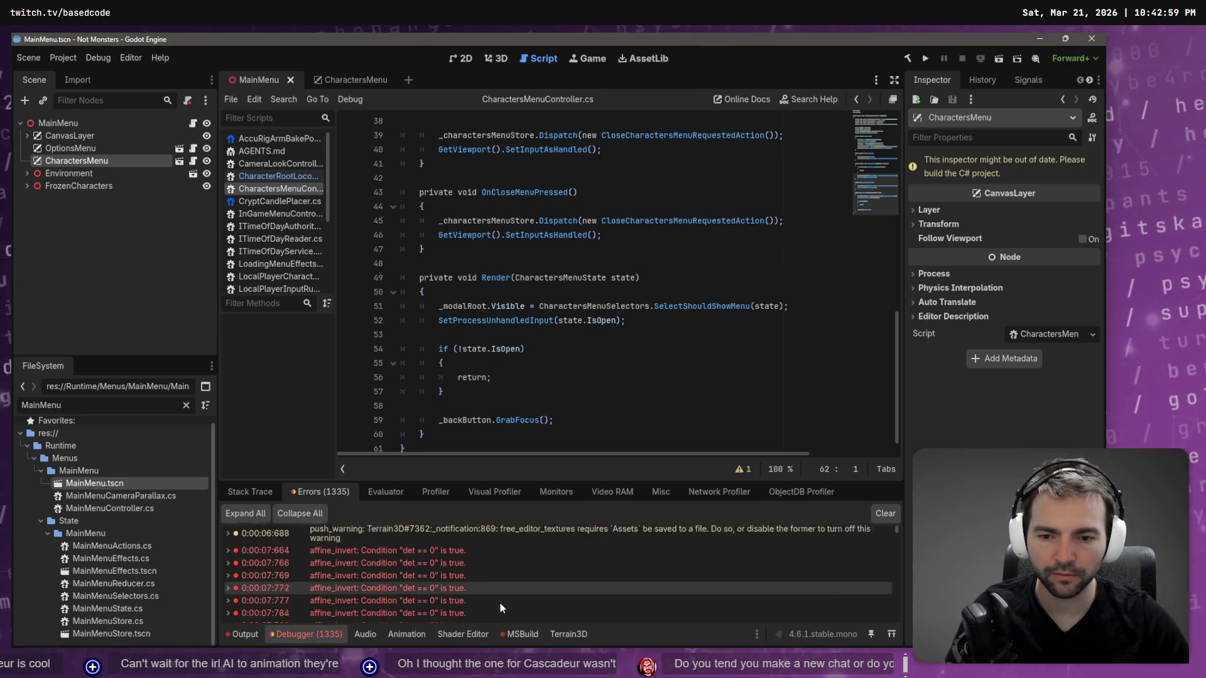
click(886, 513)
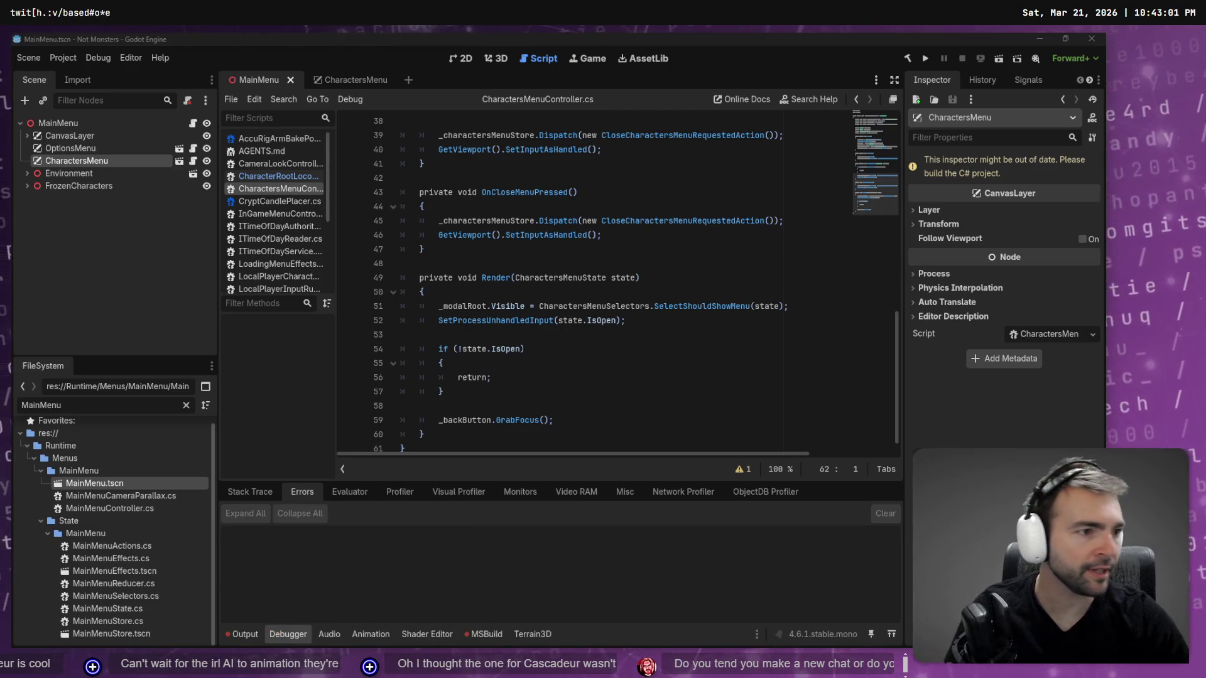
key(alt+Tab)
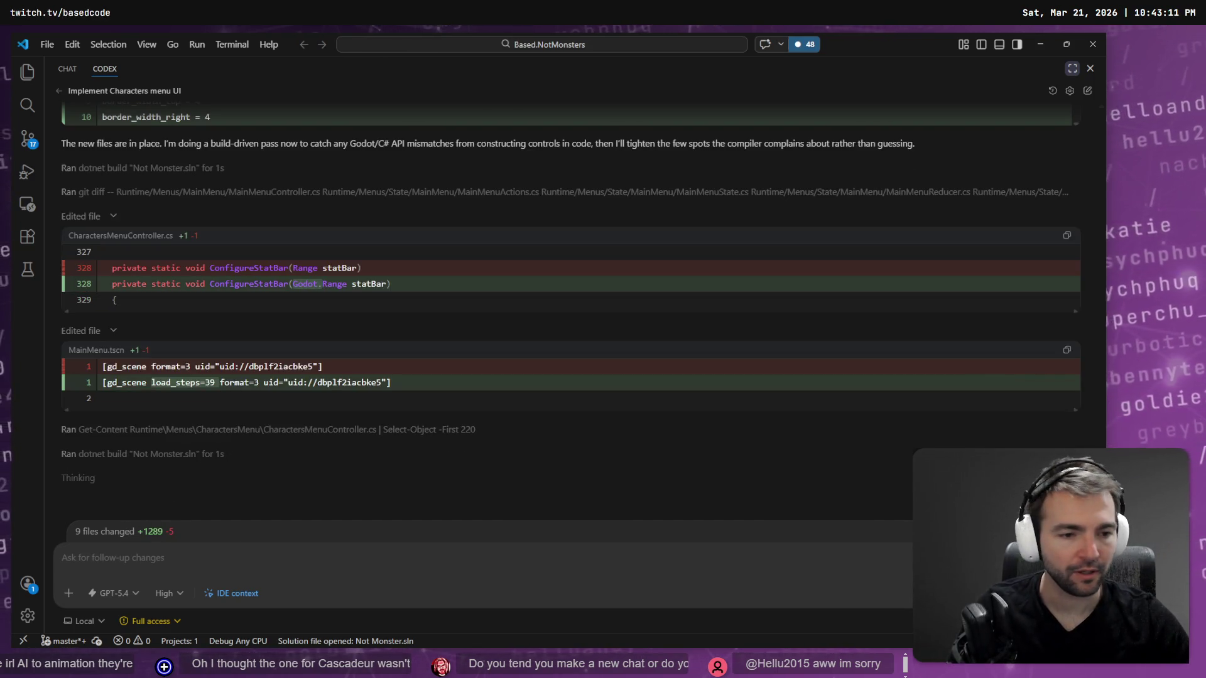
Open the nine-file Codex diff and briefly view CharactersMenu.tscn in its own editor.
click(424, 531)
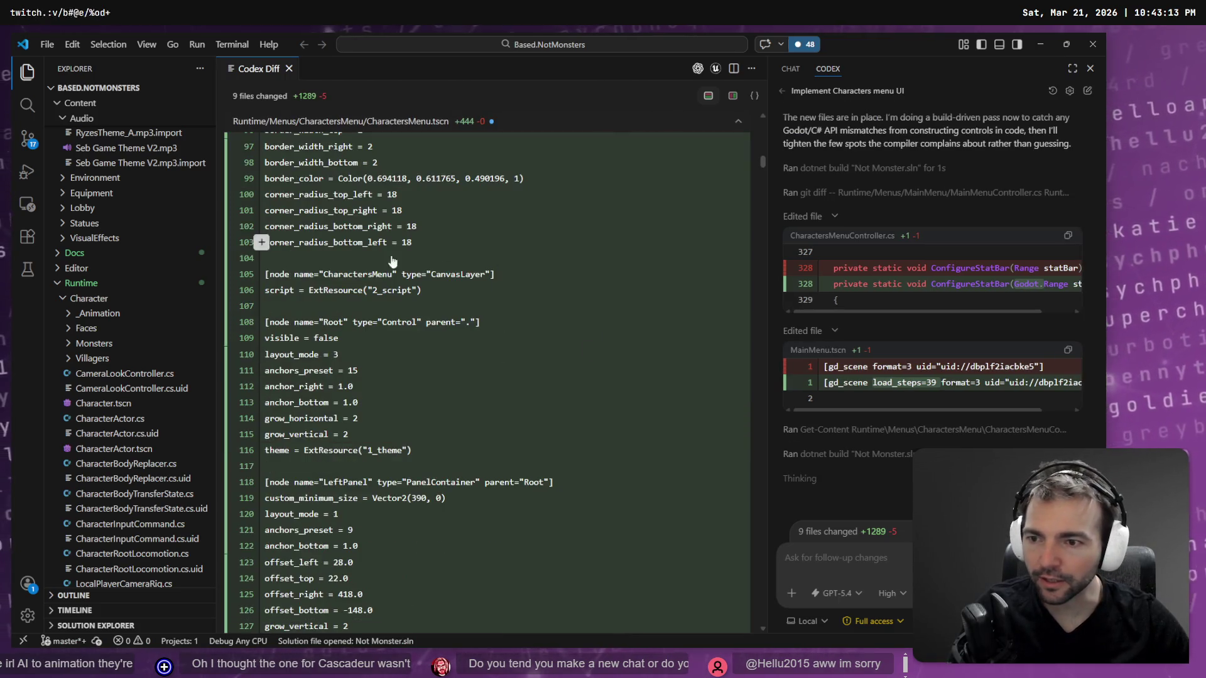
scroll(577, 331, down, 20)
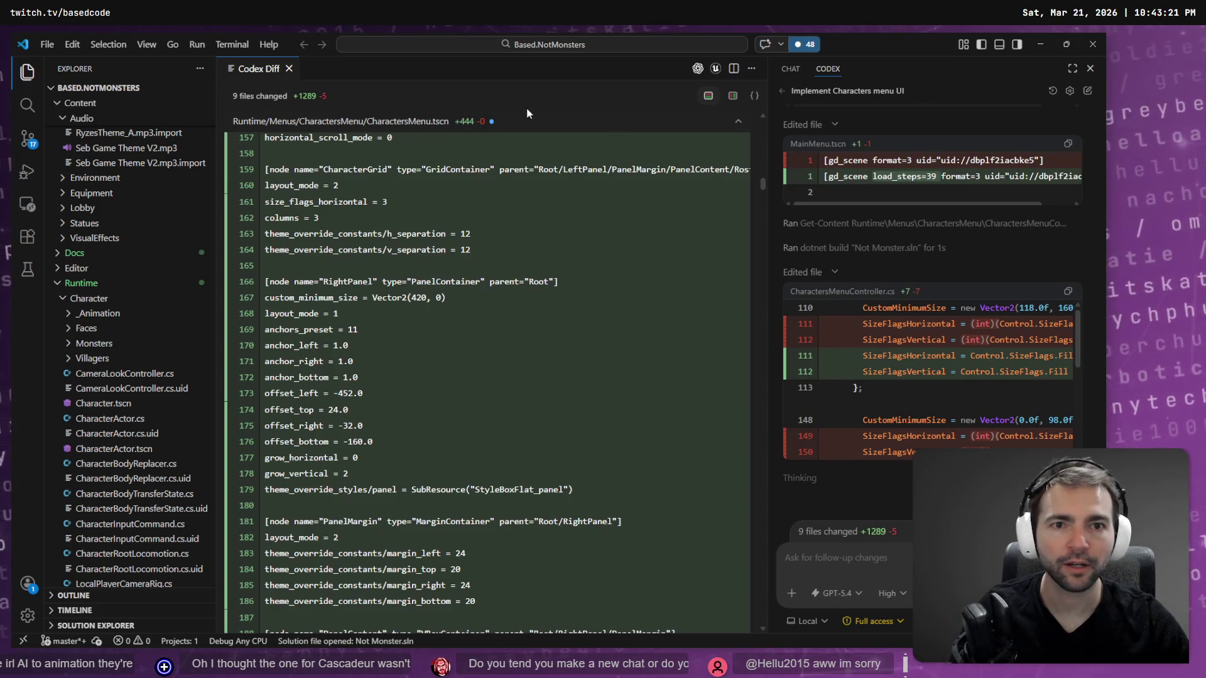
click(384, 124)
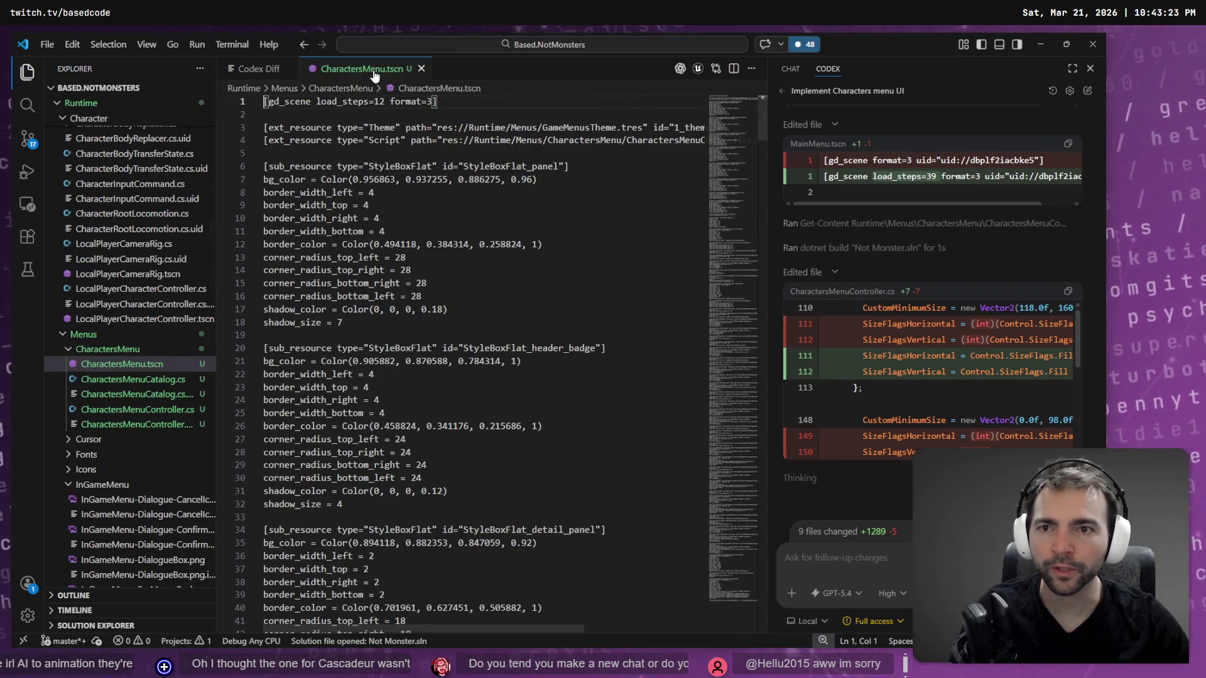
key(ctrl+w)
Collapse the CharactersMenu.tscn, Catalog, Controller and MainMenuSelectors diffs and maximize the Codex conversation.
click(739, 124)
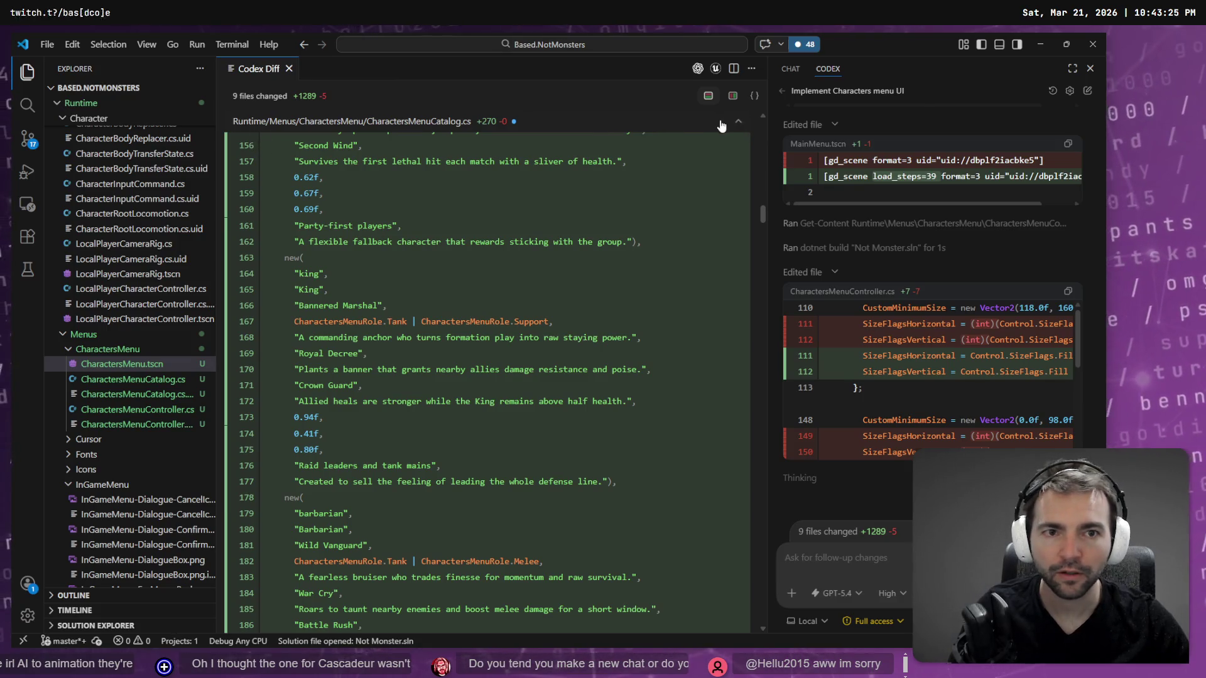
click(738, 126)
click(738, 125)
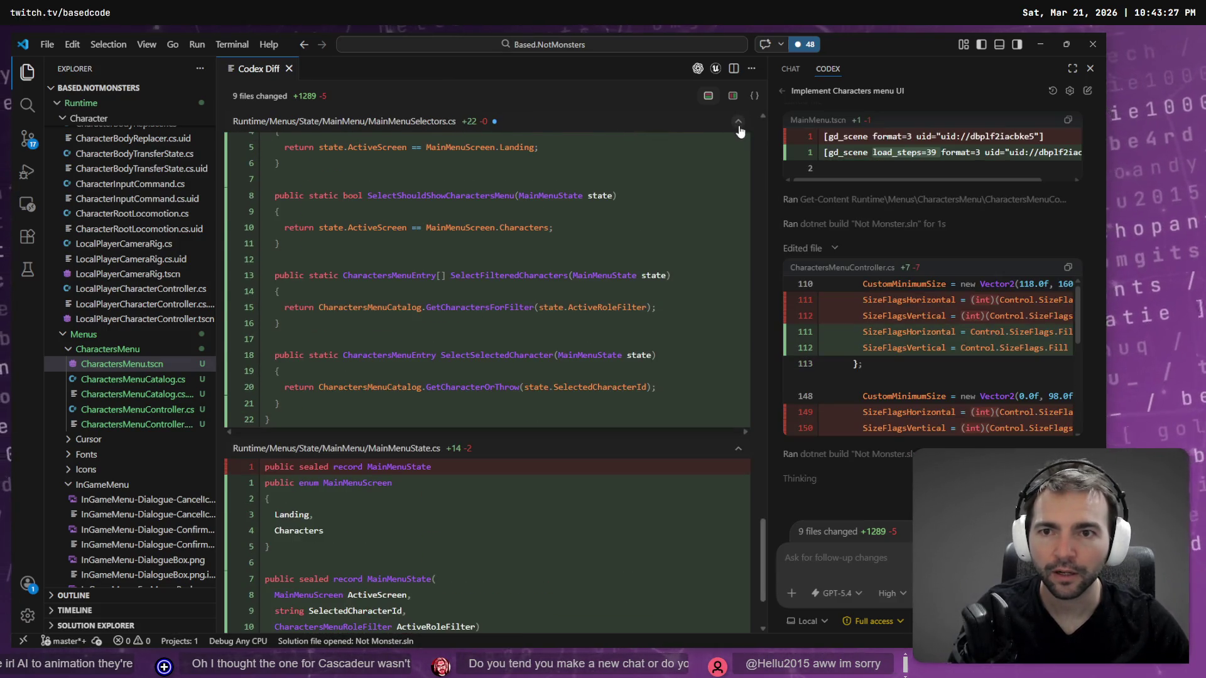
click(738, 125)
scroll(671, 325, up, 15)
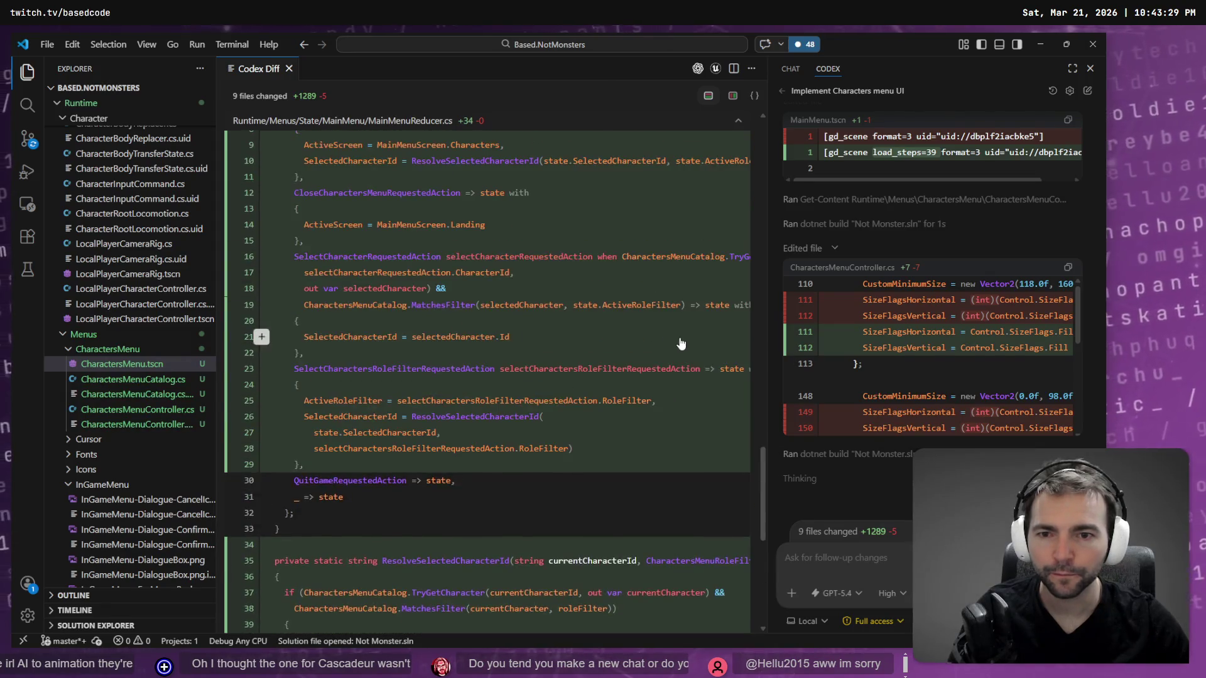
scroll(752, 364, up, 1)
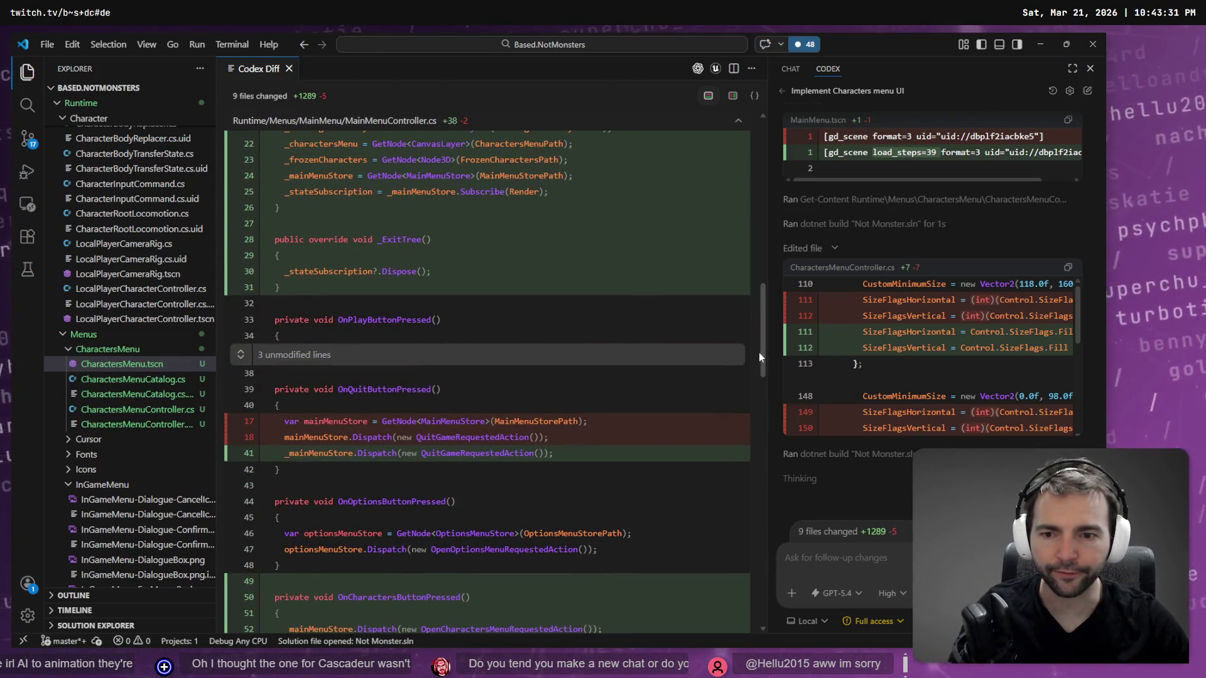
drag(761, 356, 744, 624)
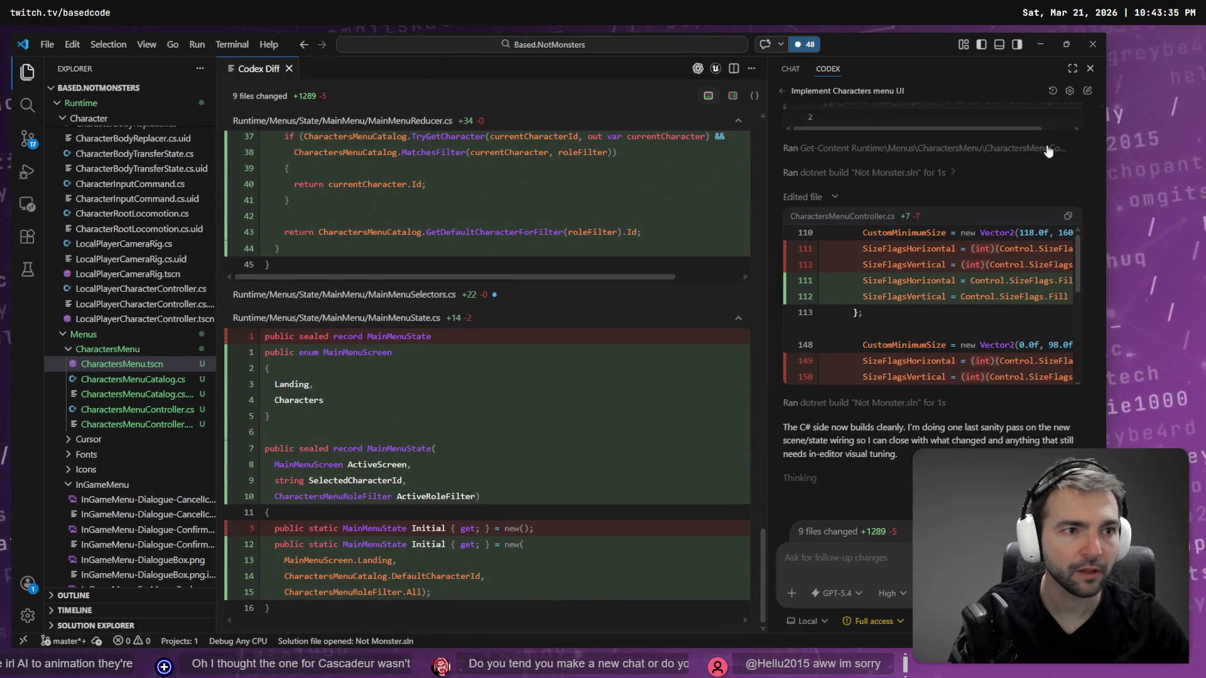
click(1072, 68)
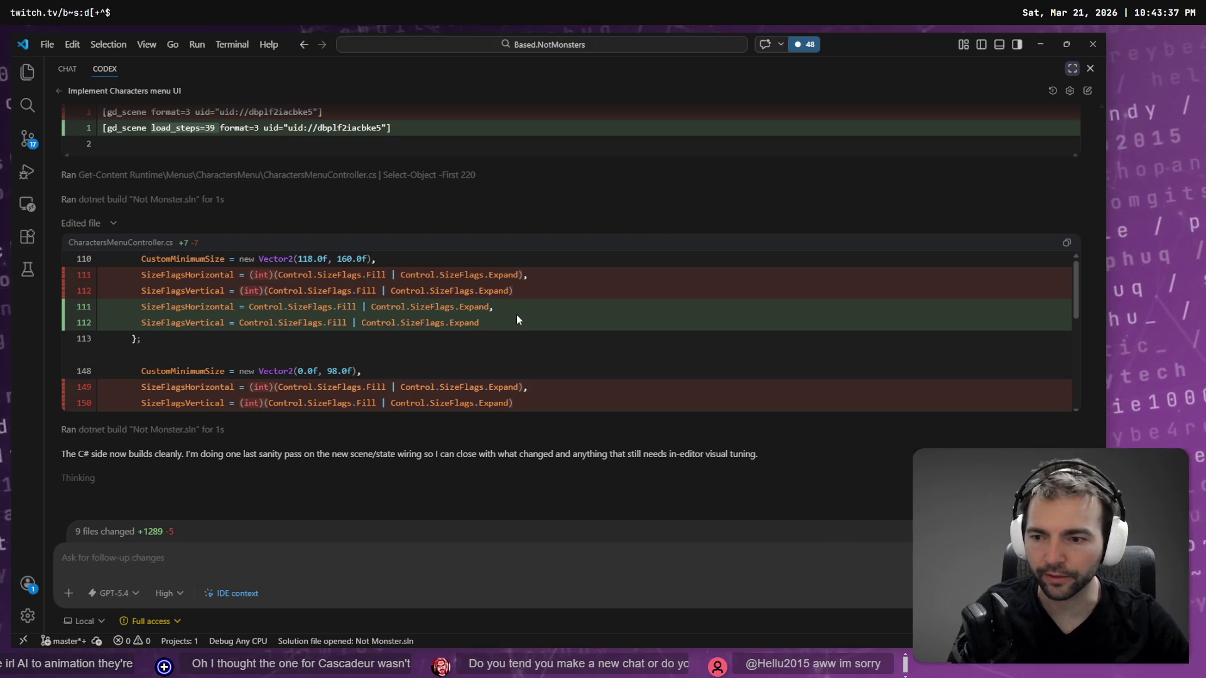
key(alt+Tab)
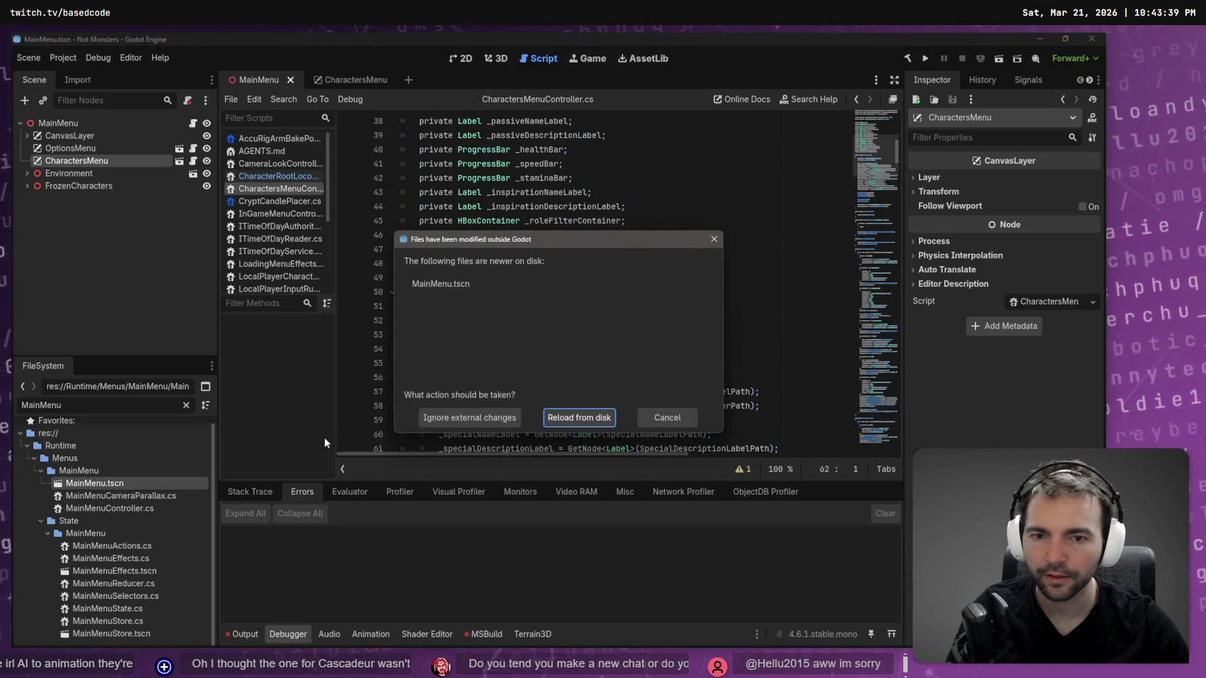
Reload the externally changed MainMenu.tscn from disk.
click(585, 418)
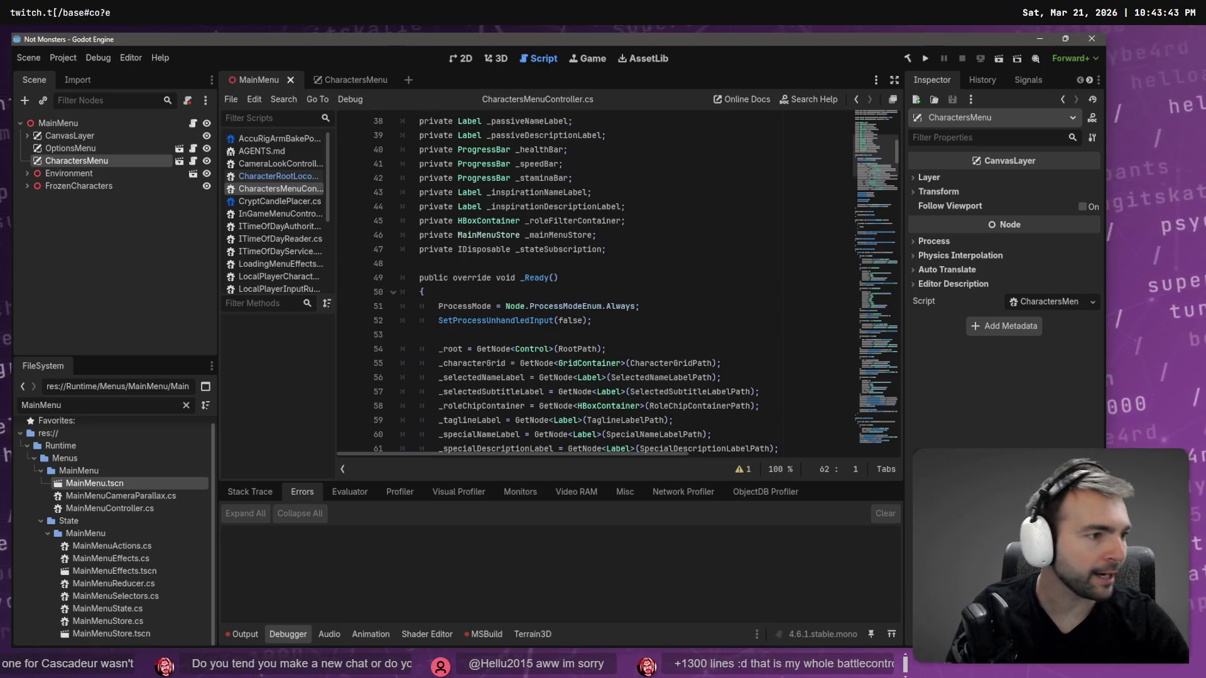
key(alt+Tab)
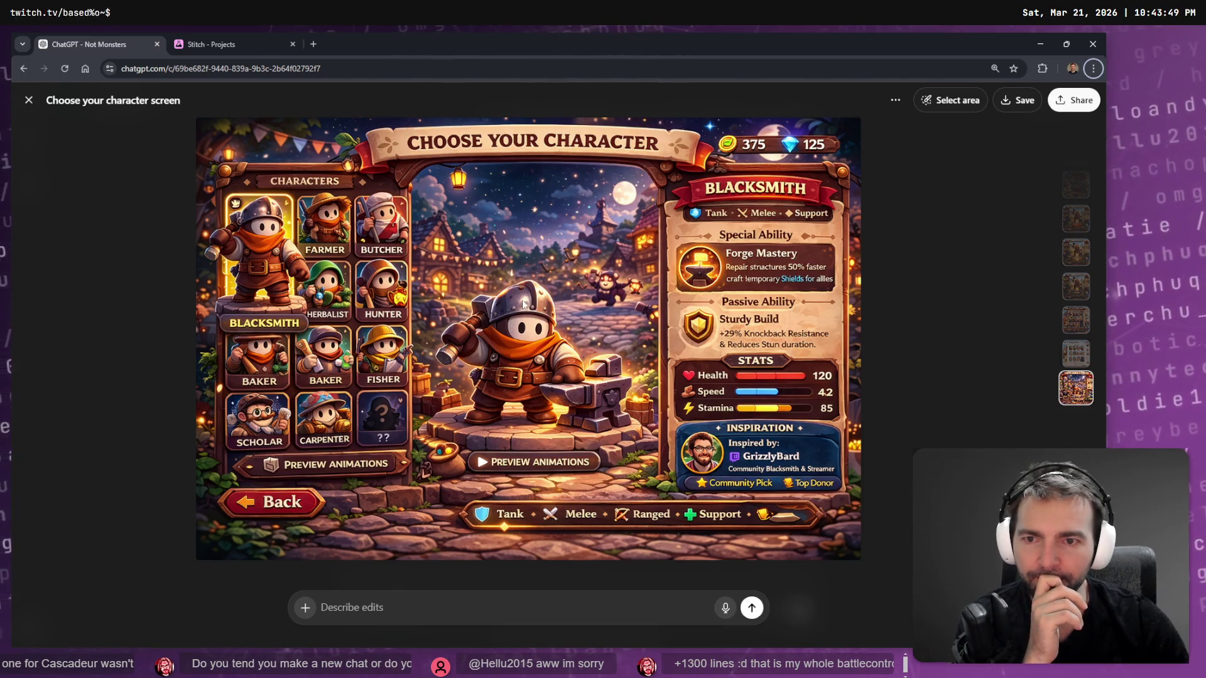
Start and cancel an edit of the earlier prompt, then view the newer Blacksmith character mockup full size.
click(972, 251)
scroll(654, 351, up, 5)
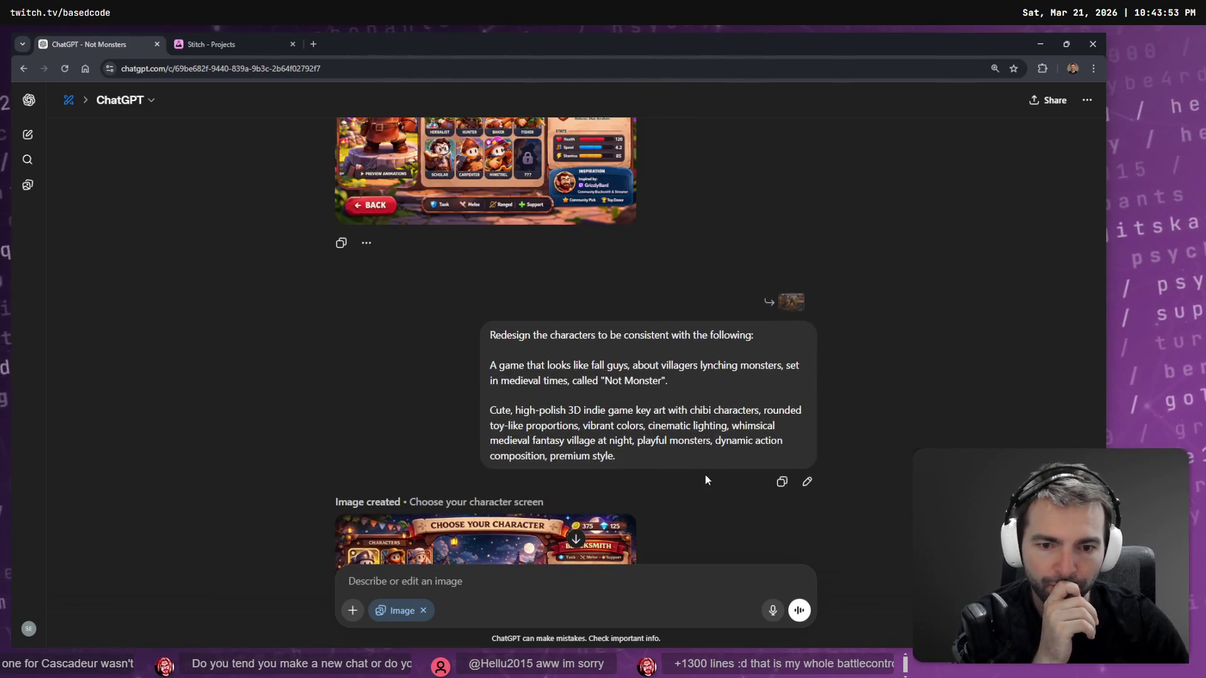
click(806, 481)
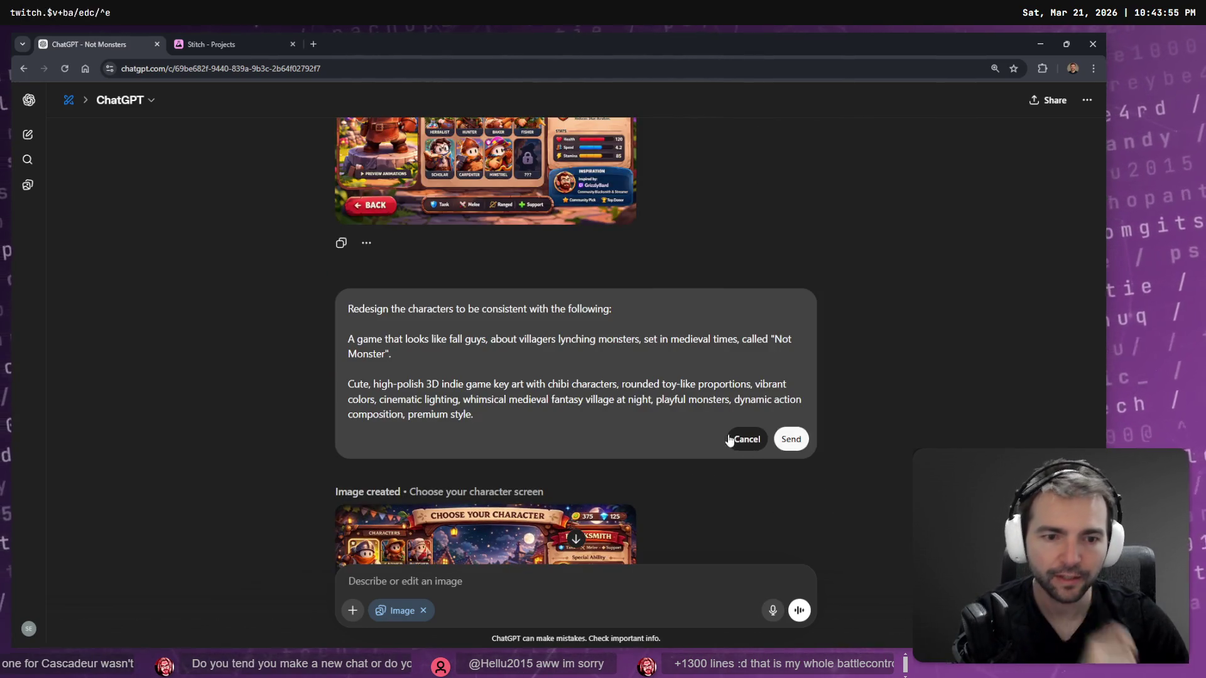
click(754, 440)
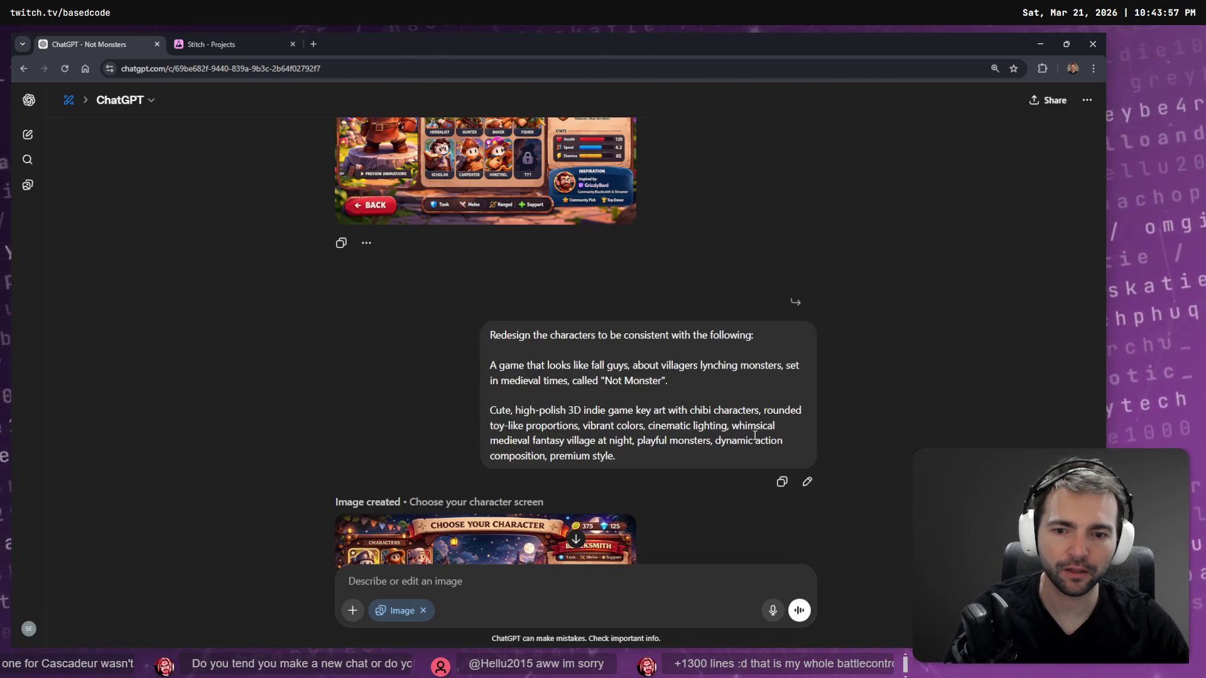
scroll(708, 390, up, 5)
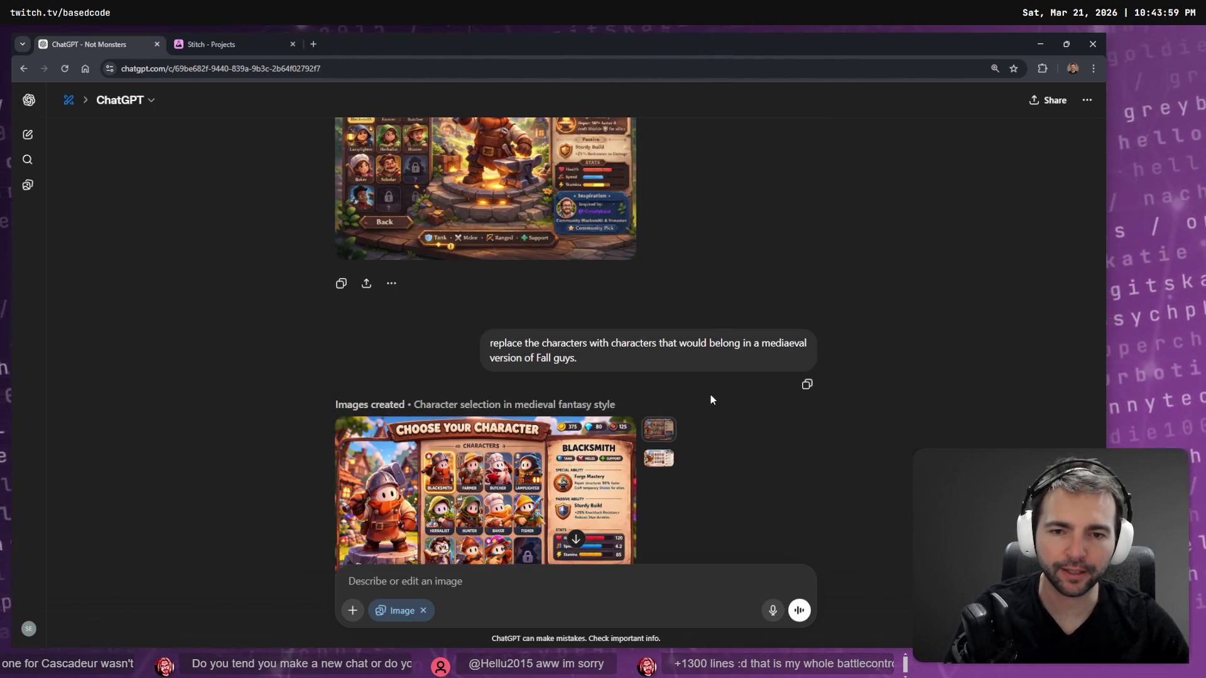
scroll(710, 395, down, 10)
click(531, 409)
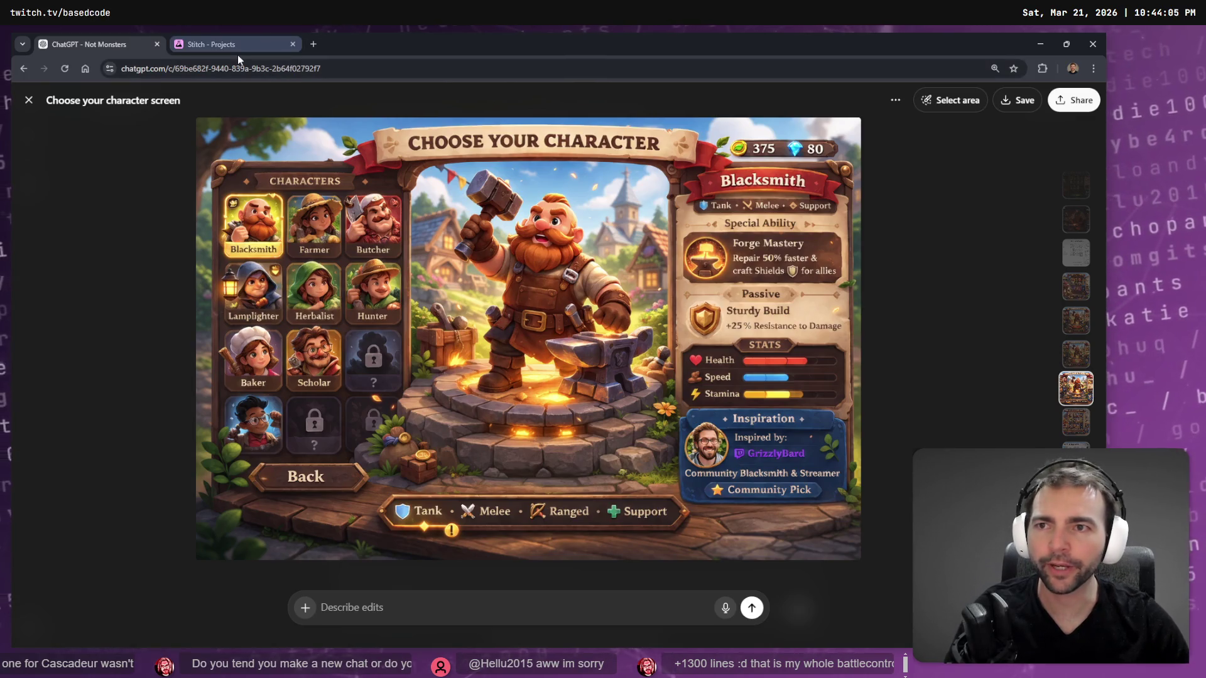
On the tldraw board, select the lower-left Not Monsters key-art image and zoom onto it.
key(alt+Tab)
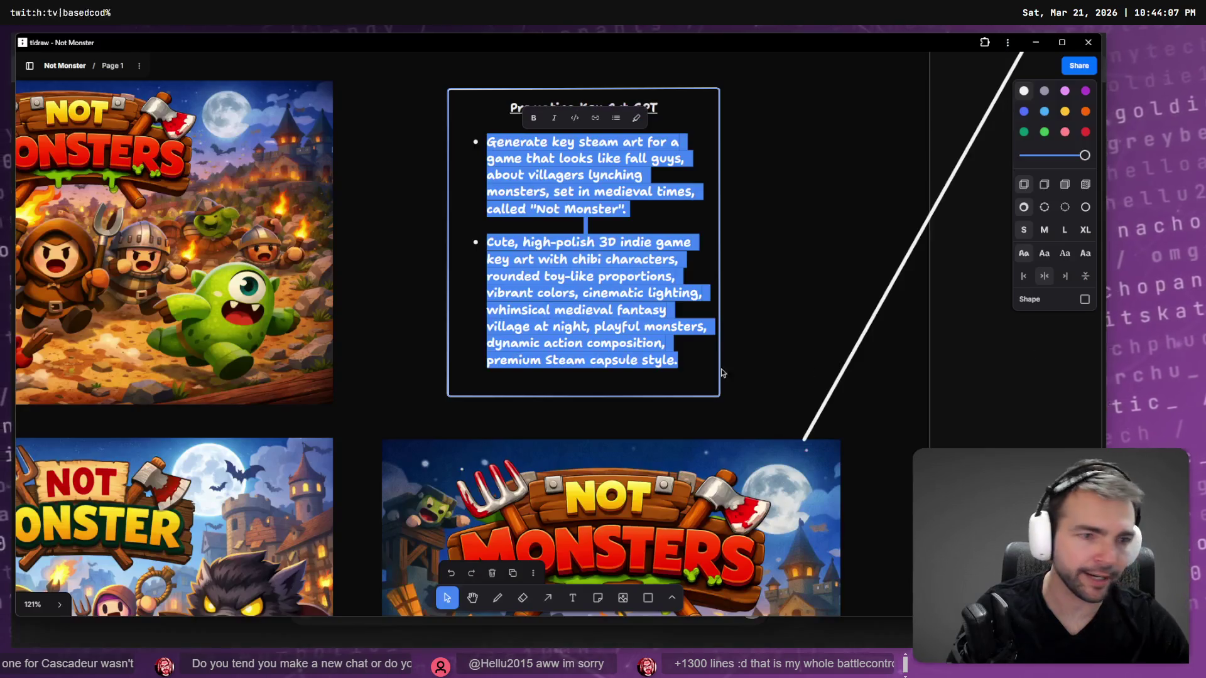
scroll(717, 300, up, 5)
scroll(641, 324, down, 5)
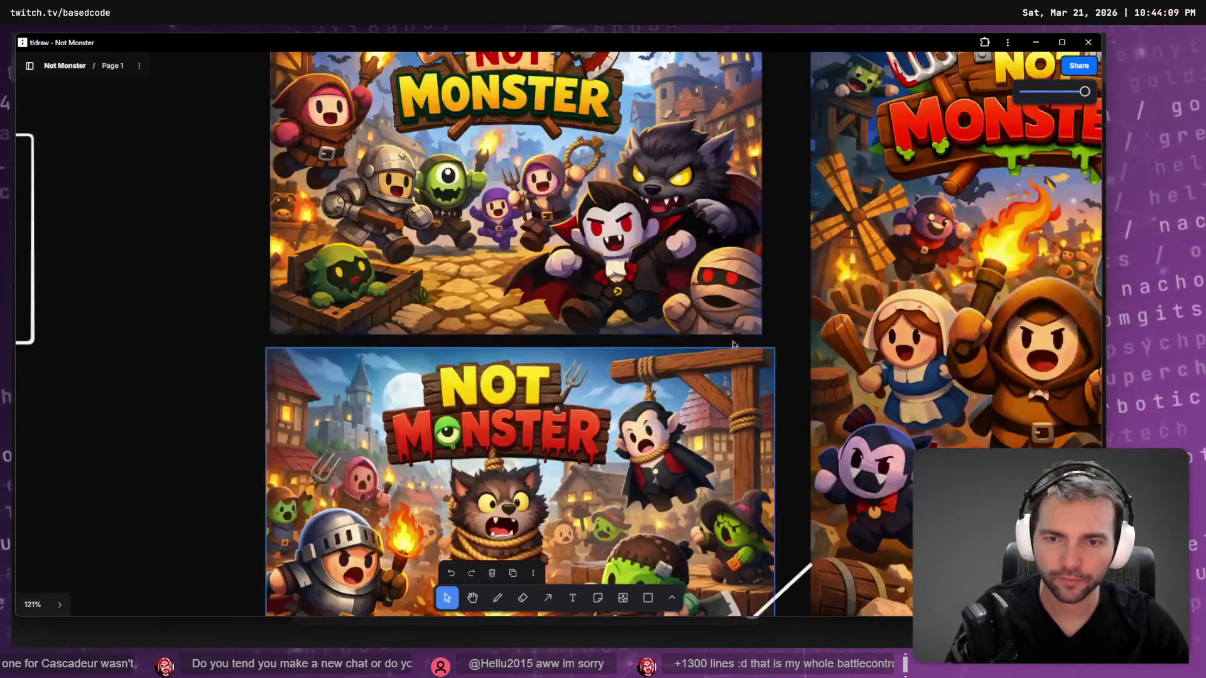
scroll(690, 276, down, 5)
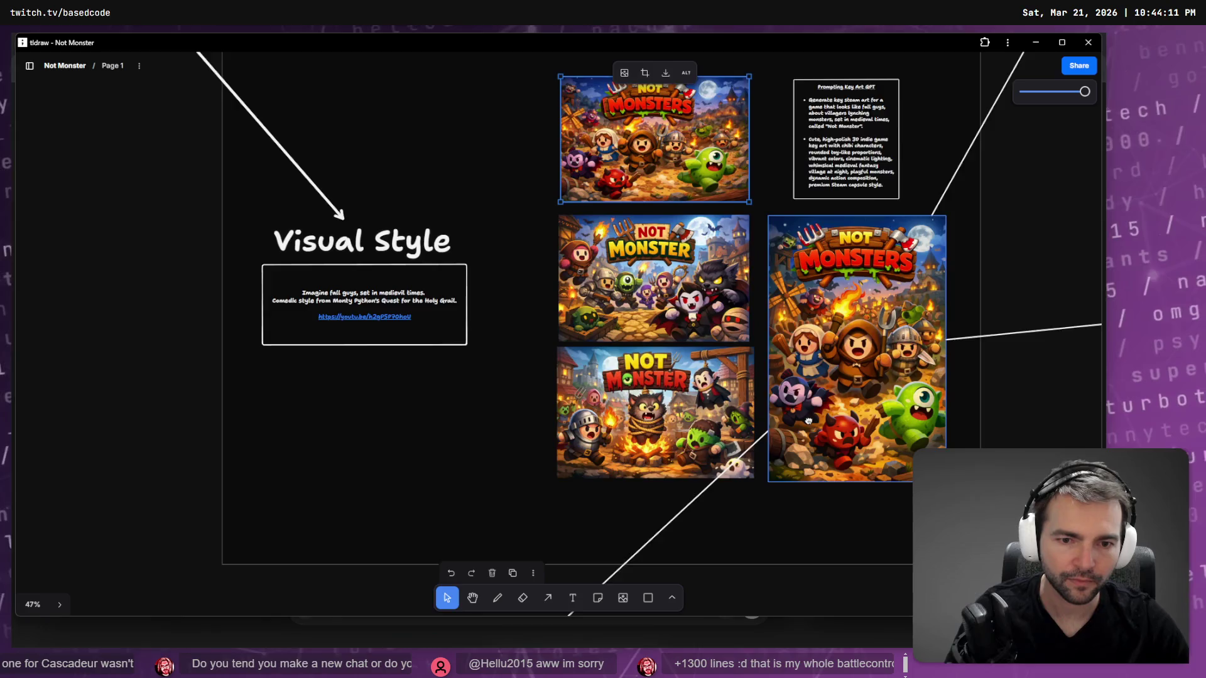
scroll(816, 314, down, 2)
click(656, 321)
scroll(659, 288, down, 3)
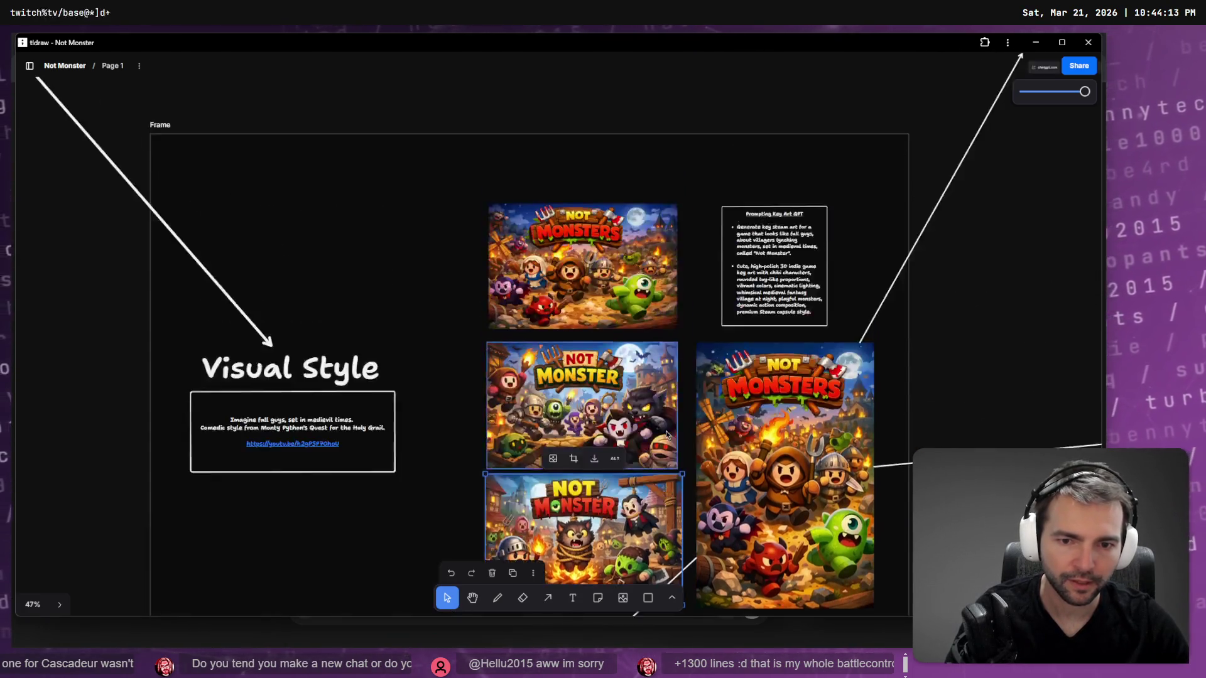
scroll(623, 374, up, 3)
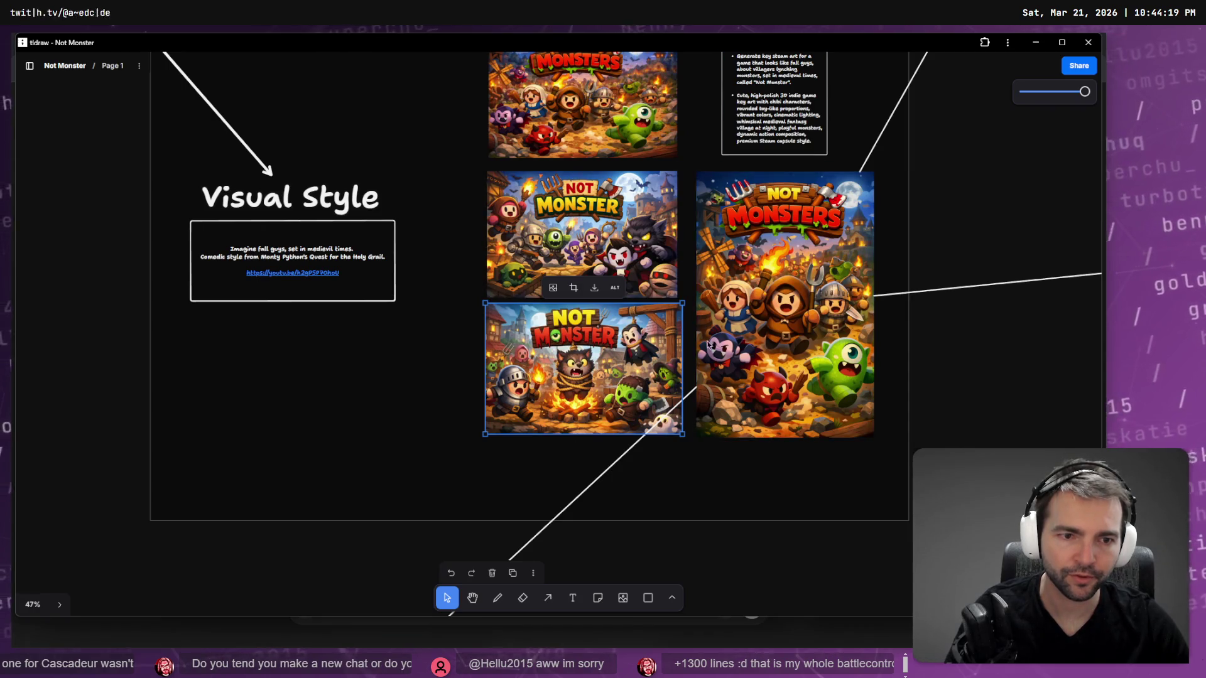
key(shift+2)
scroll(624, 382, up, 5)
scroll(695, 493, up, 5)
Copy the Not Monsters key-art image as a PNG.
right_click(573, 319)
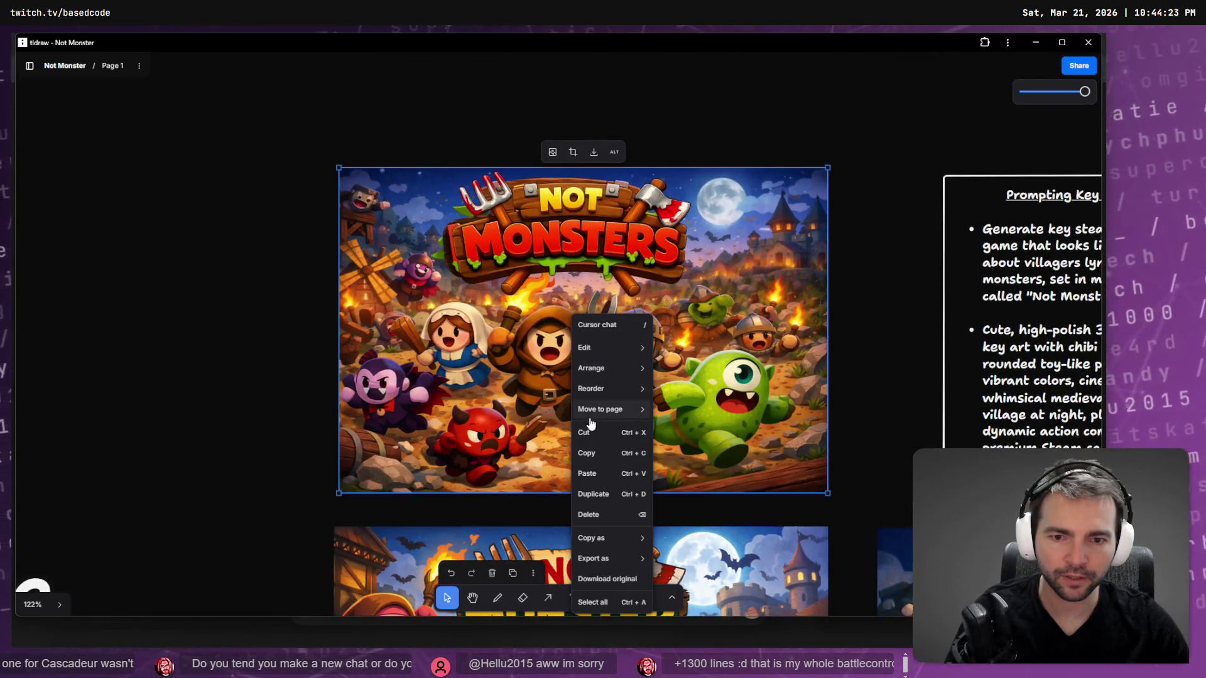
mouse_move(634, 538)
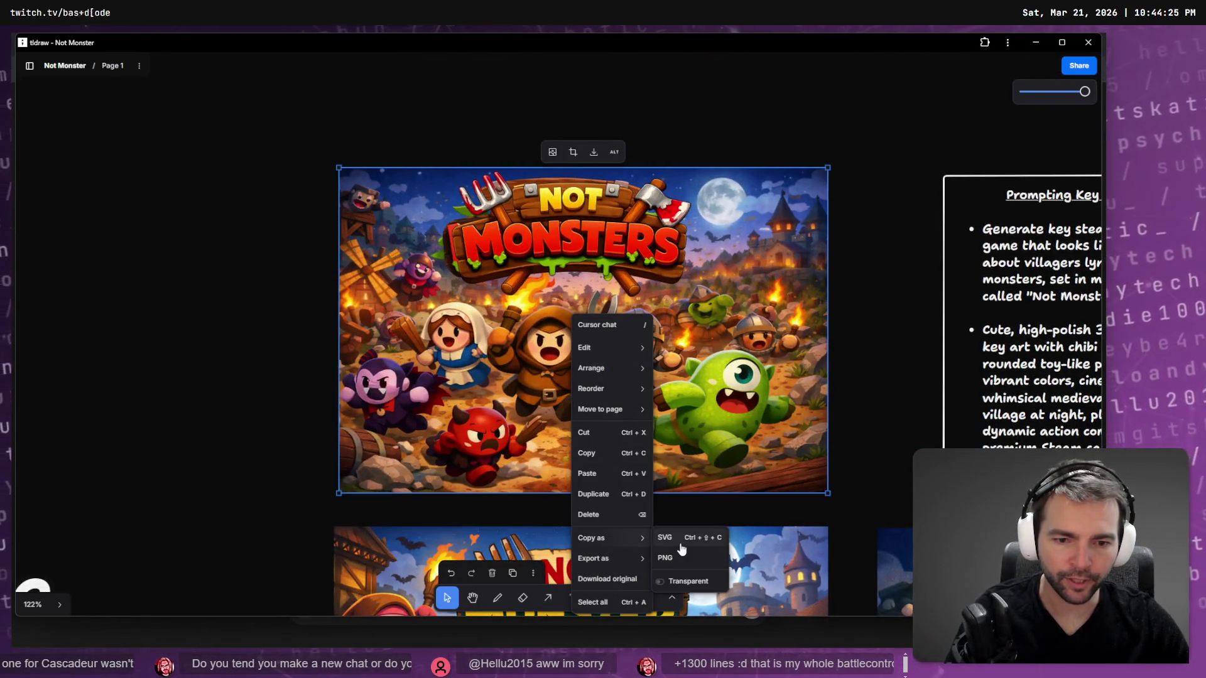
click(679, 560)
key(alt+Tab)
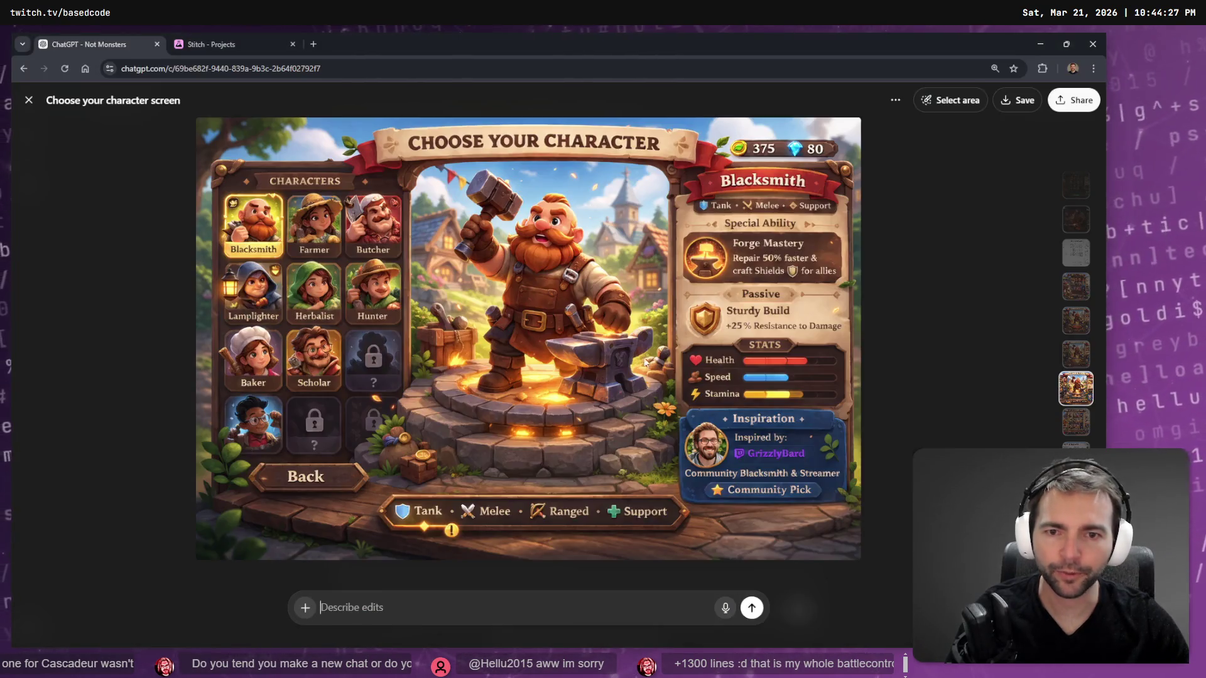
Paste the key art into the edit request, dictate a medieval Fall Guys character redesign, and send it.
click(494, 603)
key(ctrl+v)
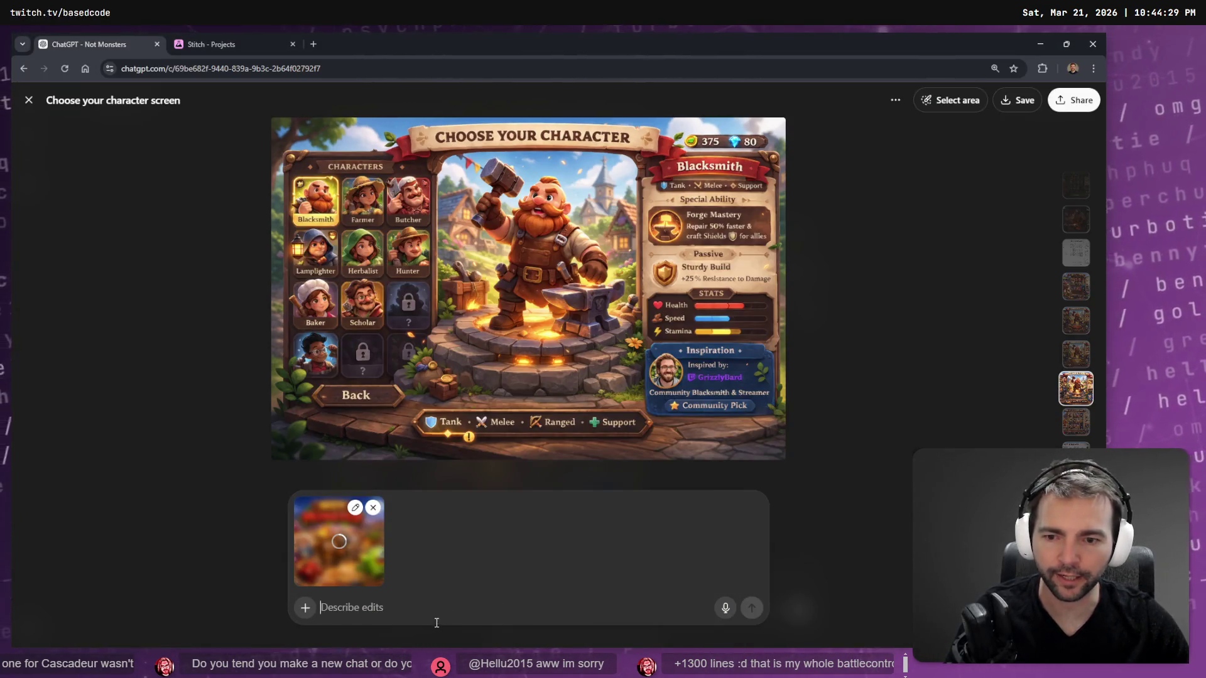
key(super+h)
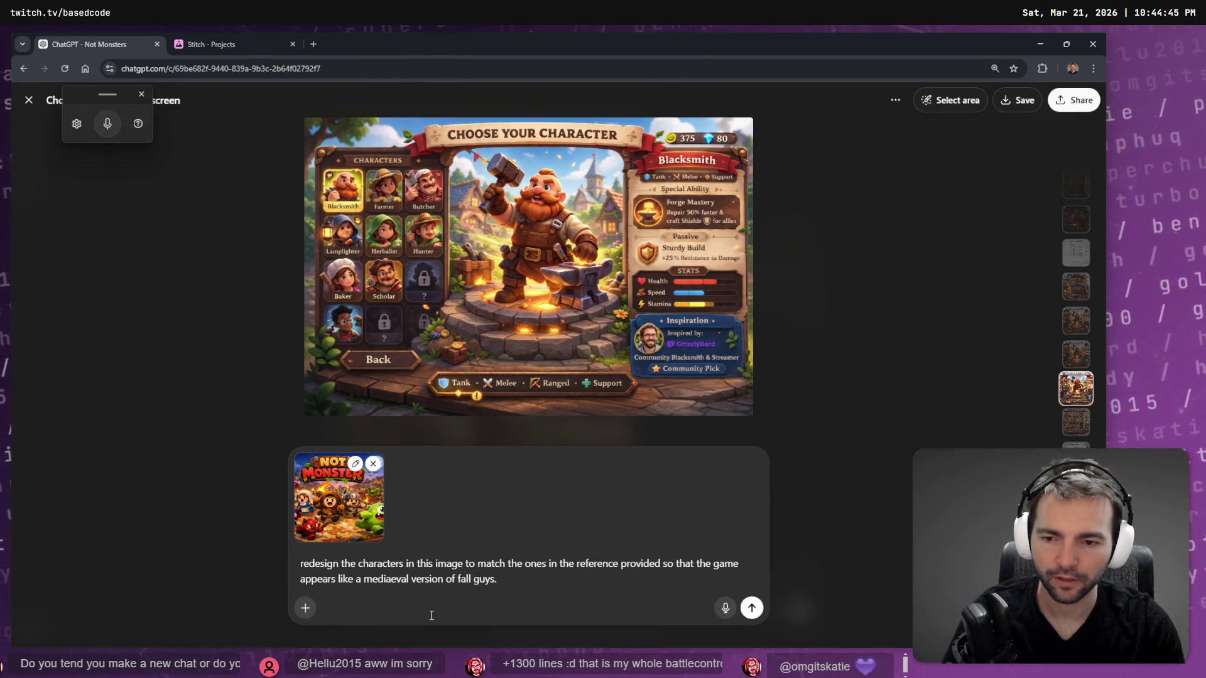
key(Left)
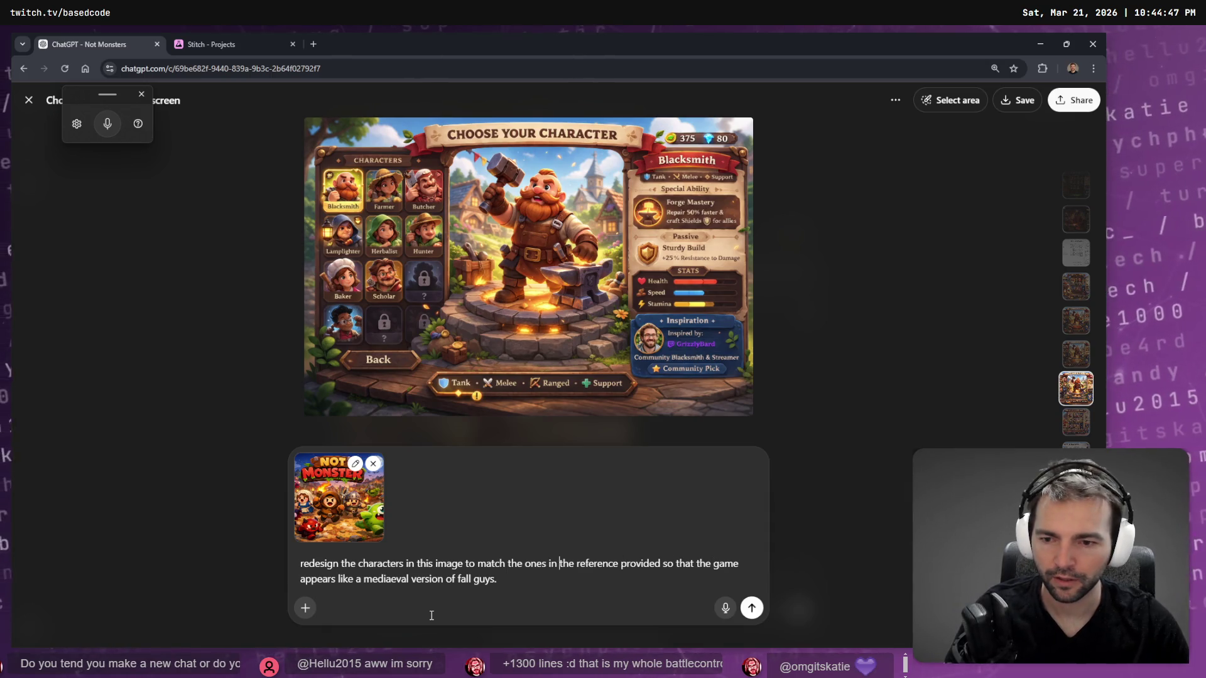
key(Return)
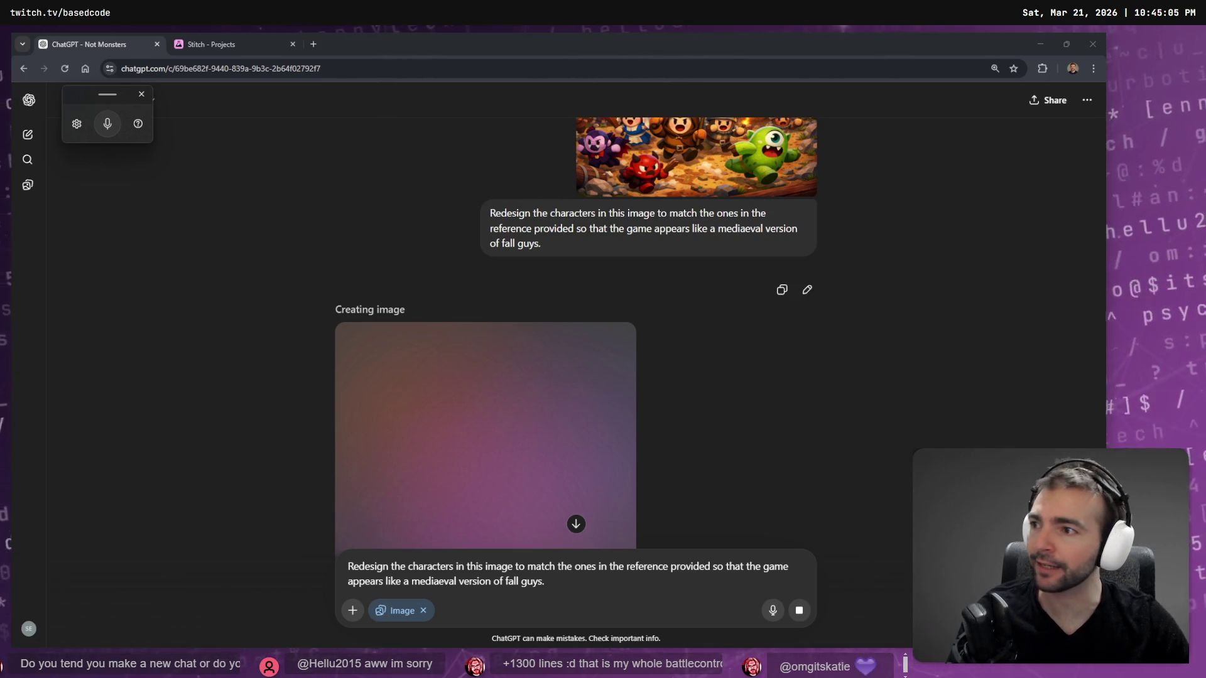
Scroll down to the generating image and expand the ChatGPT sidebar from the top-left logo.
scroll(581, 381, down, 3)
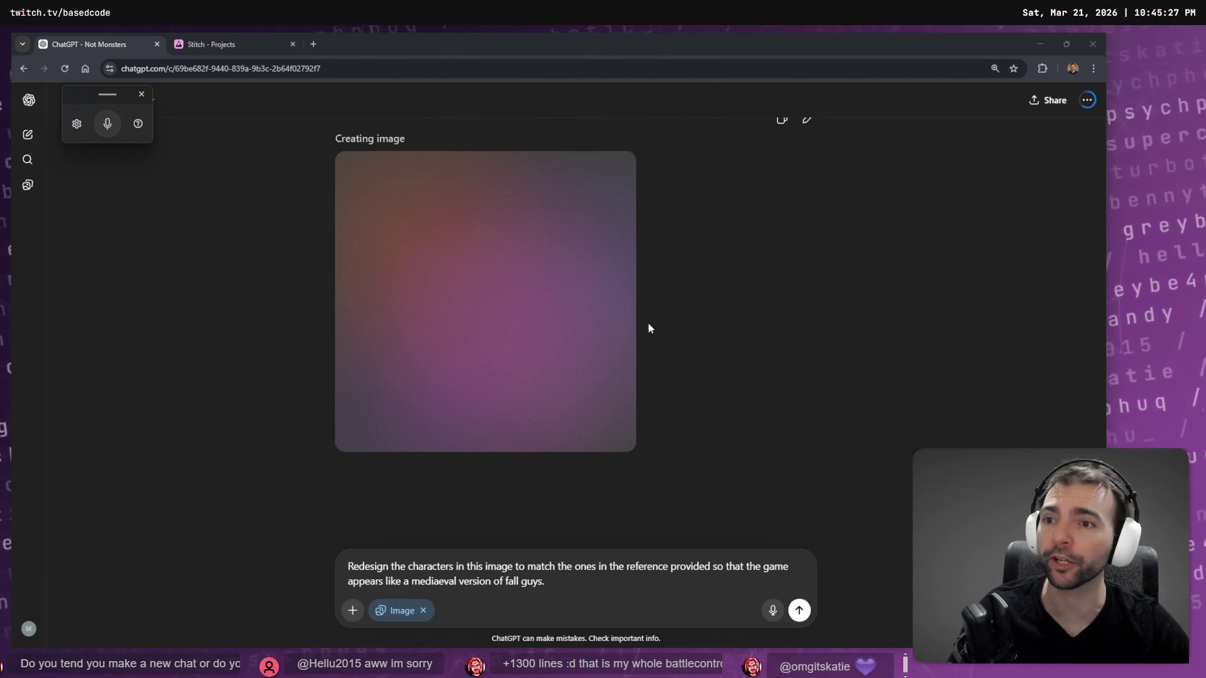
click(28, 100)
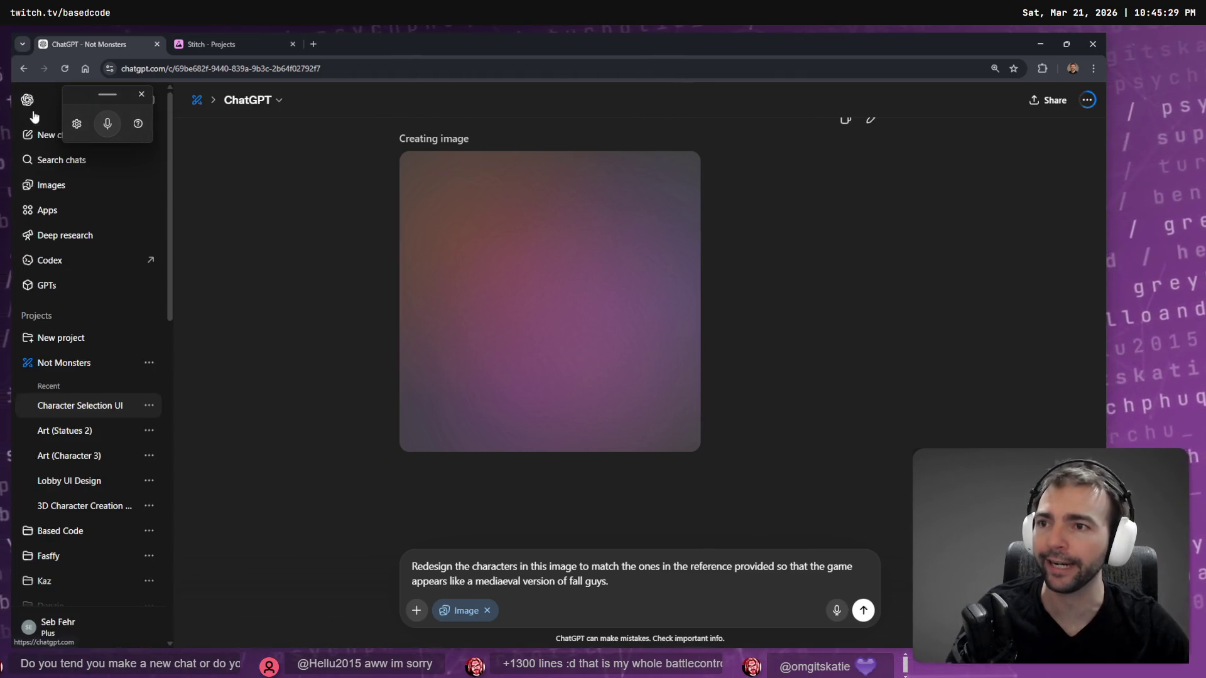
Open the Not Monsters project in a new tab and go to its Art (Statues 2) chat.
middle_click(61, 362)
click(209, 43)
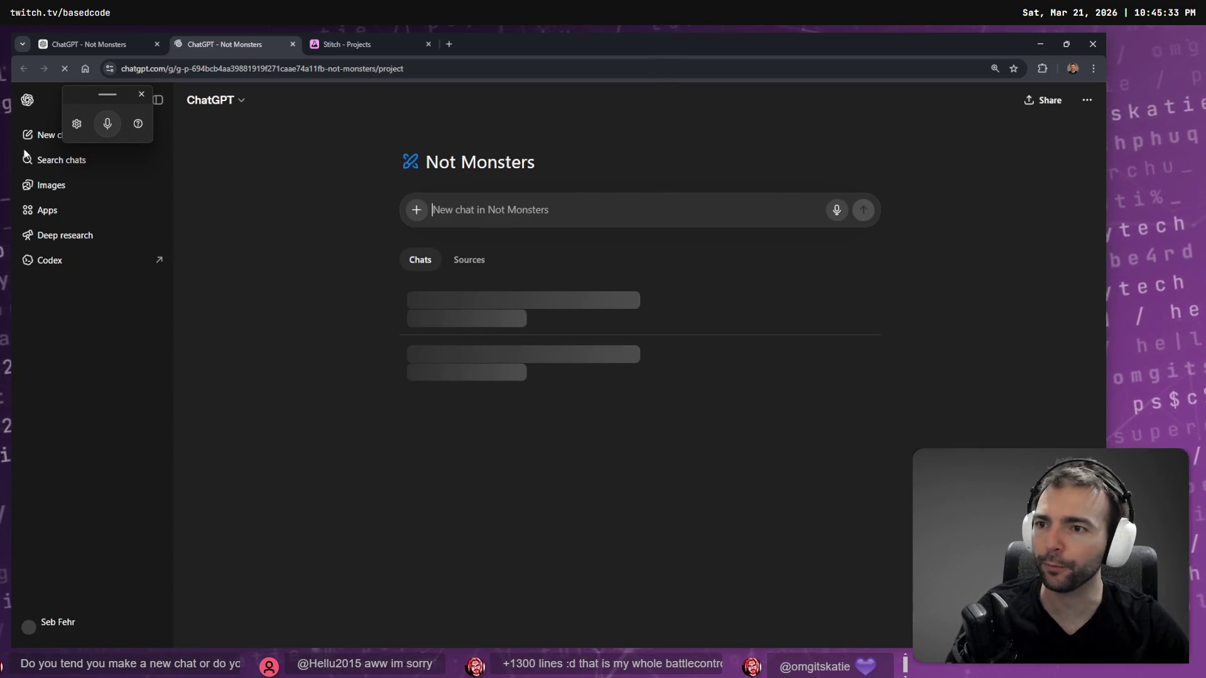
scroll(516, 375, down, 3)
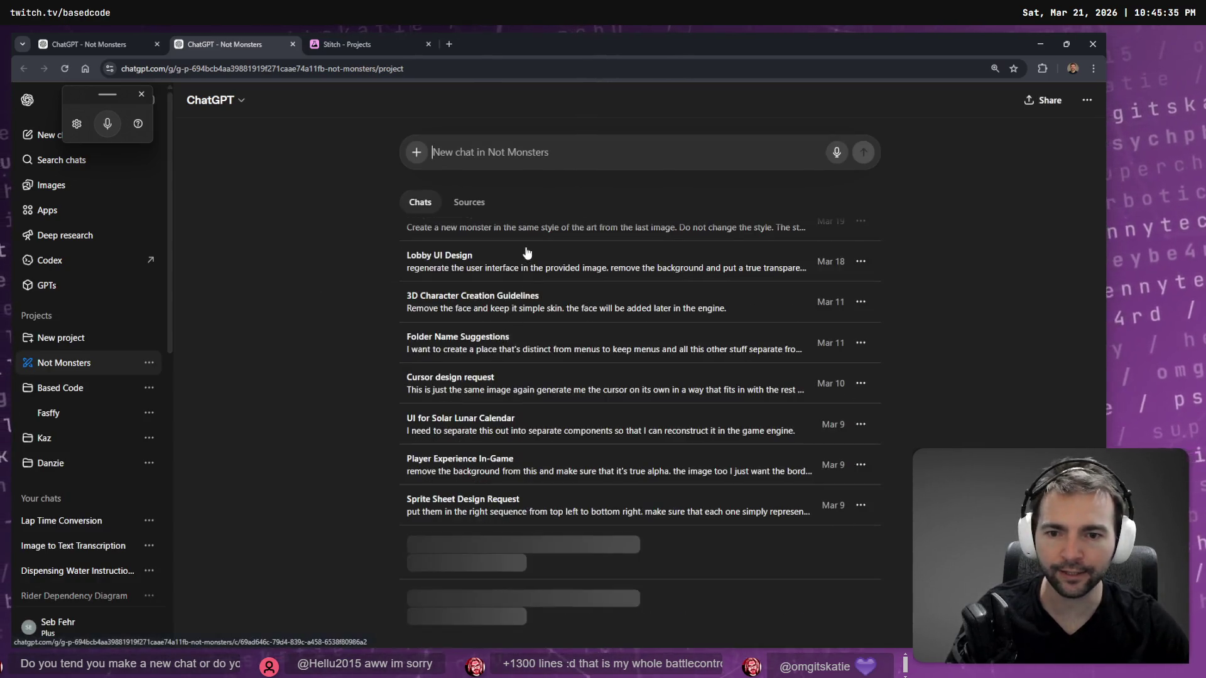
scroll(572, 548, down, 5)
scroll(577, 503, up, 8)
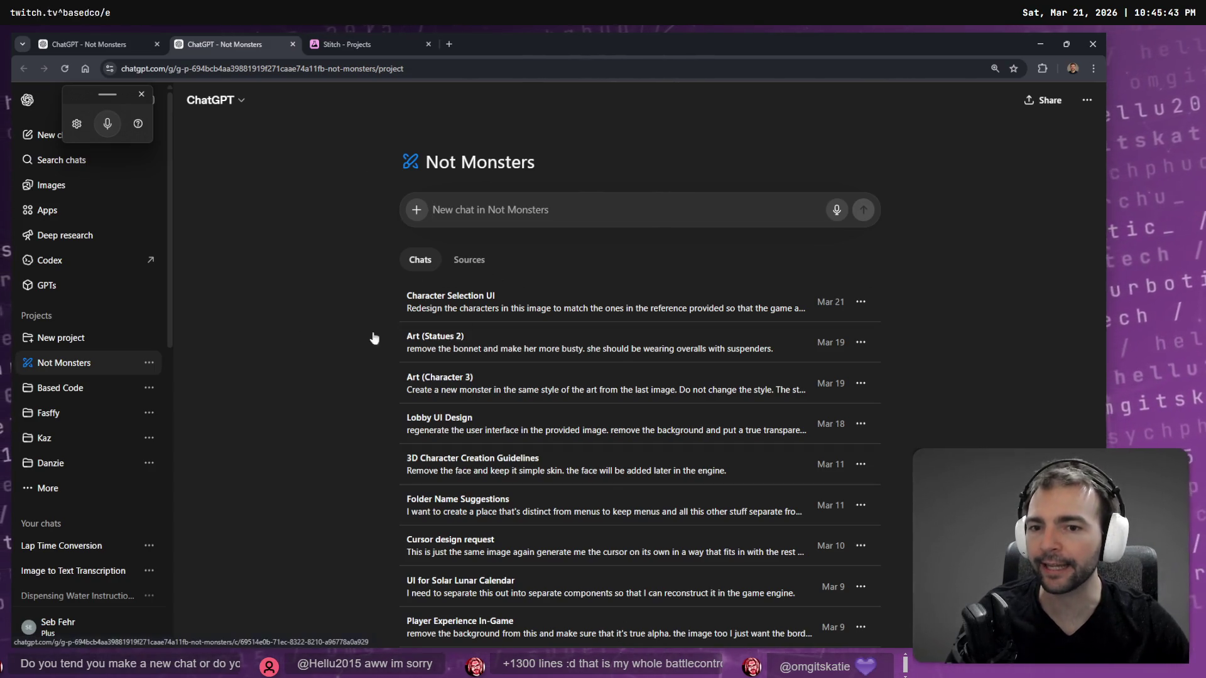
click(501, 413)
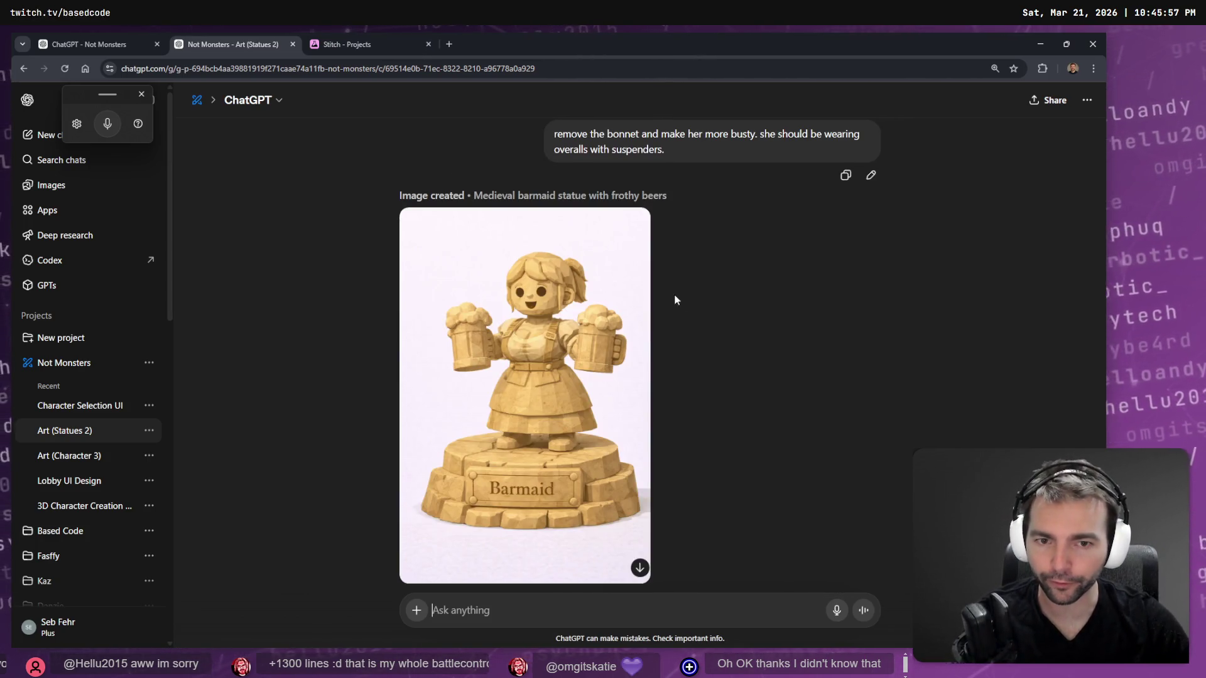
scroll(693, 309, up, 15)
scroll(694, 309, up, 10)
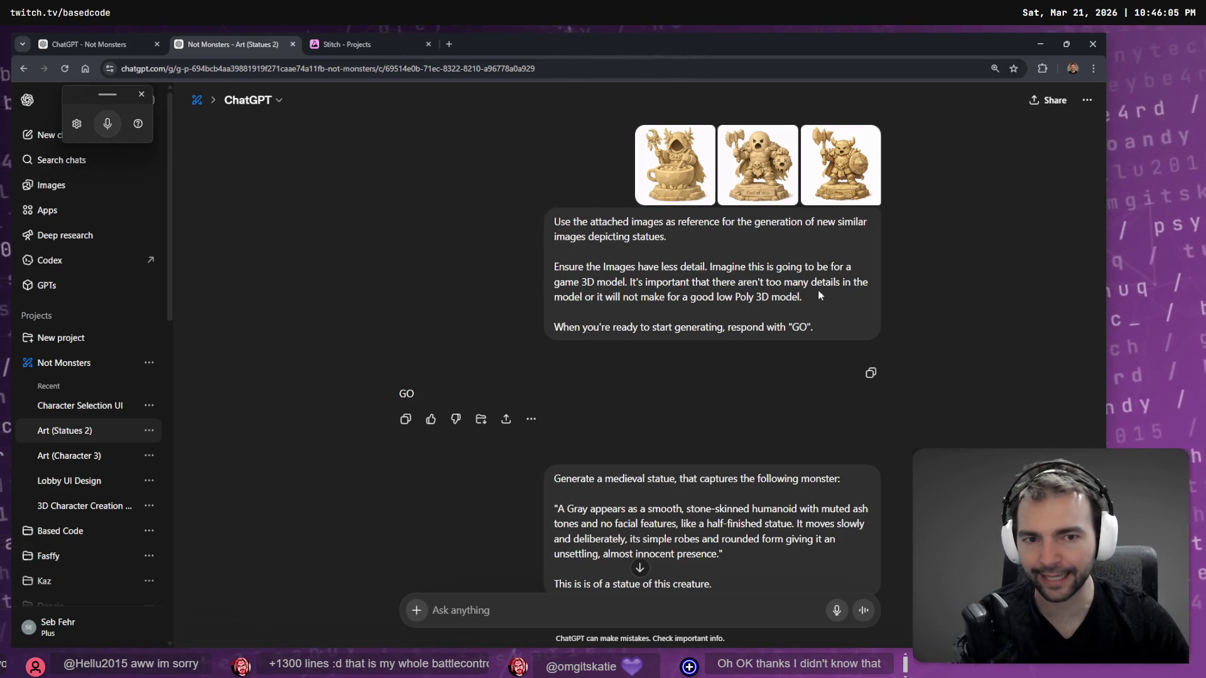
drag(821, 300, 560, 254)
scroll(642, 279, down, 7)
scroll(565, 283, up, 3)
mouse_move(725, 269)
mouse_down()
mouse_move(488, 184)
mouse_move(480, 197)
mouse_up()
scroll(706, 257, down, 15)
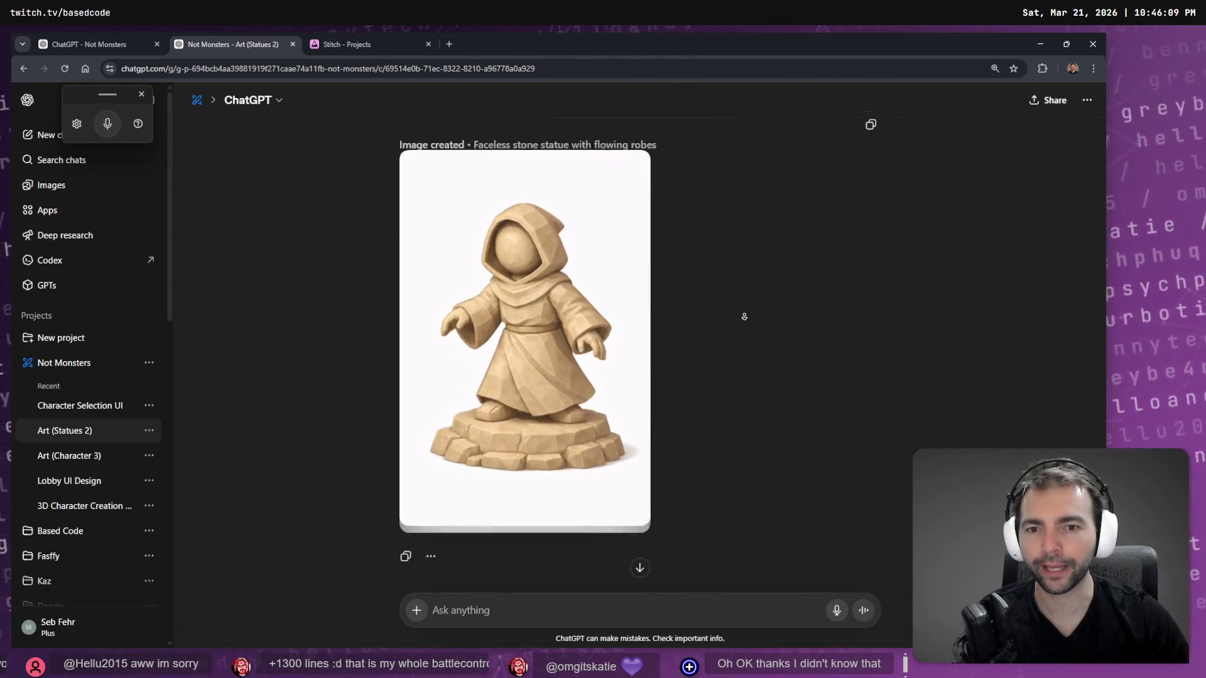
scroll(748, 401, down, 20)
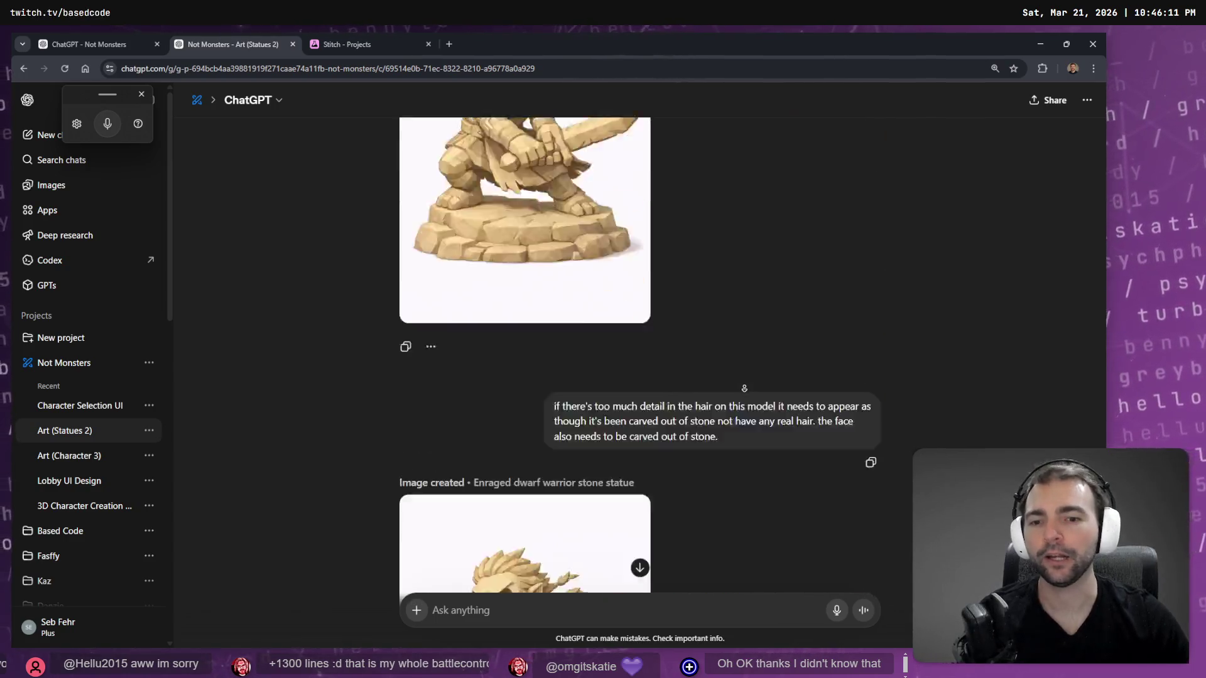
scroll(744, 393, down, 20)
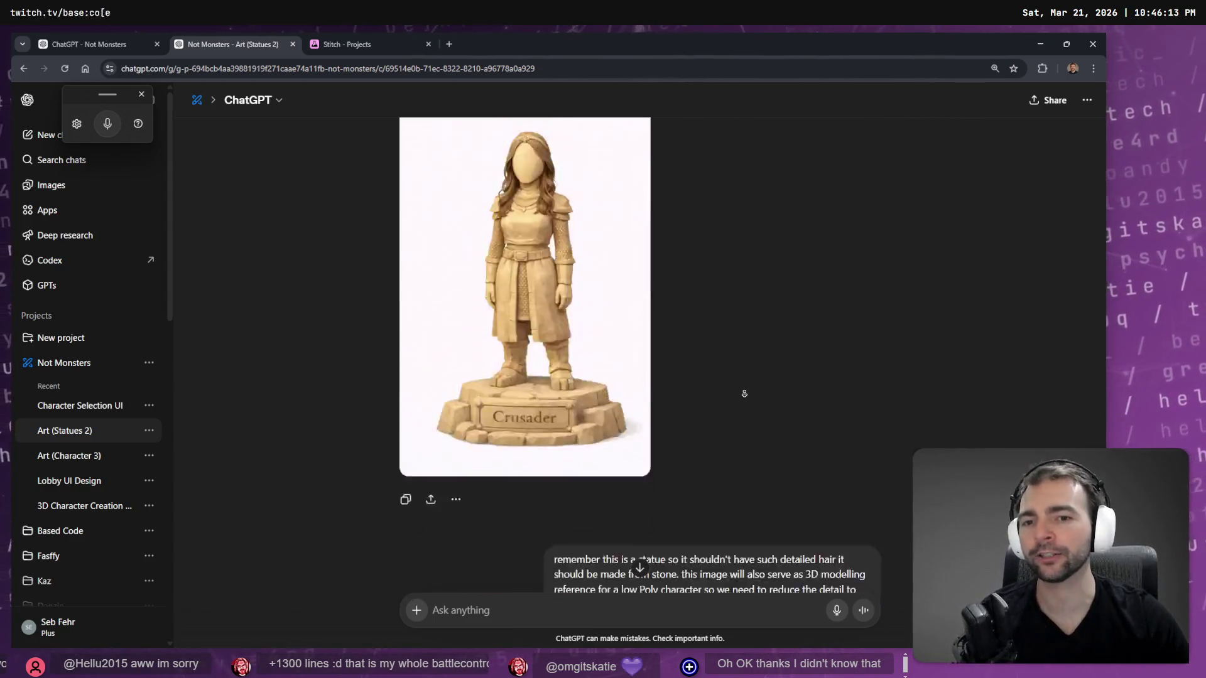
scroll(744, 393, down, 20)
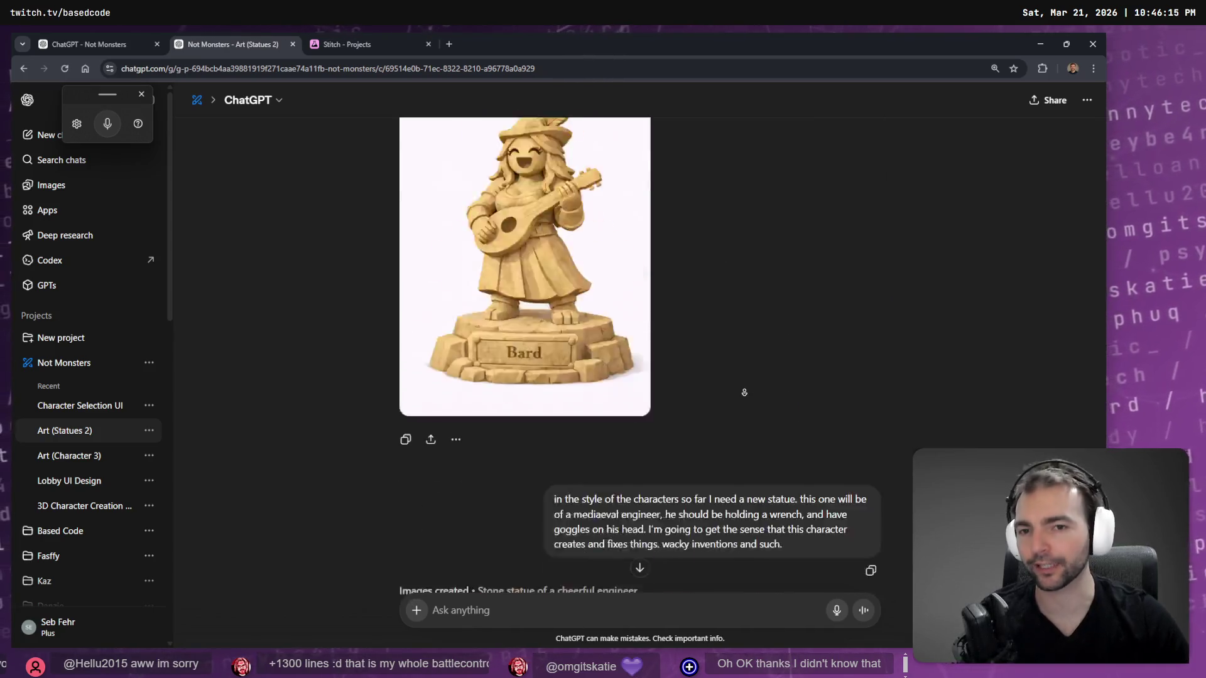
scroll(742, 393, down, 20)
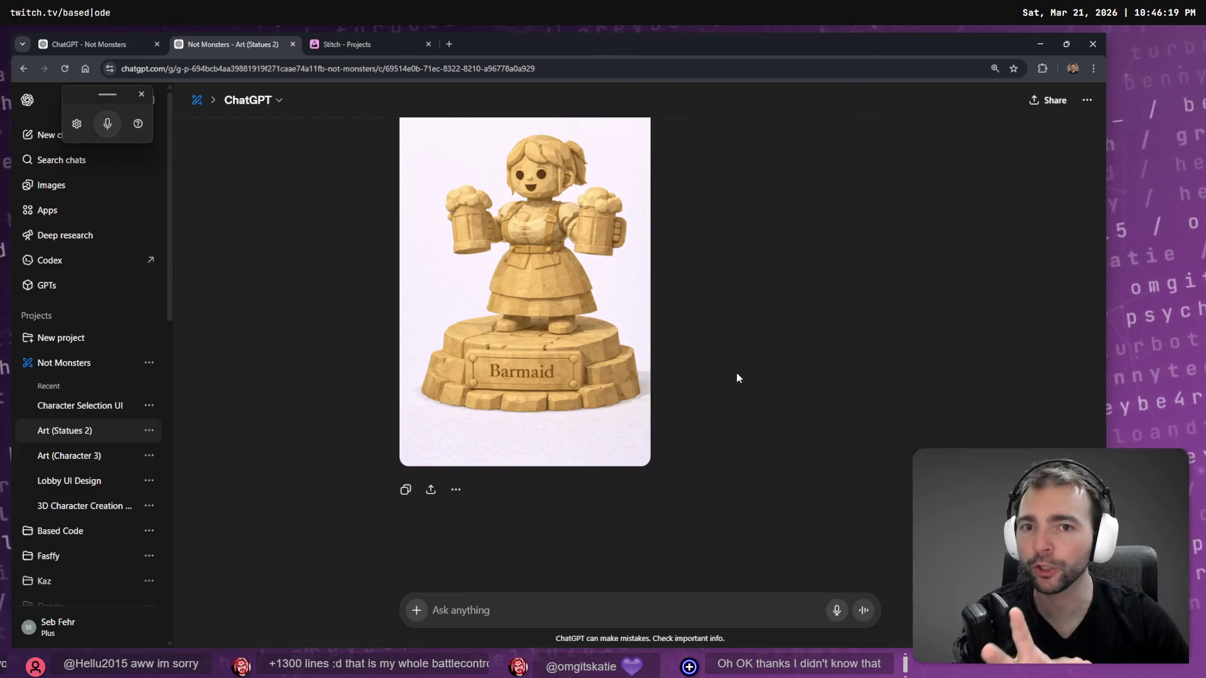
mouse_move(335, 40)
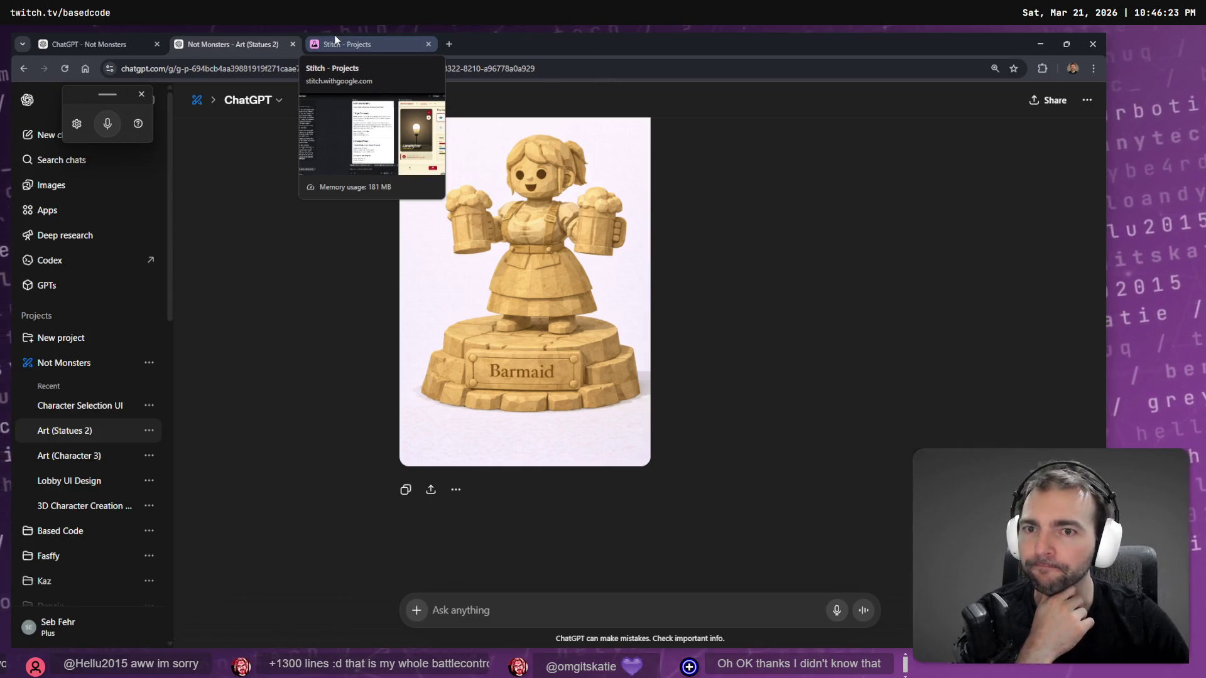
click(335, 39)
Look over the Character Gallery Mockup in Stitch, then close the Stitch project tab.
scroll(556, 334, down, 3)
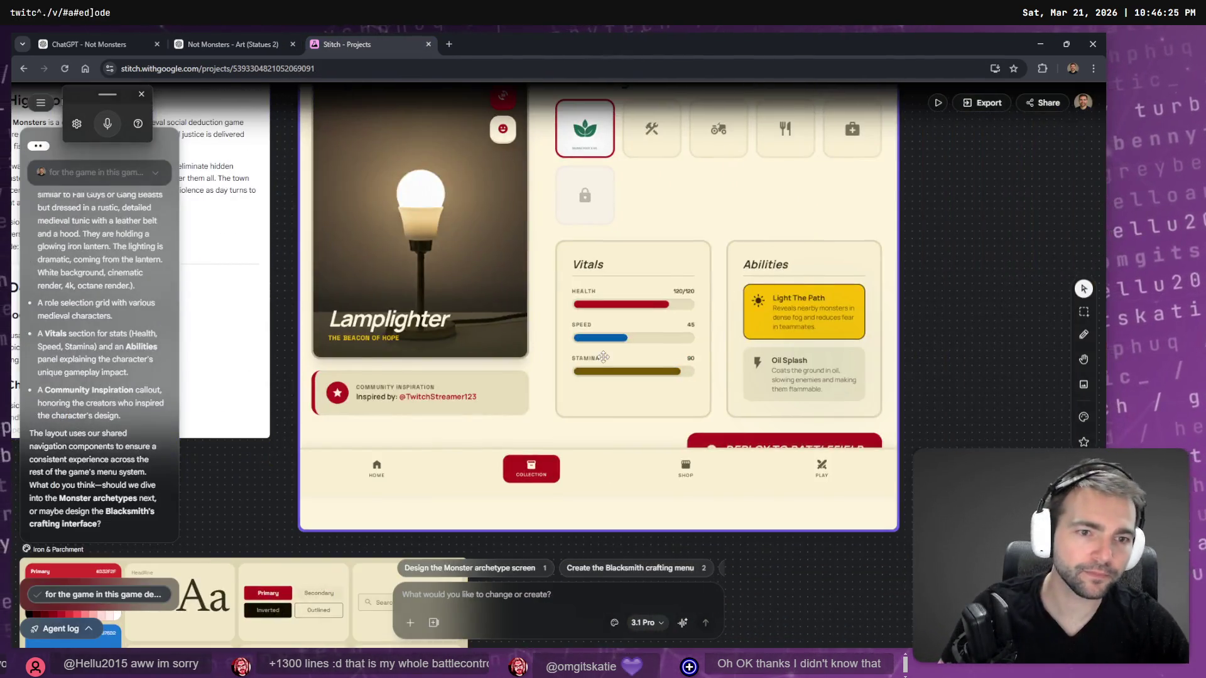
scroll(557, 333, down, 5)
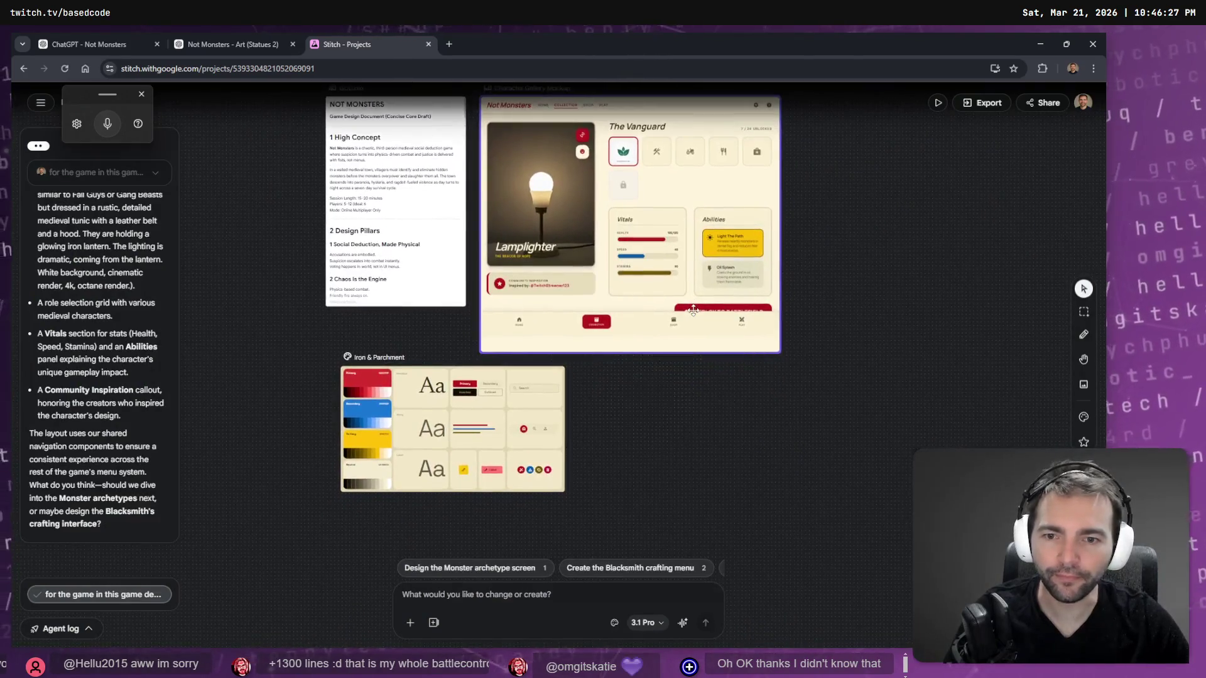
scroll(625, 345, up, 5)
scroll(624, 345, down, 3)
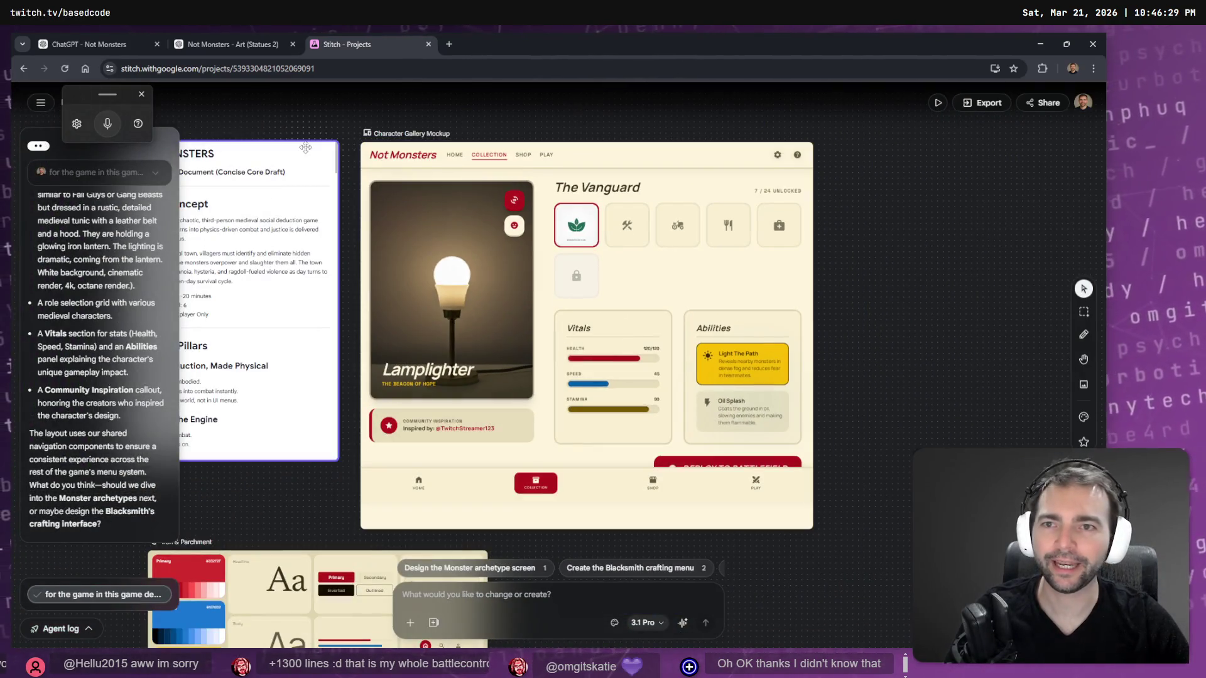
middle_click(336, 48)
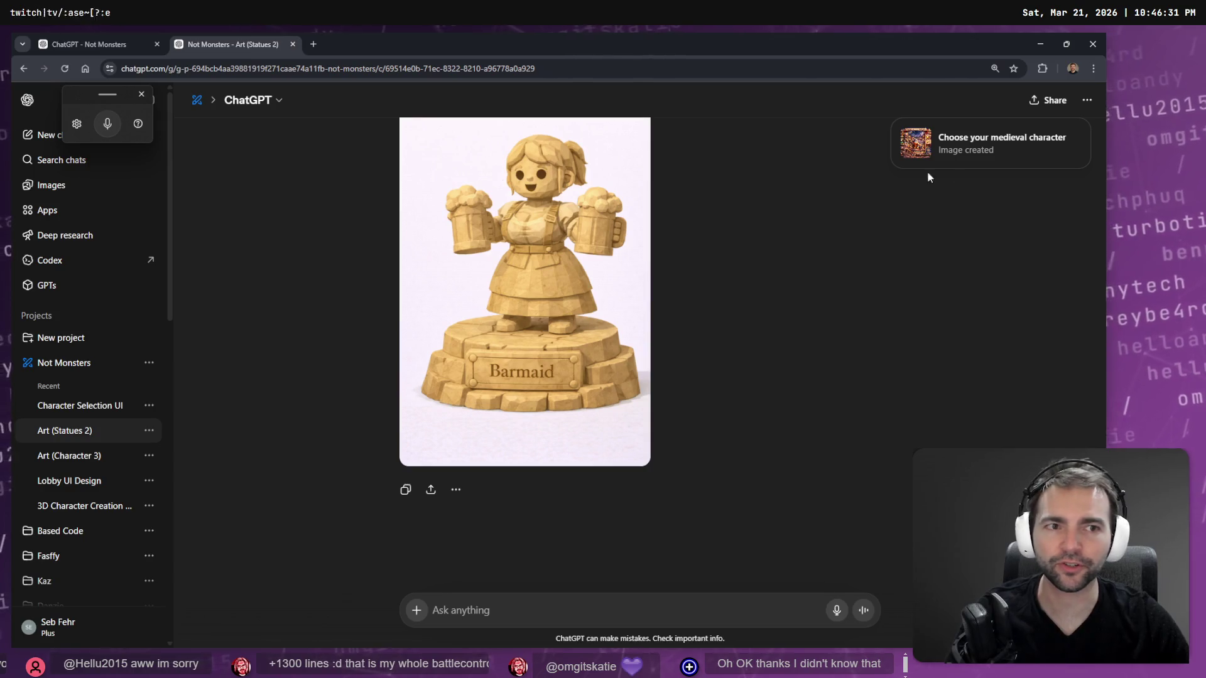
Clear the leftover draft prompt and open the newest character screen image from Images.
click(968, 146)
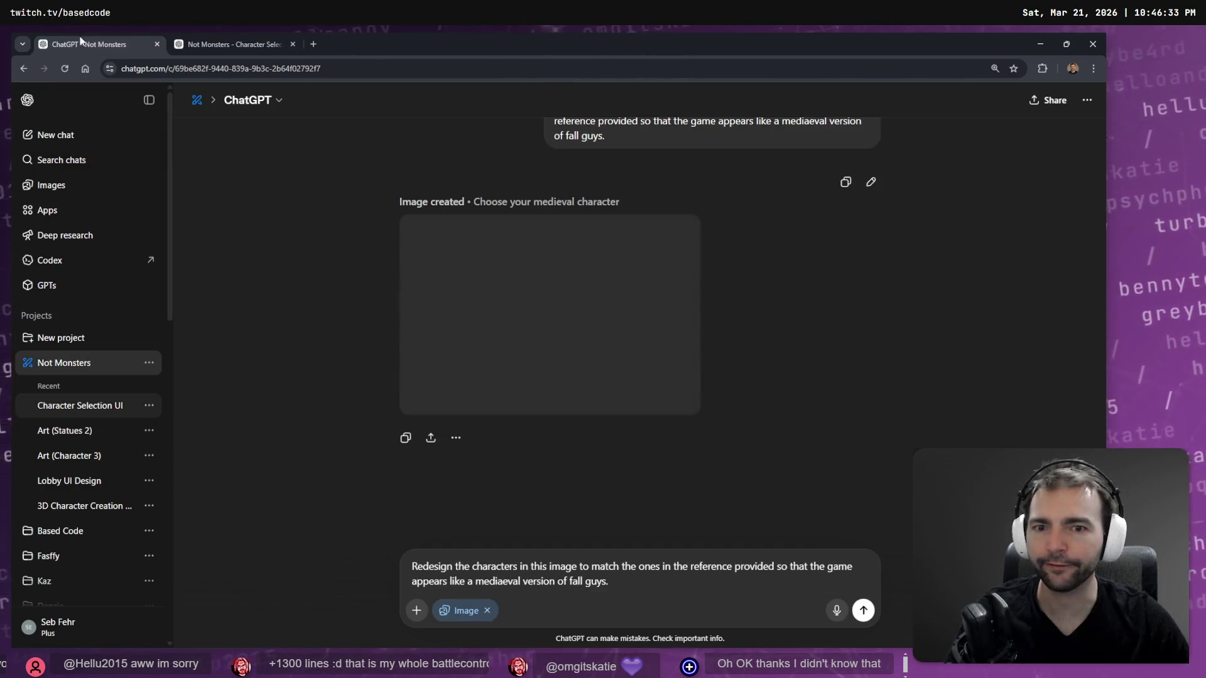
key(super+h)
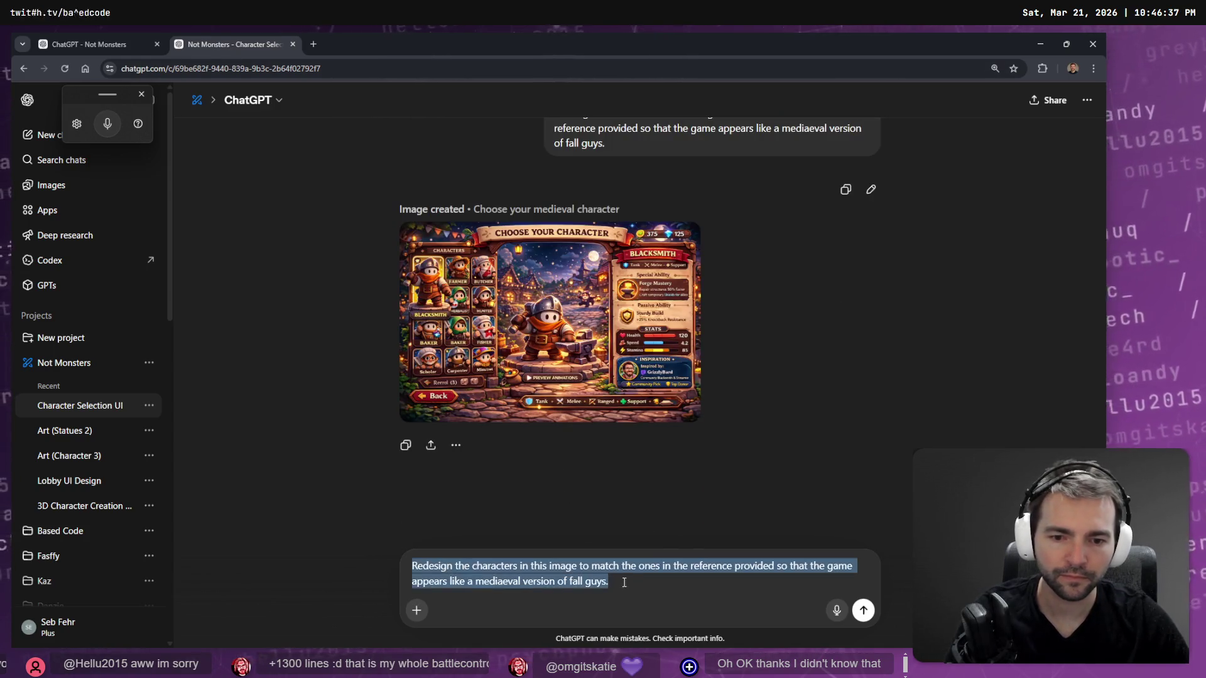
key(Return)
click(55, 191)
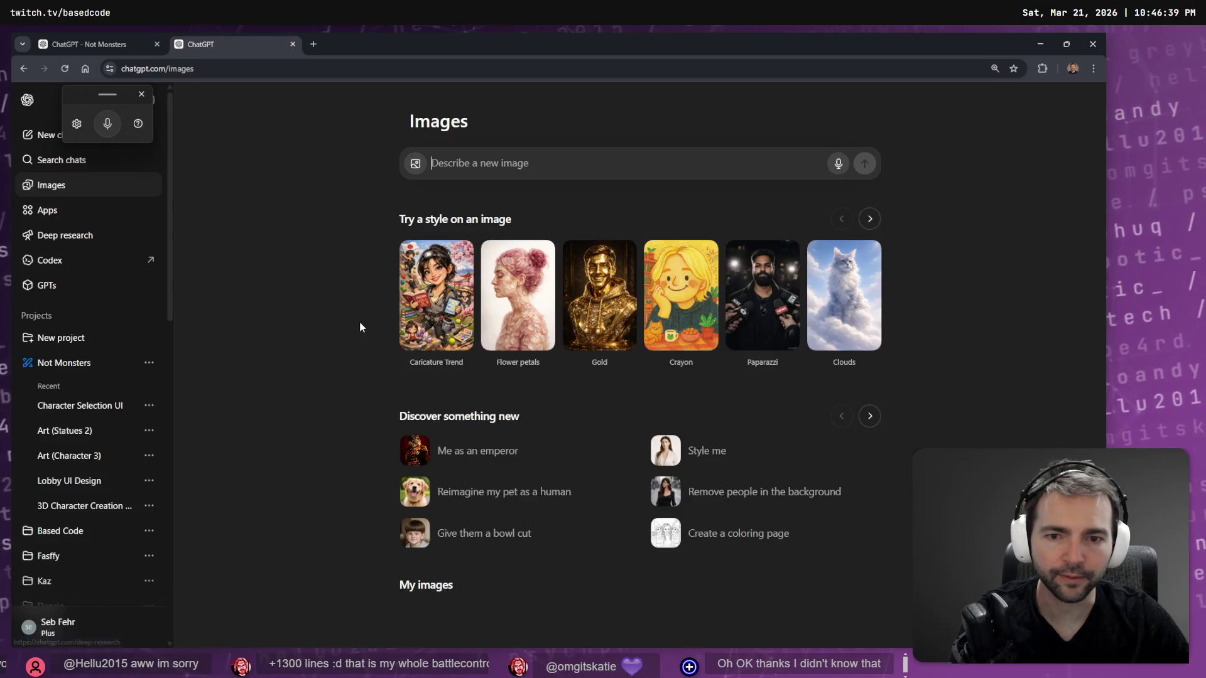
scroll(352, 364, down, 3)
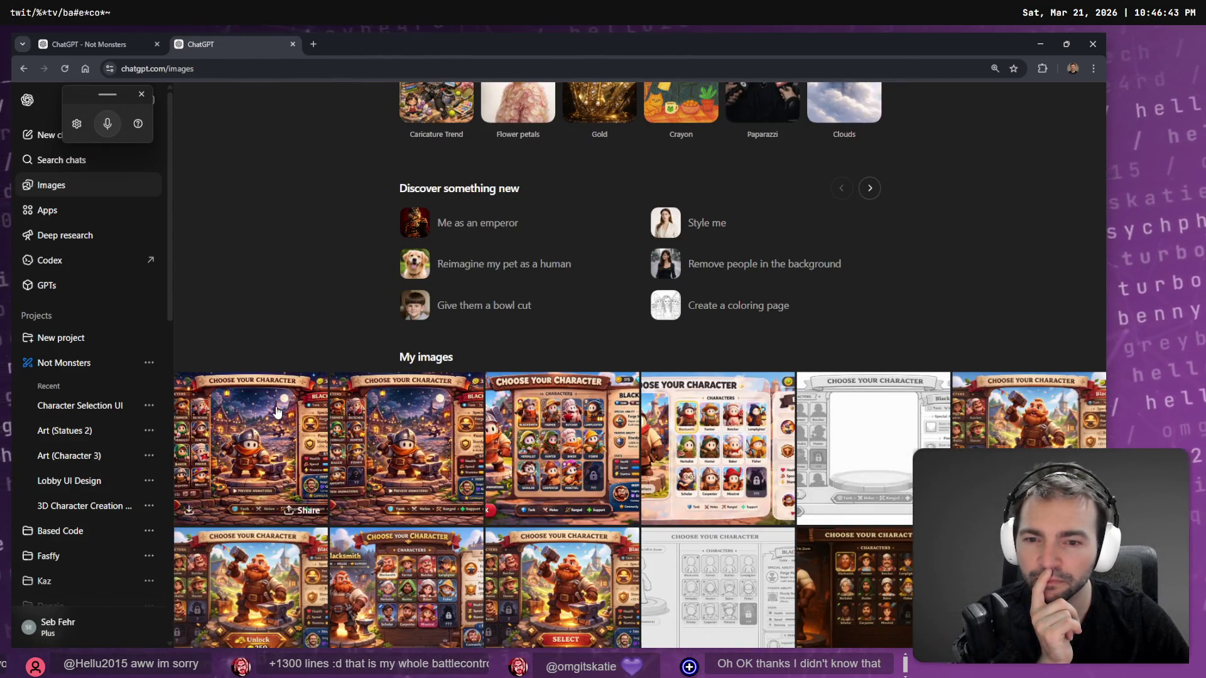
click(277, 412)
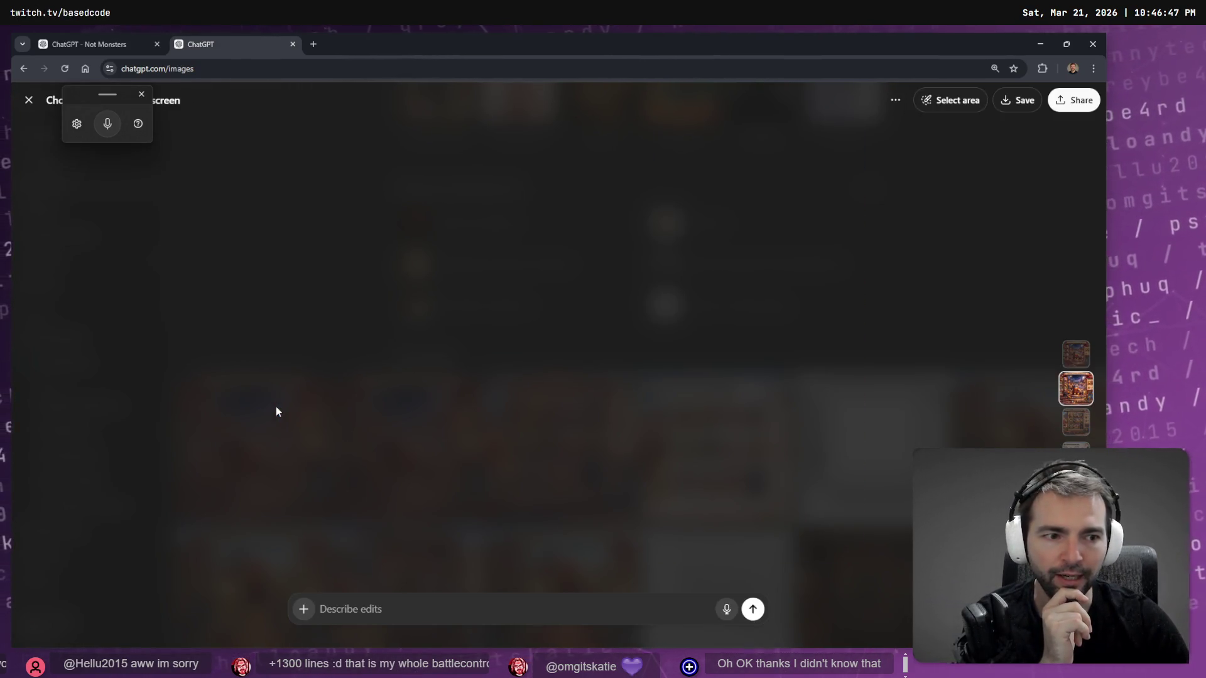
Compare the two versions of the character selection screen side by side.
key(Down)
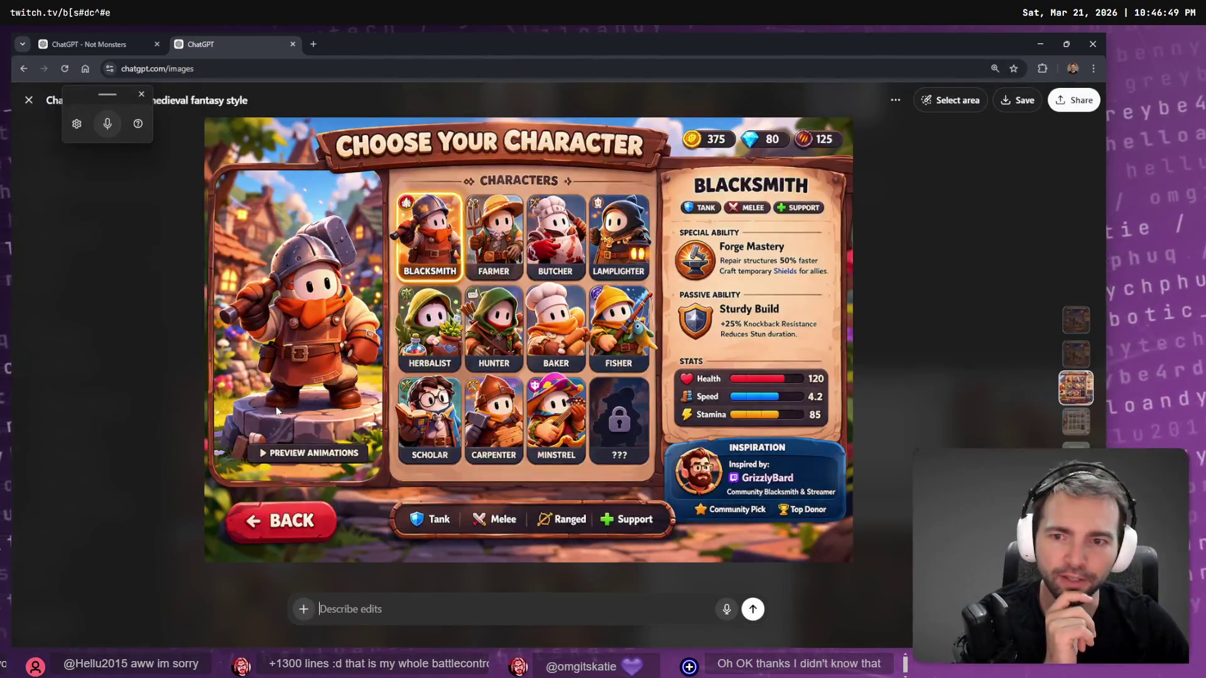
key(Up)
key(Up)
key(Down)
key(Up)
key(Down)
key(Up)
key(Up)
key(Down)
key(Up)
key(Down)
key(Up)
key(Down)
key(Up)
key(Down)
key(Up)
key(Down)
key(Up)
key(Down)
key(Up)
key(Down)
key(Up)
key(Down)
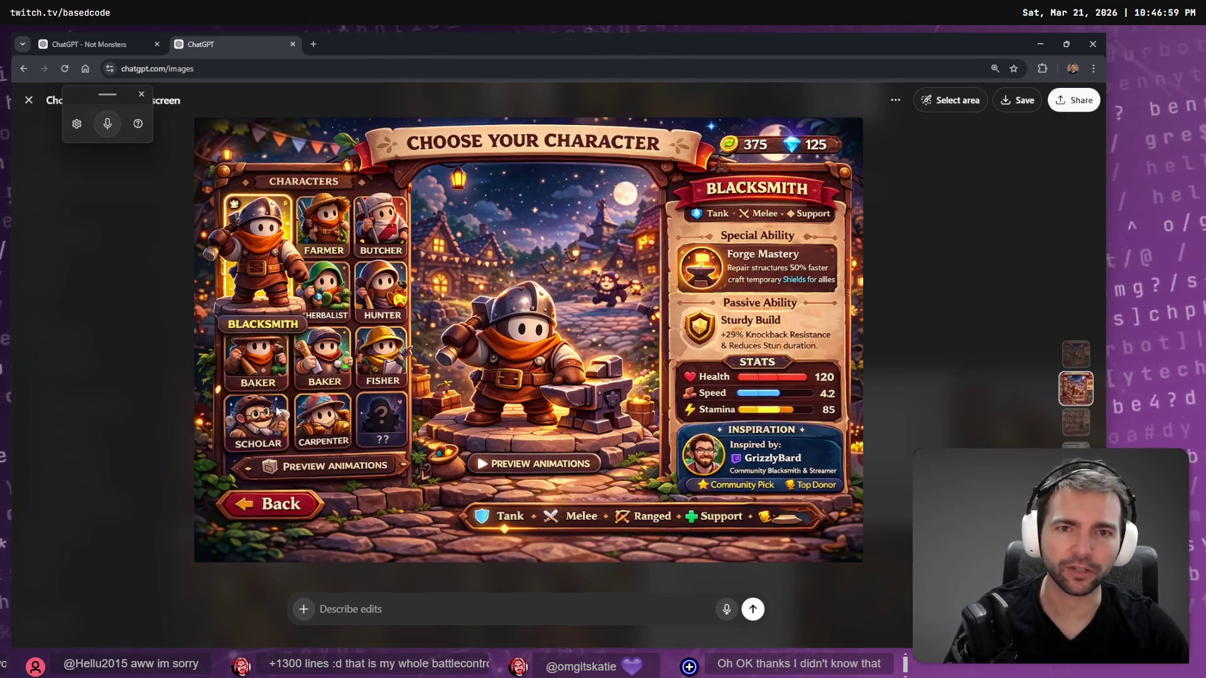
Reopen the character selection image full size and show its more-options menu.
key(Escape)
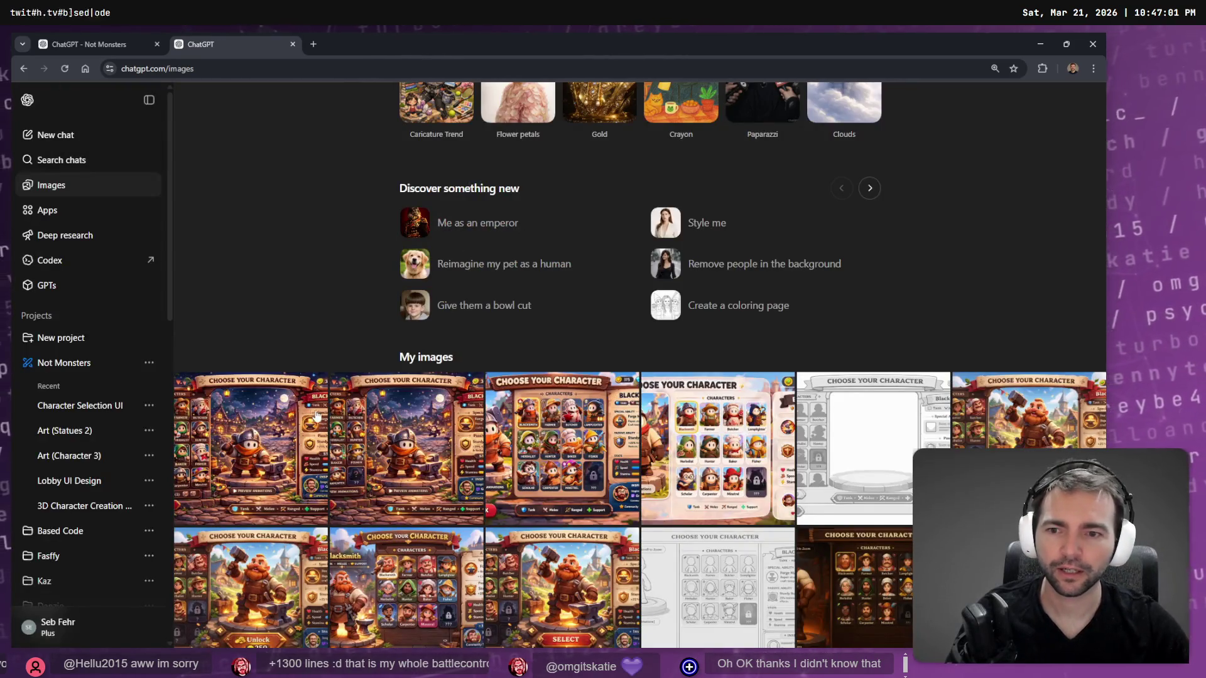
click(284, 415)
click(895, 100)
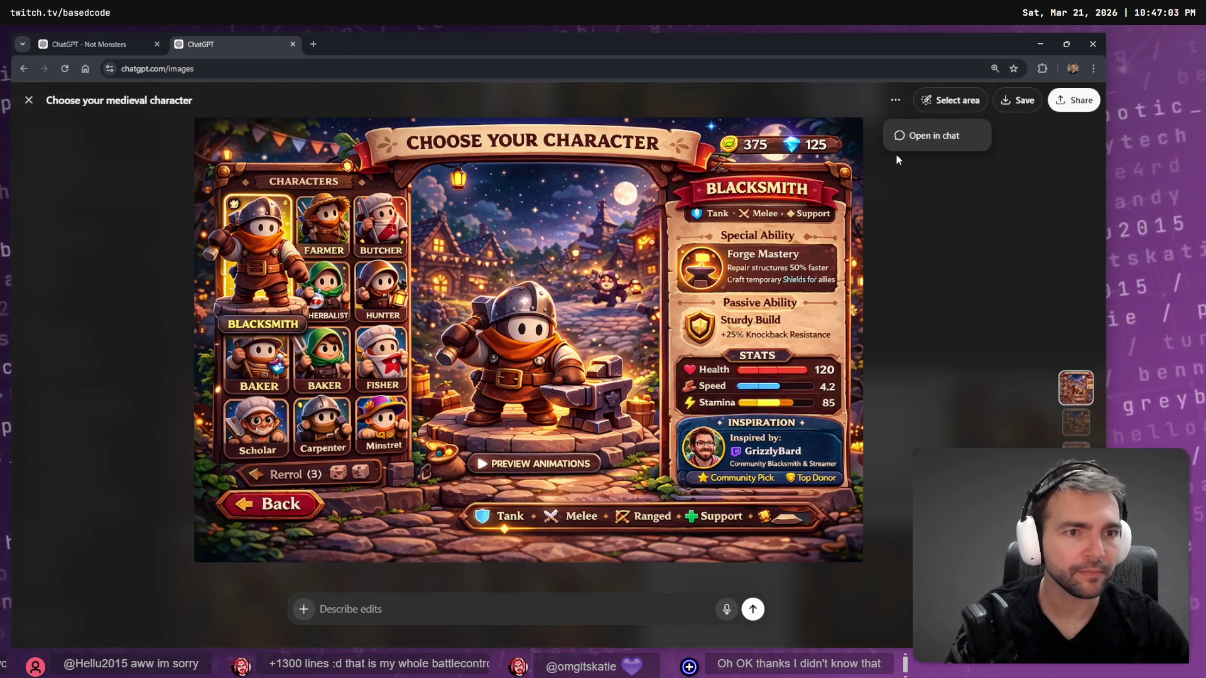
In the image's original chat, review the Not Monster reference and the earlier redesign prompt.
click(904, 143)
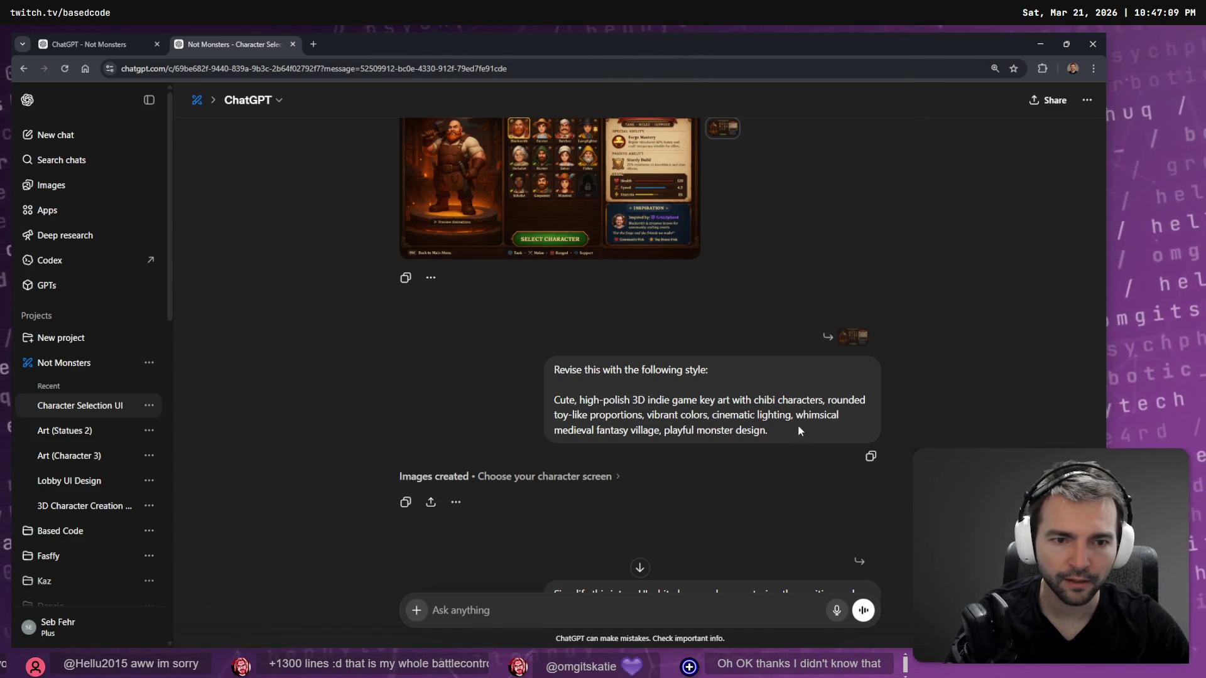
scroll(722, 440, down, 7)
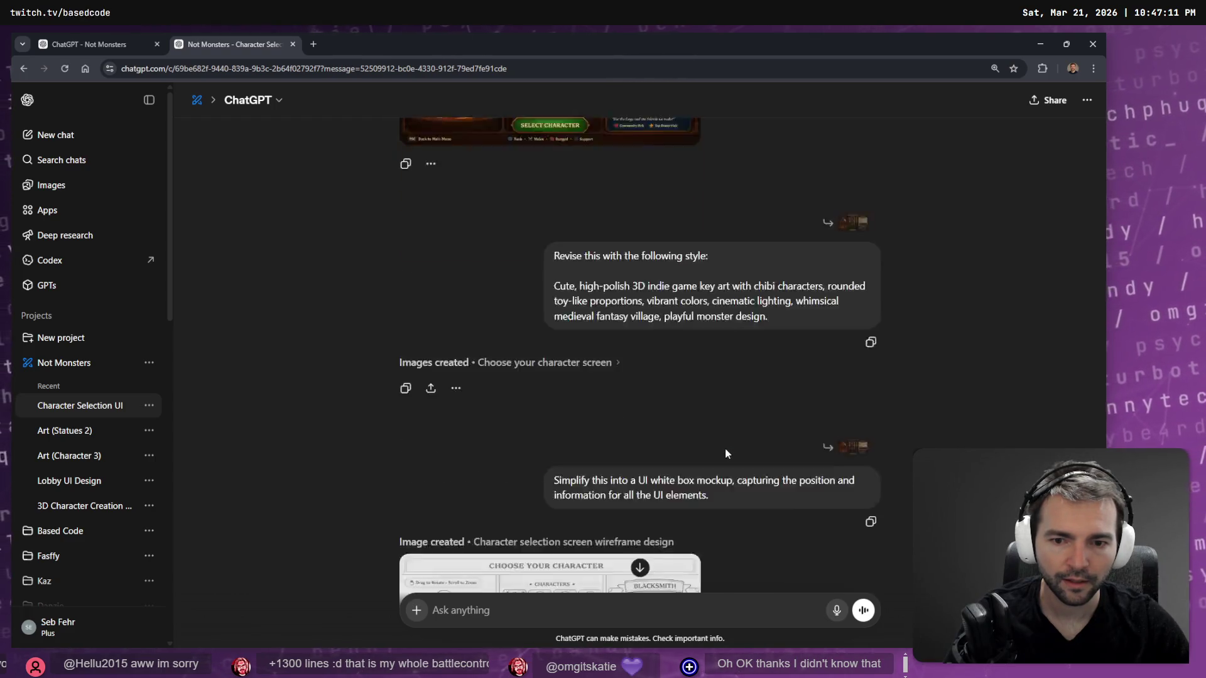
scroll(837, 281, down, 10)
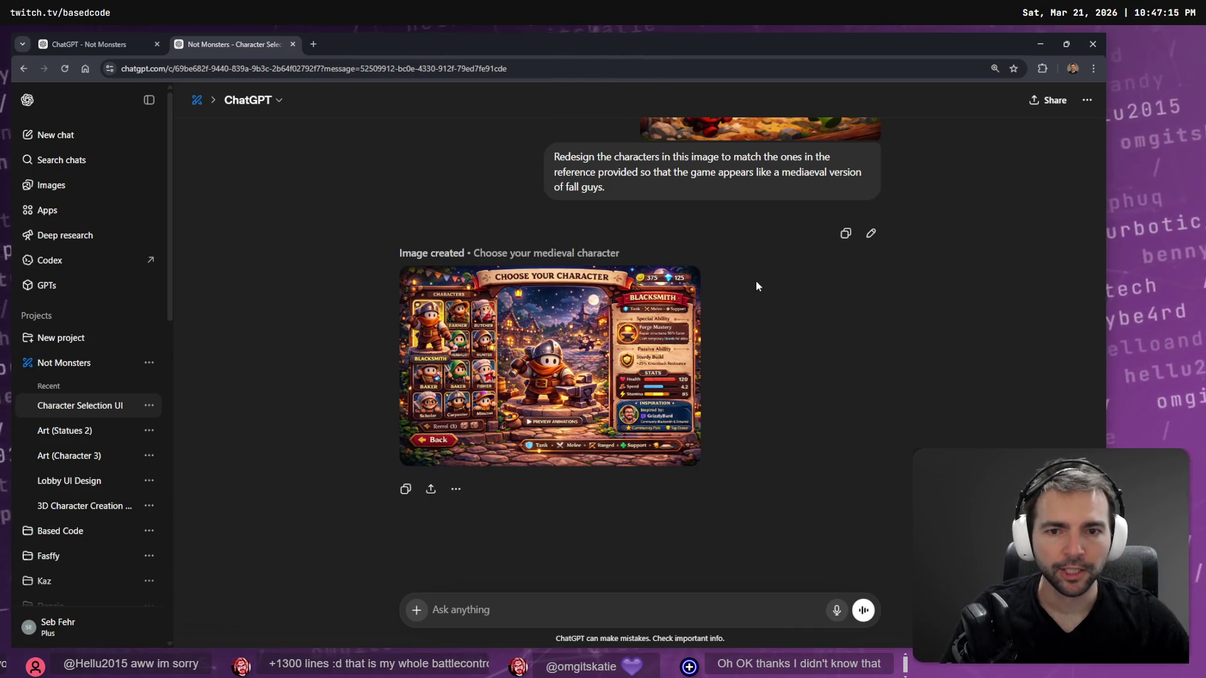
scroll(813, 358, up, 3)
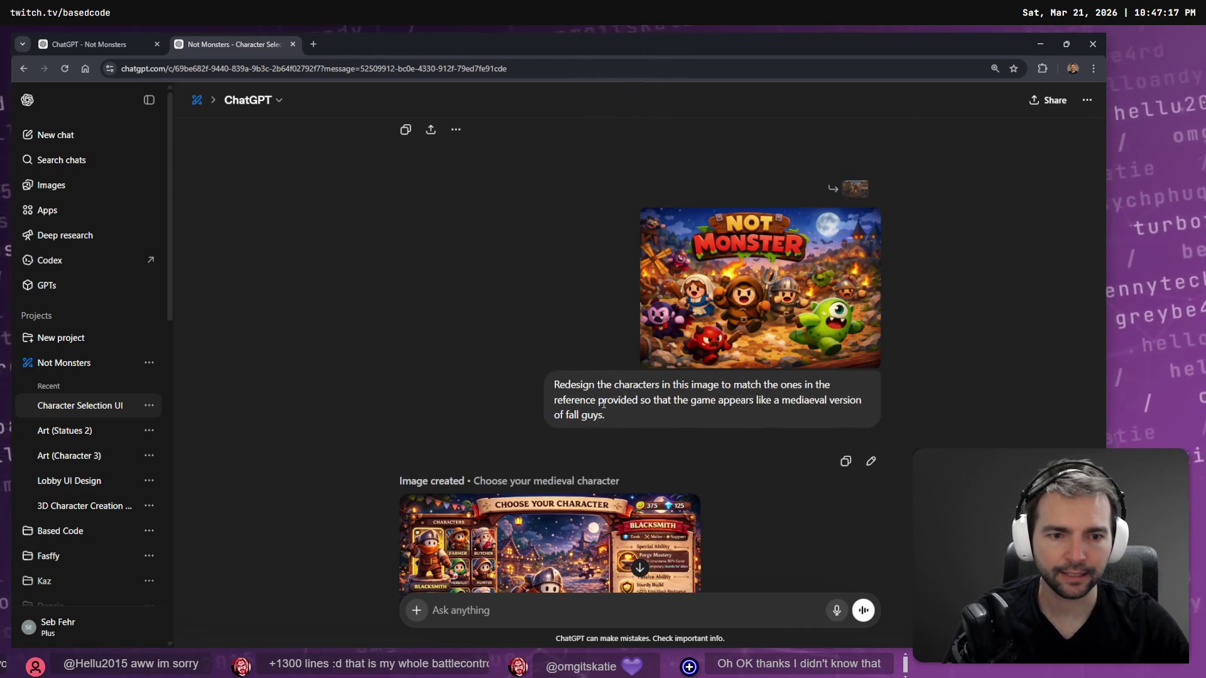
click(760, 364)
click(660, 352)
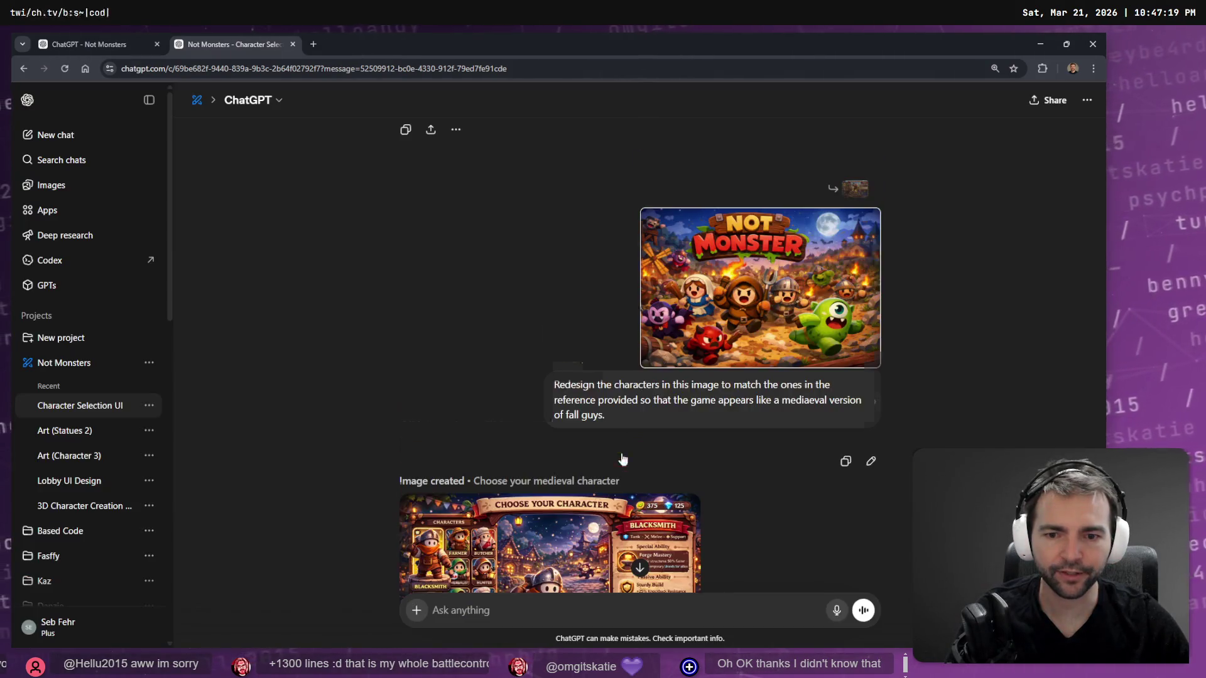
scroll(622, 459, down, 3)
click(647, 409)
click(636, 366)
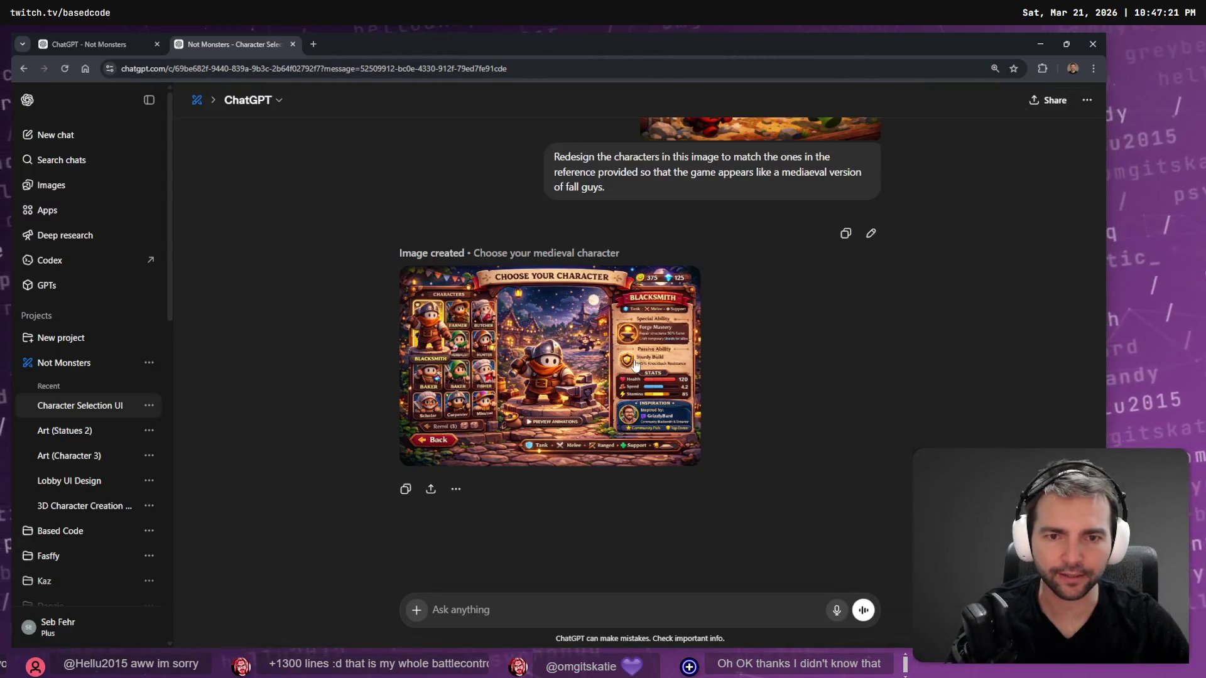
scroll(736, 306, up, 2)
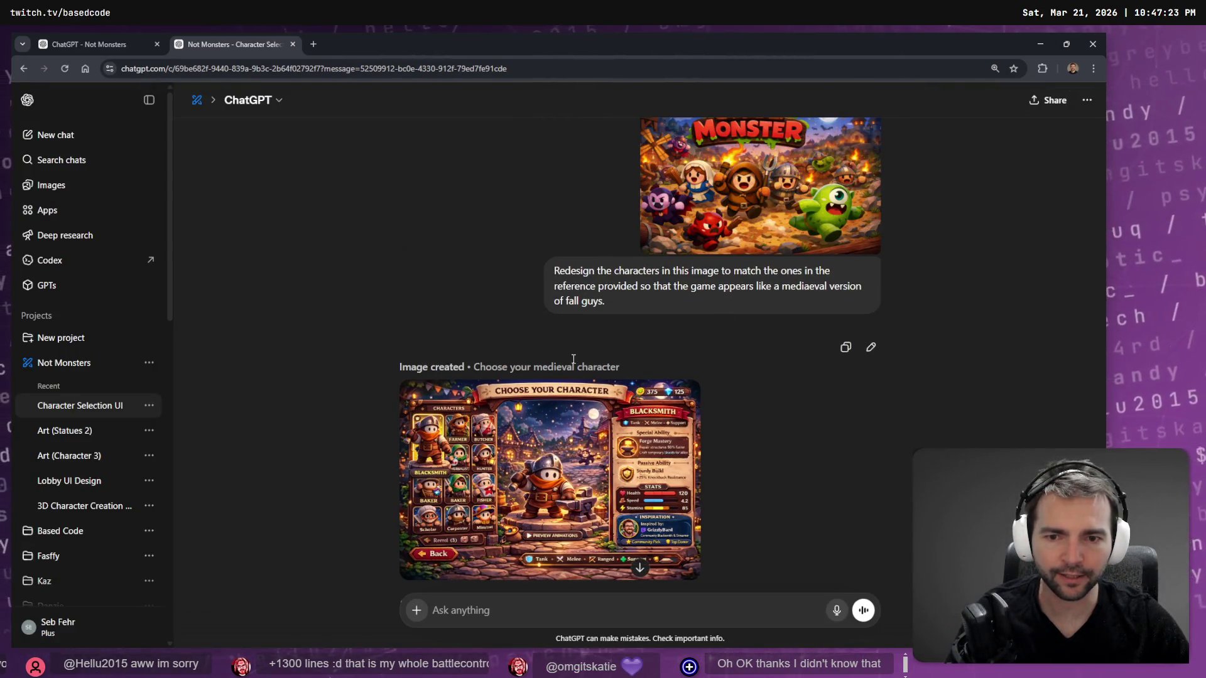
scroll(725, 327, up, 1)
triple_click(690, 342)
click(812, 377)
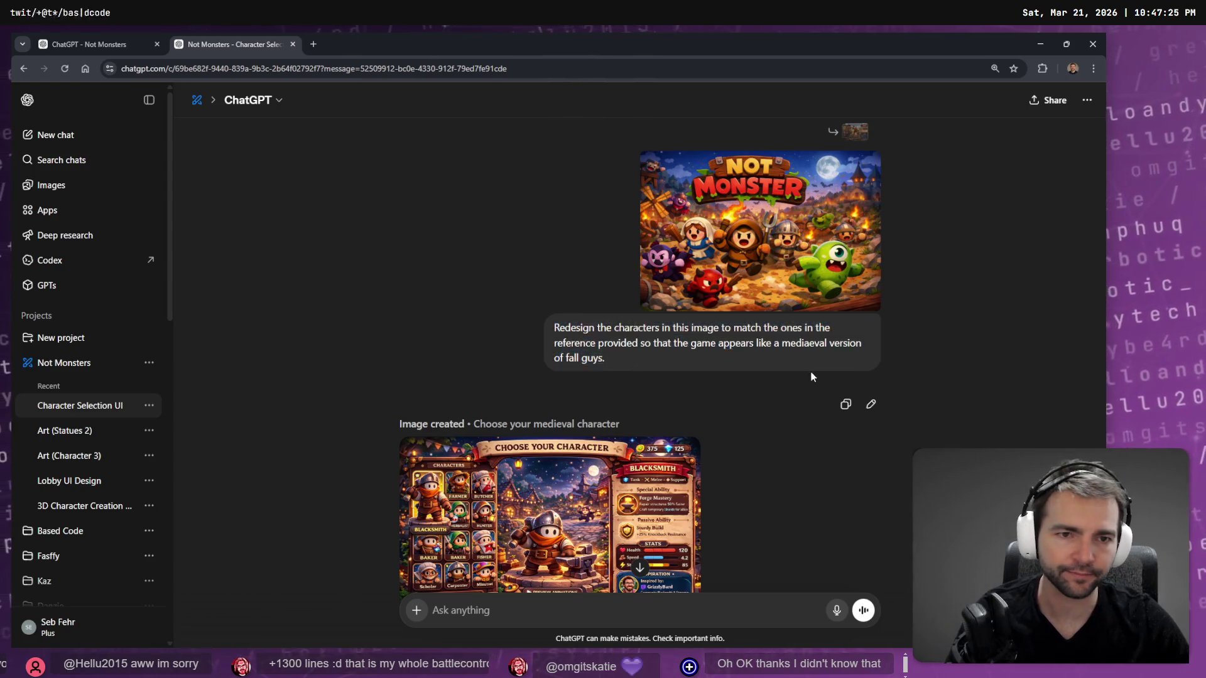
View the earlier character screen images full size to compare them.
scroll(842, 433, down, 10)
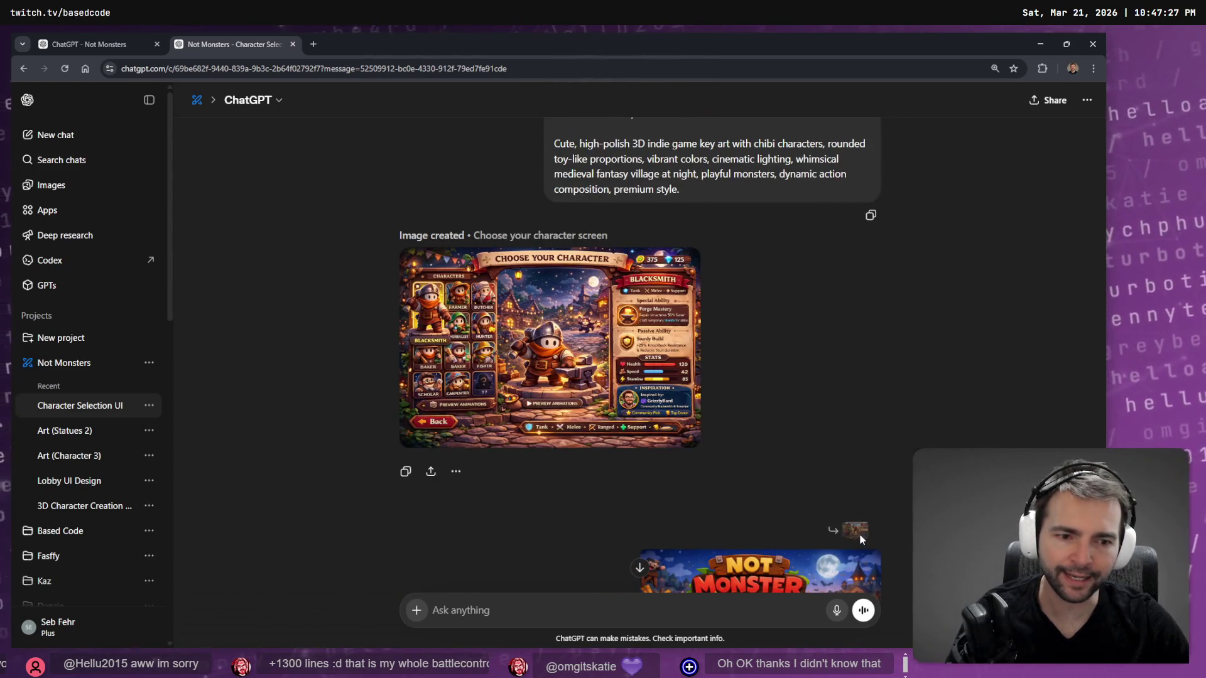
scroll(859, 534, up, 15)
scroll(661, 355, down, 10)
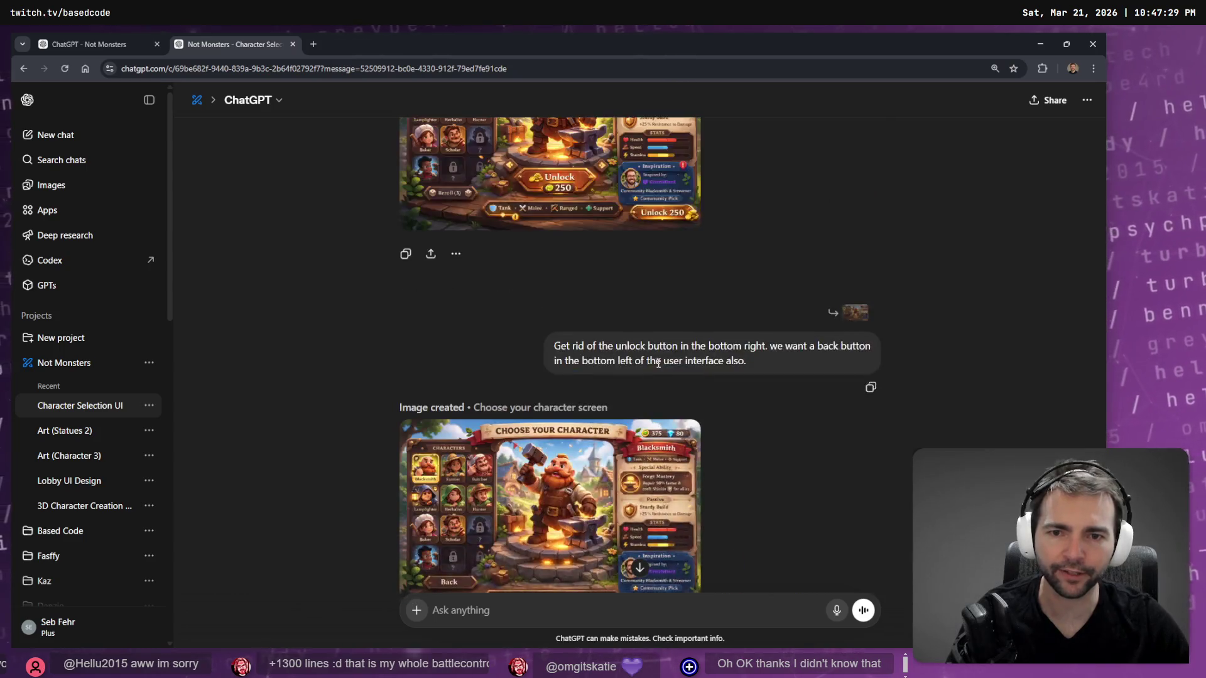
scroll(660, 362, down, 8)
scroll(641, 286, up, 4)
click(682, 407)
key(Escape)
scroll(897, 393, down, 10)
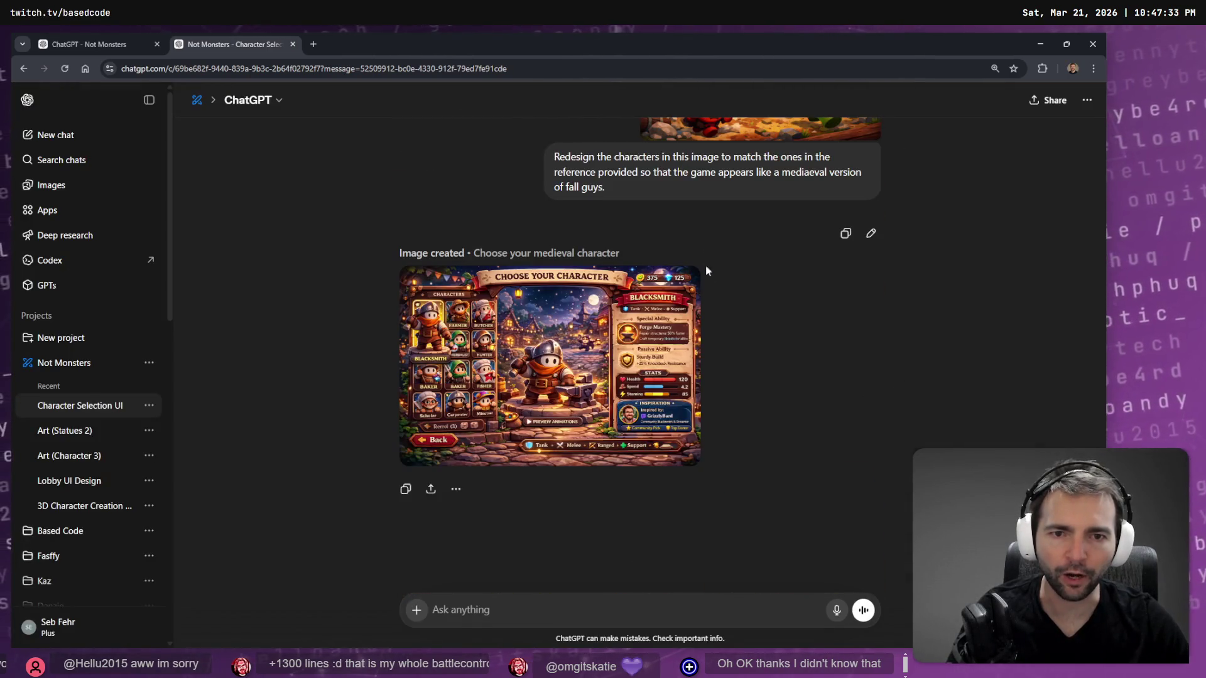
scroll(704, 259, up, 7)
click(624, 312)
key(Escape)
scroll(703, 449, down, 7)
scroll(732, 431, up, 7)
scroll(754, 407, up, 10)
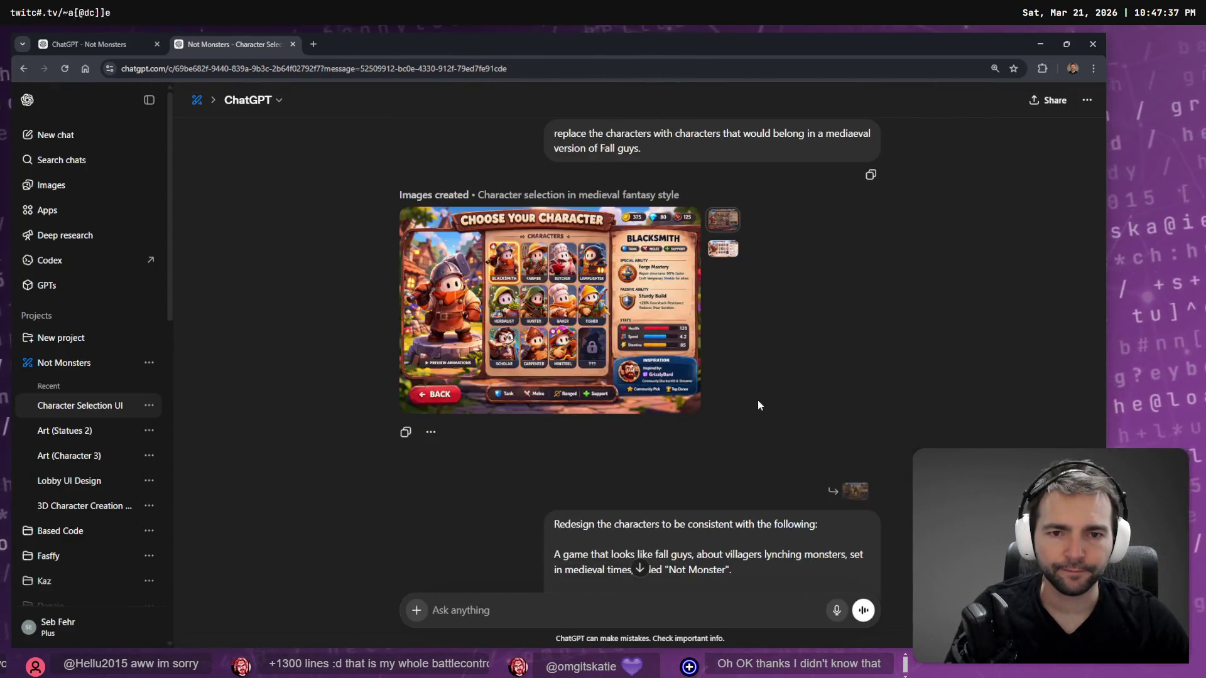
scroll(758, 402, down, 3)
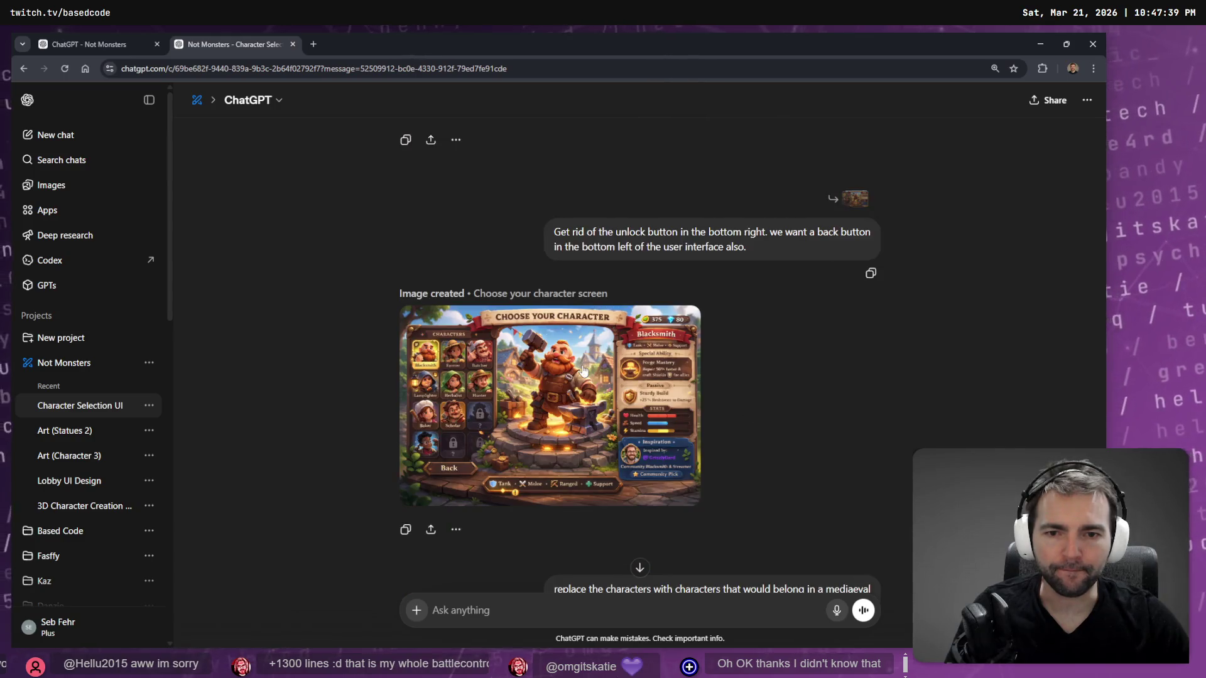
Copy the latest character screen image and return to the Not Monsters project page.
click(565, 376)
right_click(560, 310)
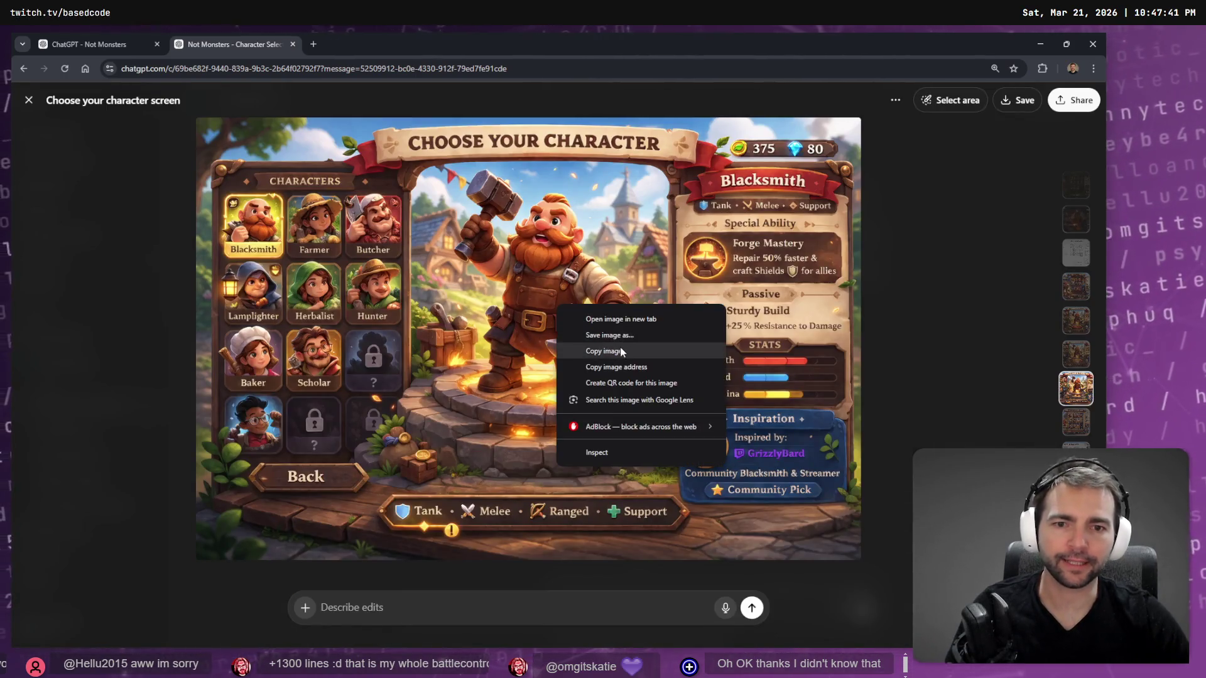
click(620, 349)
key(Escape)
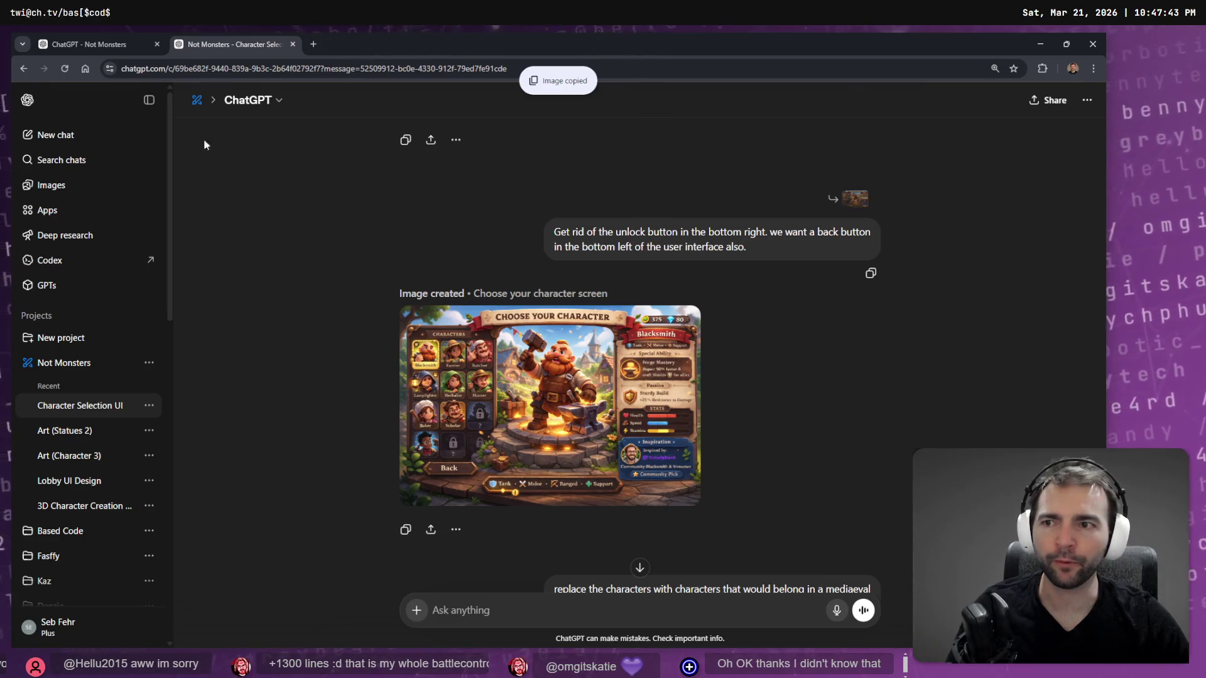
click(104, 365)
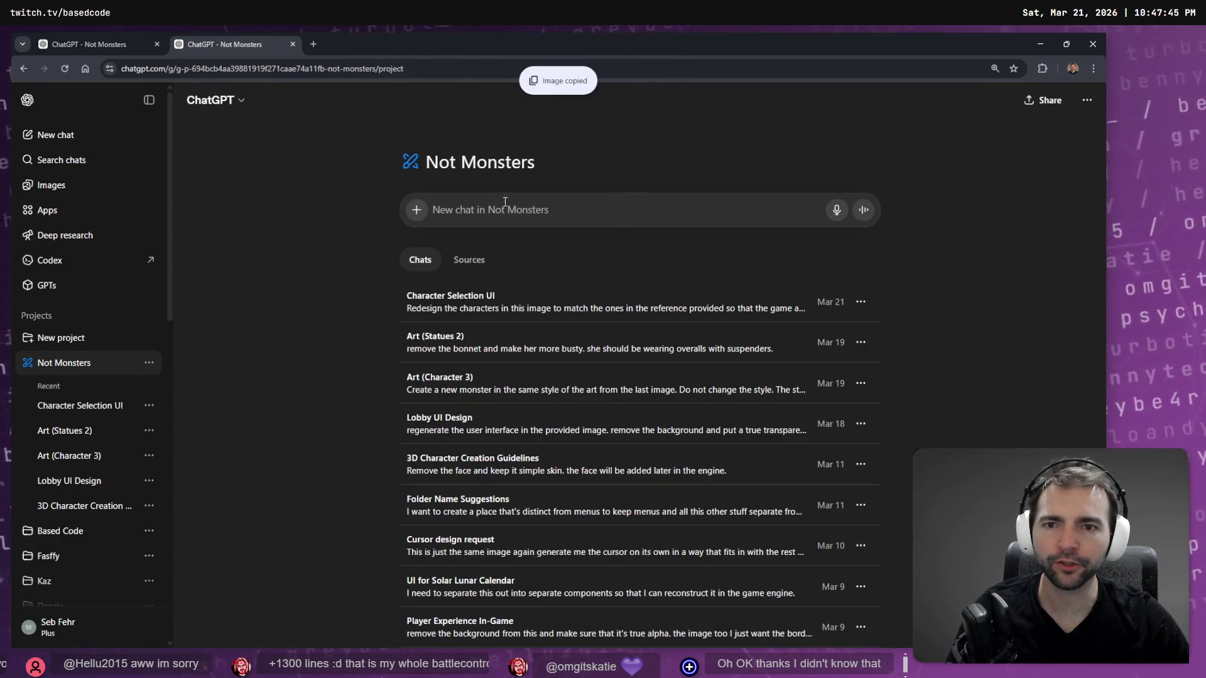
Paste the character screen and the tldraw Not Monsters key art, copied as PNG, into a new chat.
key(ctrl+v)
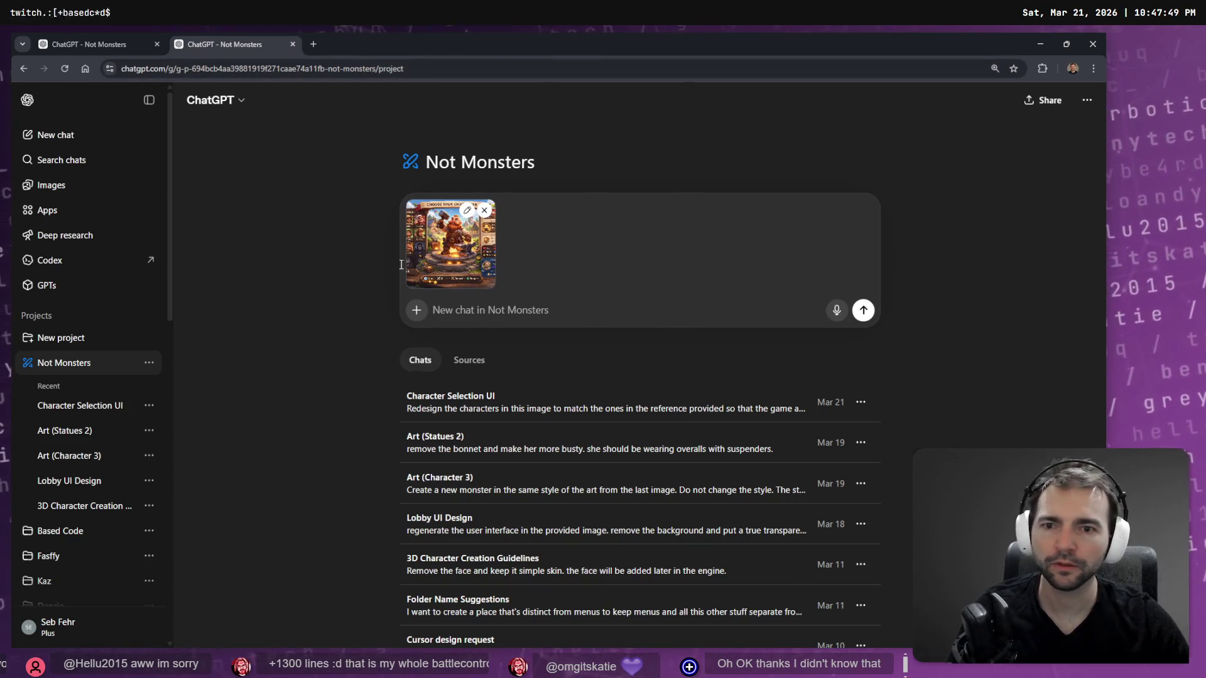
click(110, 48)
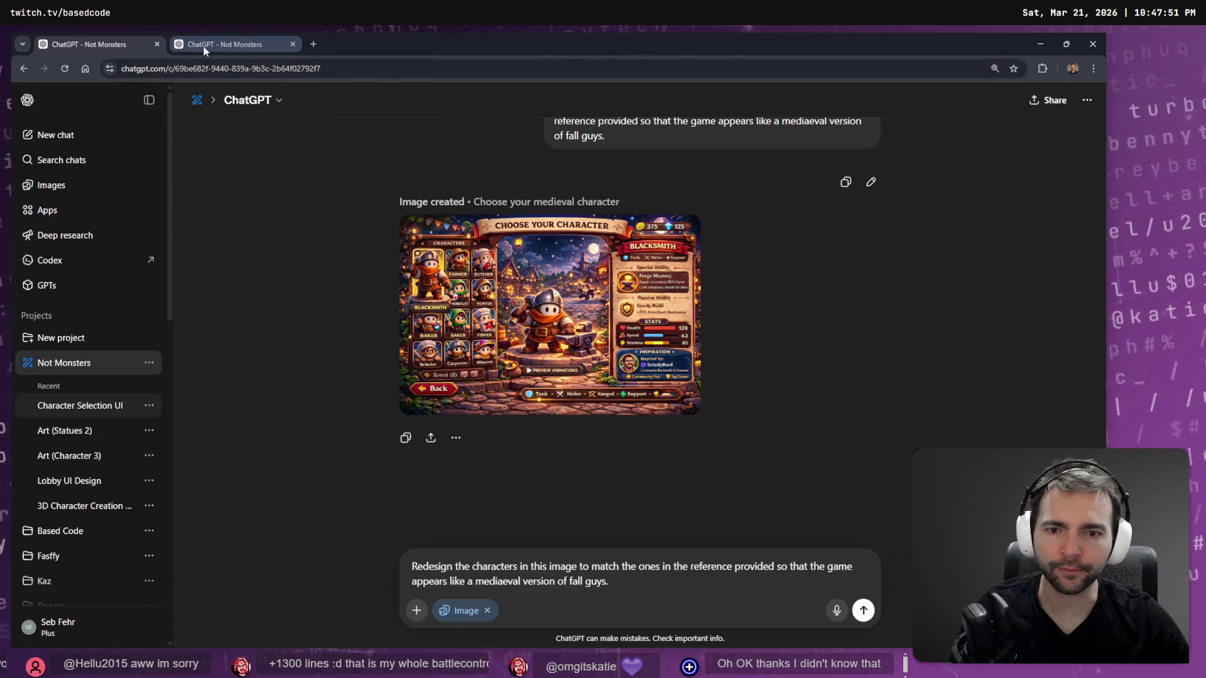
click(203, 46)
key(alt+Tab)
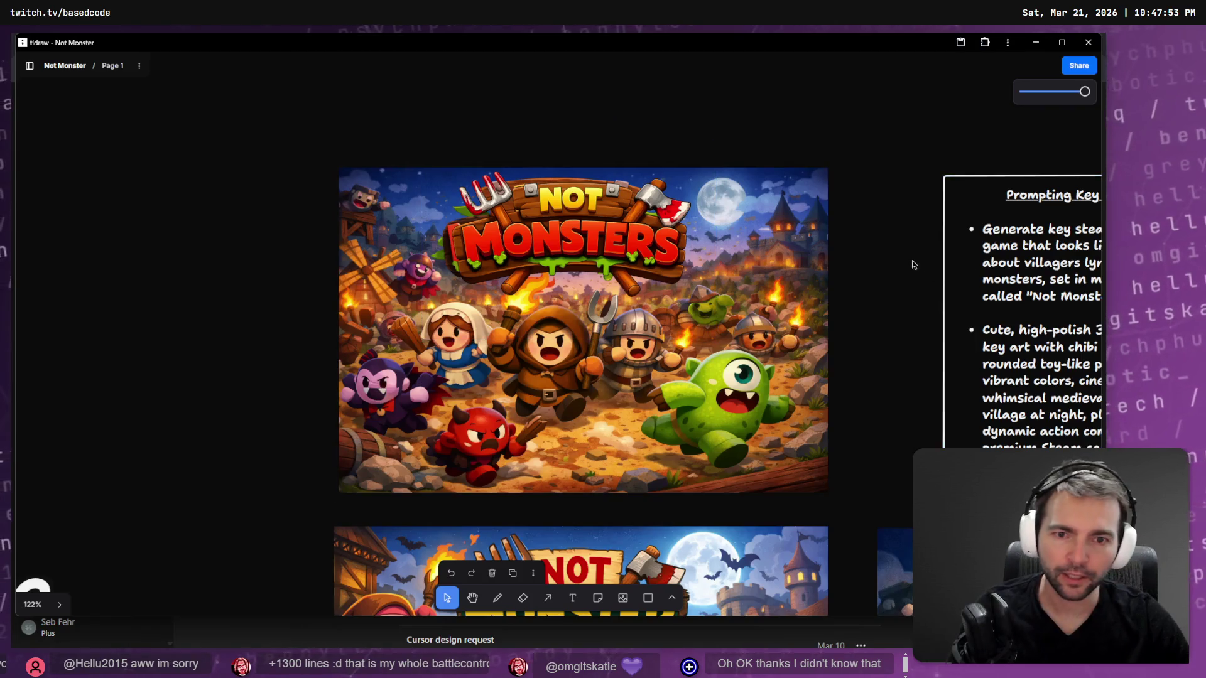
right_click(741, 329)
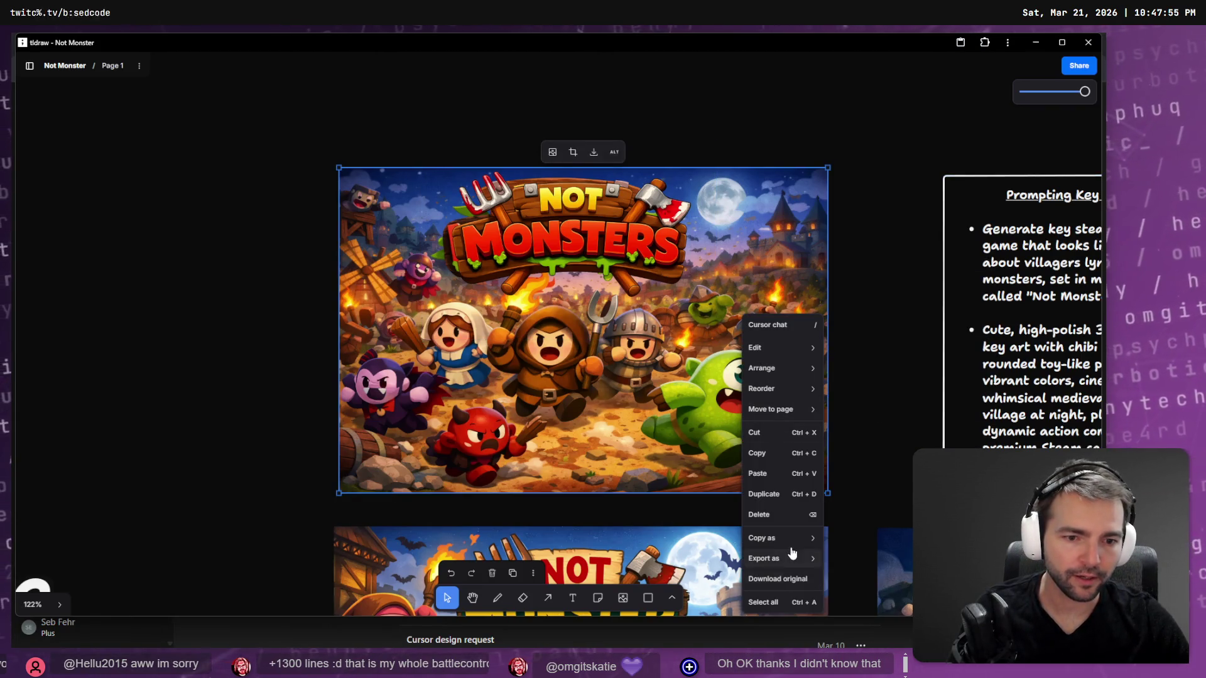
mouse_move(814, 559)
click(835, 579)
key(alt+Tab)
key(ctrl+v)
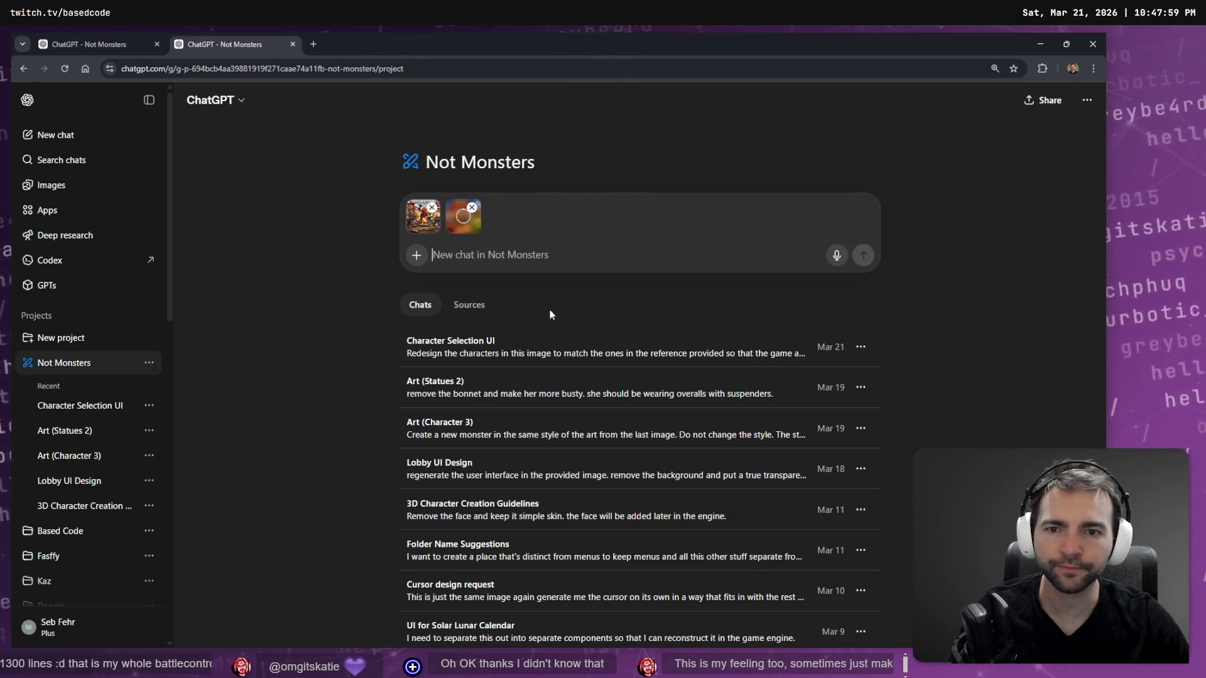
Dictate and send a prompt asking to restyle the characters to match the key art.
key(super+h)
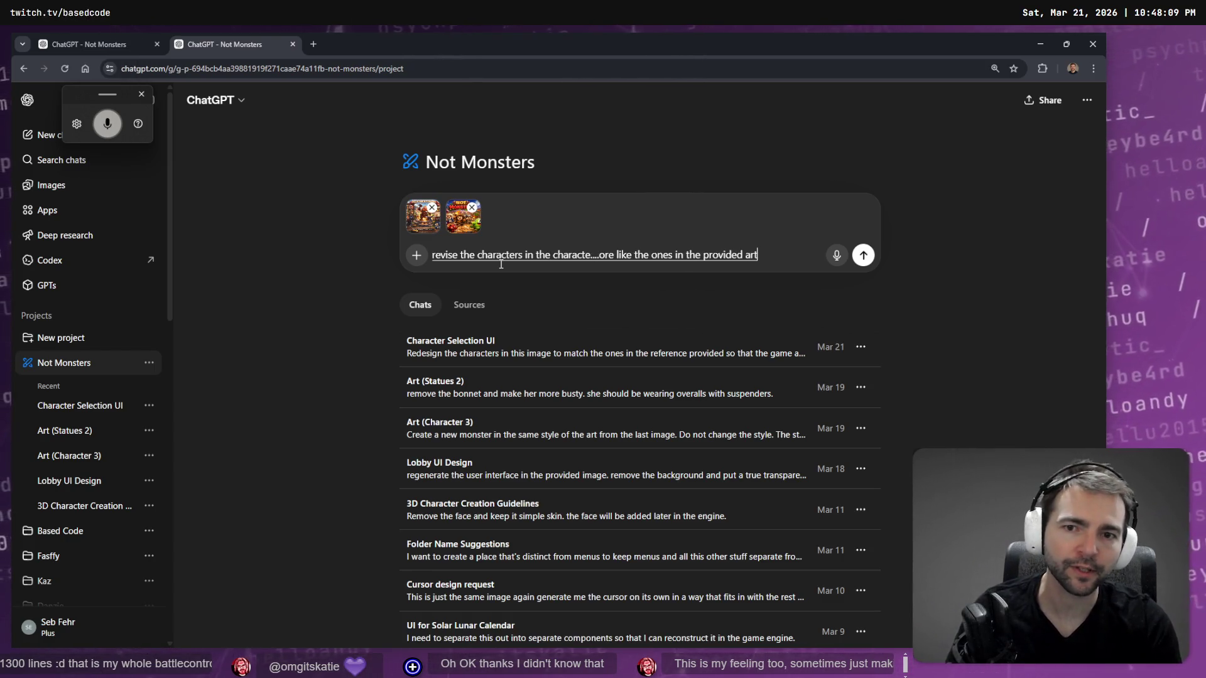
key(Return)
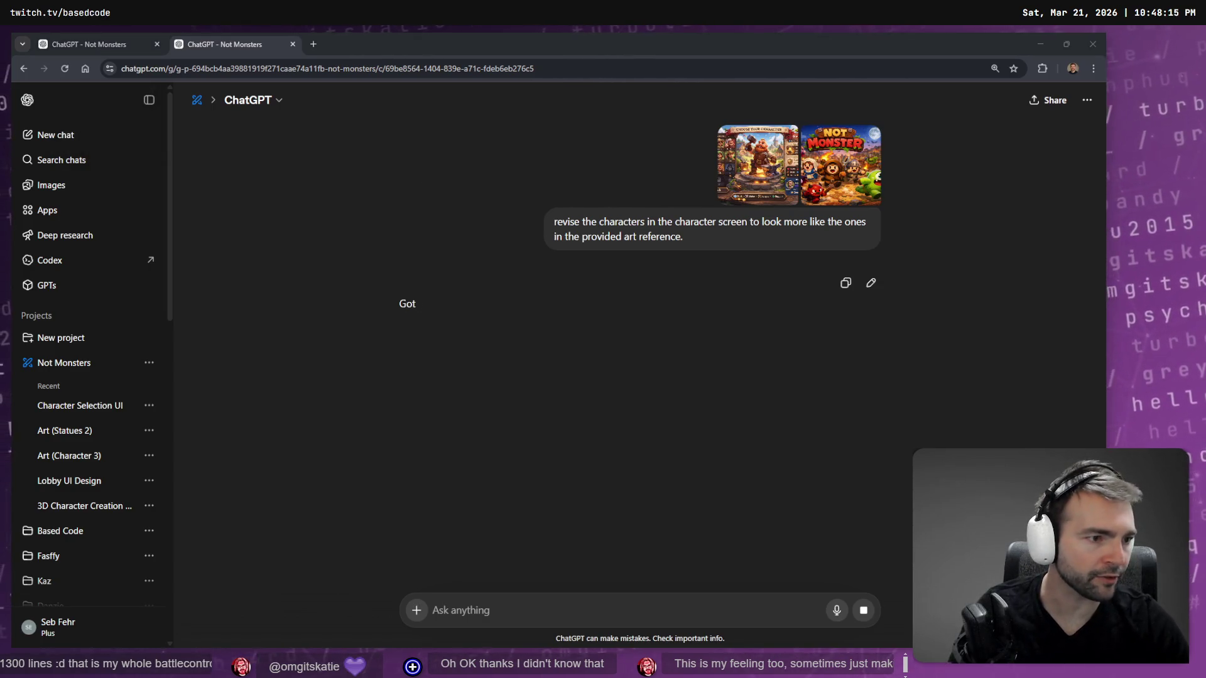
key(alt+Tab)
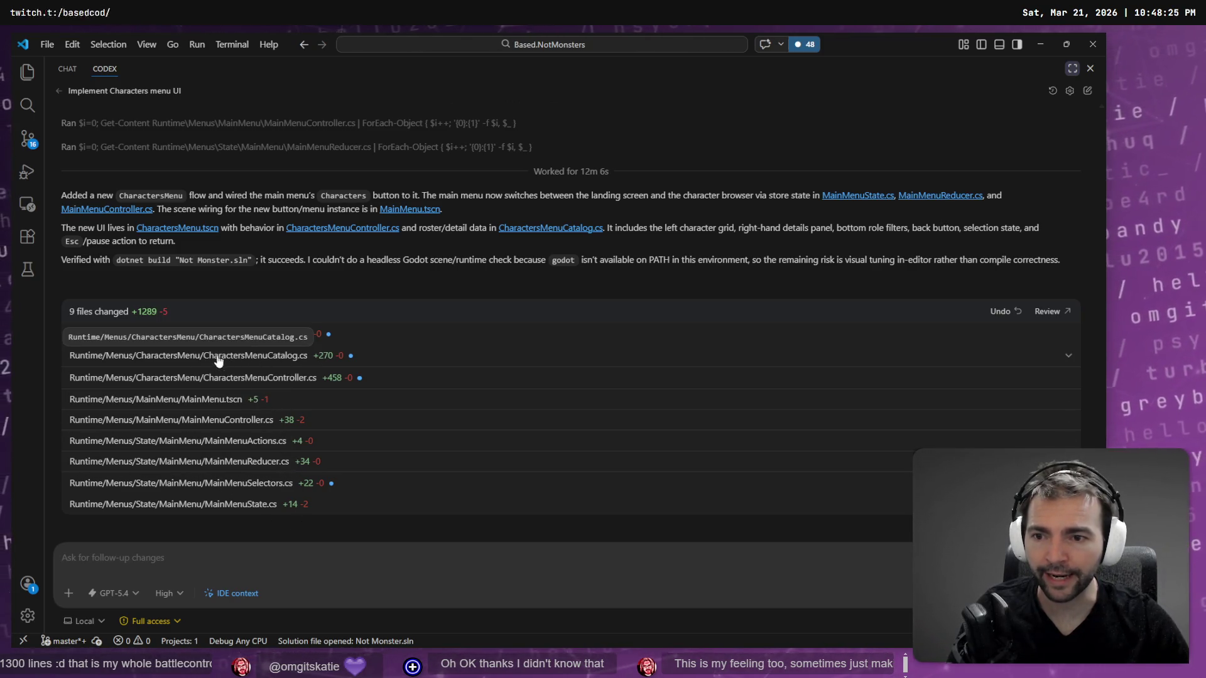
Open CharactersMenuCatalog.cs from Codex's changed files and inspect the CharactersMenuEntry record.
click(257, 356)
scroll(618, 219, down, 7)
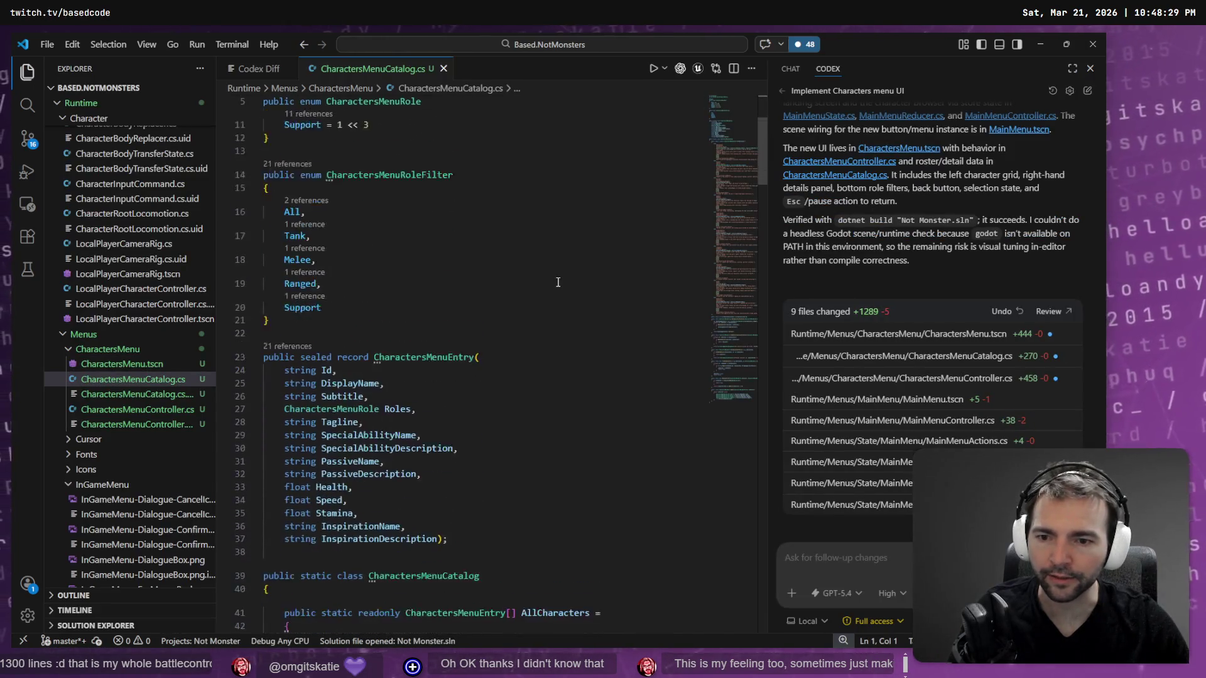
scroll(618, 219, down, 5)
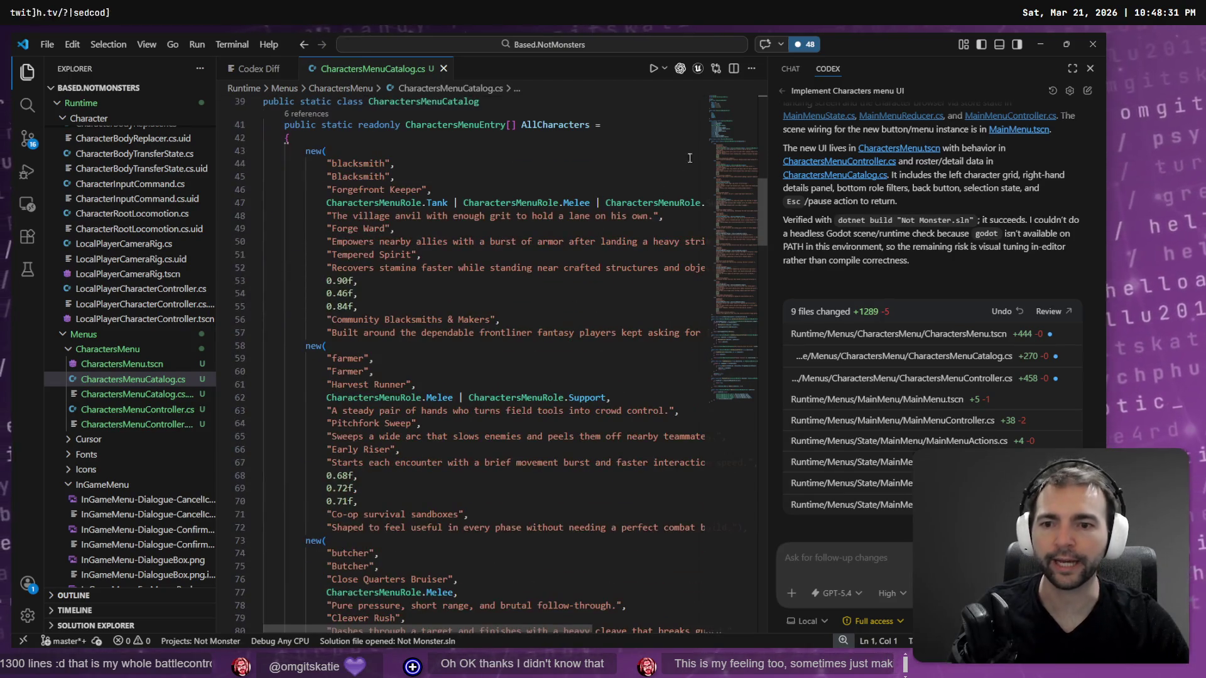
mouse_move(730, 173)
mouse_down()
mouse_move(710, 390)
mouse_move(722, 130)
mouse_up()
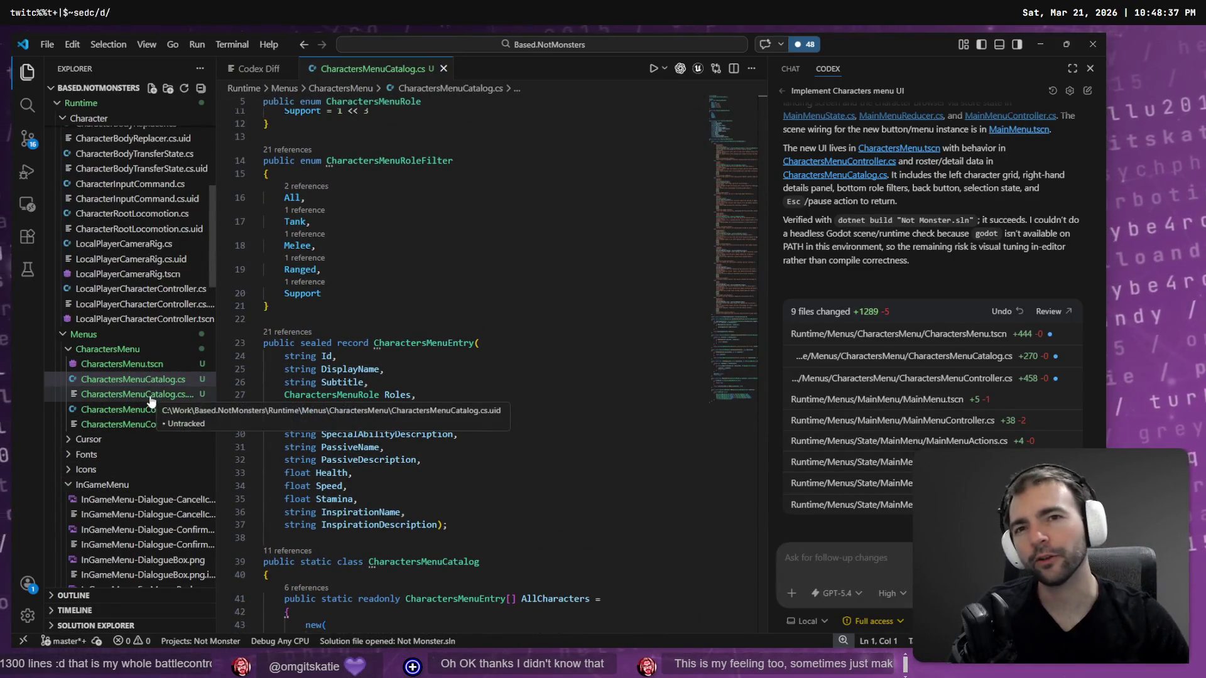
click(487, 460)
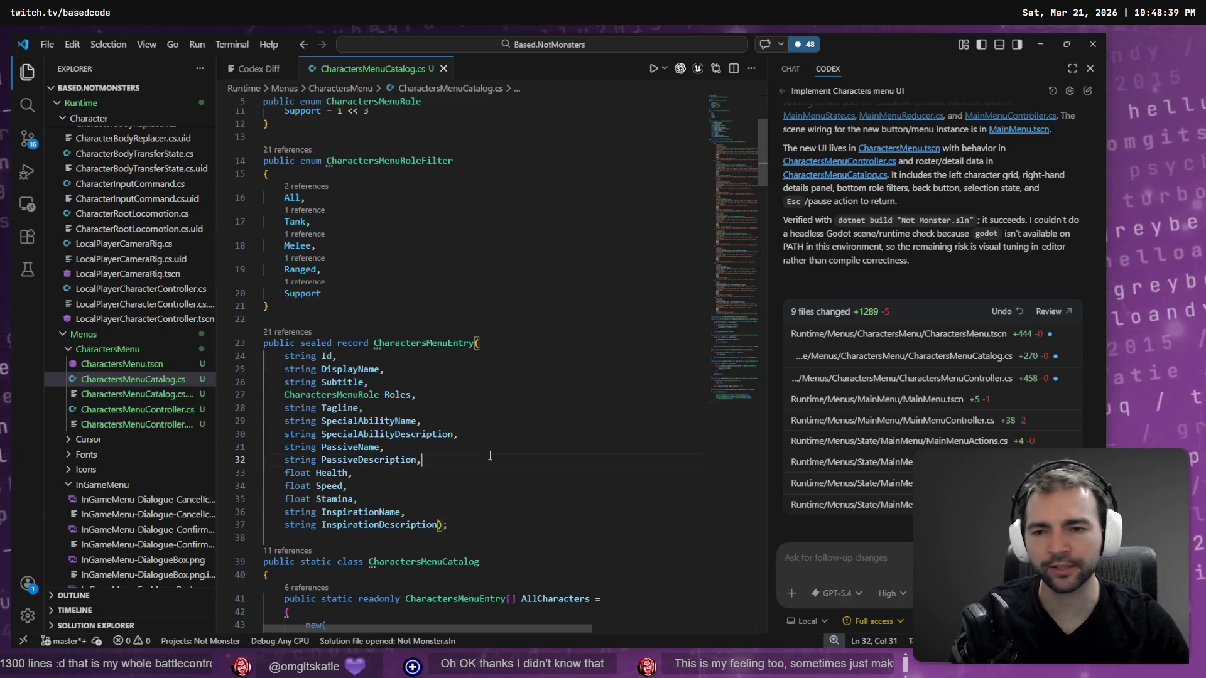
mouse_move(725, 134)
mouse_down()
mouse_move(723, 387)
mouse_move(727, 111)
mouse_up()
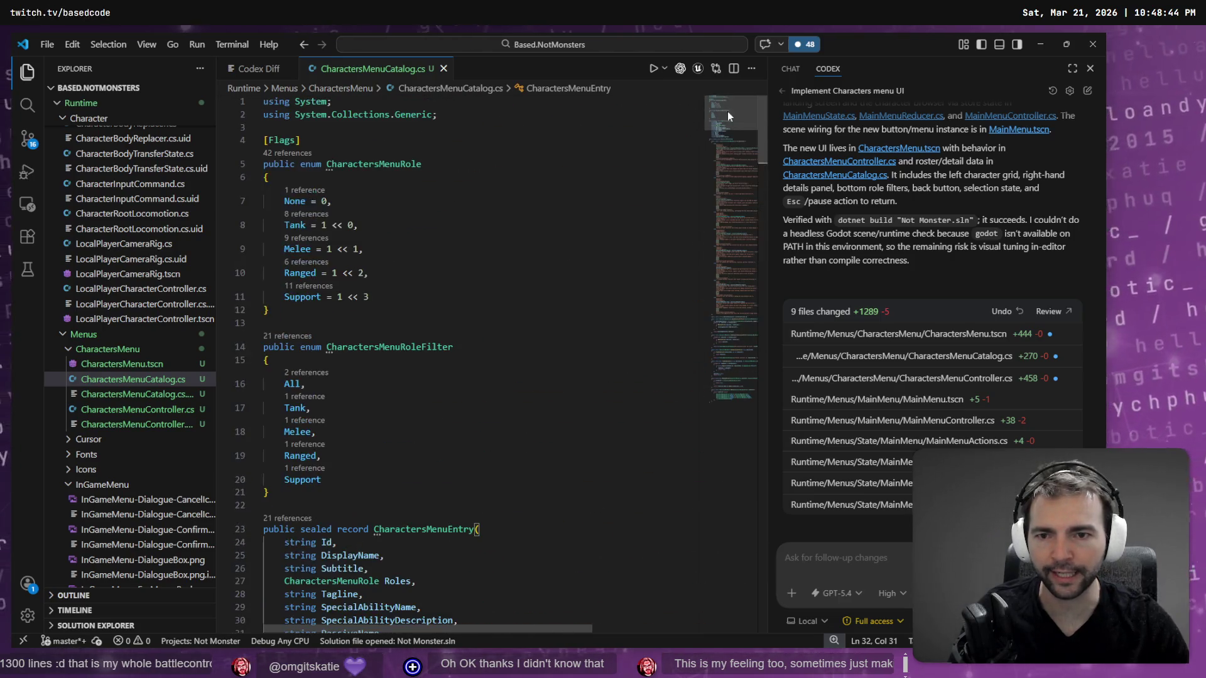
Preview CharactersMenu.tscn and open the CharactersMenuCatalog.cs.uid file.
click(160, 364)
click(164, 394)
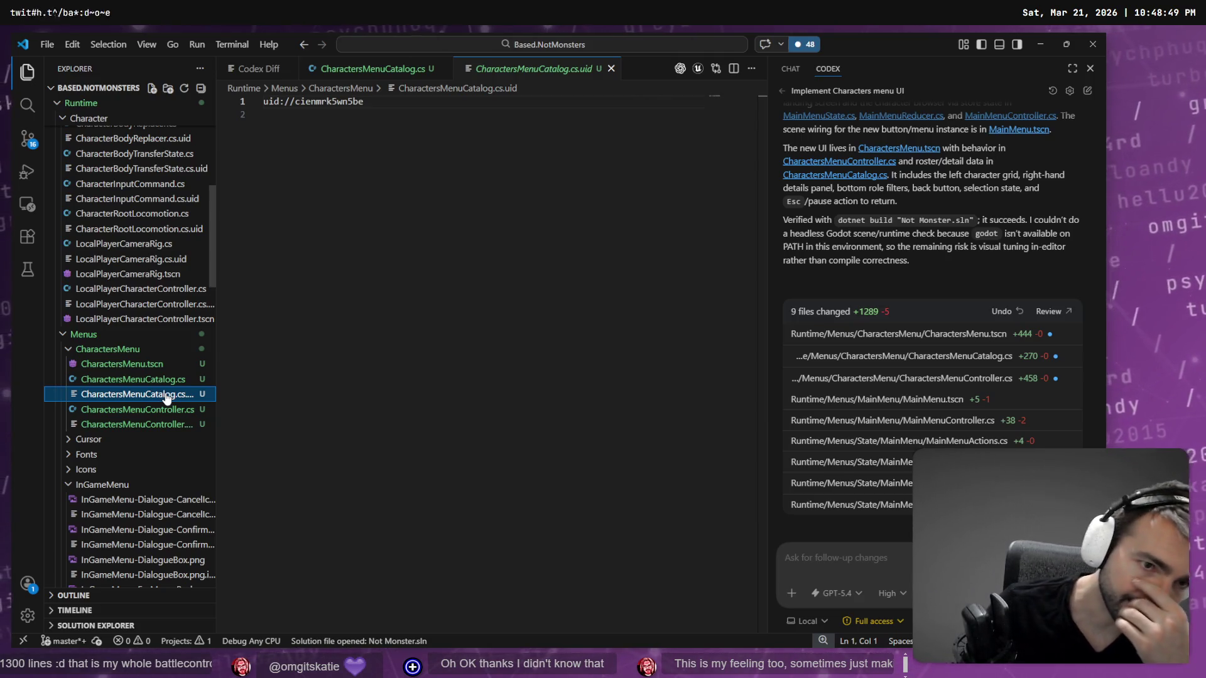
scroll(911, 345, up, 10)
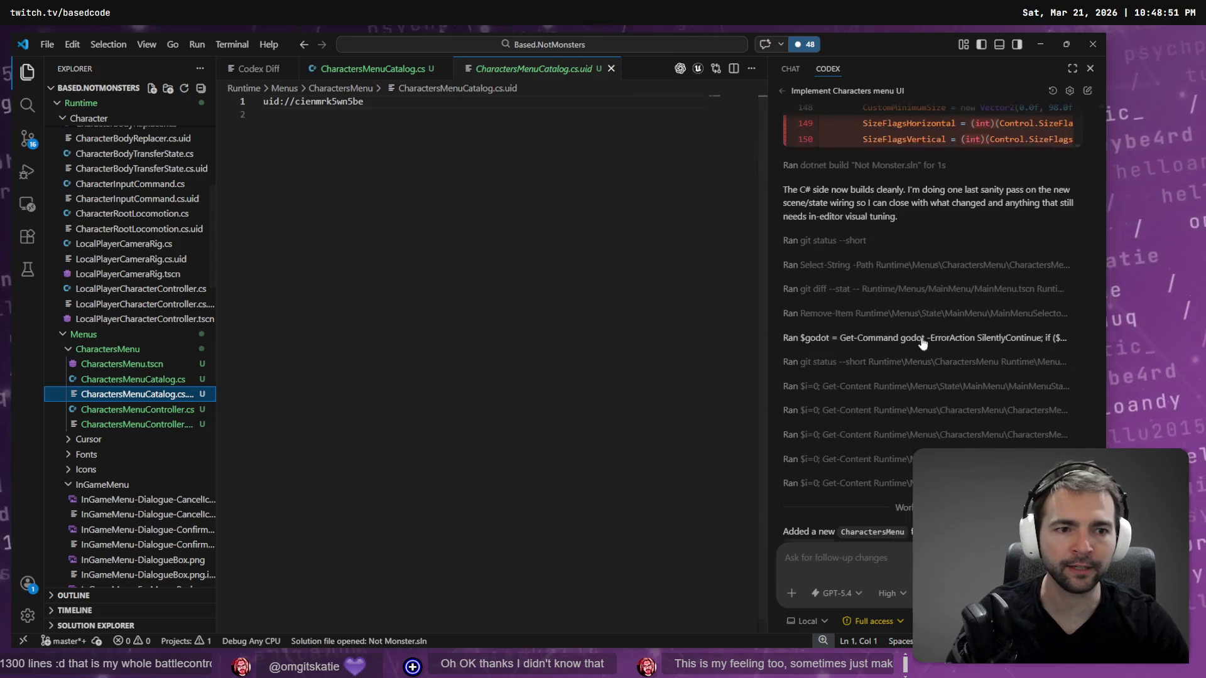
scroll(974, 377, down, 10)
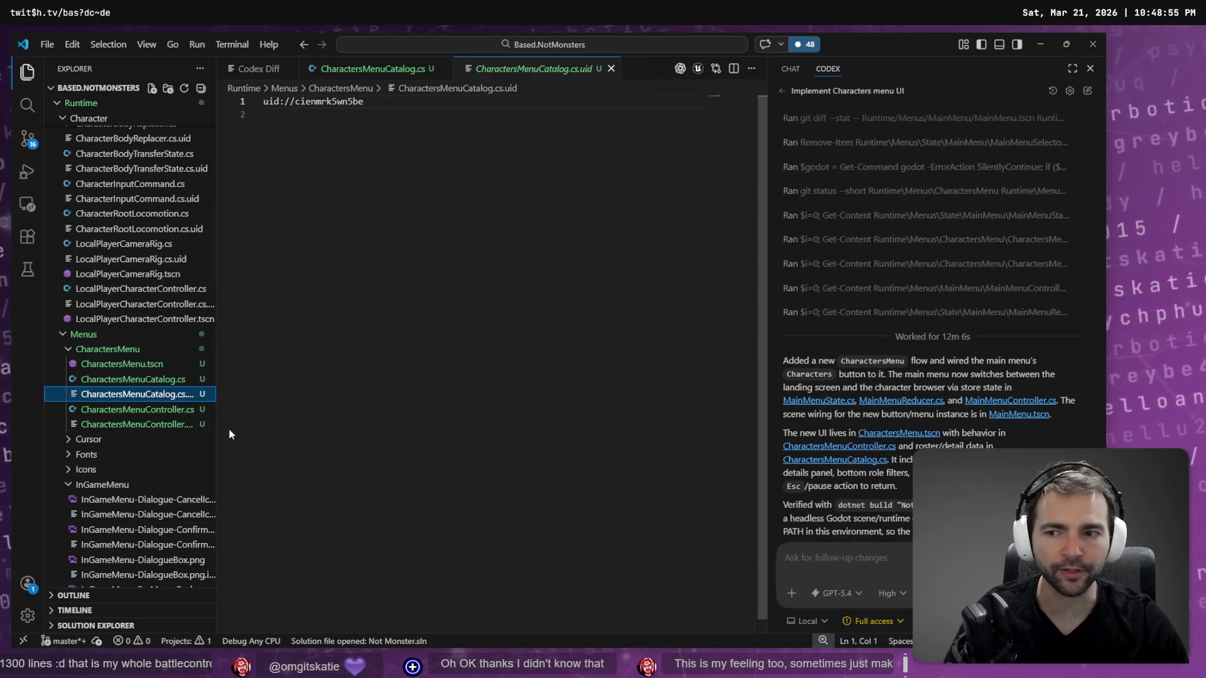
key(alt+Tab)
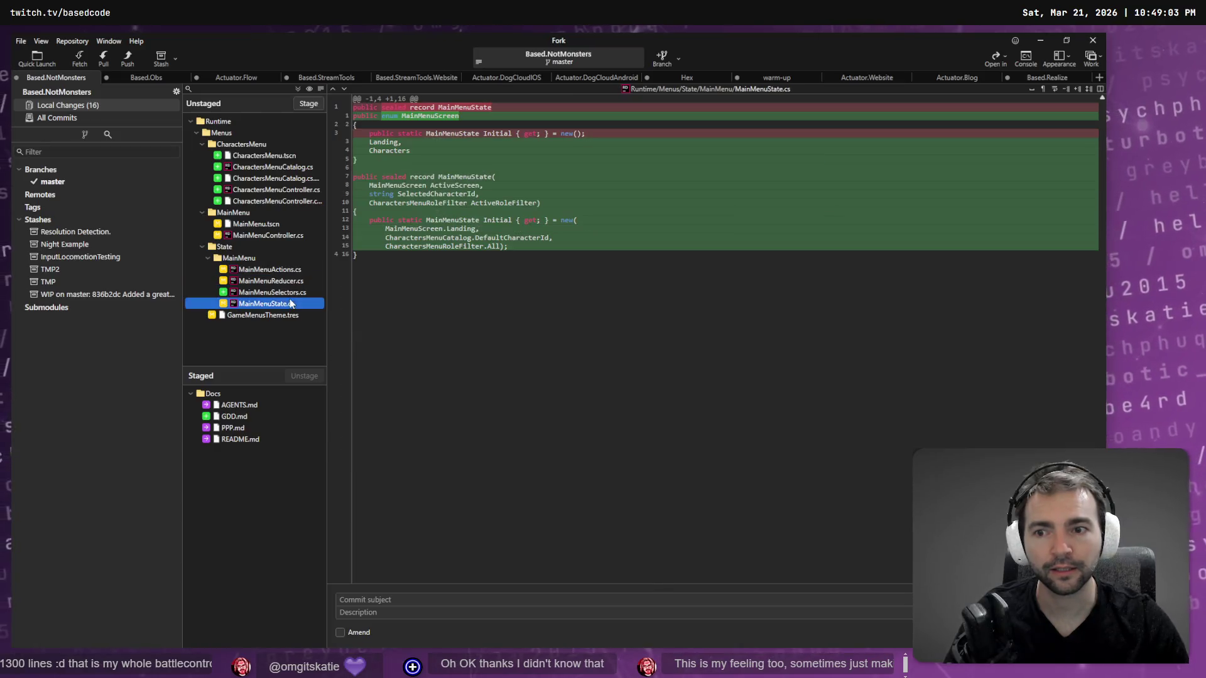
Review the GameMenusTheme.tres and MainMenuState.cs unstaged diffs in Fork, then return to Godot.
click(286, 314)
click(286, 304)
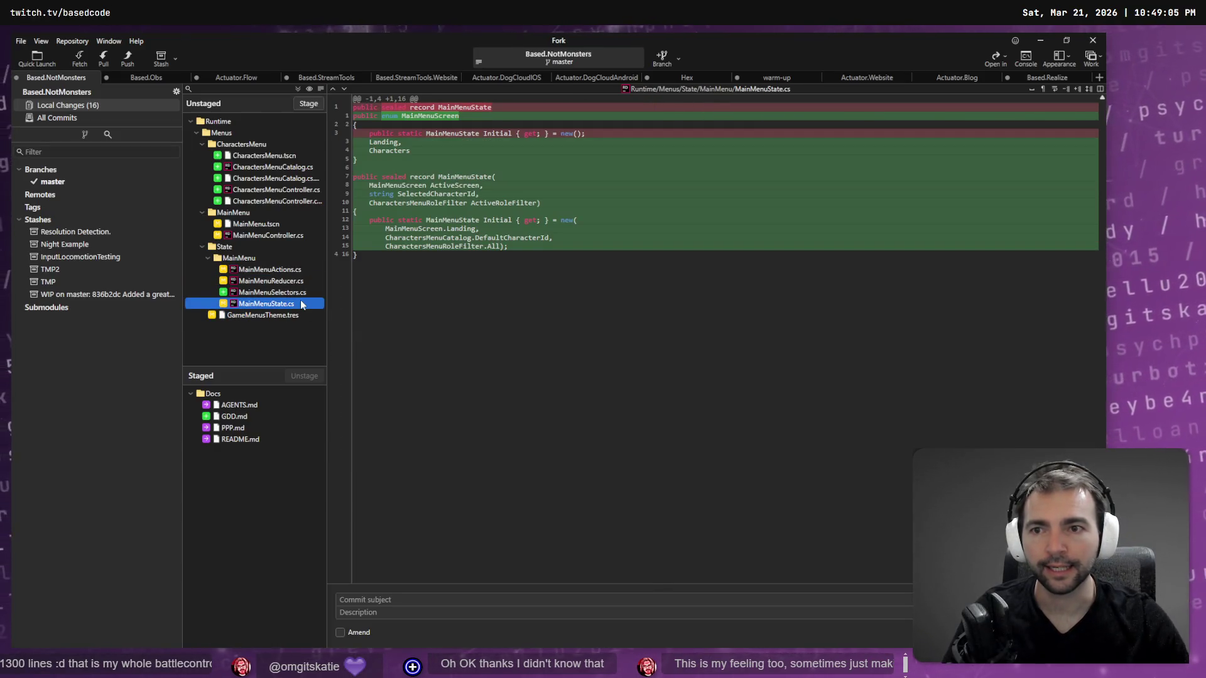
click(376, 295)
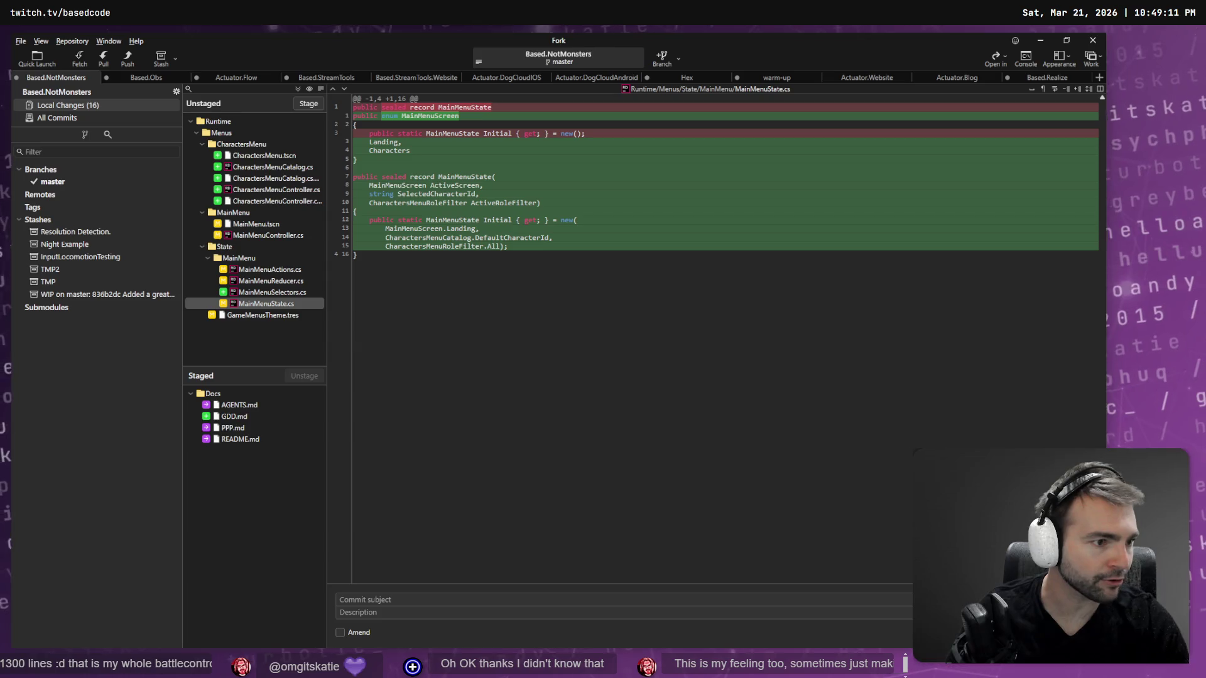
key(alt+Tab)
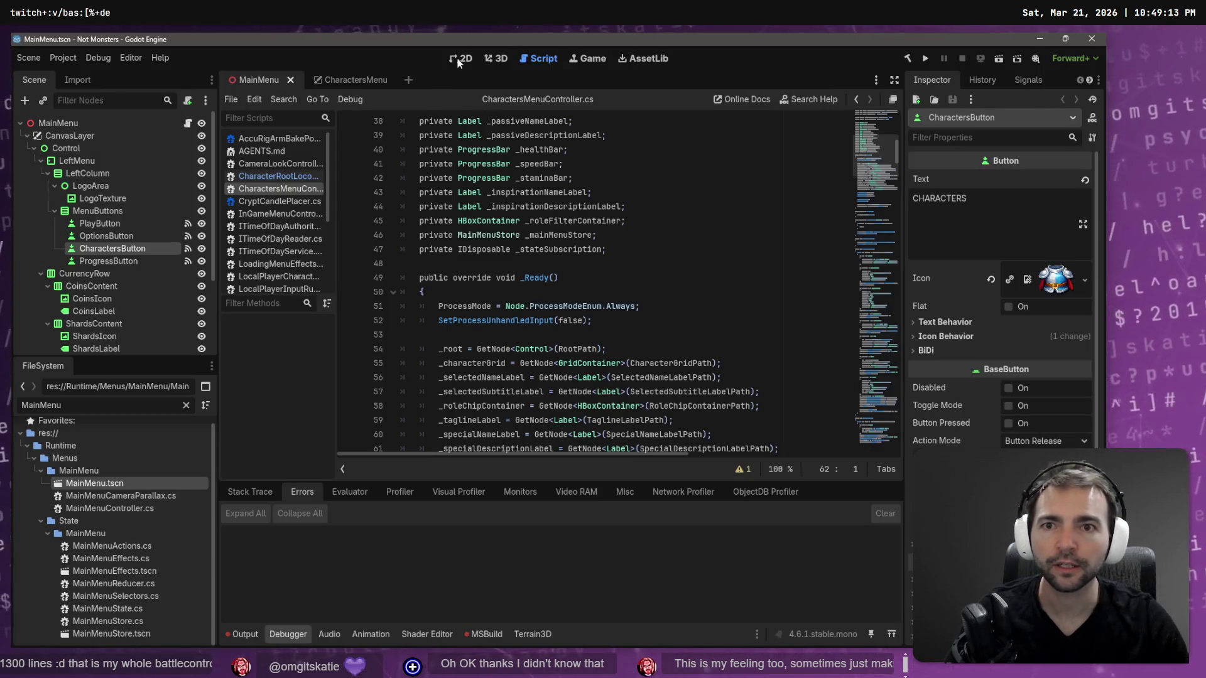
Run the MainMenu scene with F6 and open the game's Characters screen.
click(505, 59)
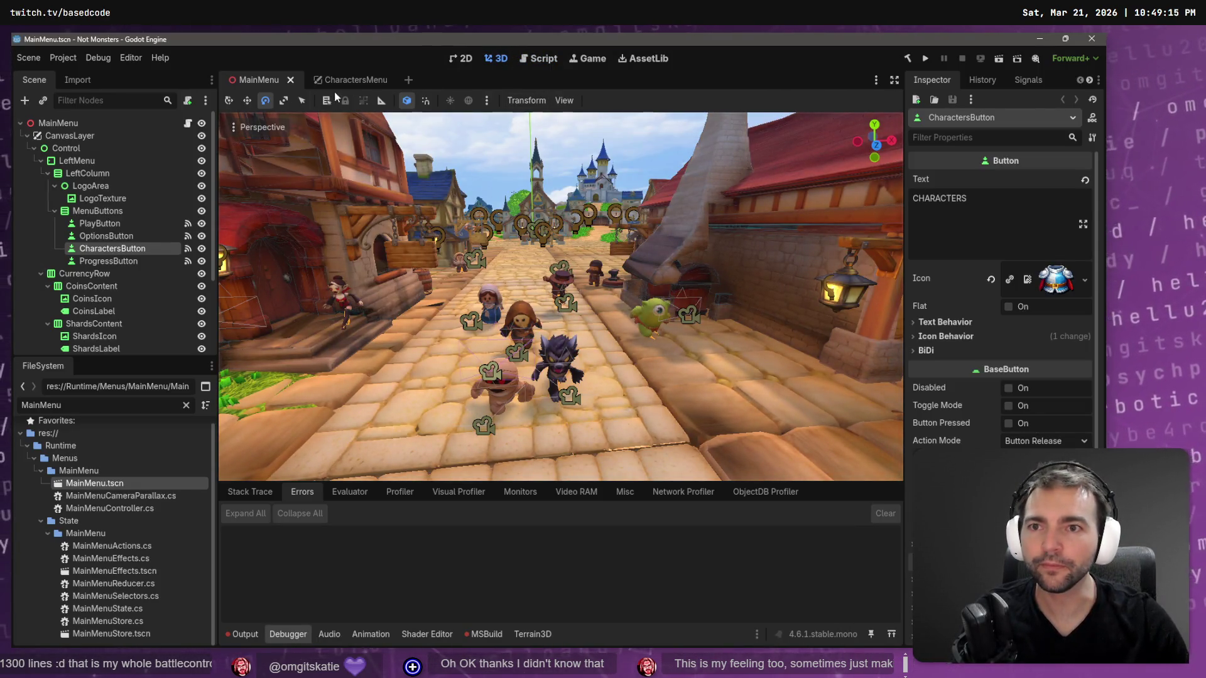
key(F6)
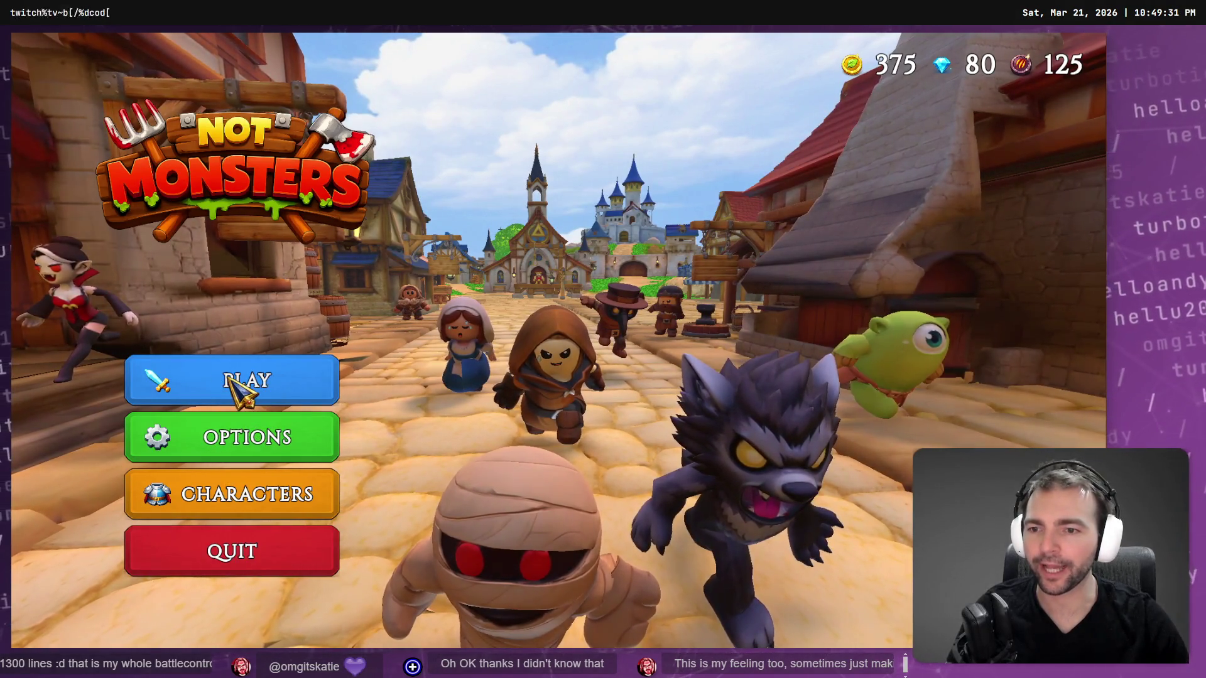
click(238, 494)
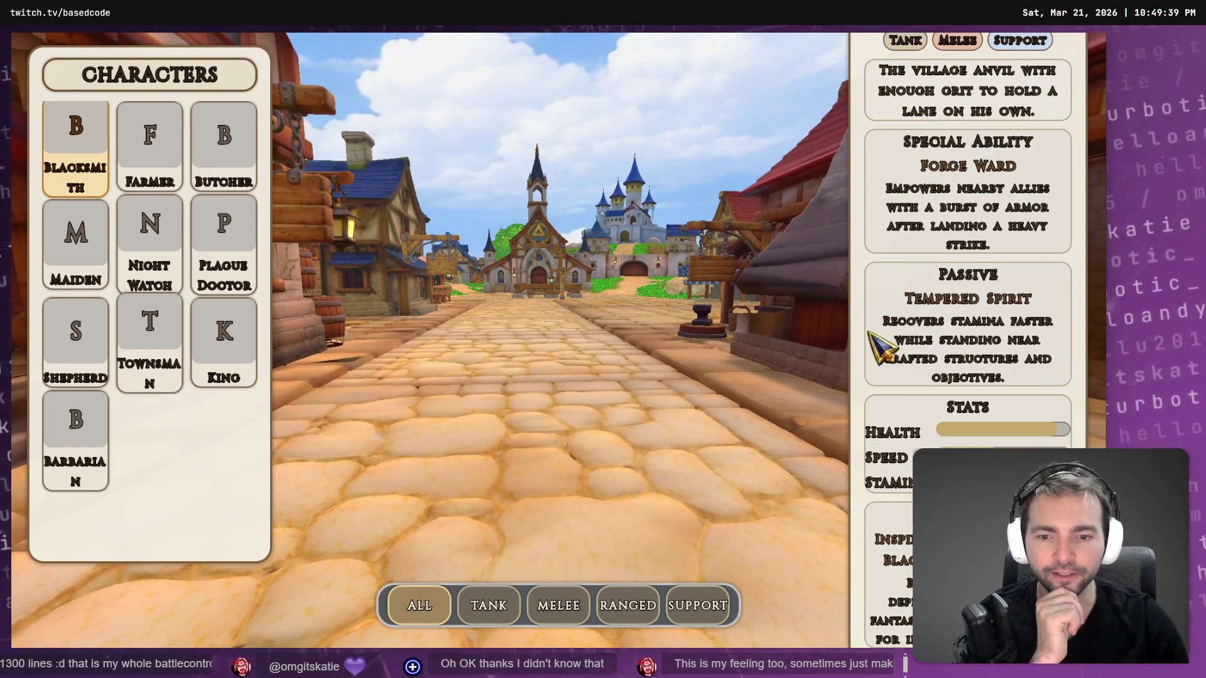
click(499, 612)
click(555, 618)
click(616, 608)
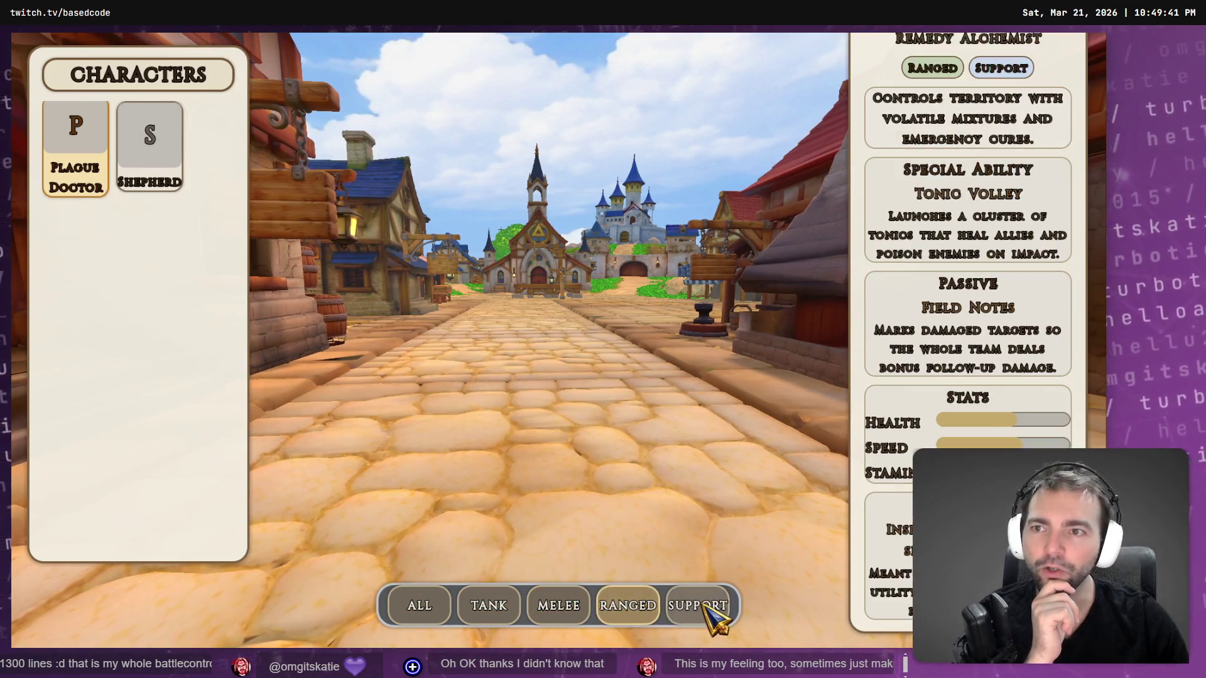
click(703, 609)
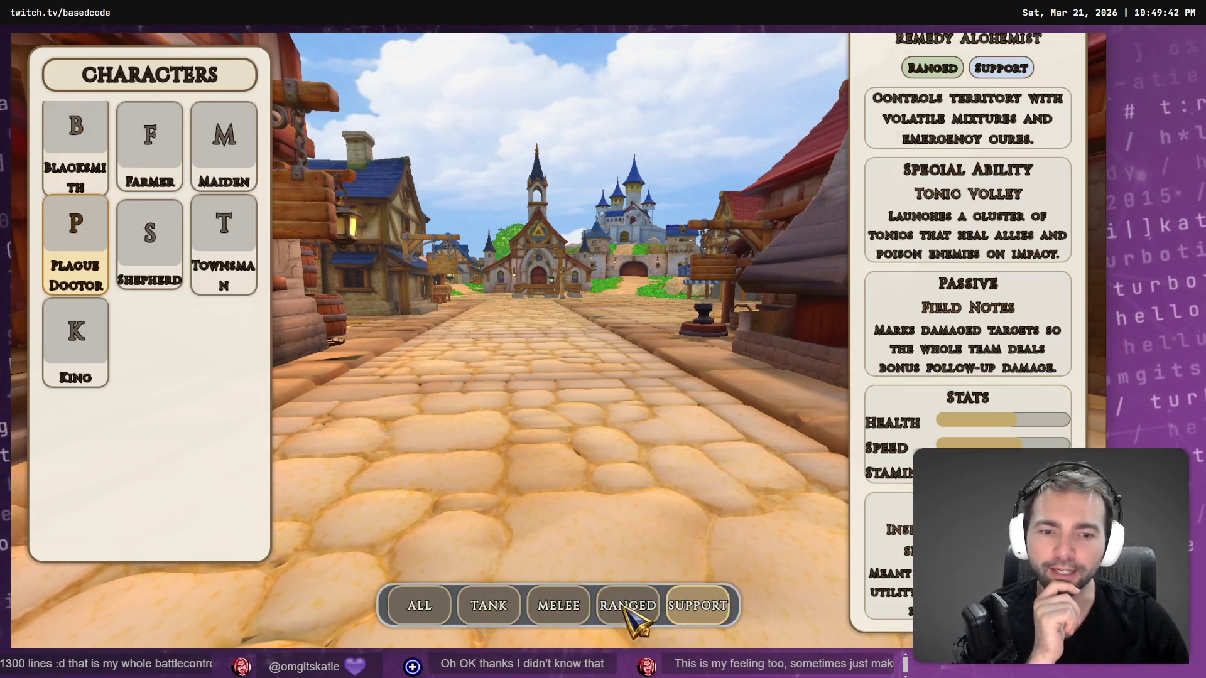
click(423, 608)
click(488, 608)
click(558, 609)
click(627, 609)
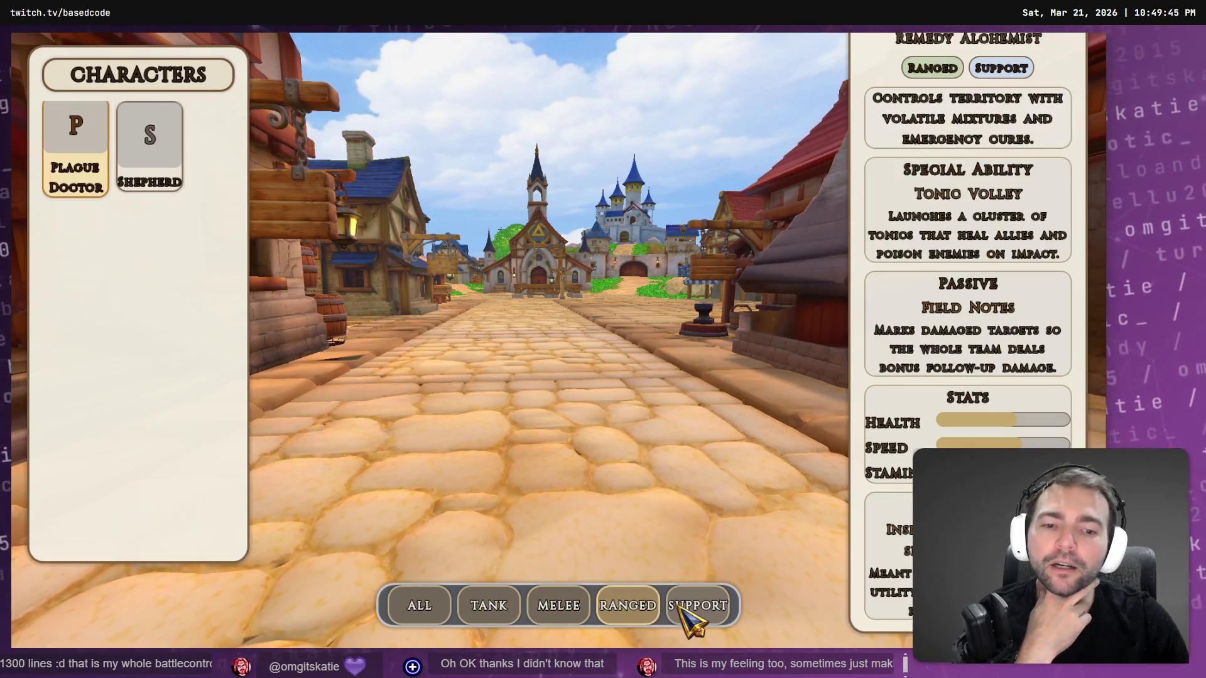
click(684, 608)
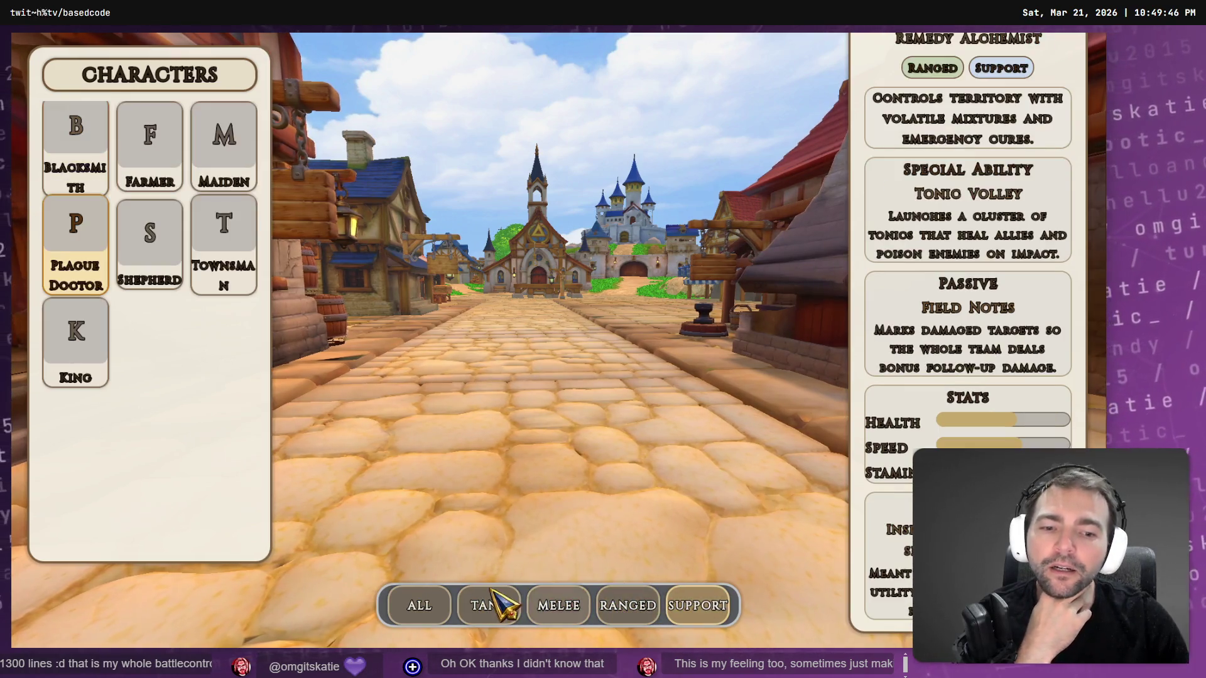
click(419, 608)
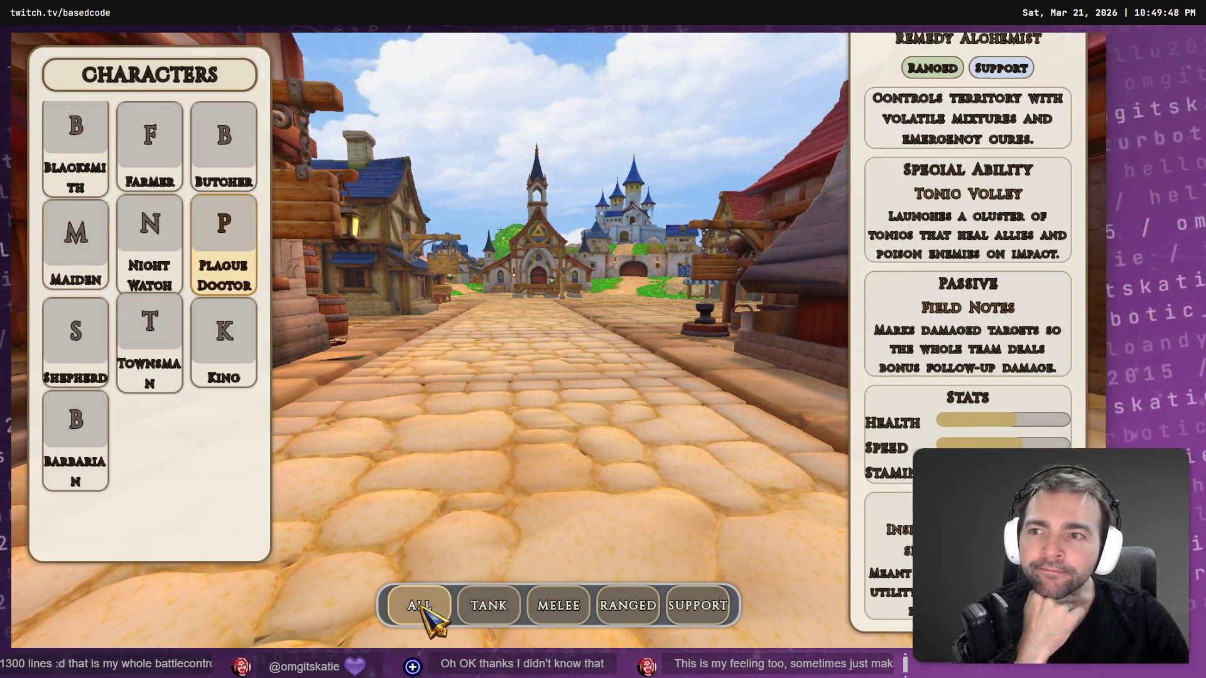
click(488, 608)
click(558, 608)
click(626, 608)
click(697, 608)
click(419, 608)
click(488, 608)
click(558, 608)
click(626, 608)
click(697, 608)
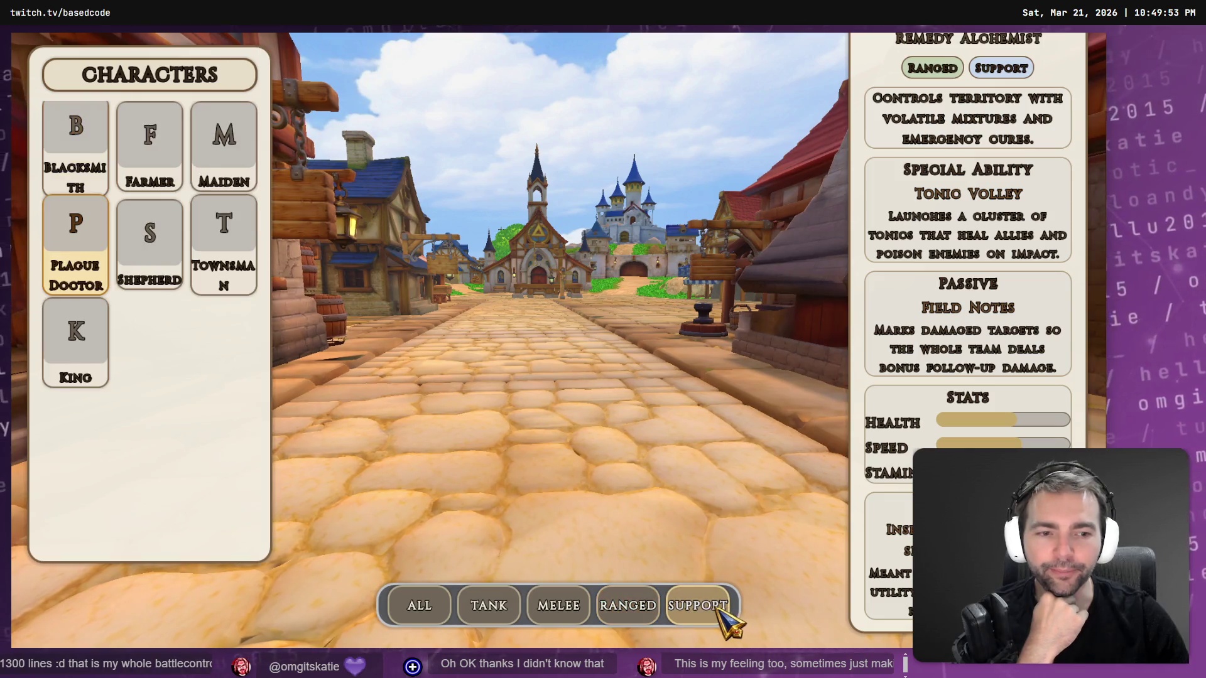
click(419, 607)
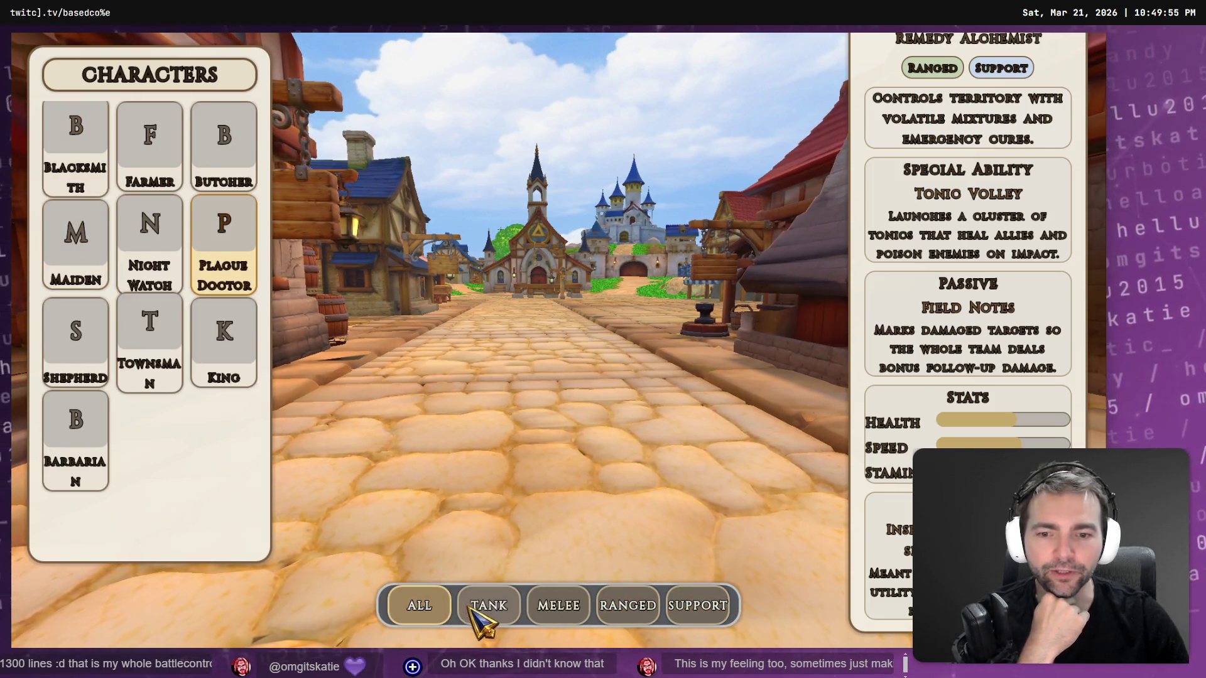
click(489, 607)
click(558, 608)
click(626, 608)
click(697, 608)
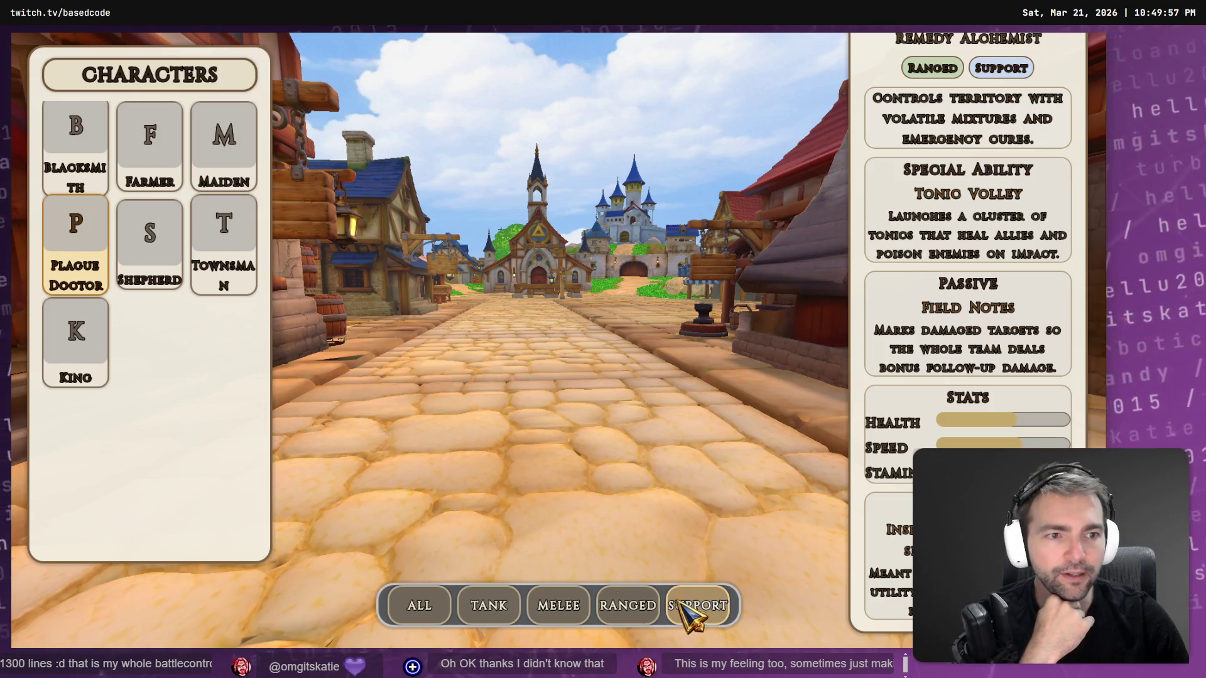
click(438, 604)
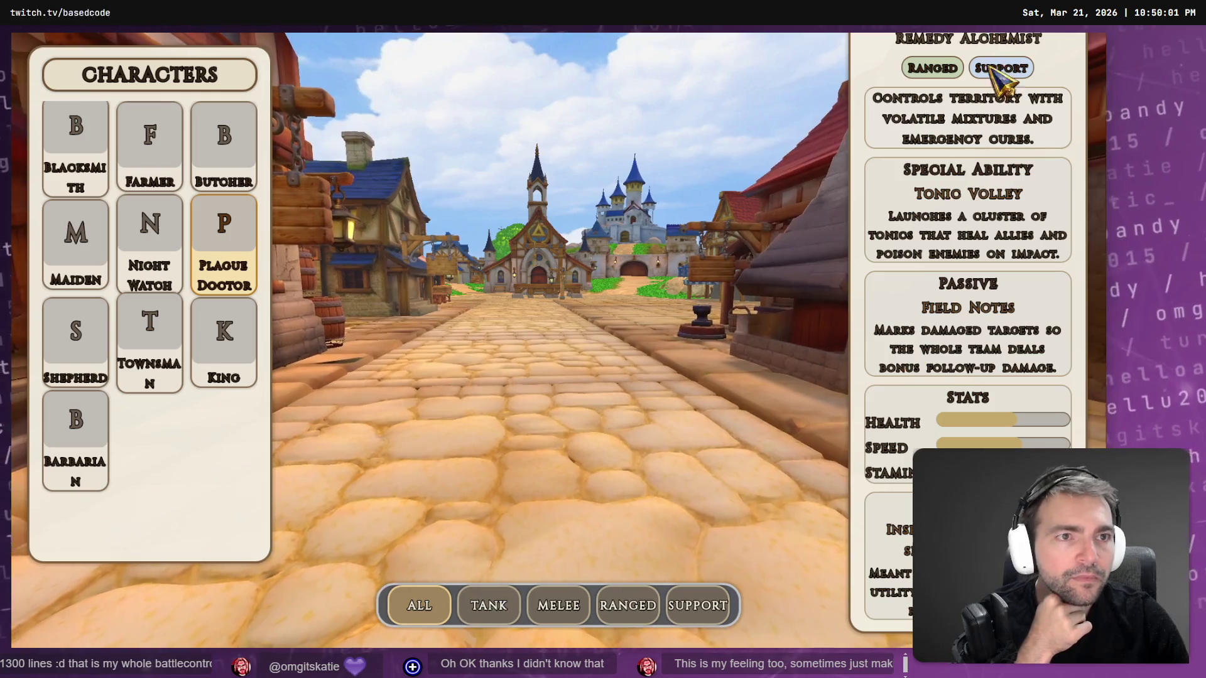
click(82, 139)
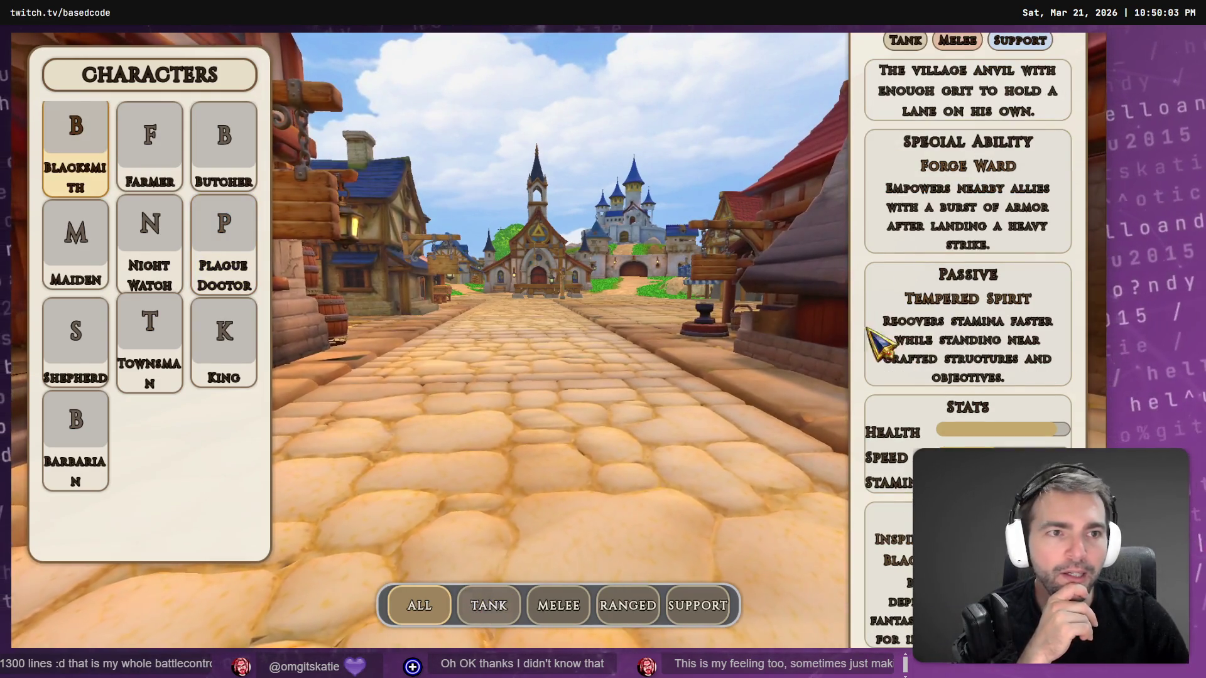
click(518, 618)
click(573, 619)
click(653, 620)
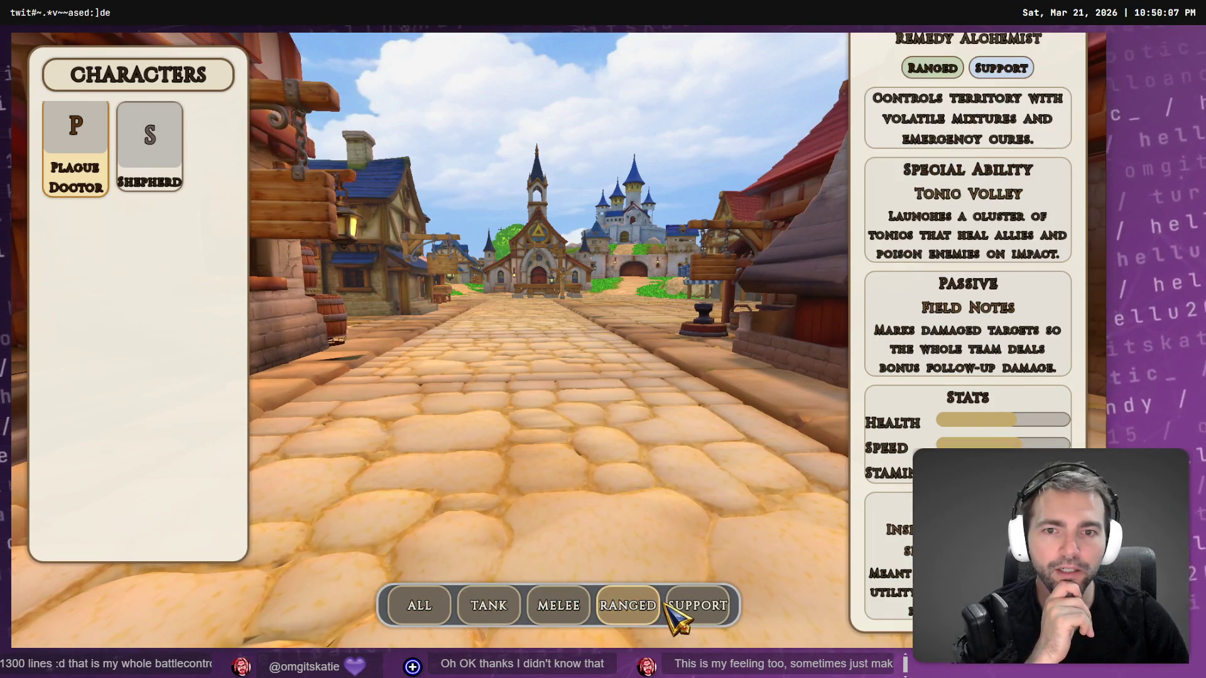
click(694, 615)
click(419, 605)
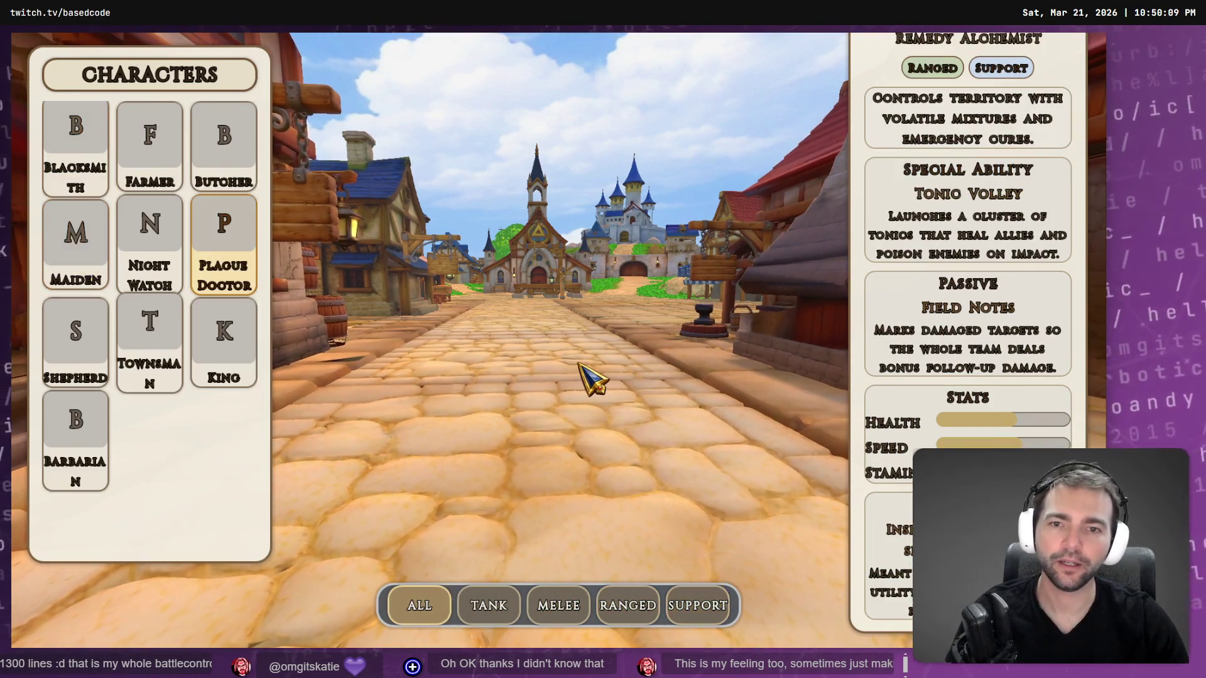
key(Escape)
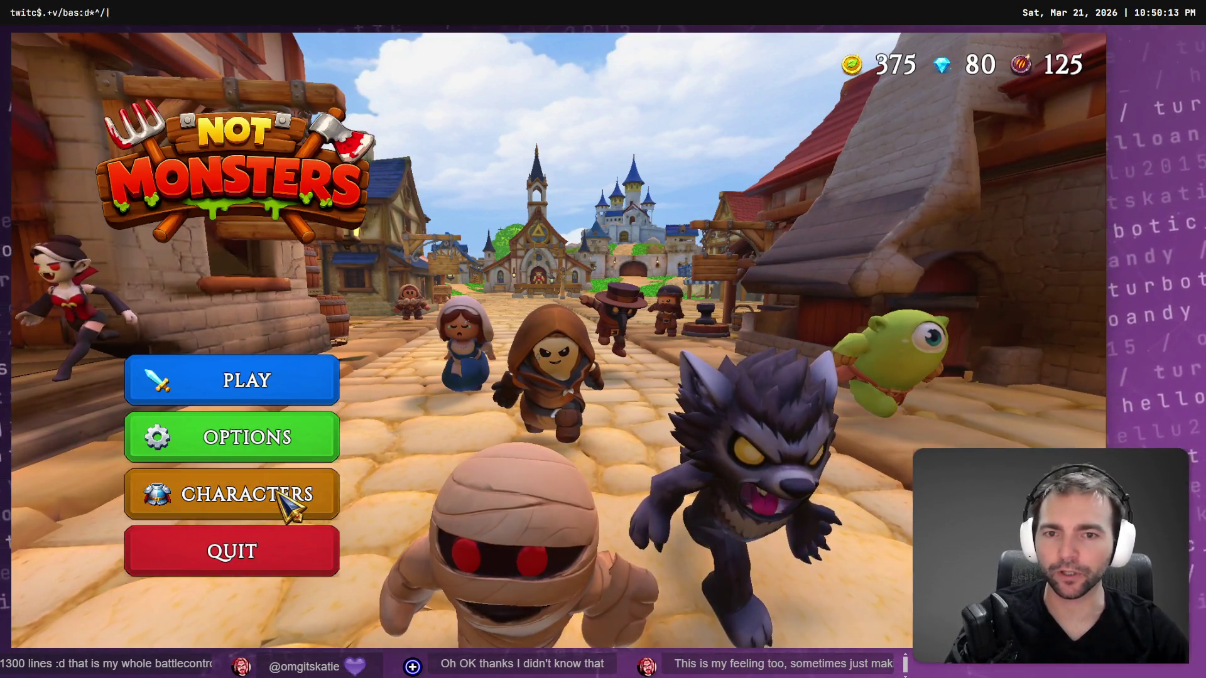
click(296, 500)
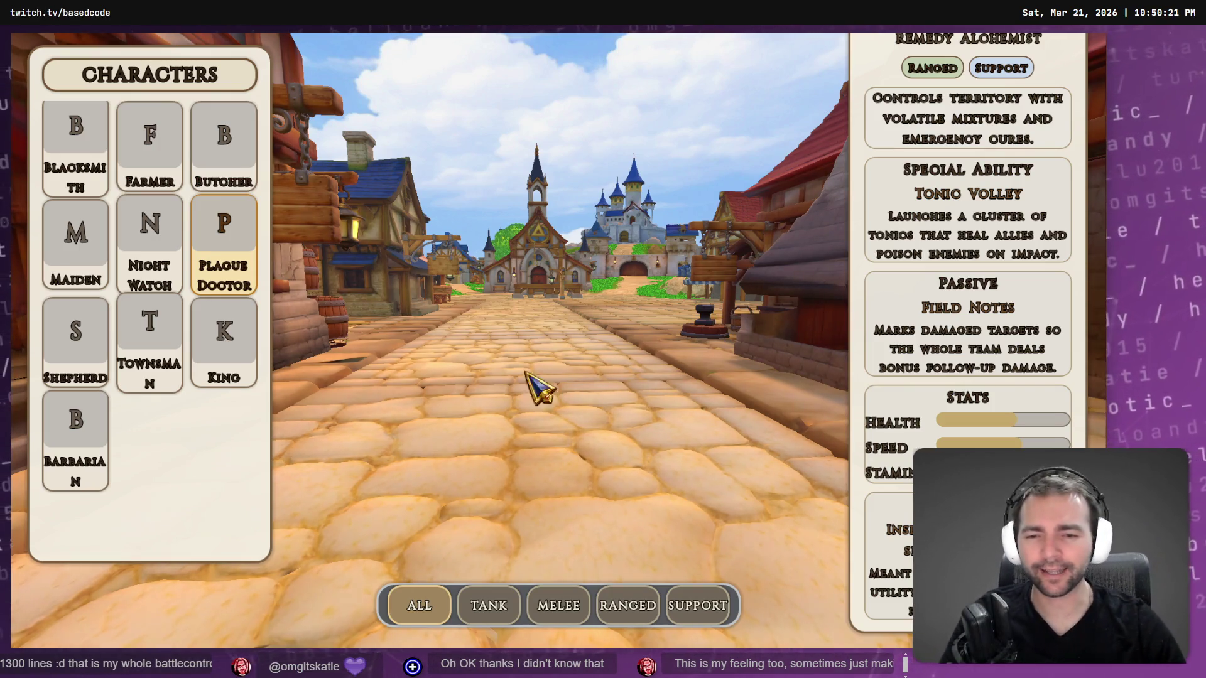
key(Escape)
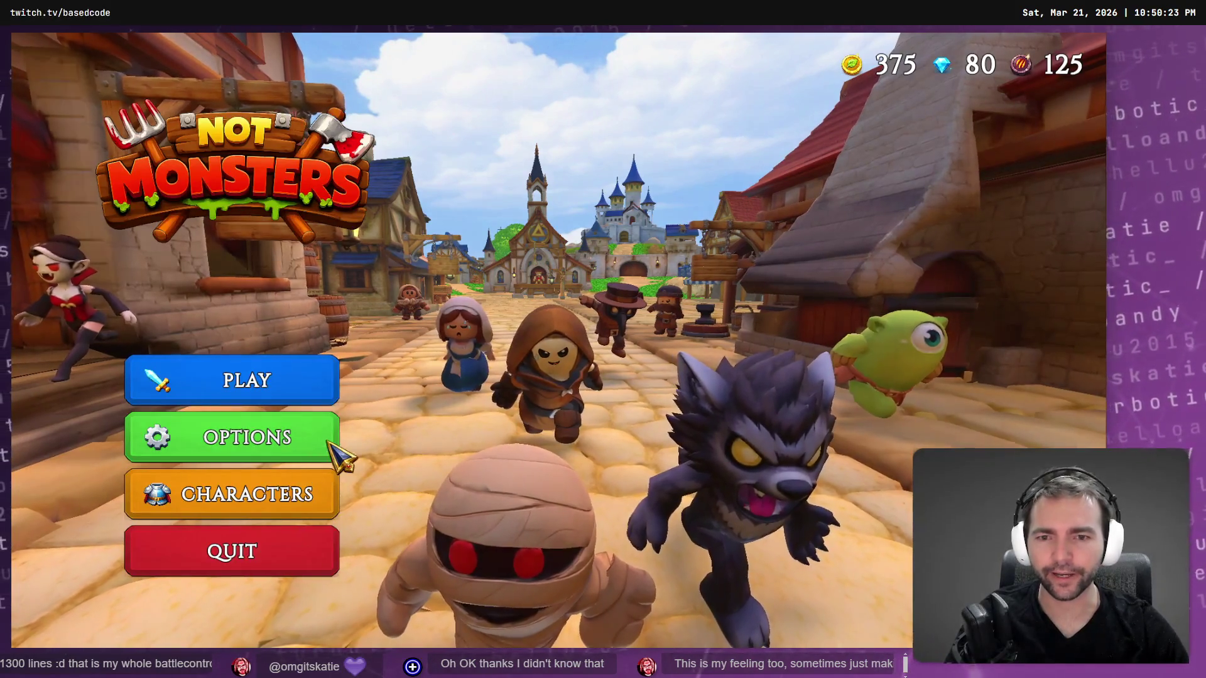
click(284, 514)
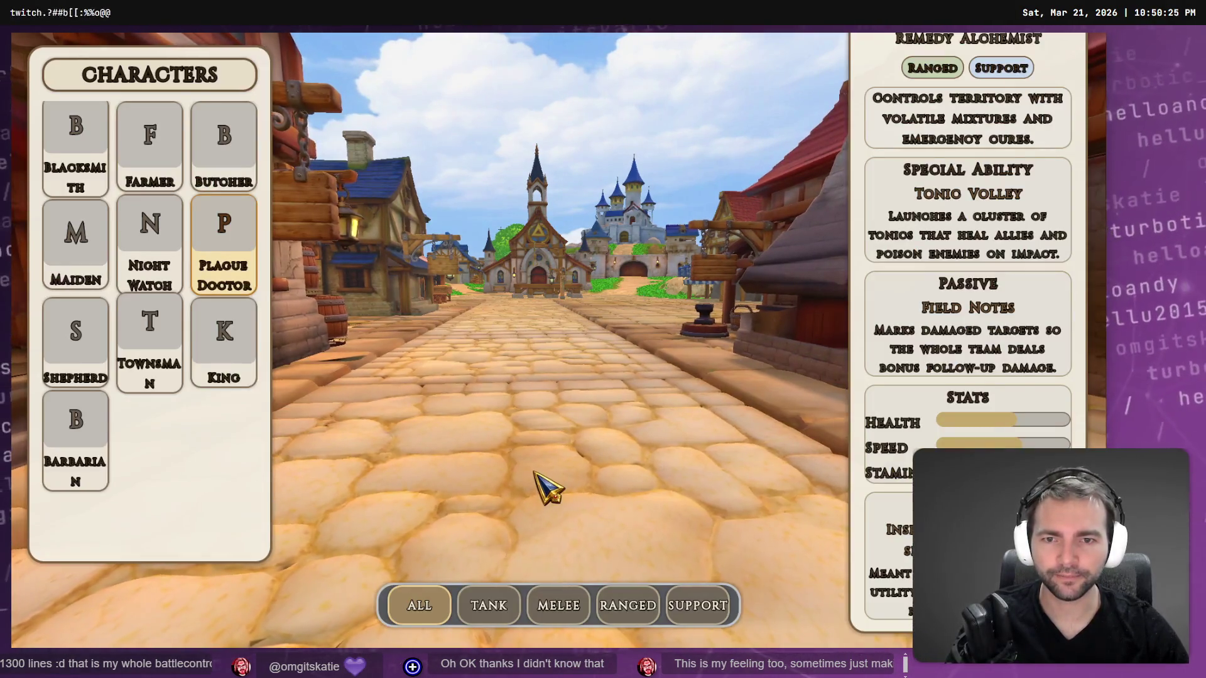
key(Escape)
click(267, 496)
key(Escape)
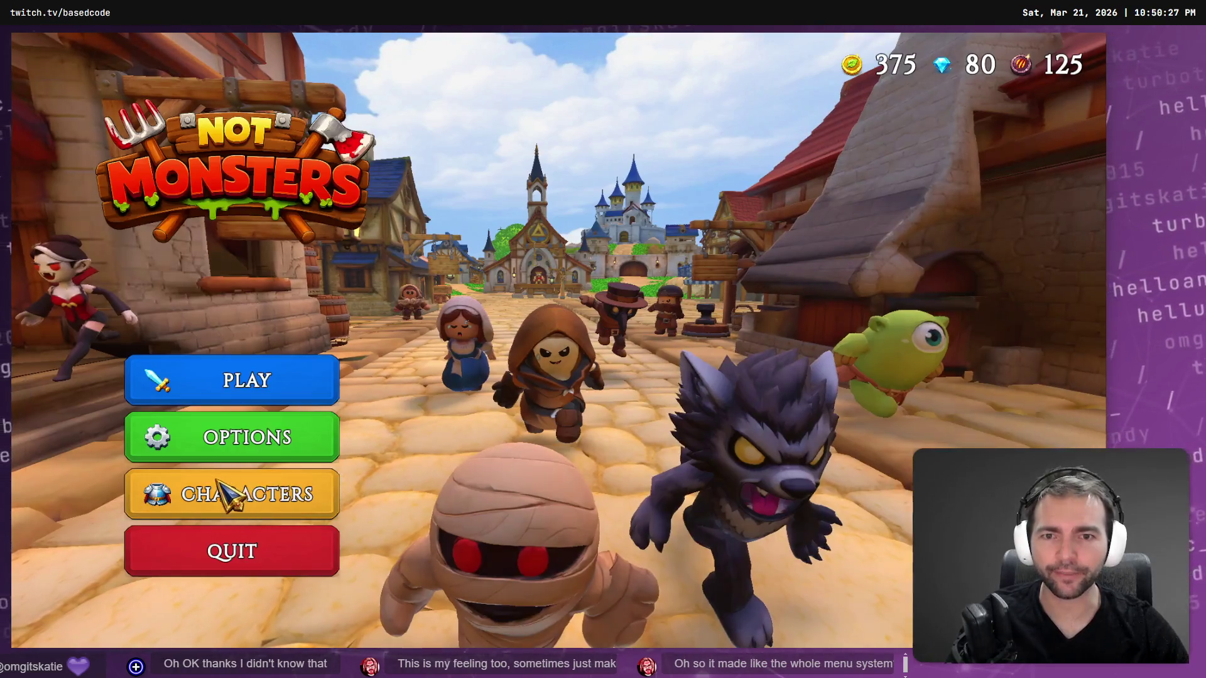
click(216, 496)
key(Escape)
click(204, 499)
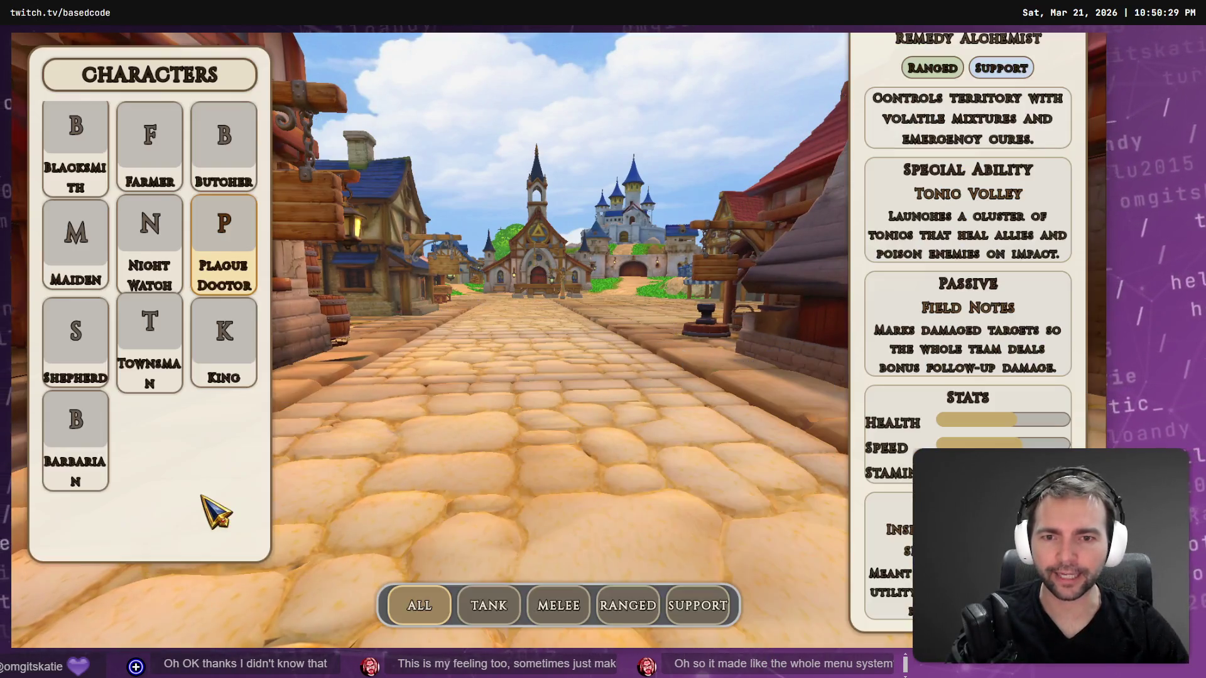
key(Escape)
click(234, 503)
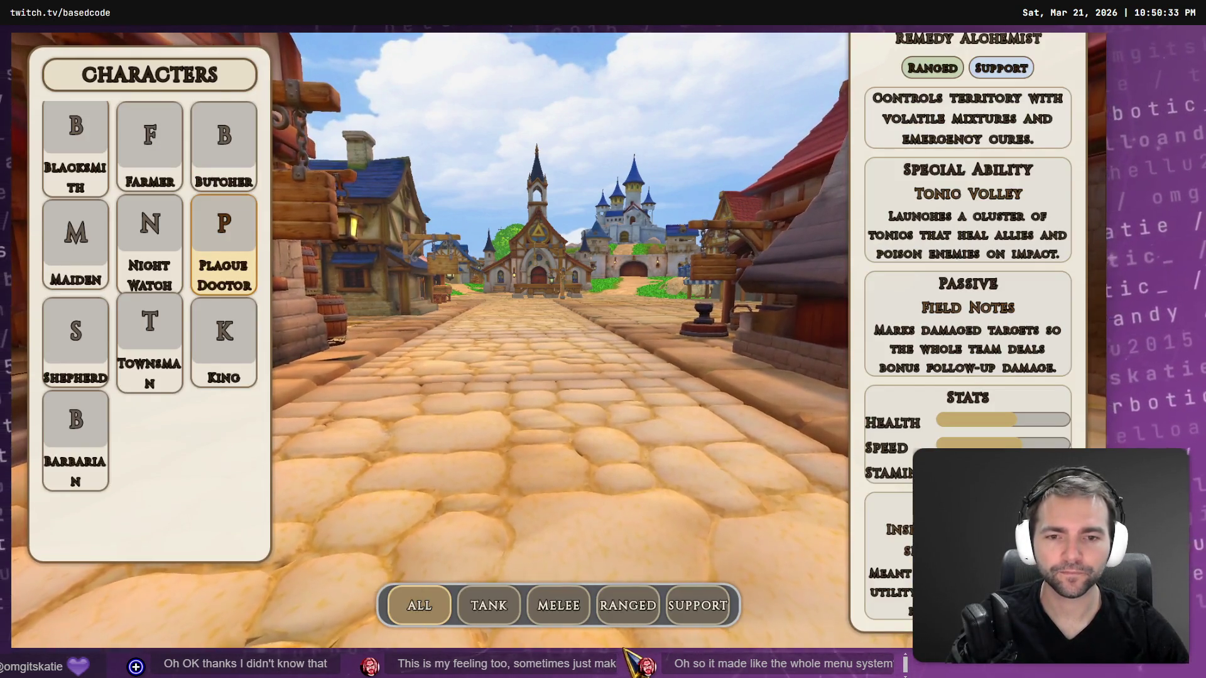
key(Escape)
click(312, 493)
key(Escape)
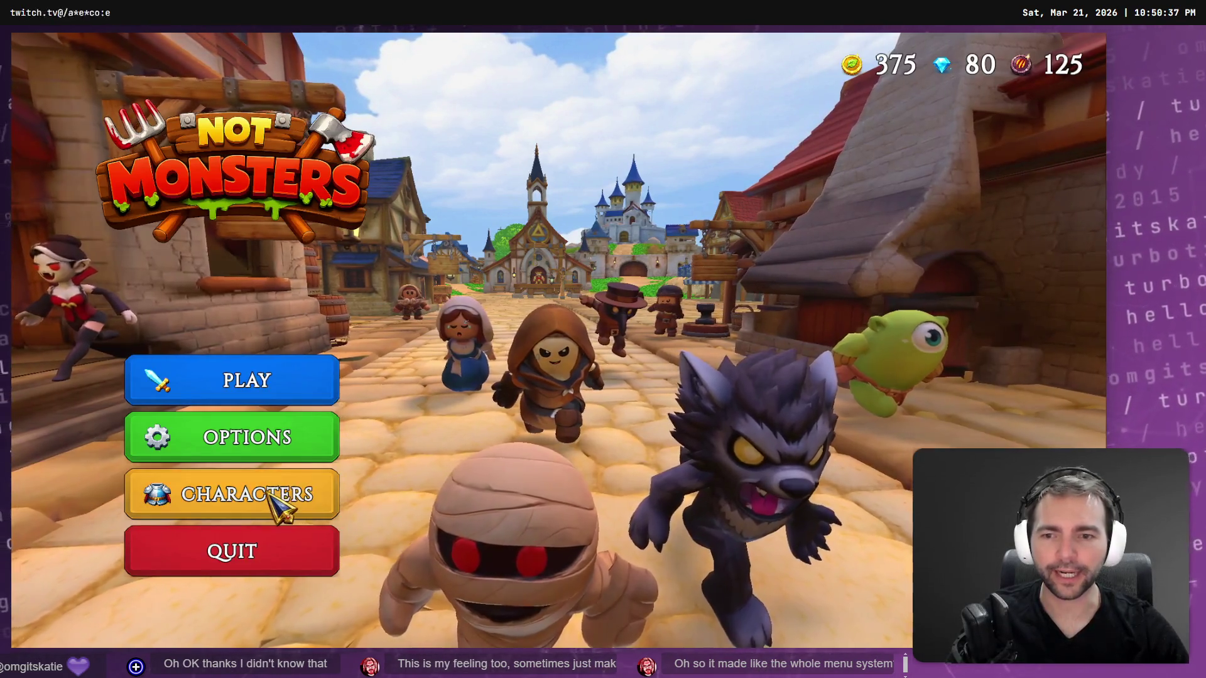
click(271, 499)
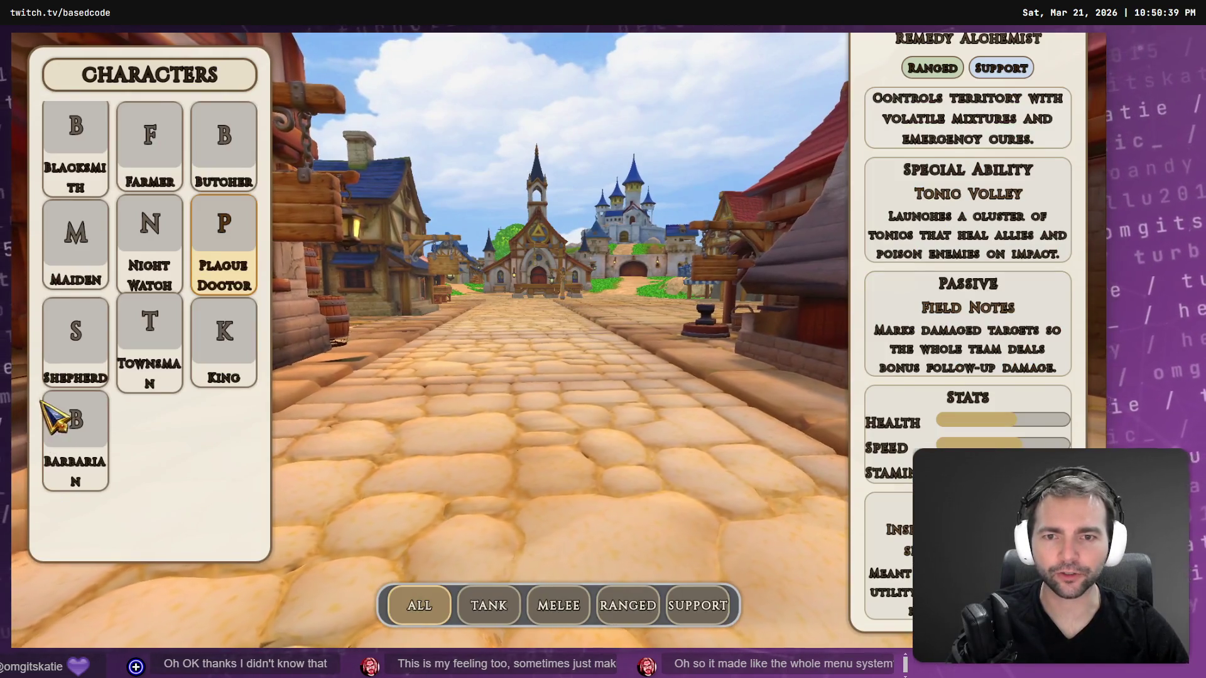
key(Escape)
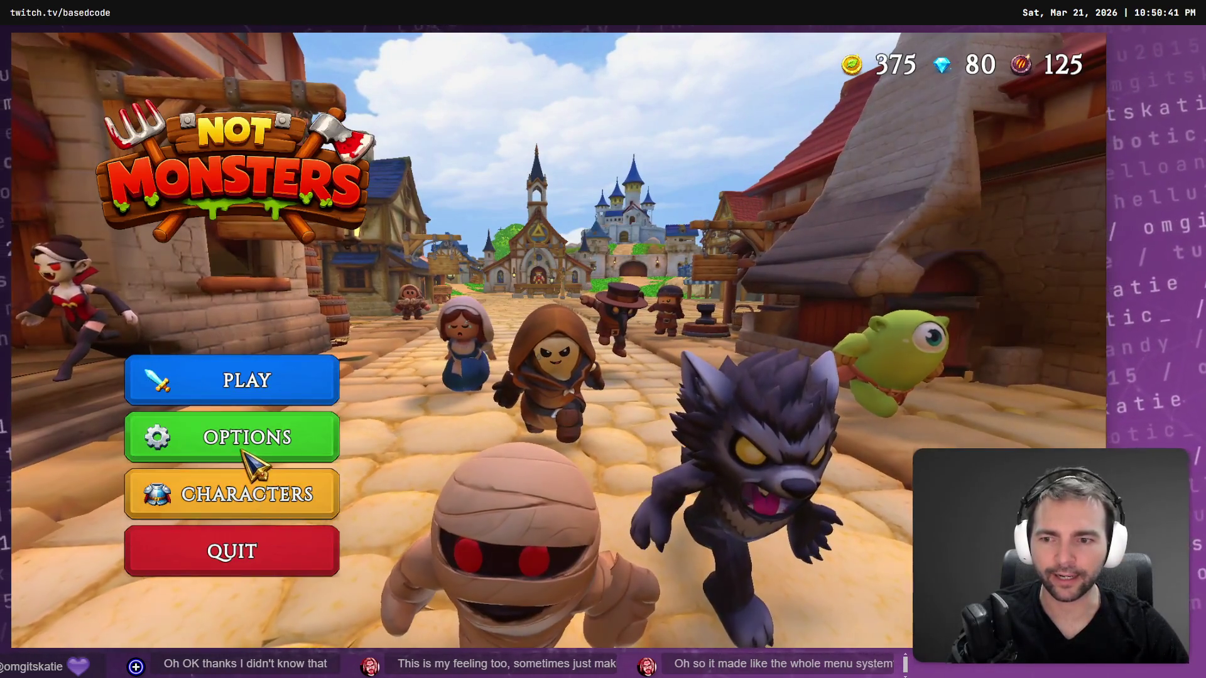
click(274, 444)
key(Escape)
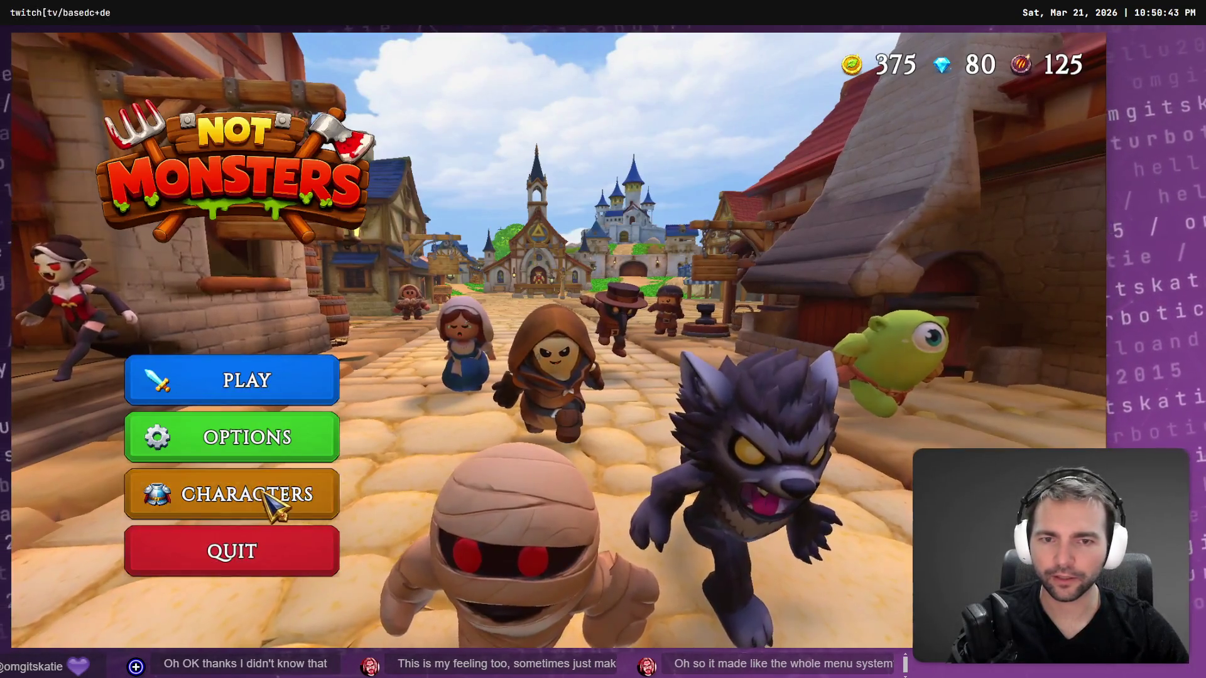
click(272, 499)
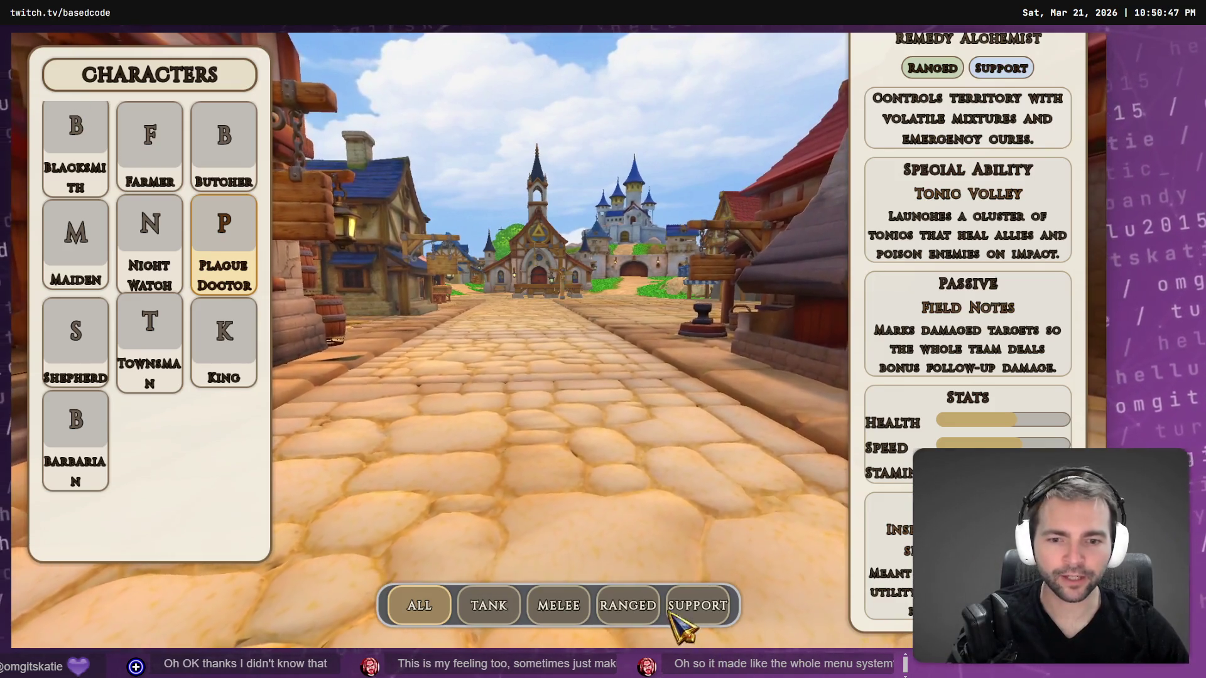
click(551, 604)
click(640, 610)
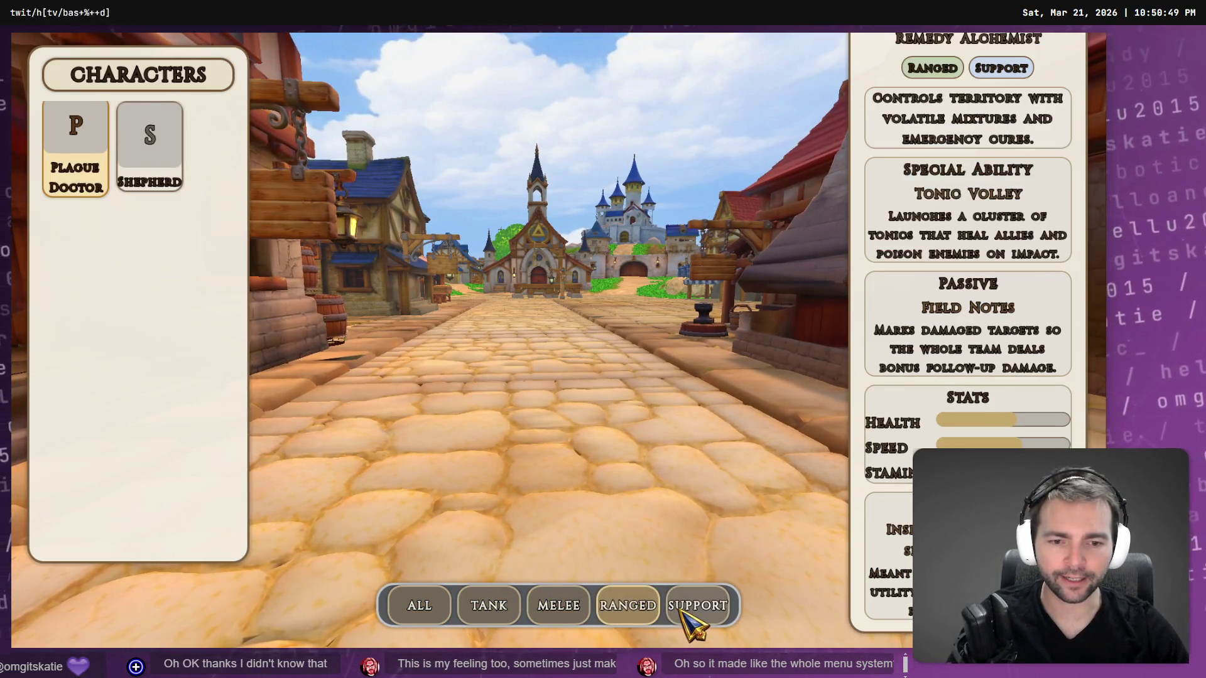
key(Escape)
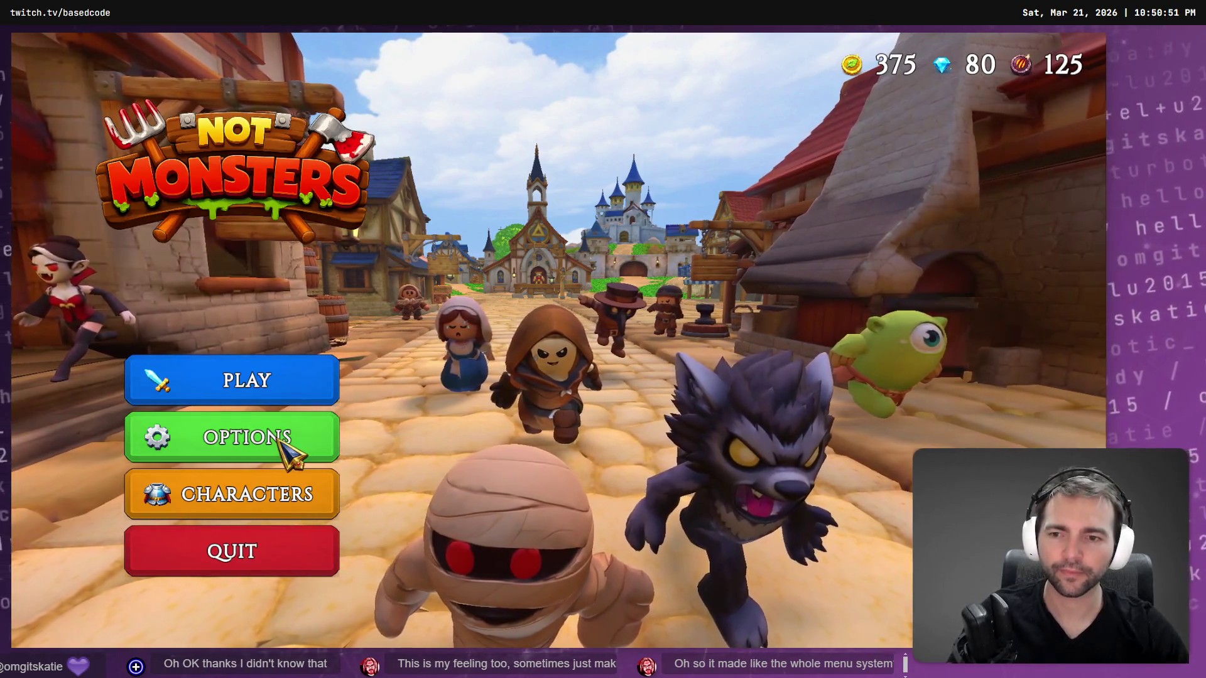
click(255, 501)
key(Escape)
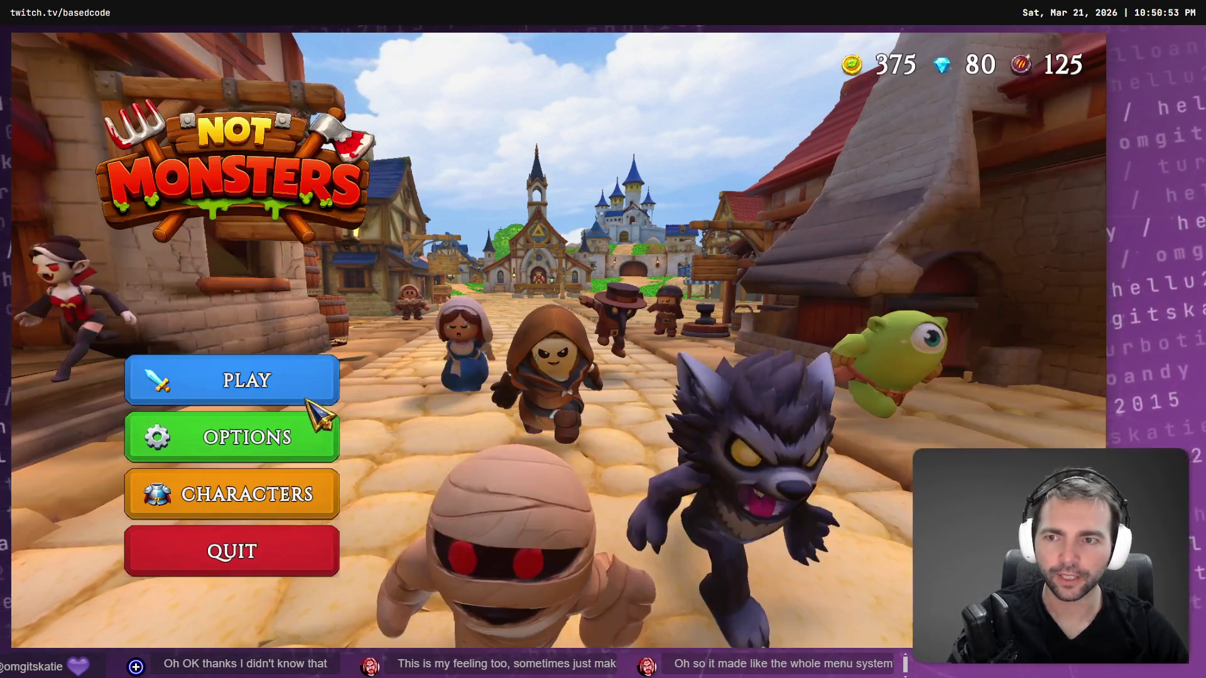
click(254, 451)
Try Windowed mode at 1280 x 720 and check the Characters screen in a shrunk window.
click(684, 213)
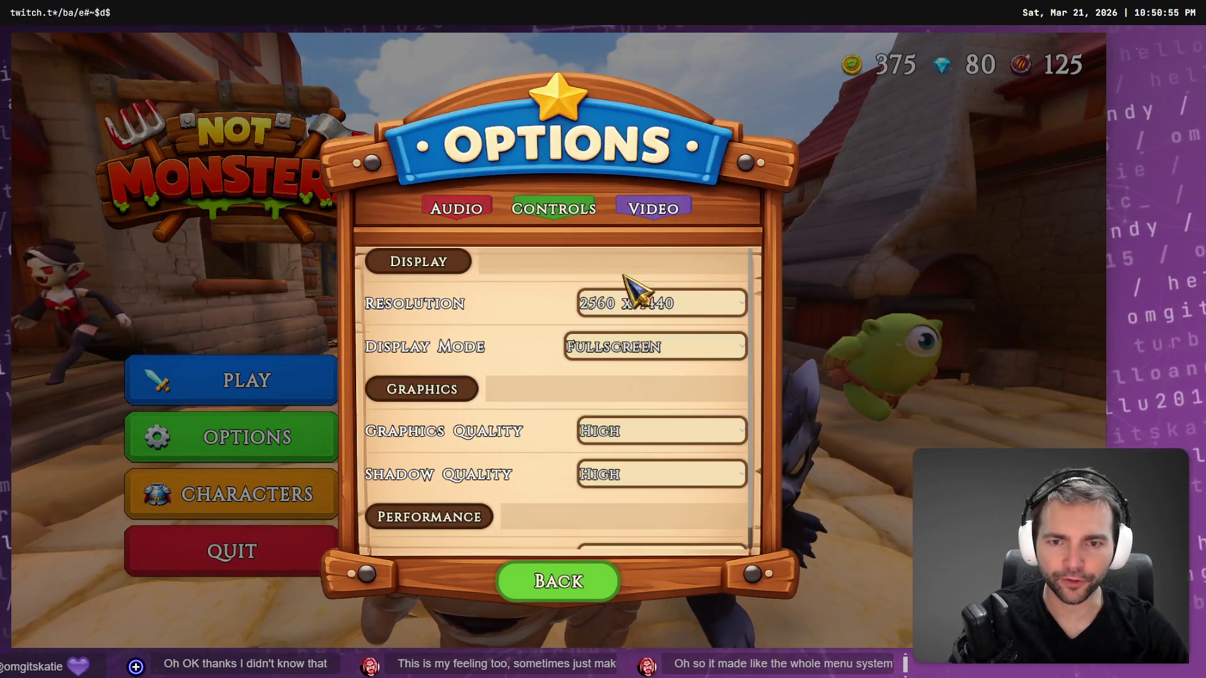
click(628, 307)
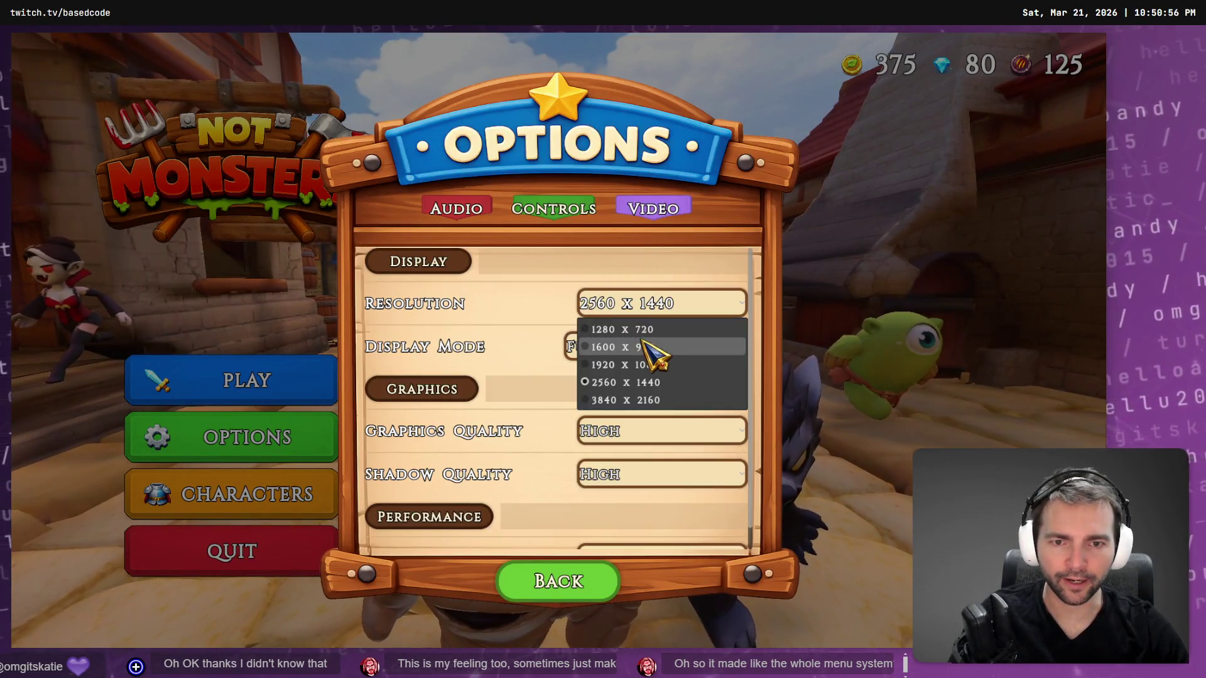
click(460, 329)
click(619, 373)
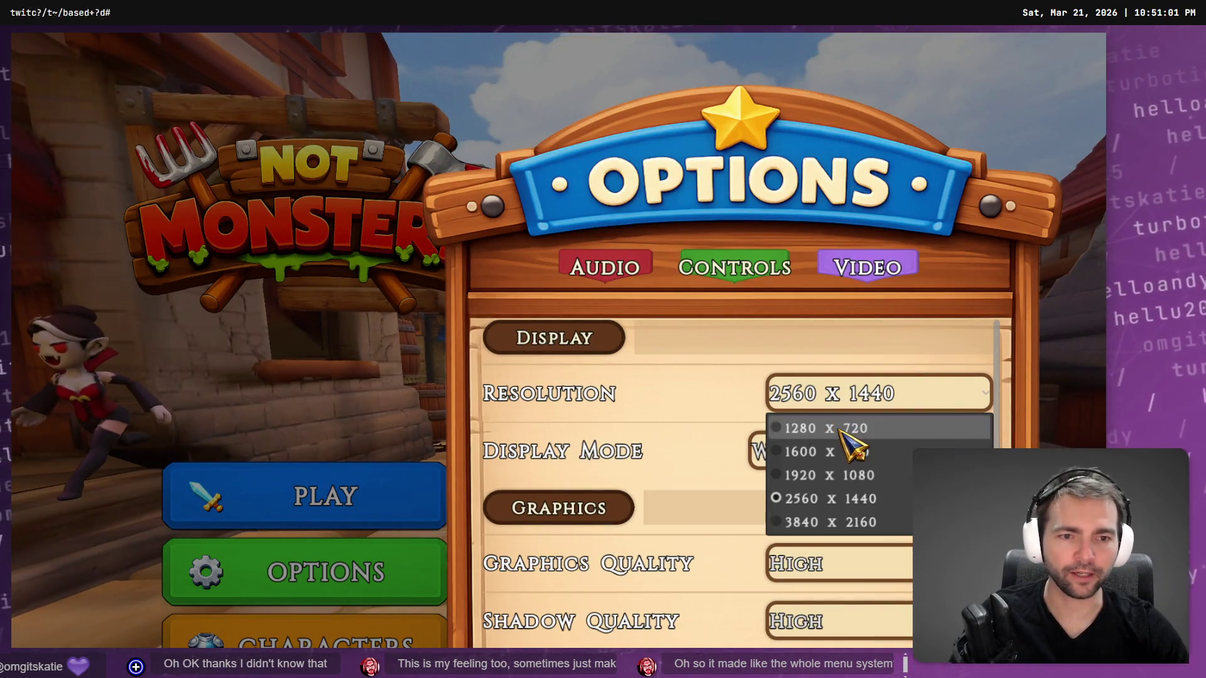
click(829, 428)
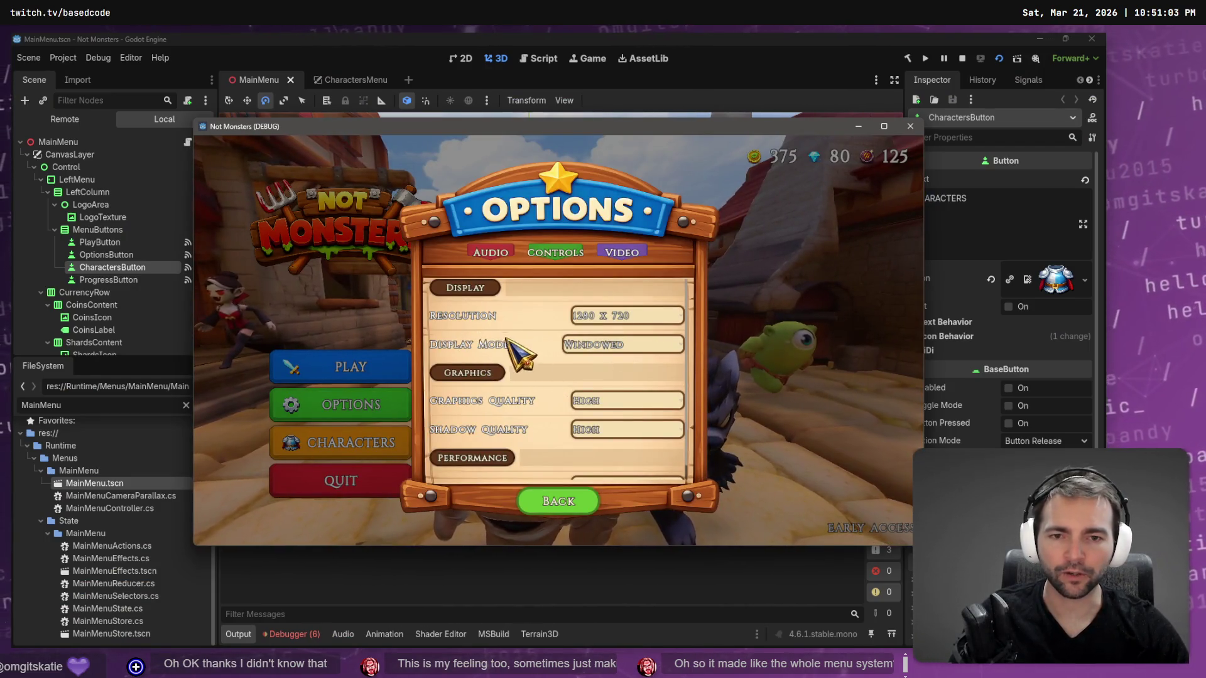
key(Escape)
click(366, 447)
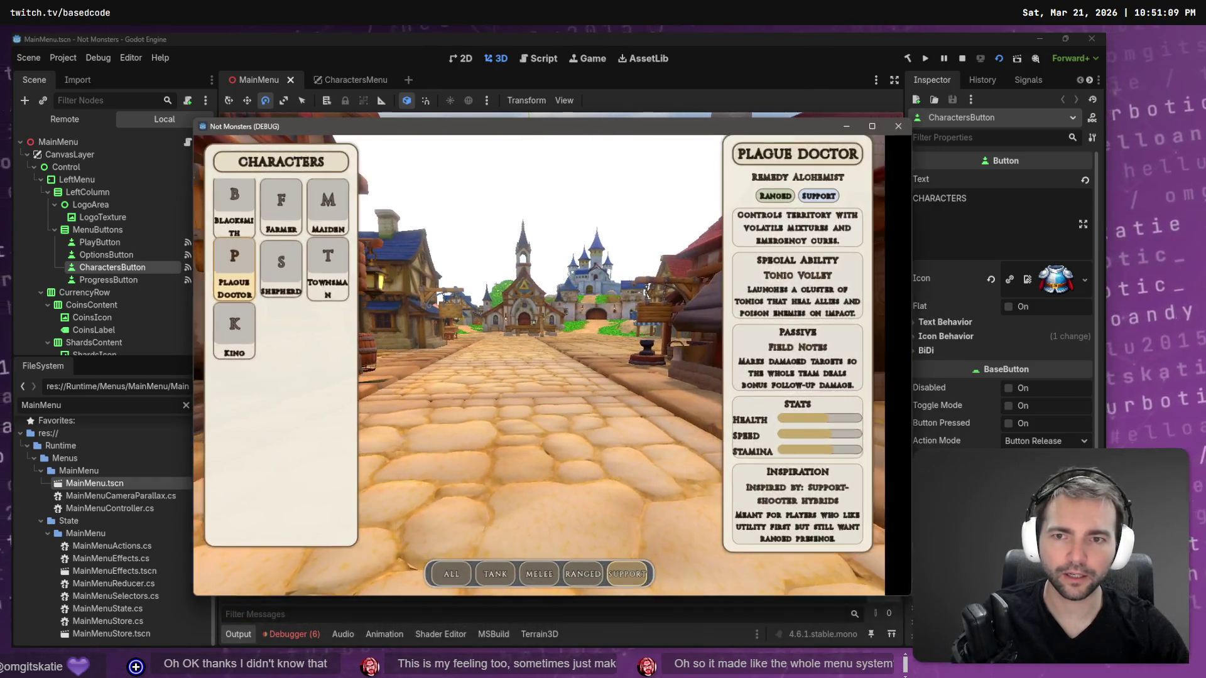
mouse_move(910, 594)
mouse_down()
mouse_move(928, 458)
mouse_move(915, 506)
mouse_move(766, 594)
mouse_move(732, 578)
mouse_move(961, 556)
mouse_move(951, 575)
mouse_move(933, 511)
mouse_move(855, 551)
mouse_up()
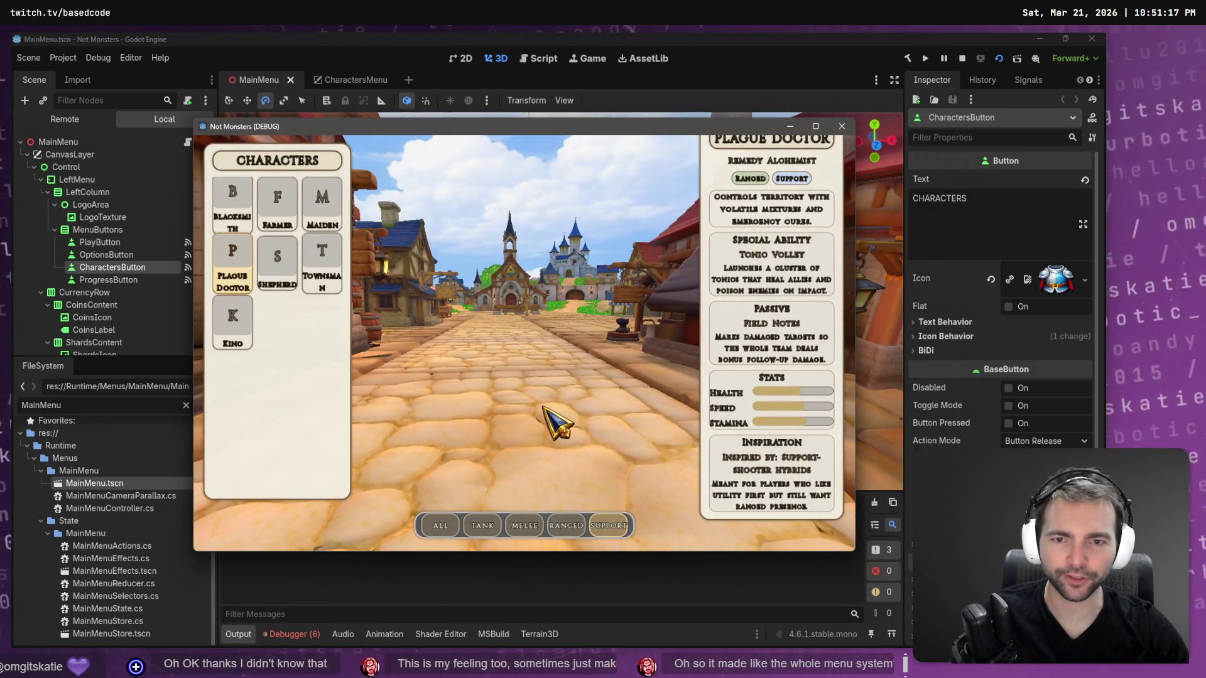
key(Escape)
Set the video options to 1920 x 1080 resolution and Borderless Window display mode.
click(295, 403)
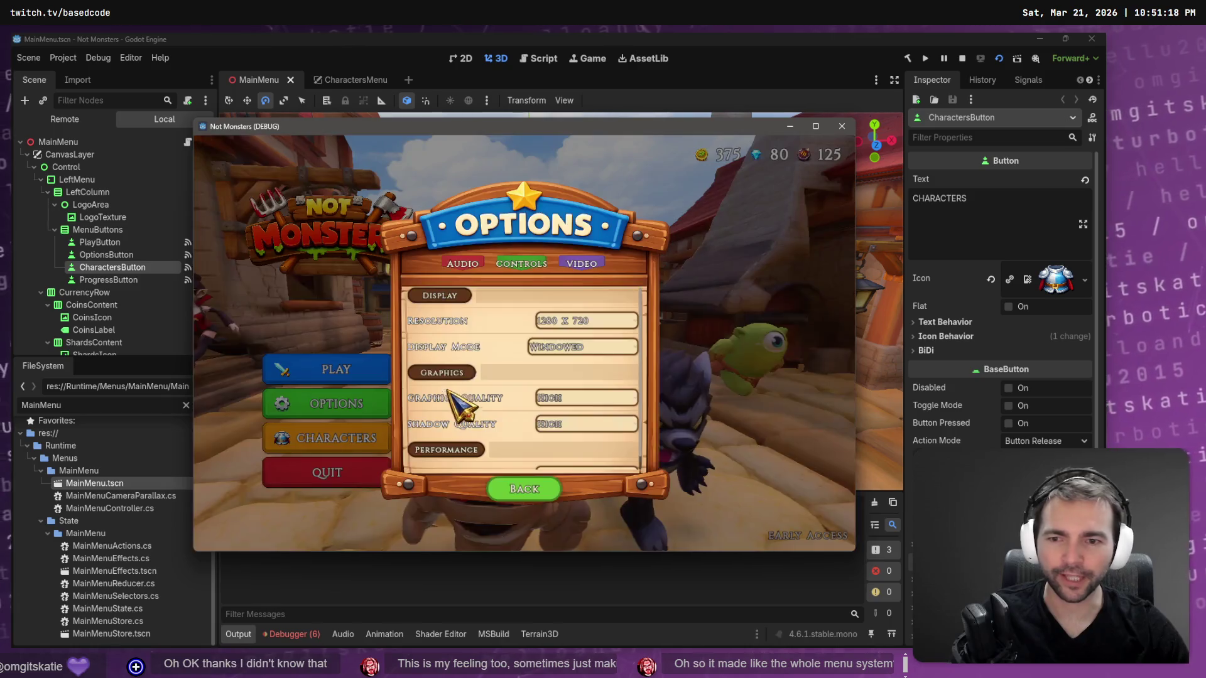
click(584, 321)
click(580, 347)
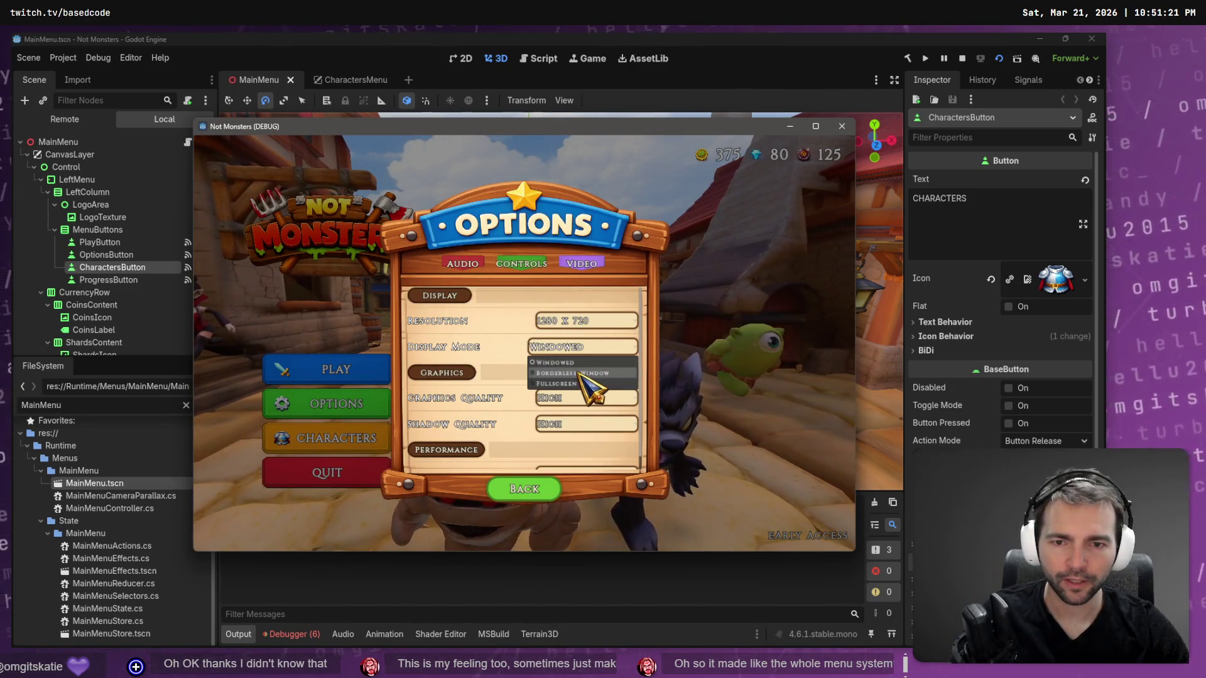
click(582, 339)
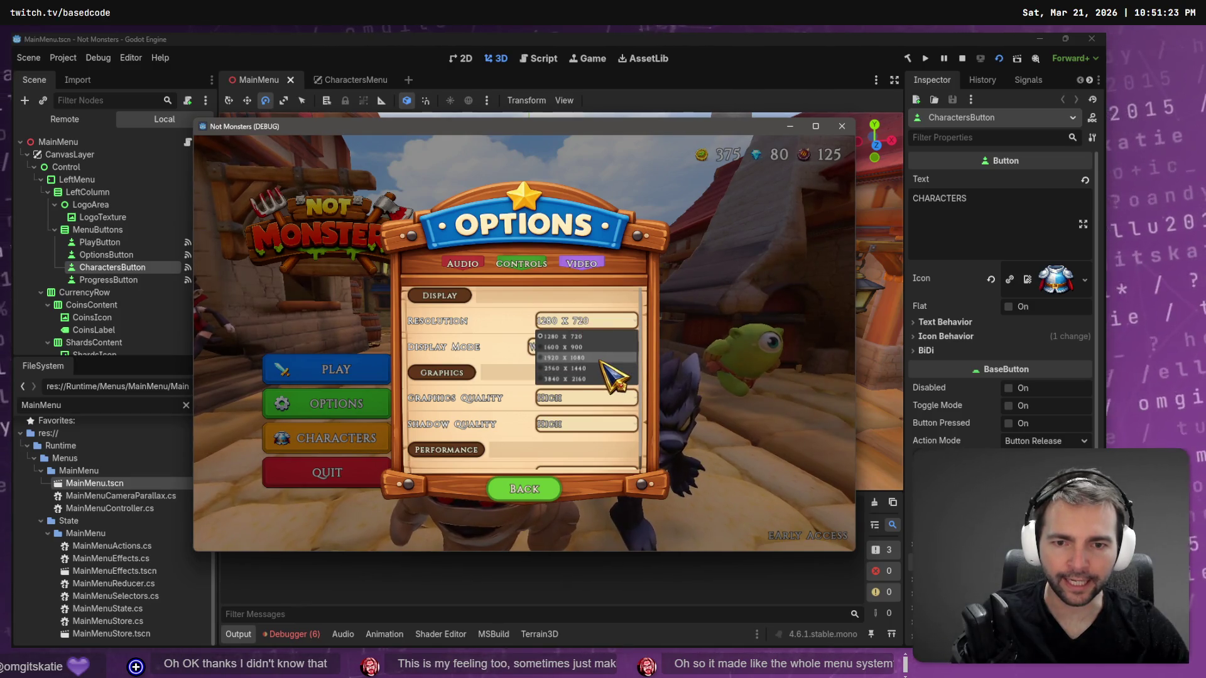
click(601, 359)
click(584, 354)
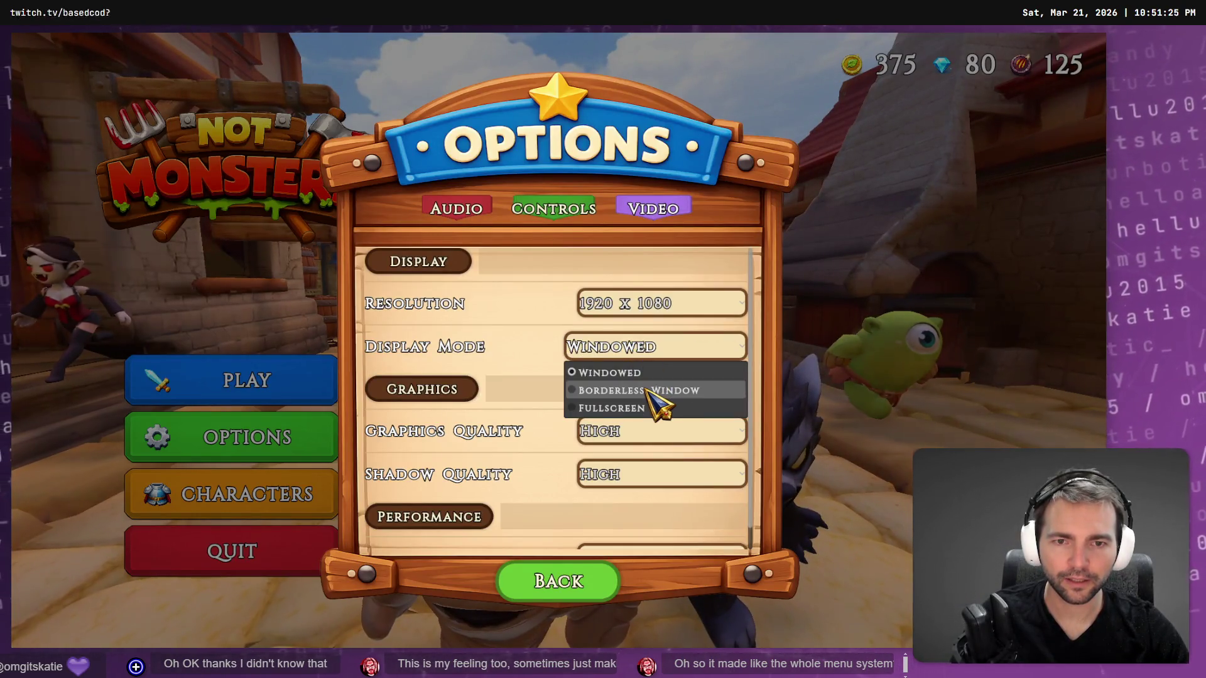
click(646, 390)
key(Escape)
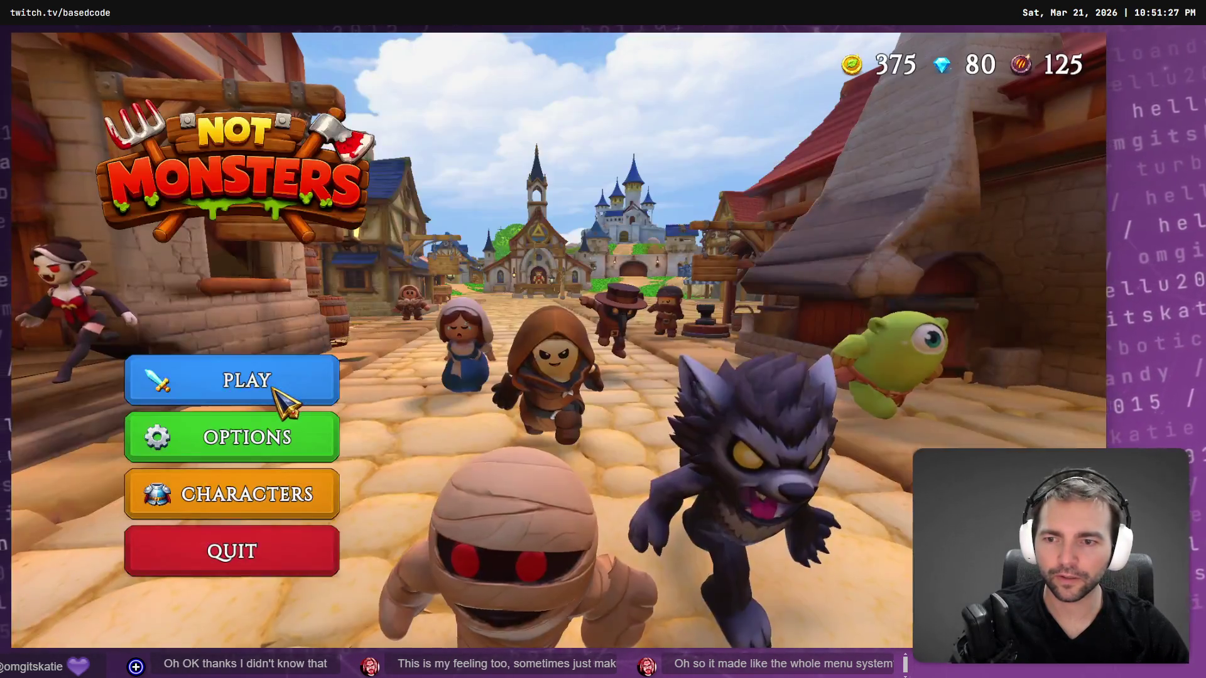
On the Characters screen, show ALL characters and view the King's details.
click(307, 499)
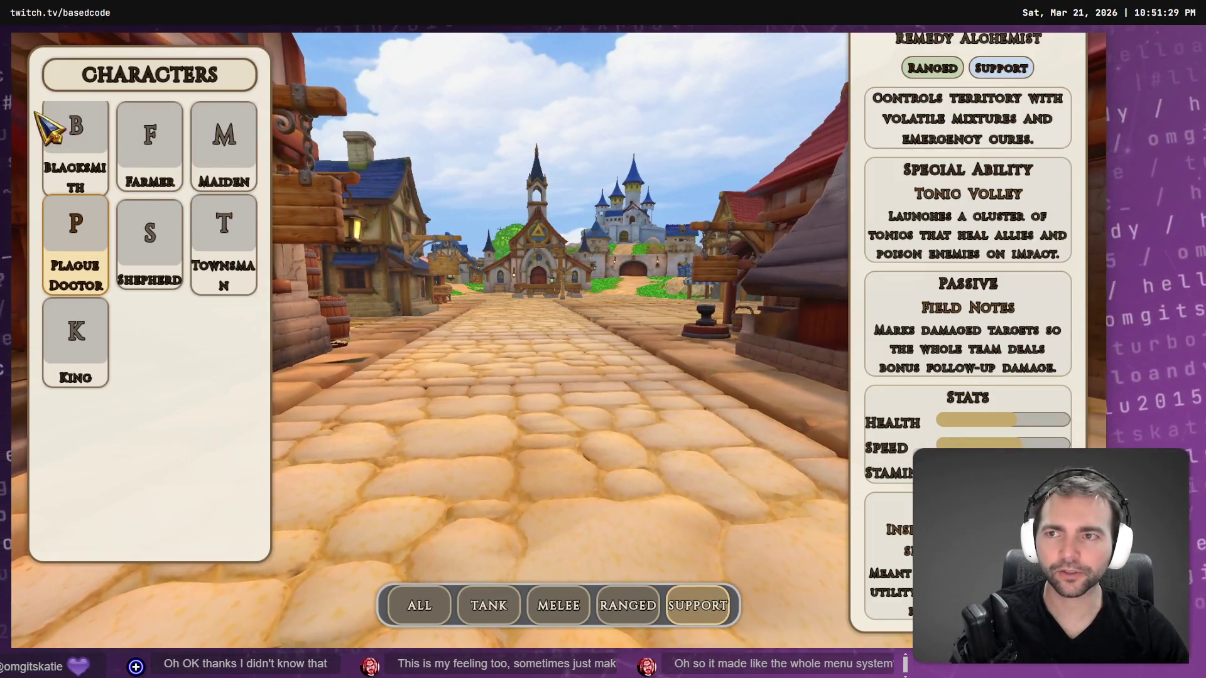
click(100, 333)
click(418, 604)
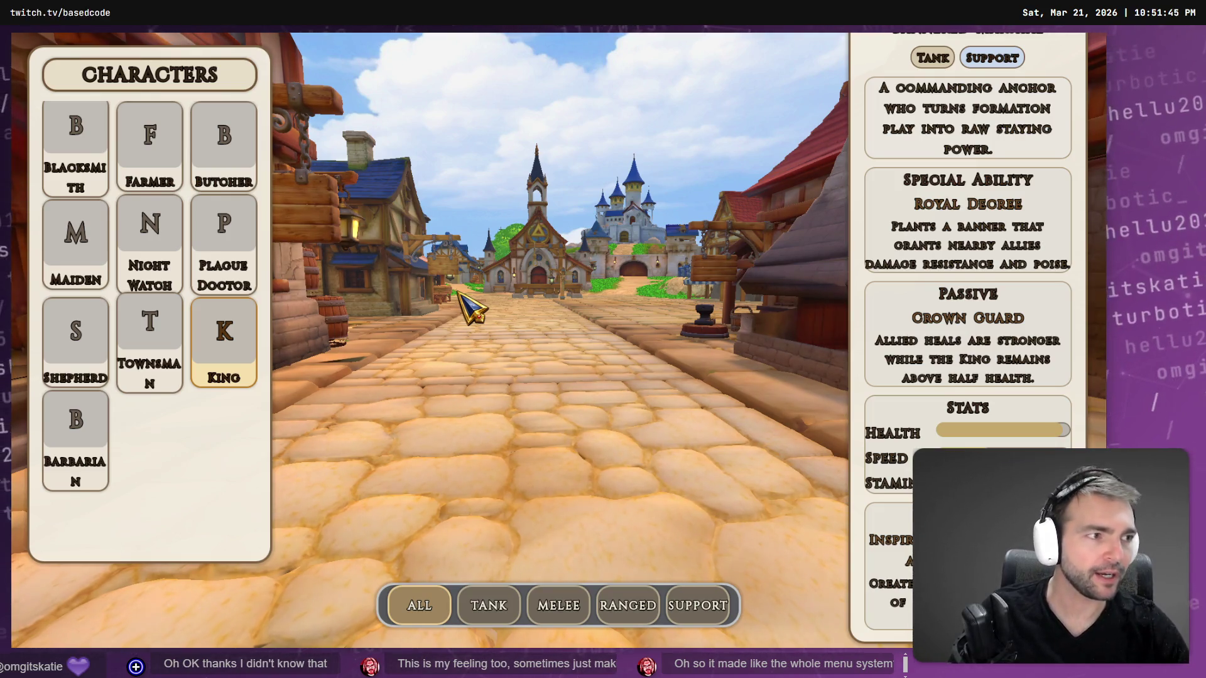
key(alt+Tab)
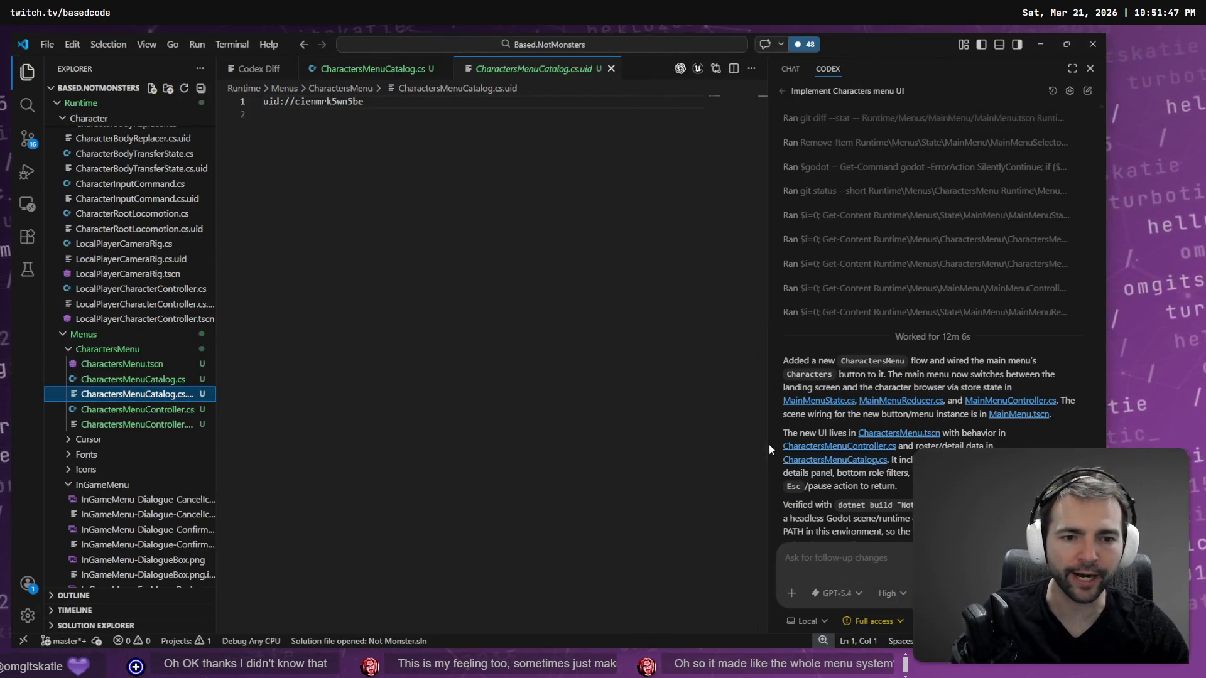
Maximize Codex's summary of 9 changed files (+1289 −5), then return to Godot.
click(1072, 69)
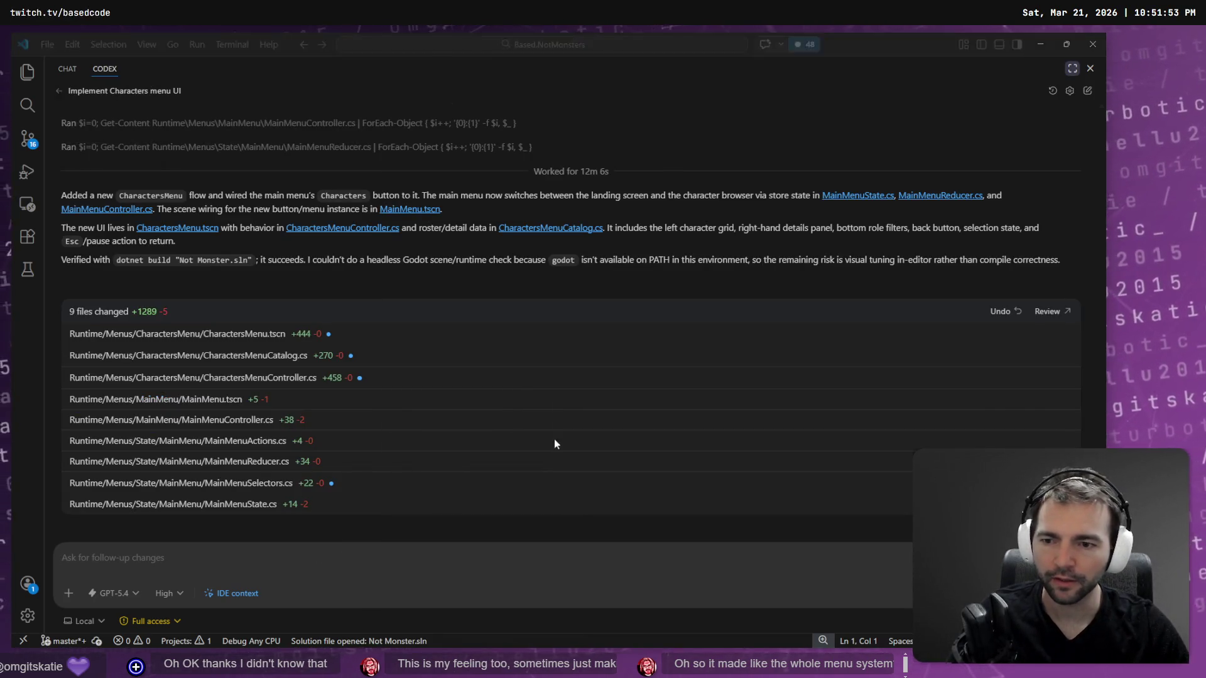
key(alt+Tab)
key(alt+Tab)
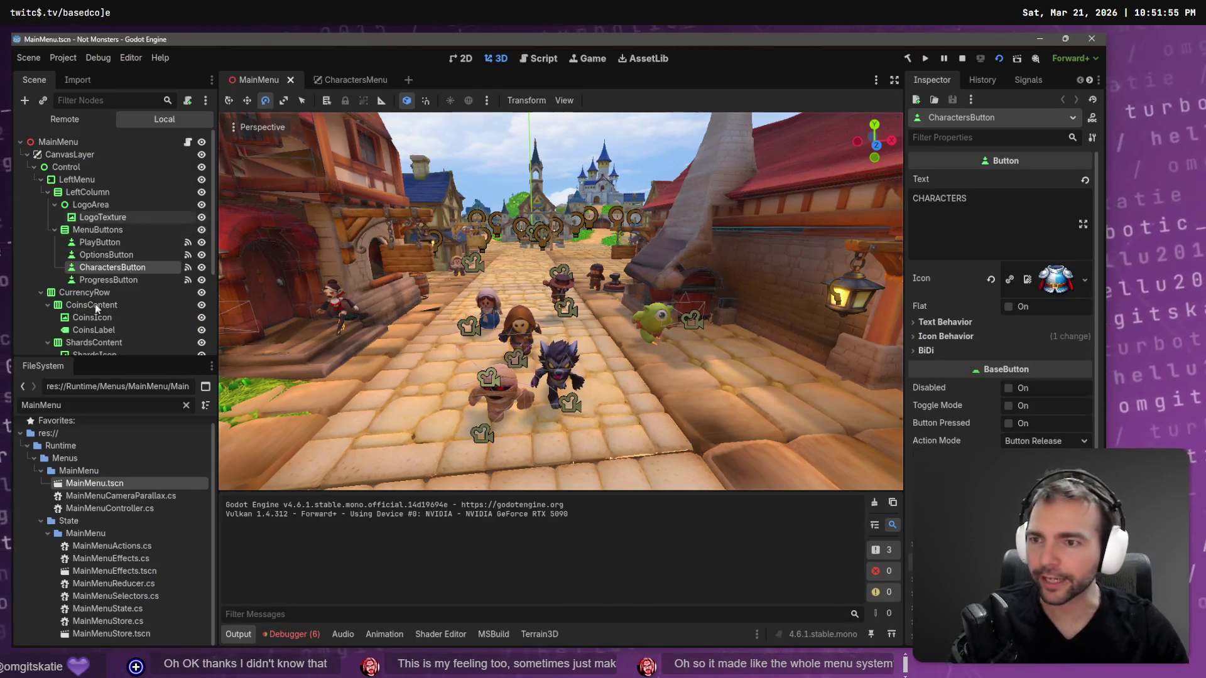
Collapse the CanvasLayer branch of the MainMenu scene tree and return to VS Code.
click(27, 155)
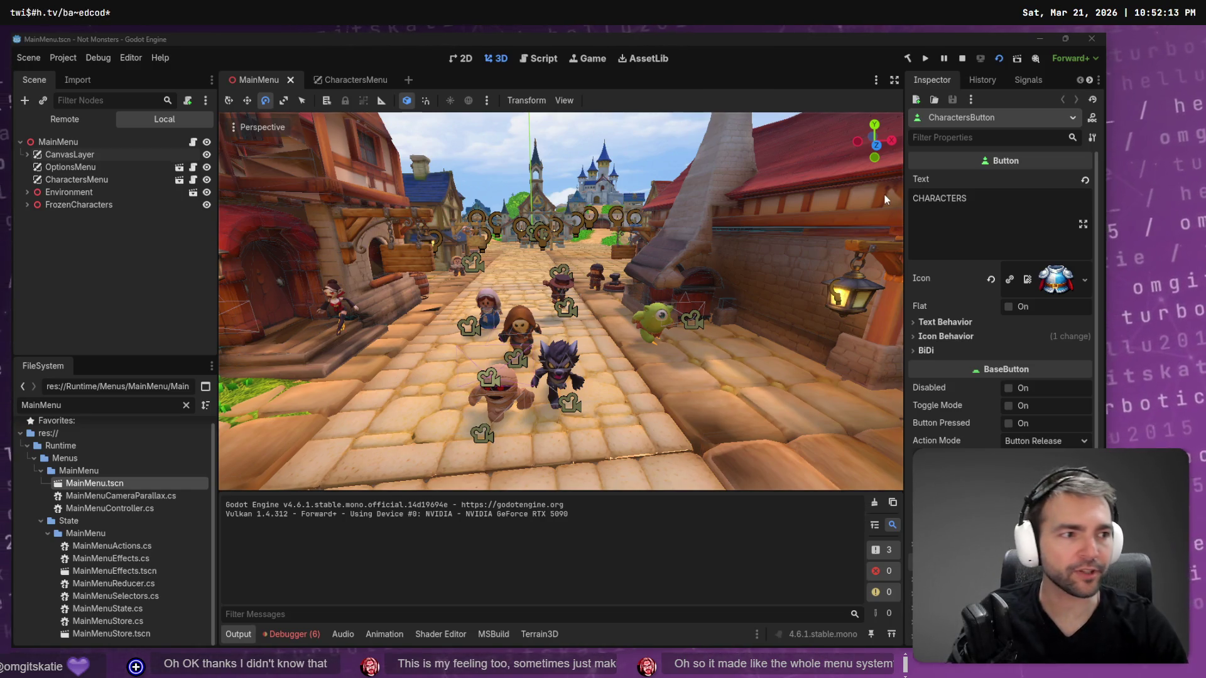
key(alt+Tab)
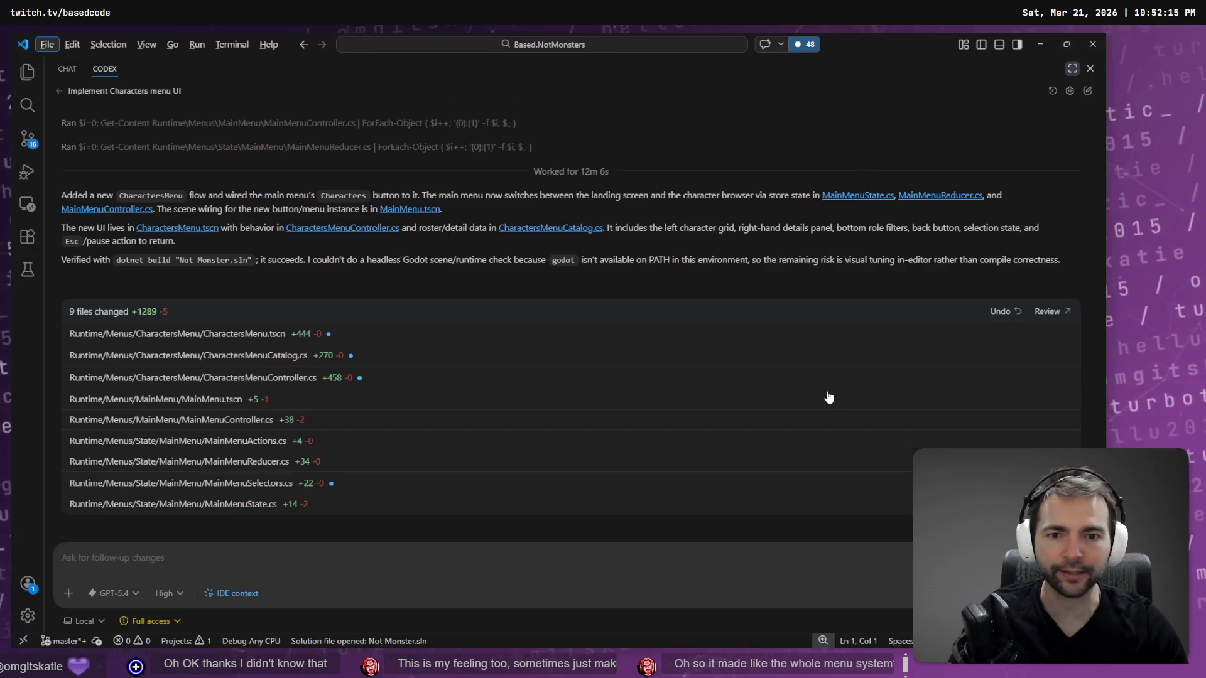
click(301, 336)
drag(373, 521, 263, 348)
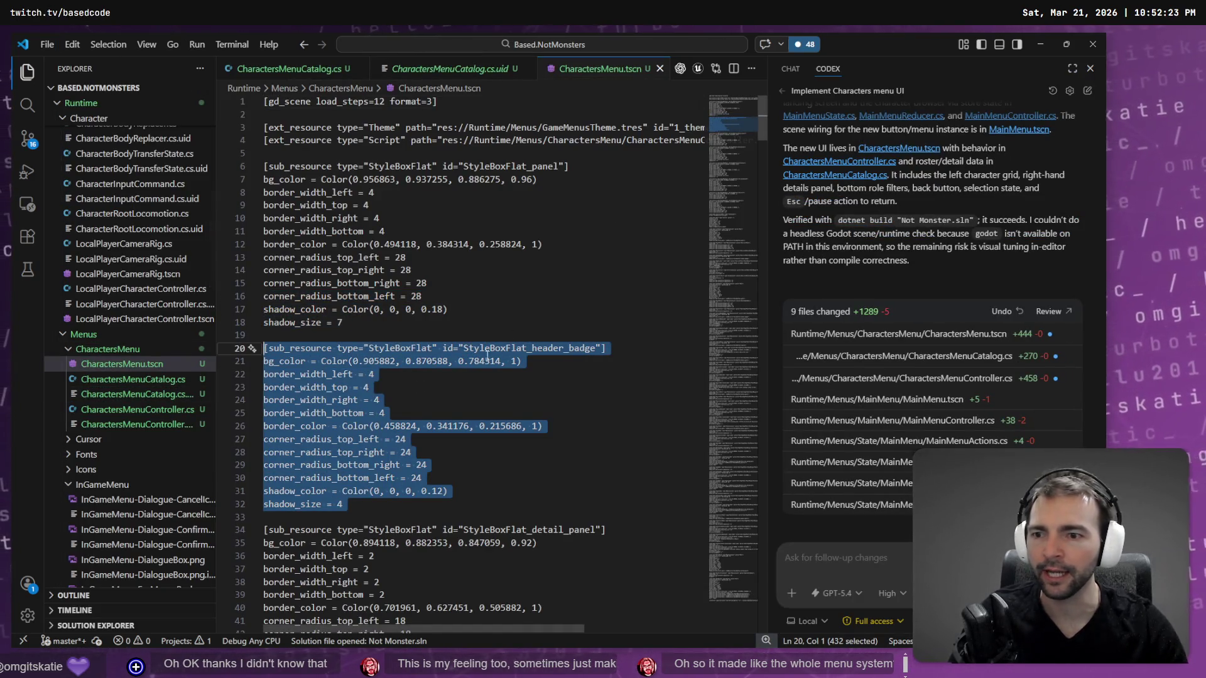
key(ctrl+w)
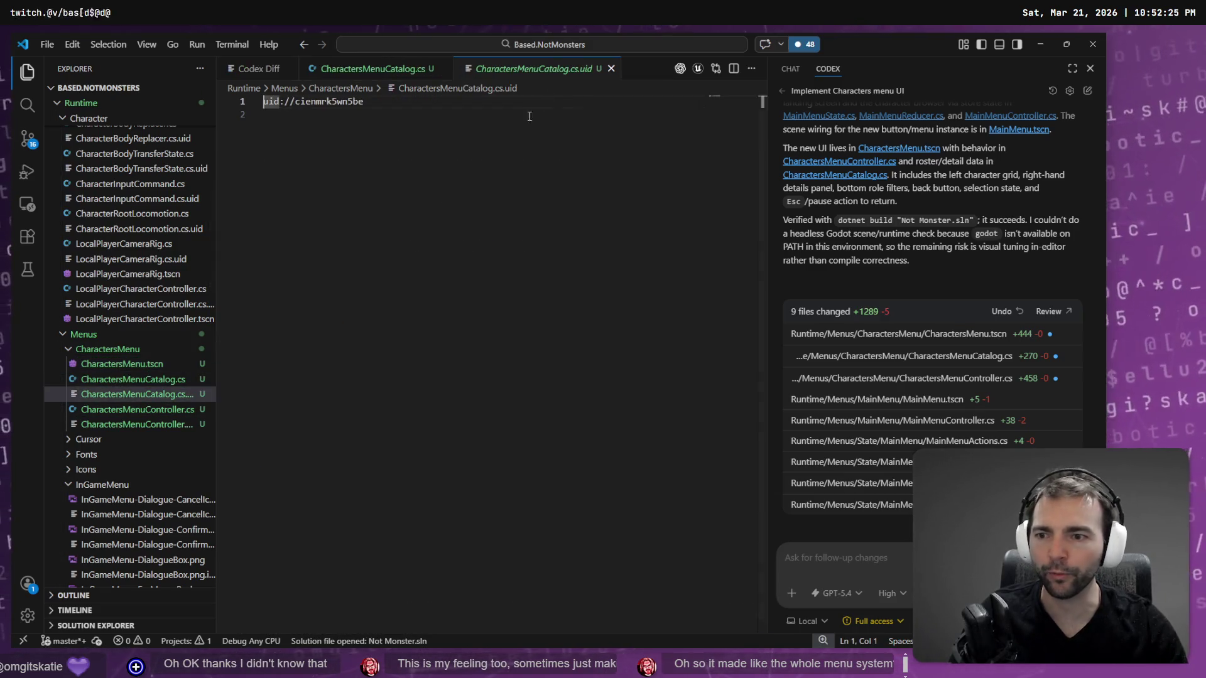
key(ctrl+w)
key(ctrl+w)
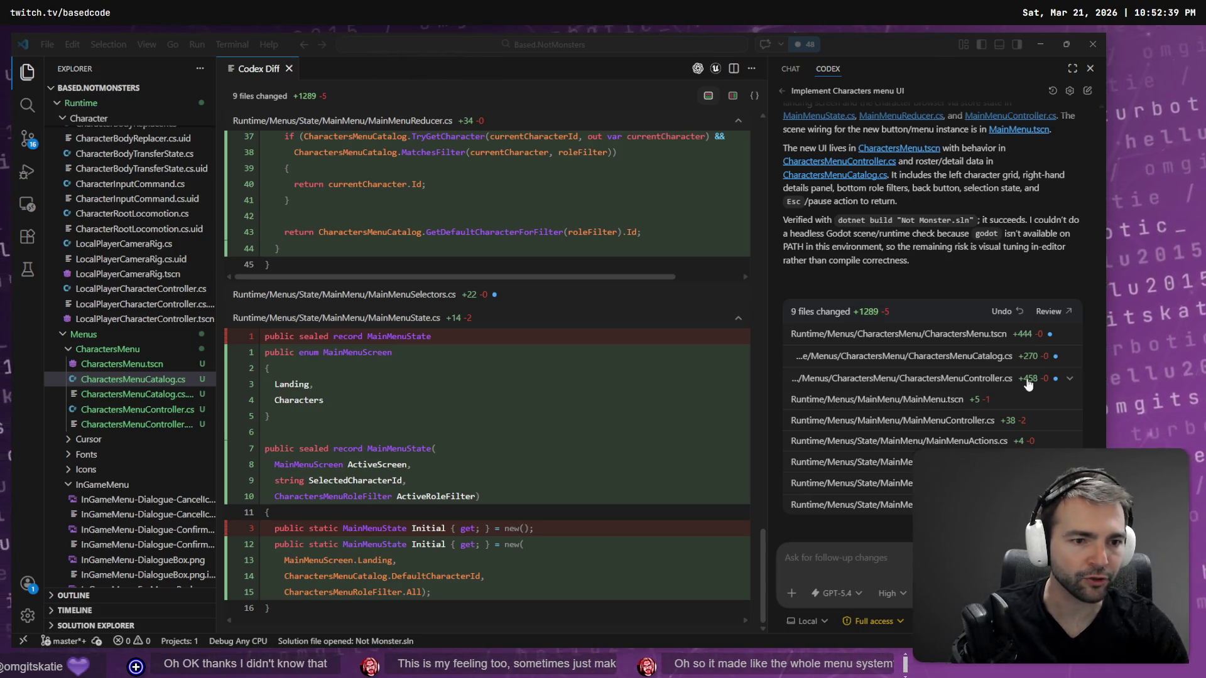
click(961, 379)
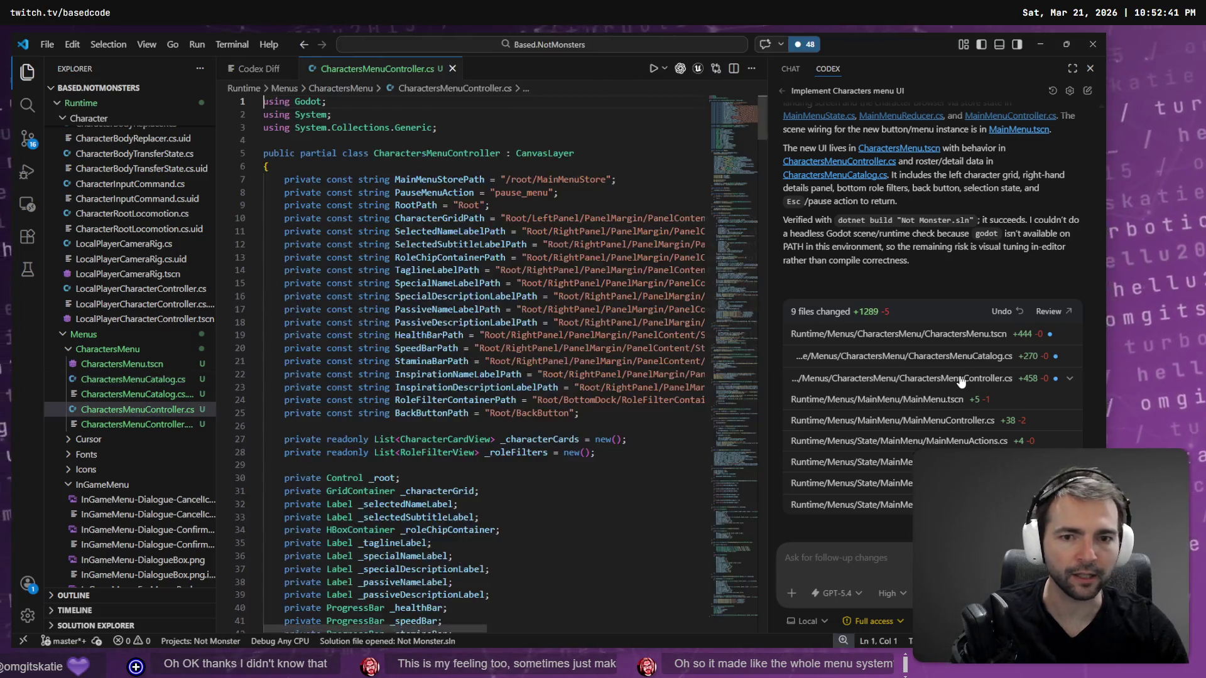
scroll(570, 228, down, 5)
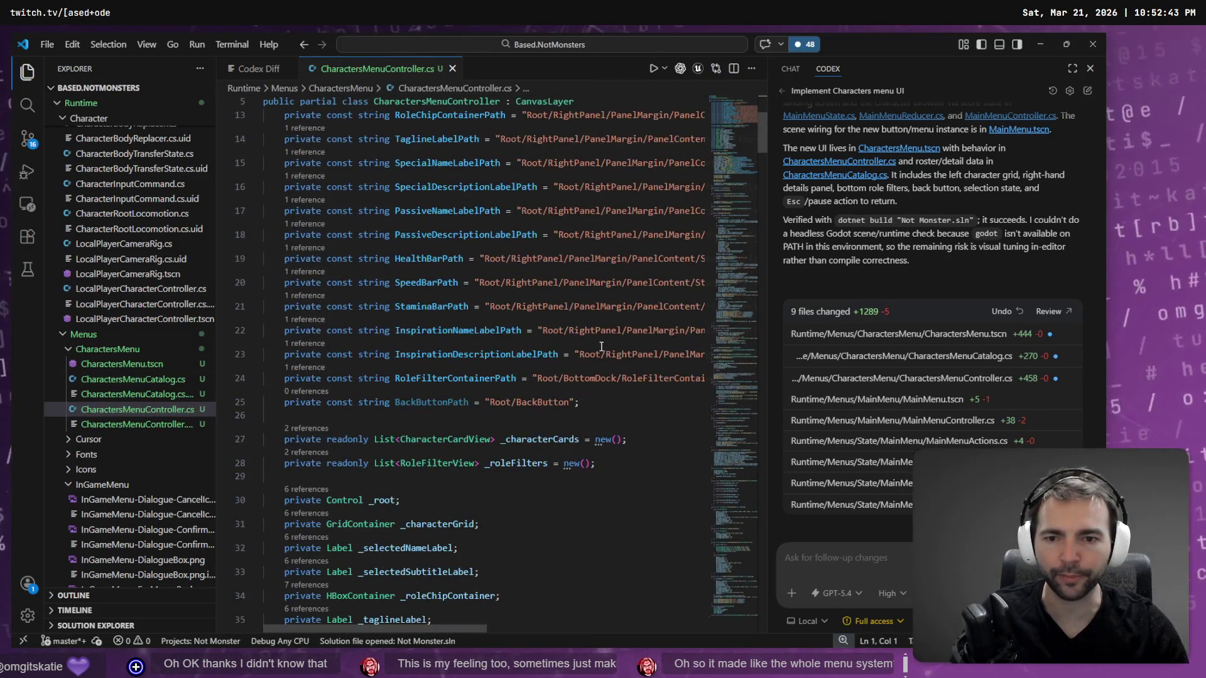
scroll(565, 239, down, 6)
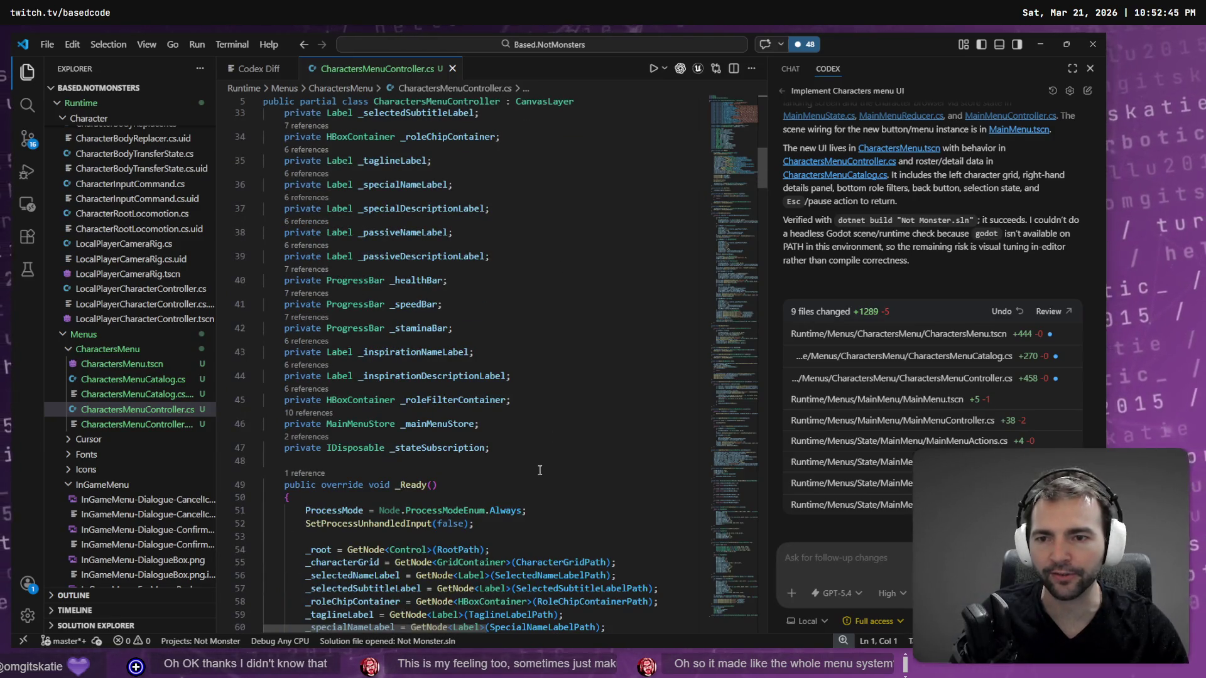
click(555, 473)
scroll(554, 458, down, 1)
key(Up)
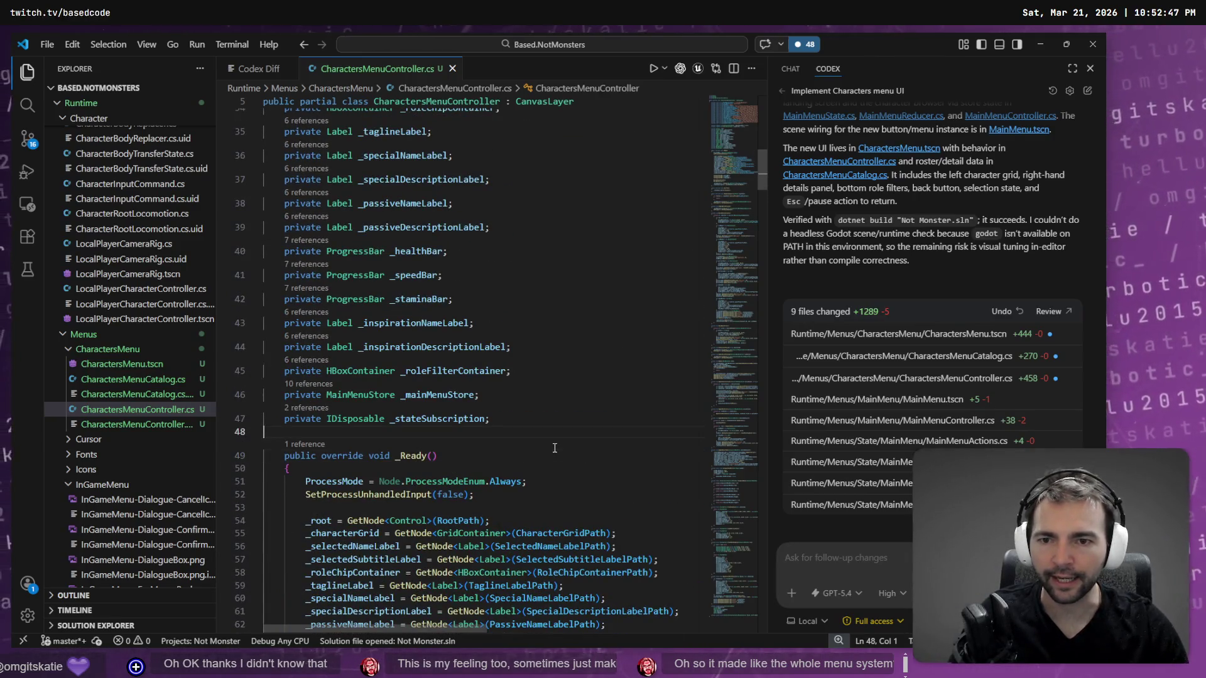
scroll(551, 424, down, 13)
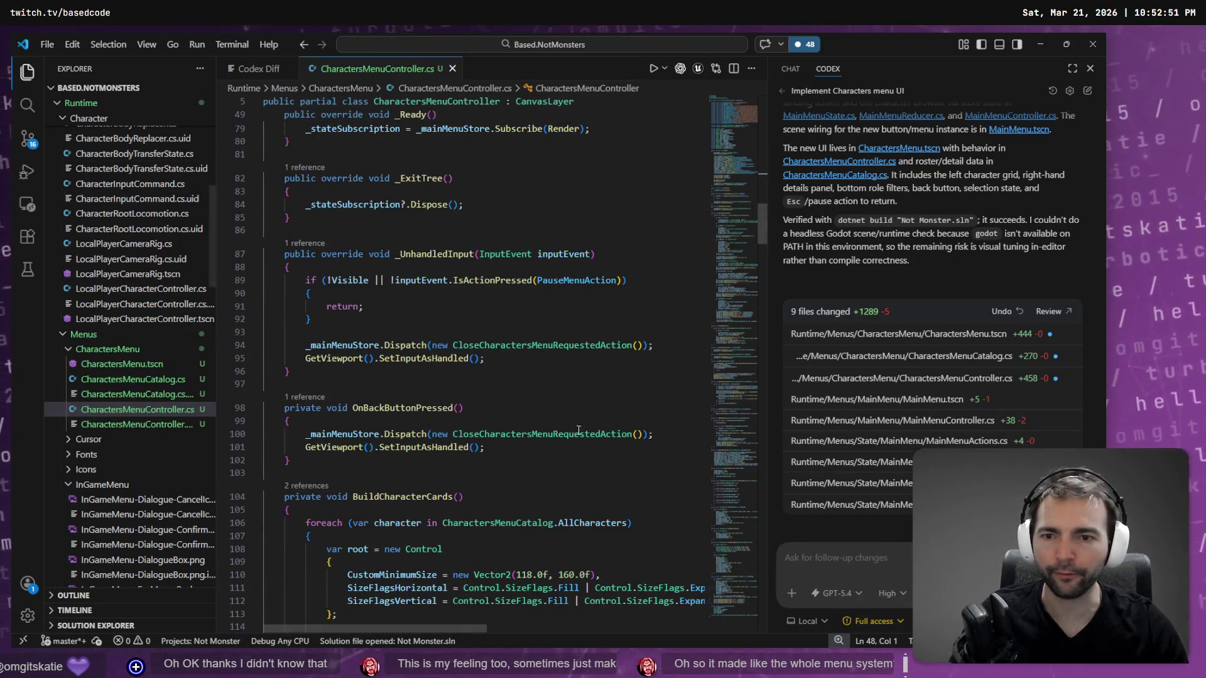
middle_click(380, 68)
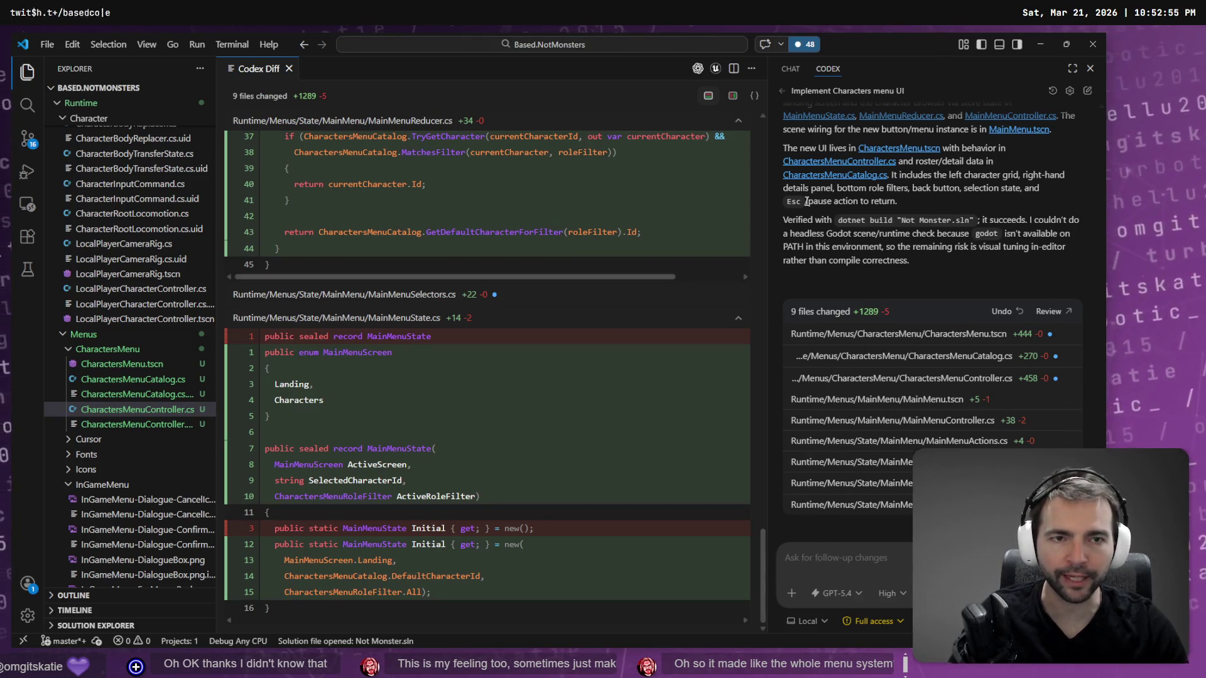
click(1072, 69)
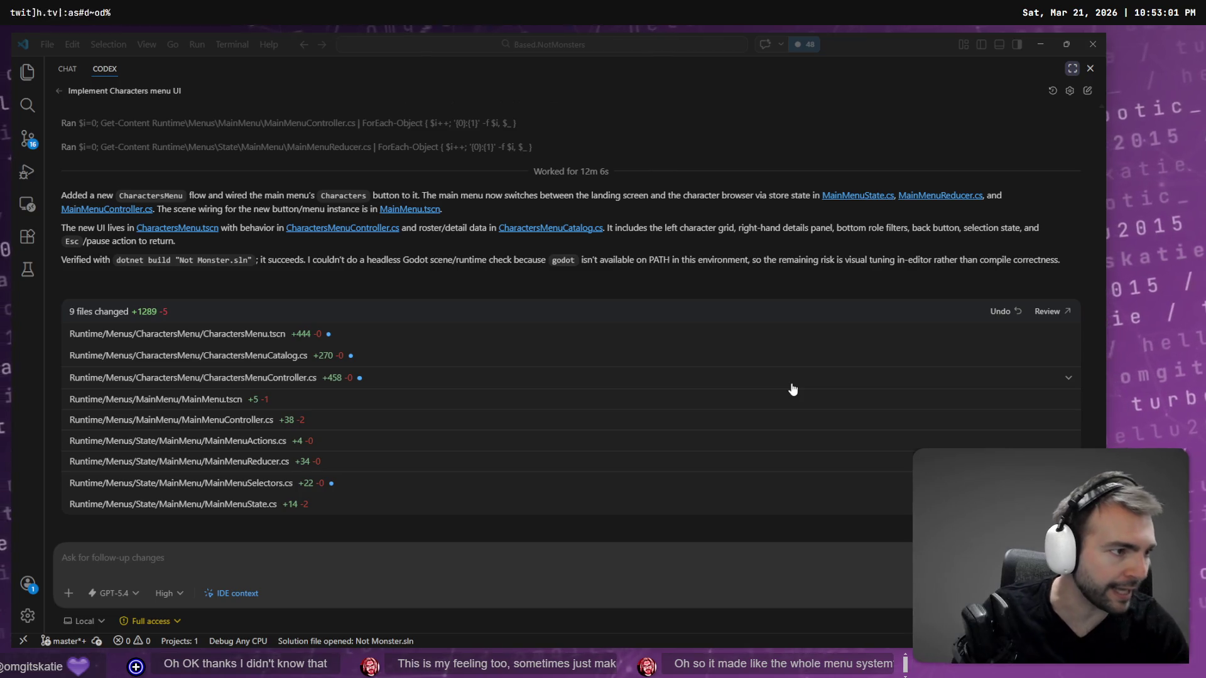
Ask Codex to refactor the Characters menu code to follow the attached PPP.md standards.
click(396, 566)
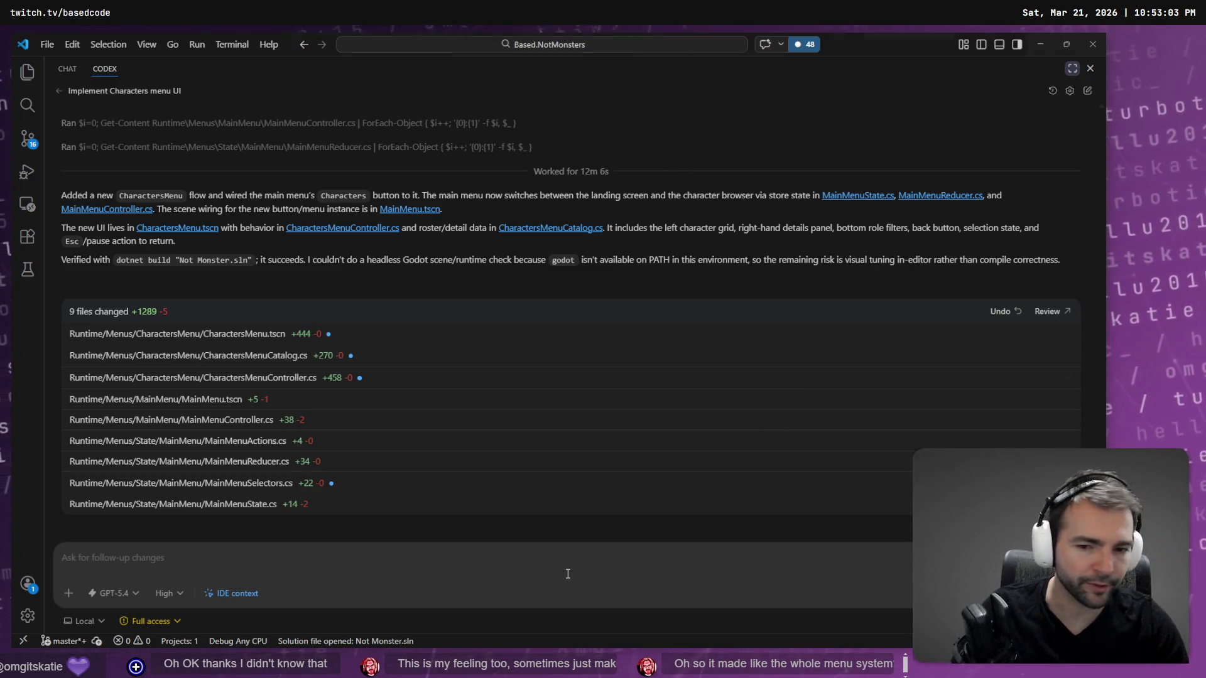
key(super+h)
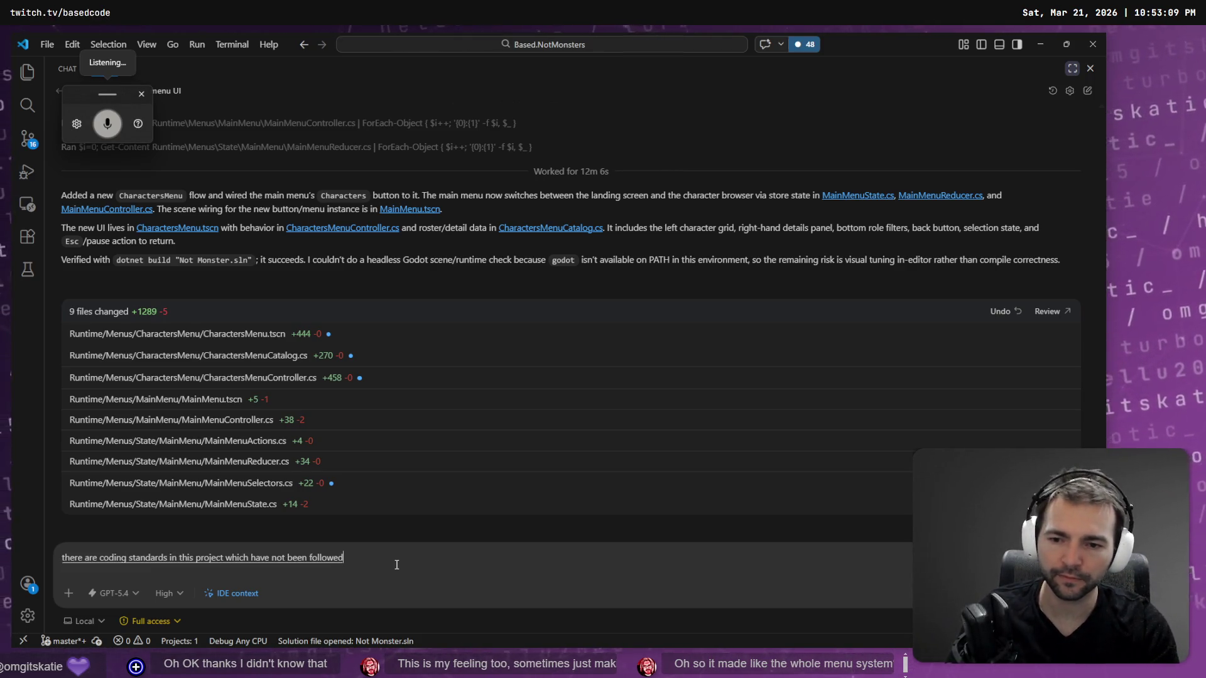
key(super+h)
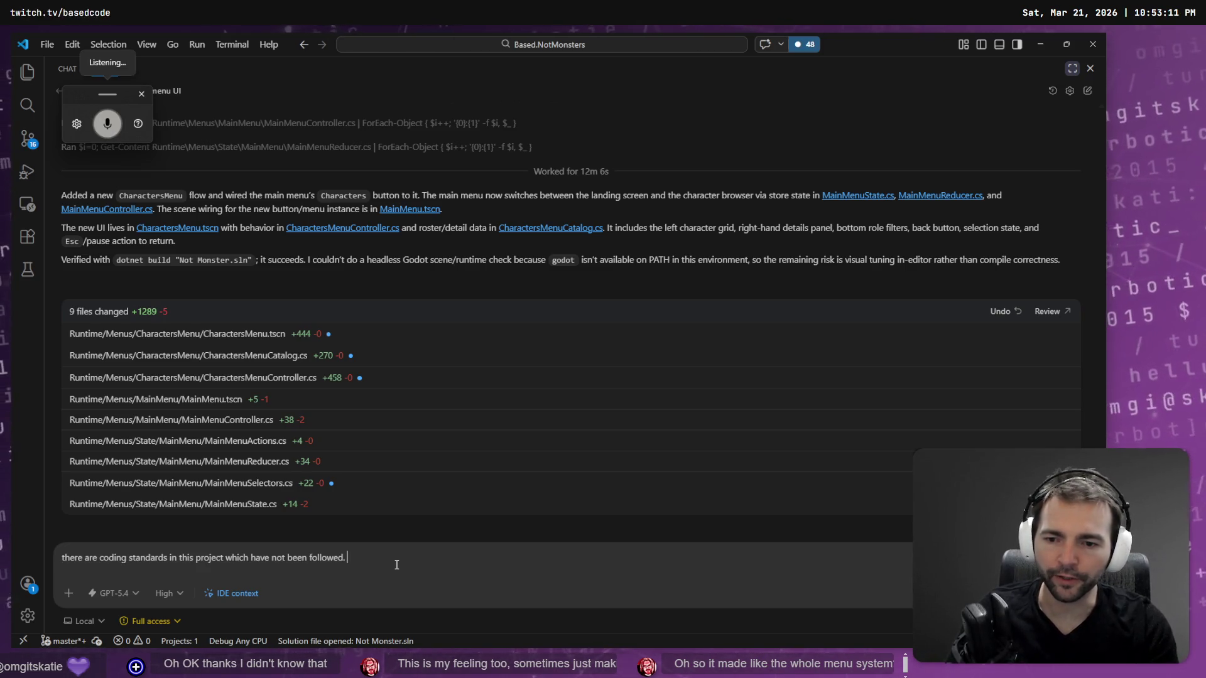
text(Refer to @P)
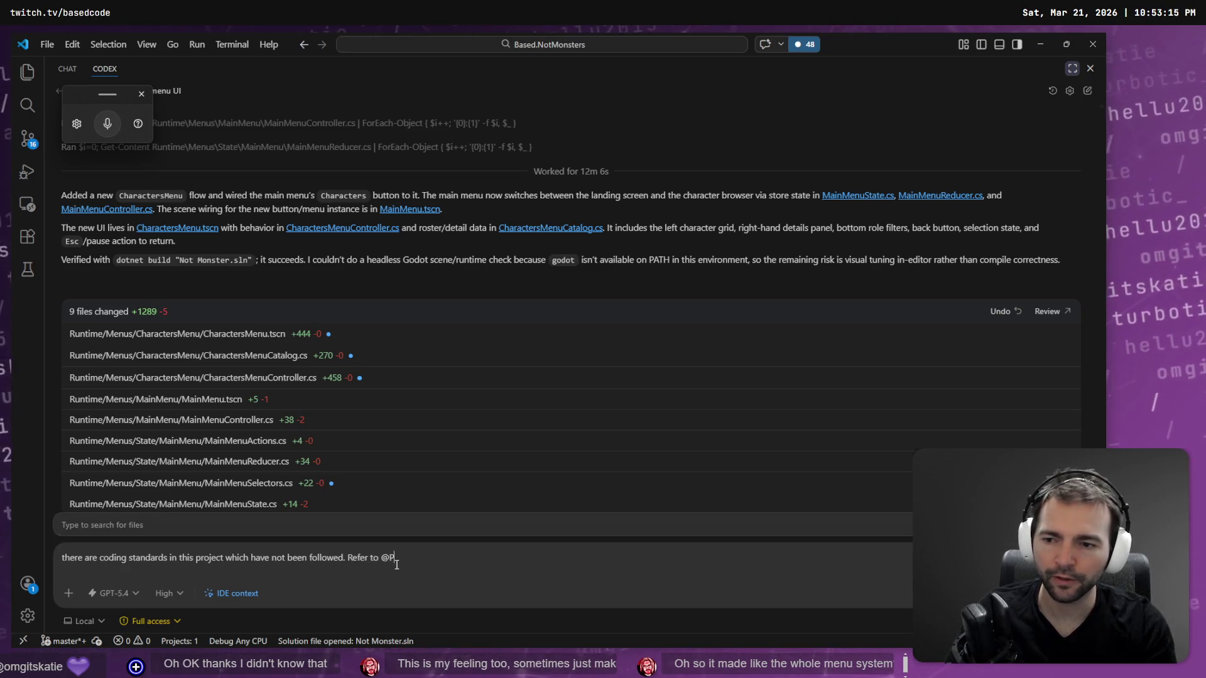
text(PP)
key(Return)
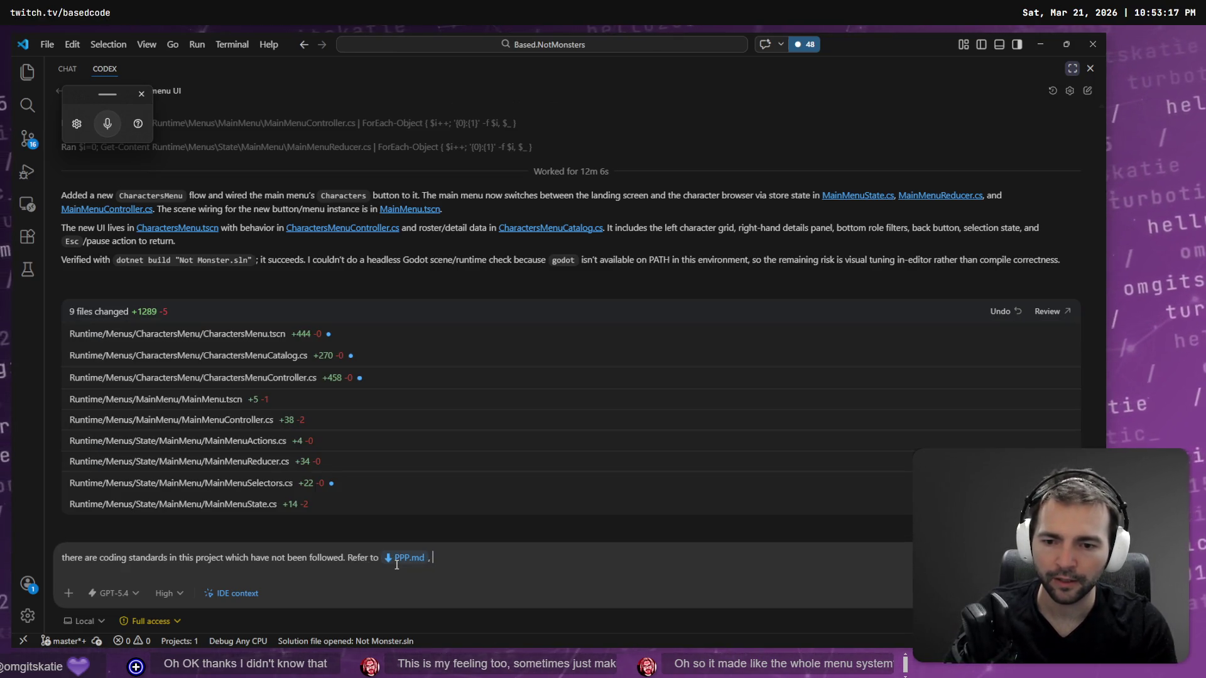
key(super+h)
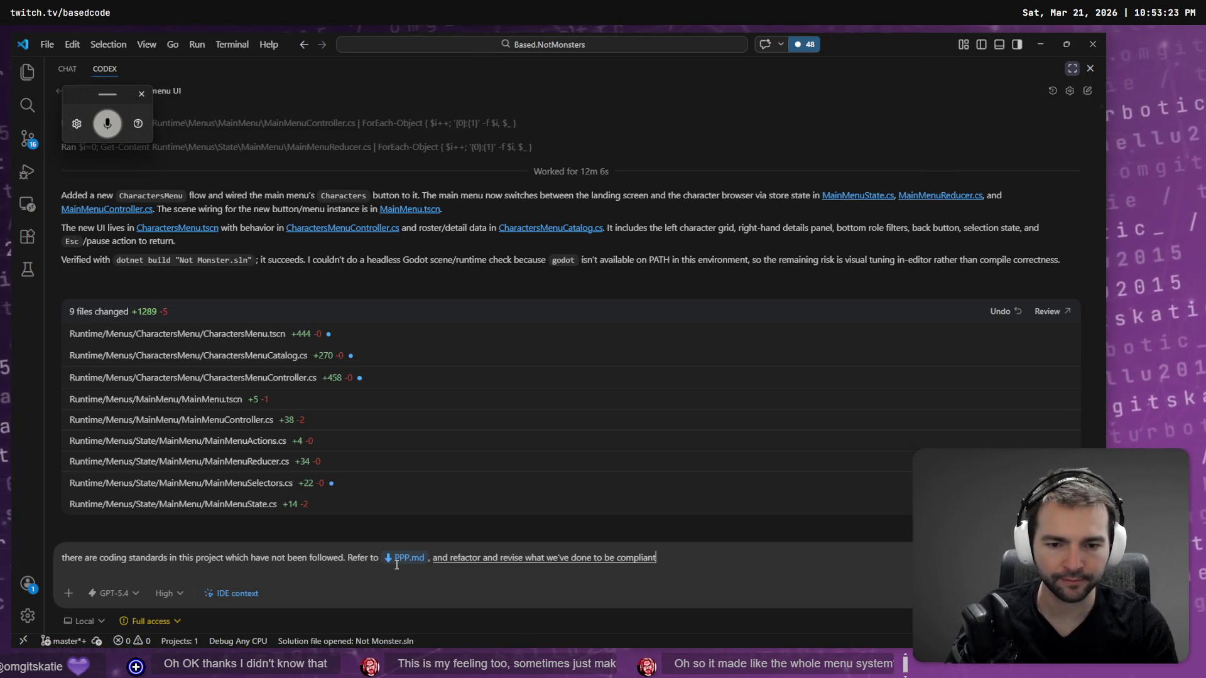
key(Return)
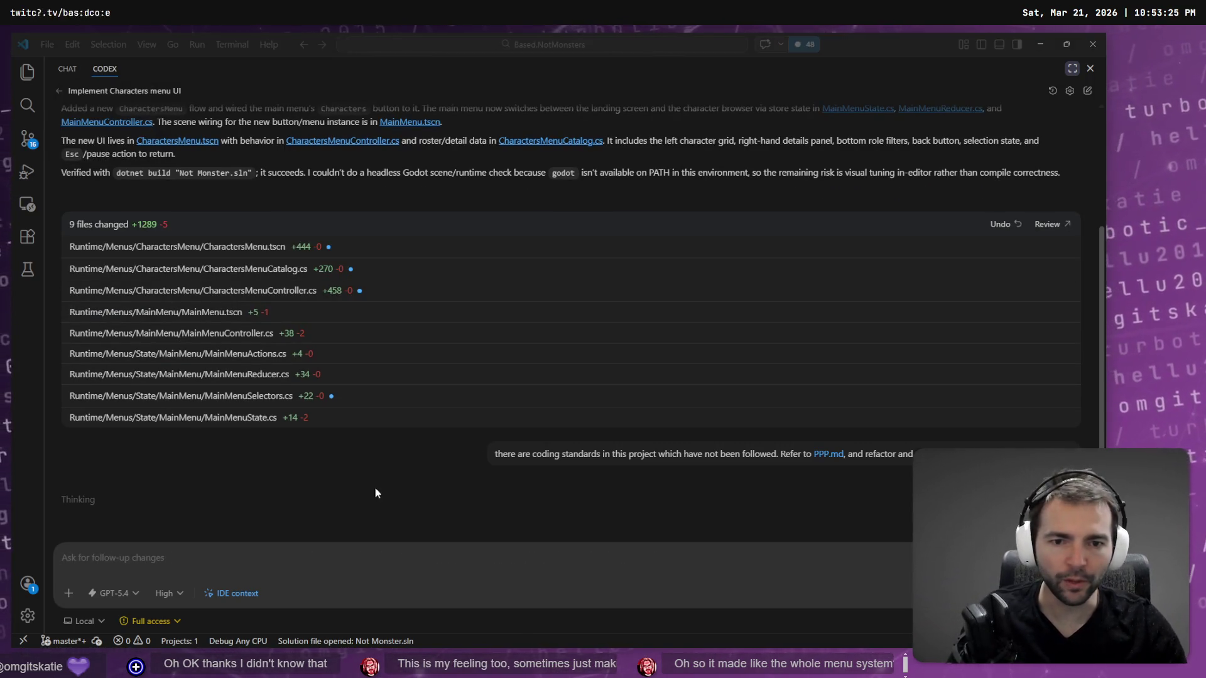
key(alt+Tab)
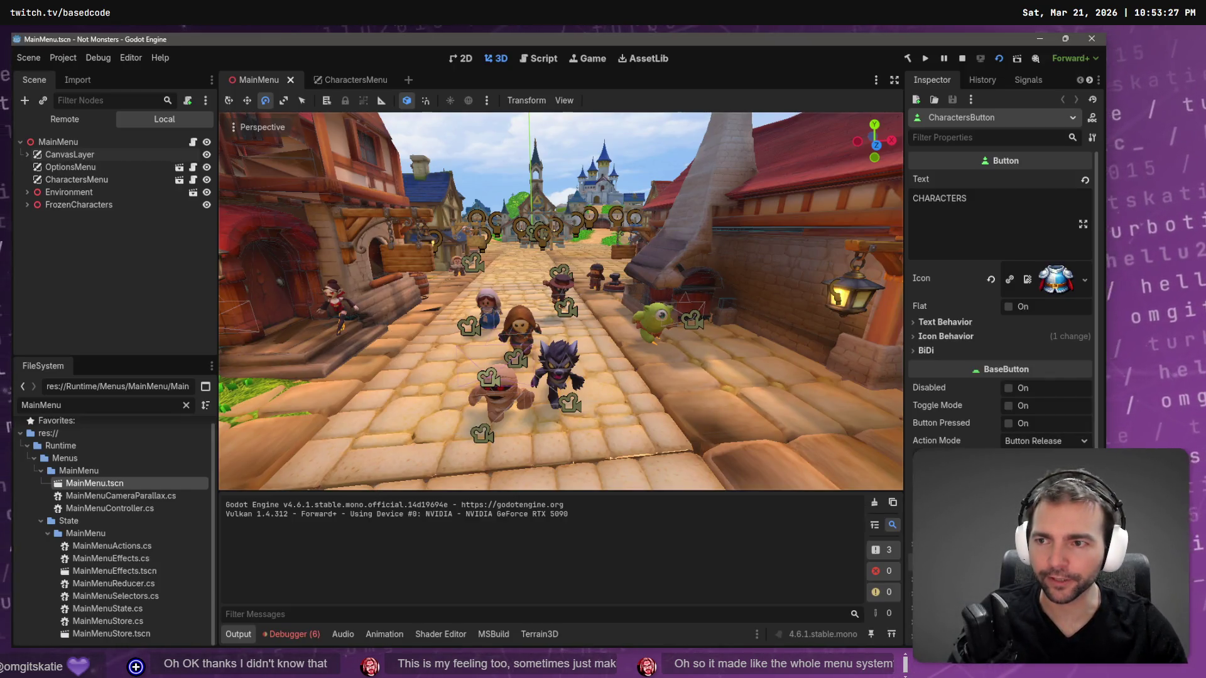
click(74, 181)
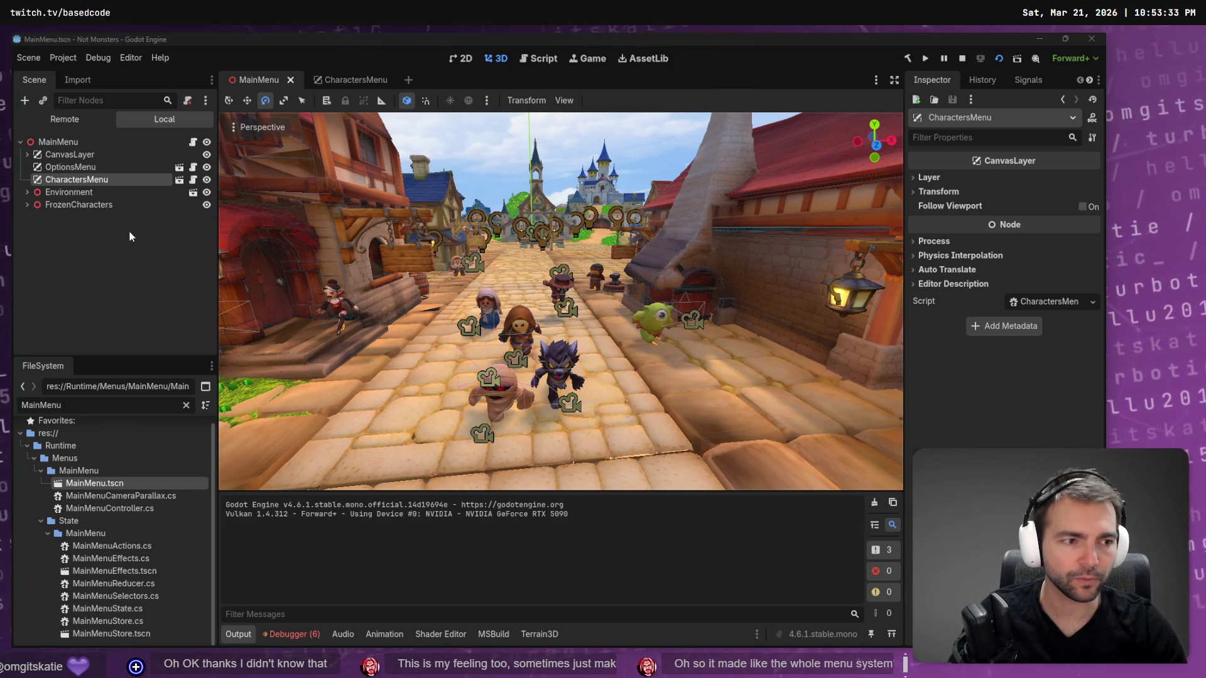
key(alt+Tab)
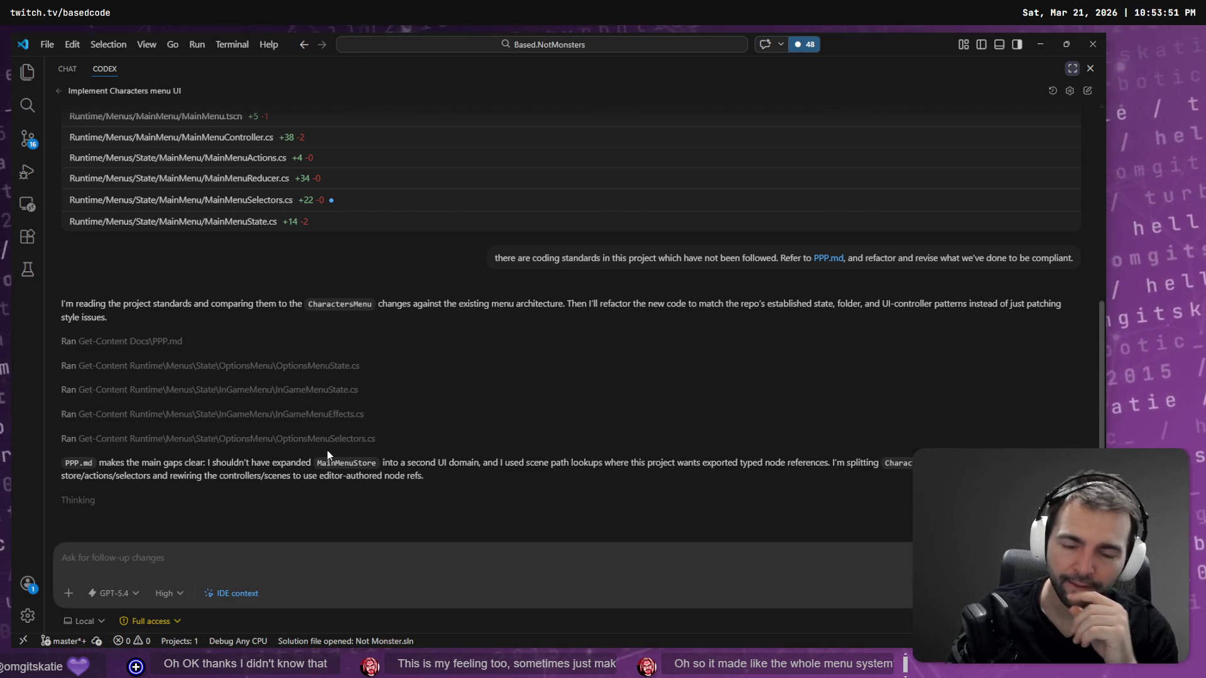
key(alt+Tab)
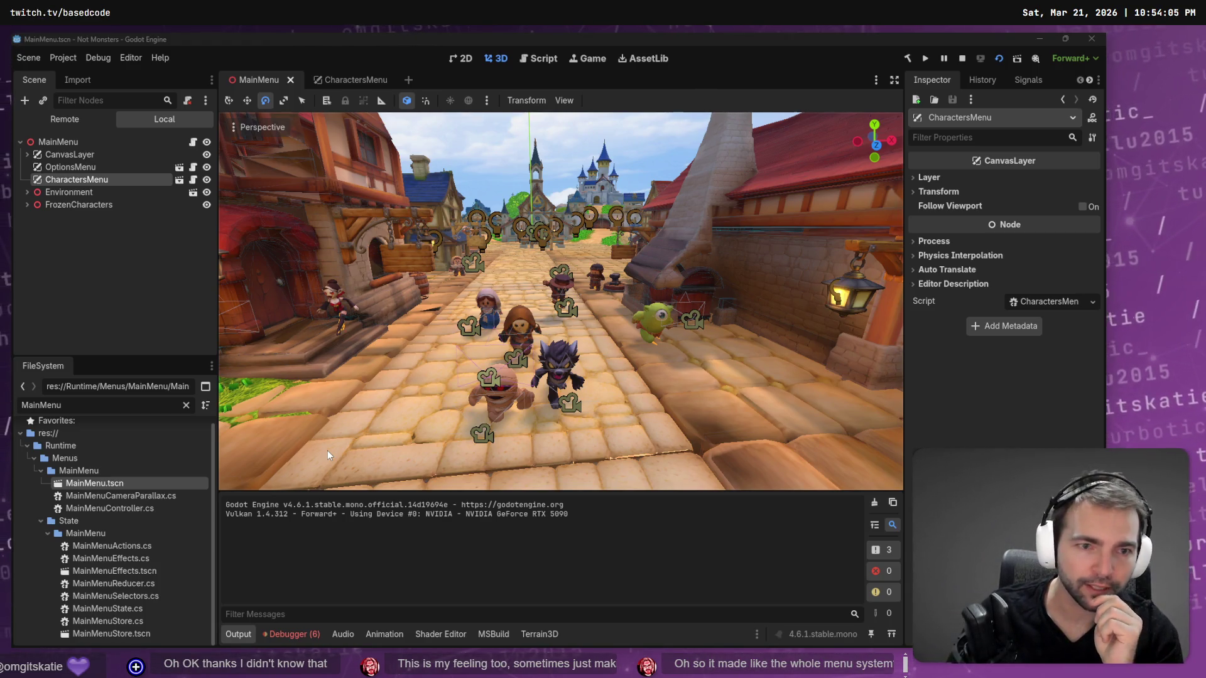
key(alt+Tab)
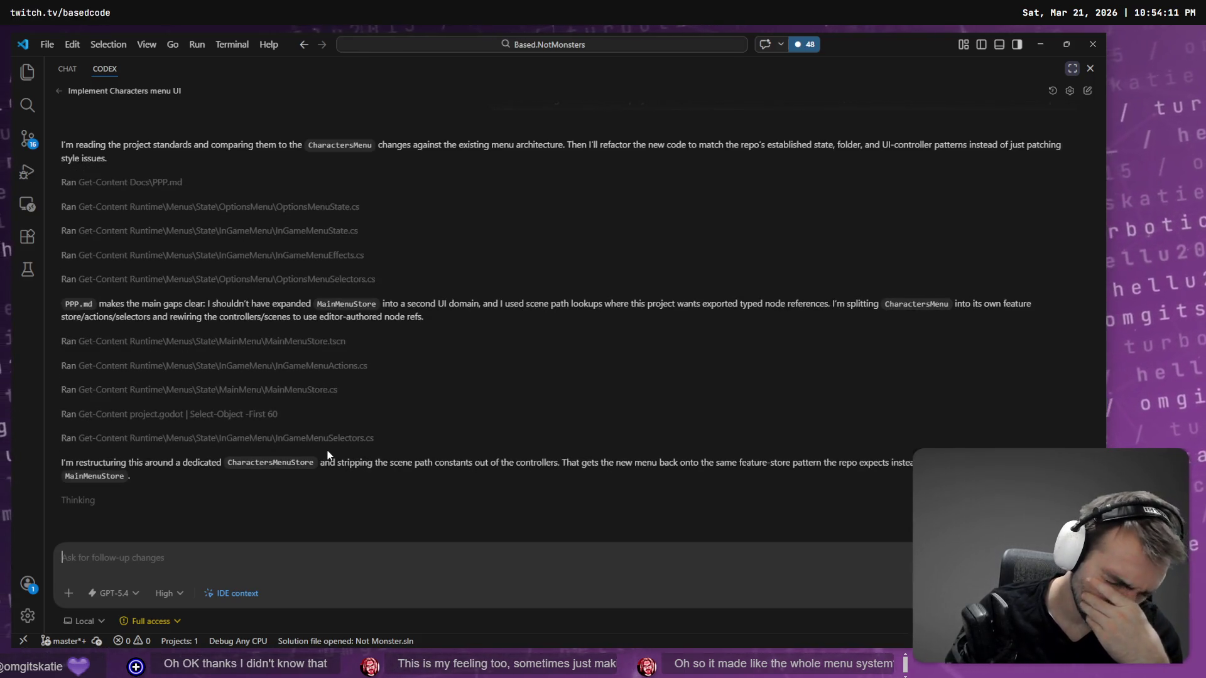
key(super+h)
Draft a multi-line Codex prompt saying existing scene characters get hidden when the character menu opens.
text(at the moment the existing characters in the scene are)
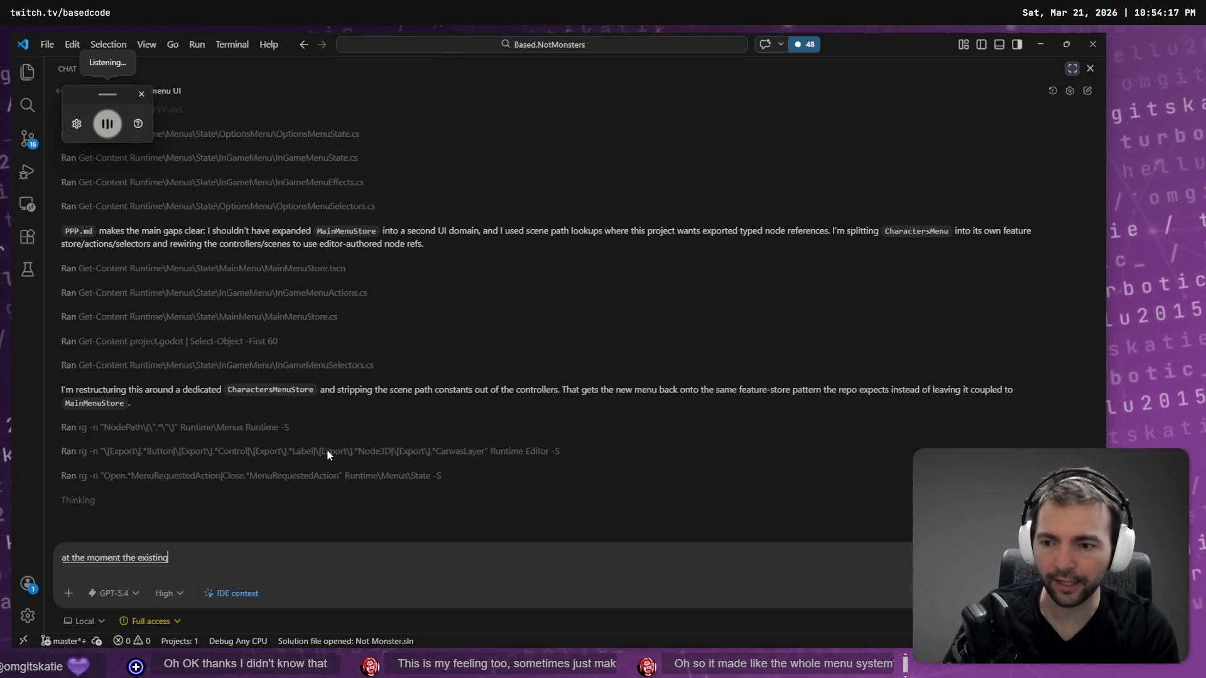
text(.... off when we go to the character menu)
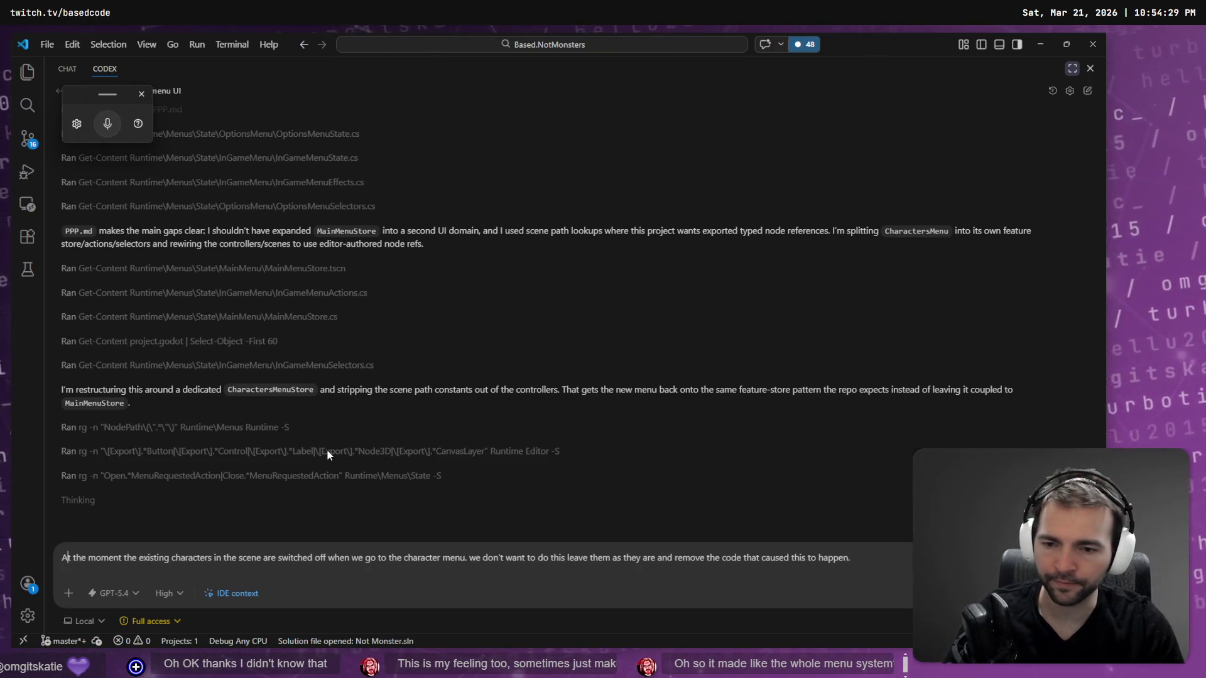
key(ctrl+Left)
key(ctrl+Left)
key(ctrl+Left)
key(shift+Return)
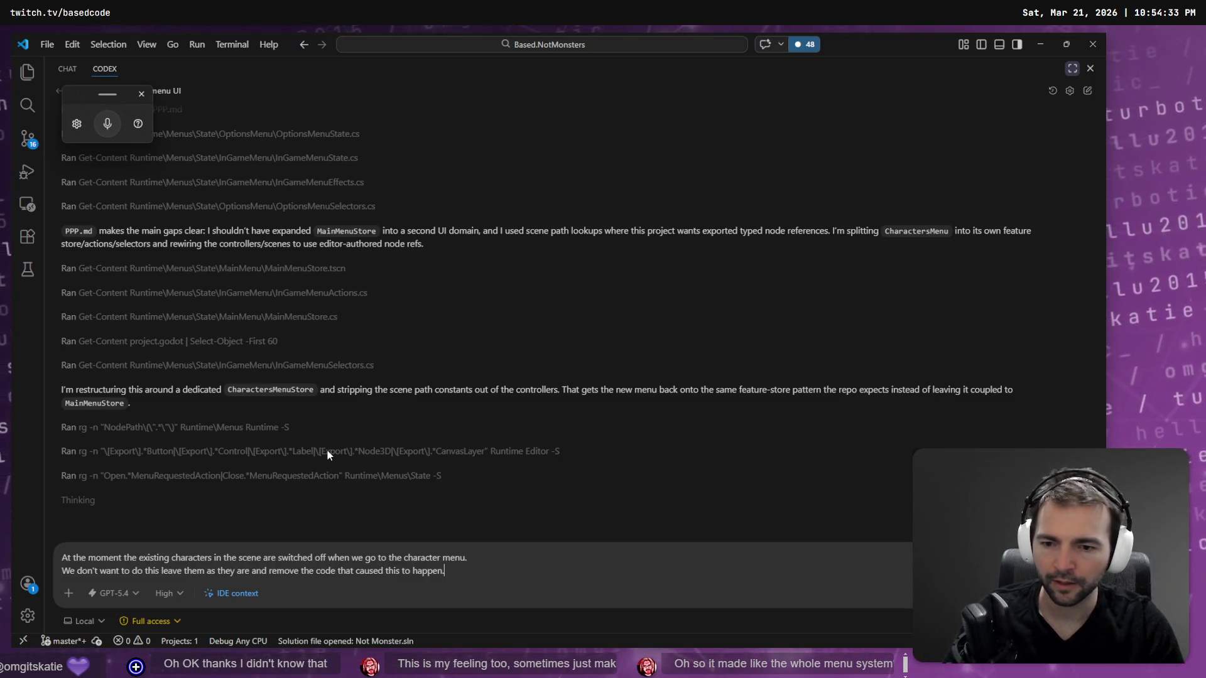
key(ctrl+End)
key(shift+Return)
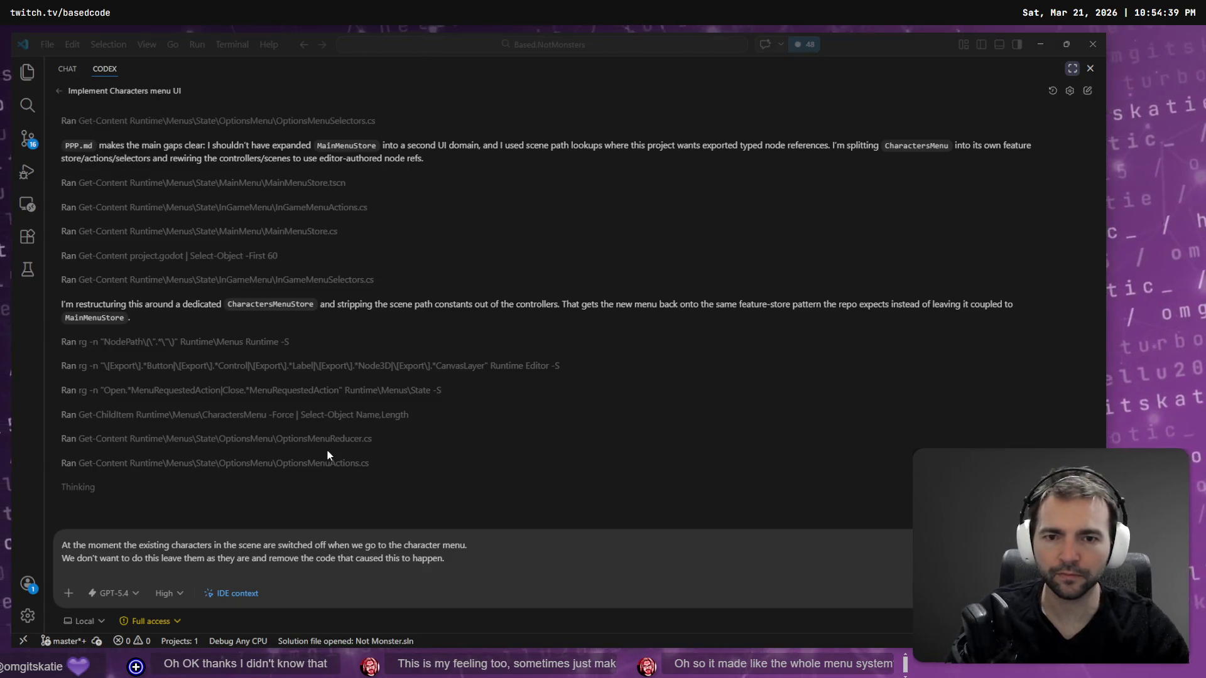
key(alt+Tab)
key(F5)
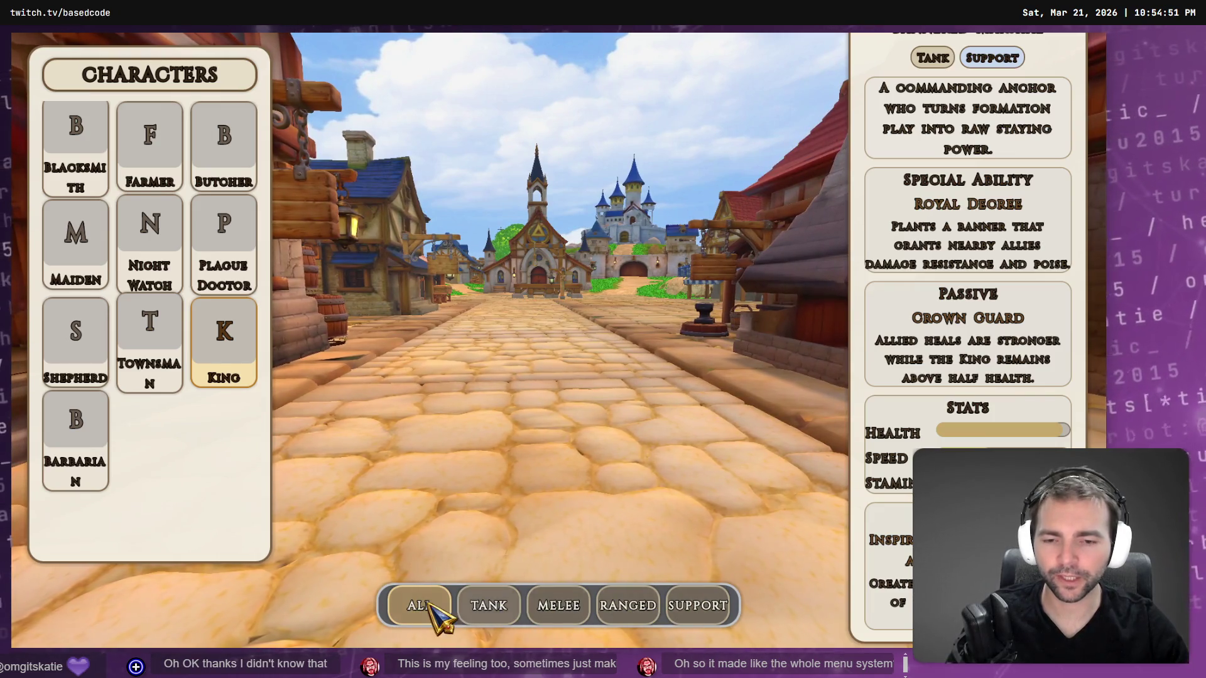
Test the Tank, Melee, Ranged and Support filters in the running Characters menu, returning to All.
click(486, 609)
click(562, 606)
click(707, 603)
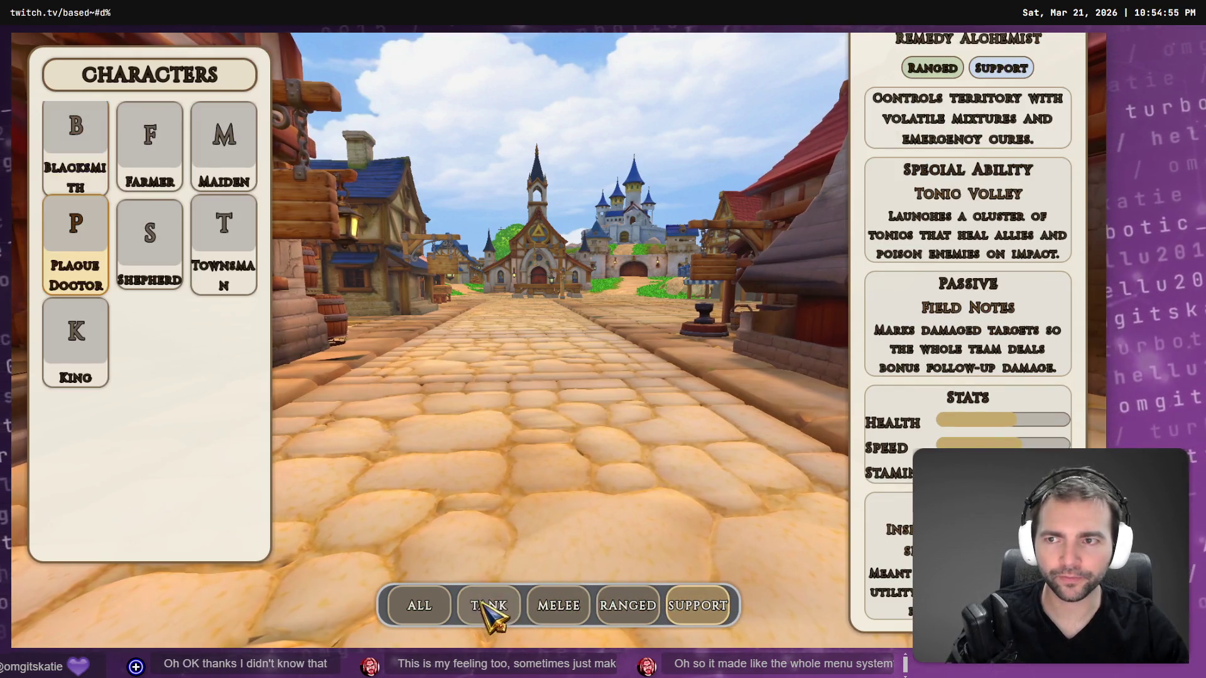
click(465, 604)
click(703, 607)
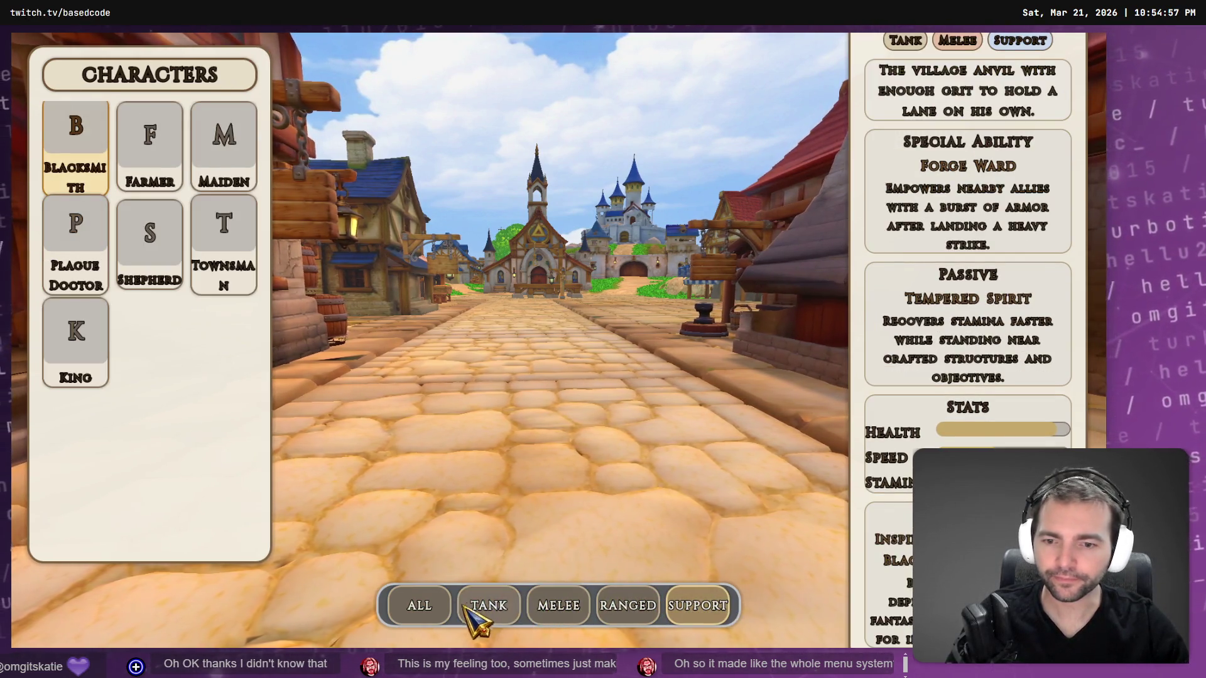
click(438, 604)
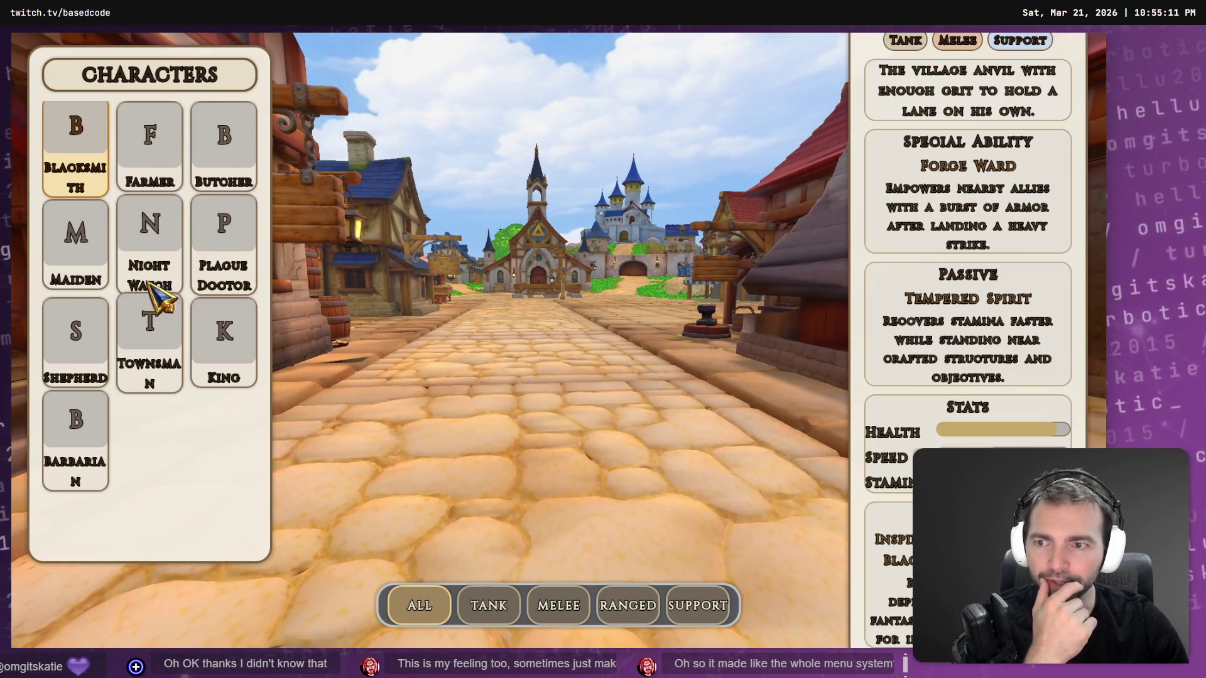
click(691, 606)
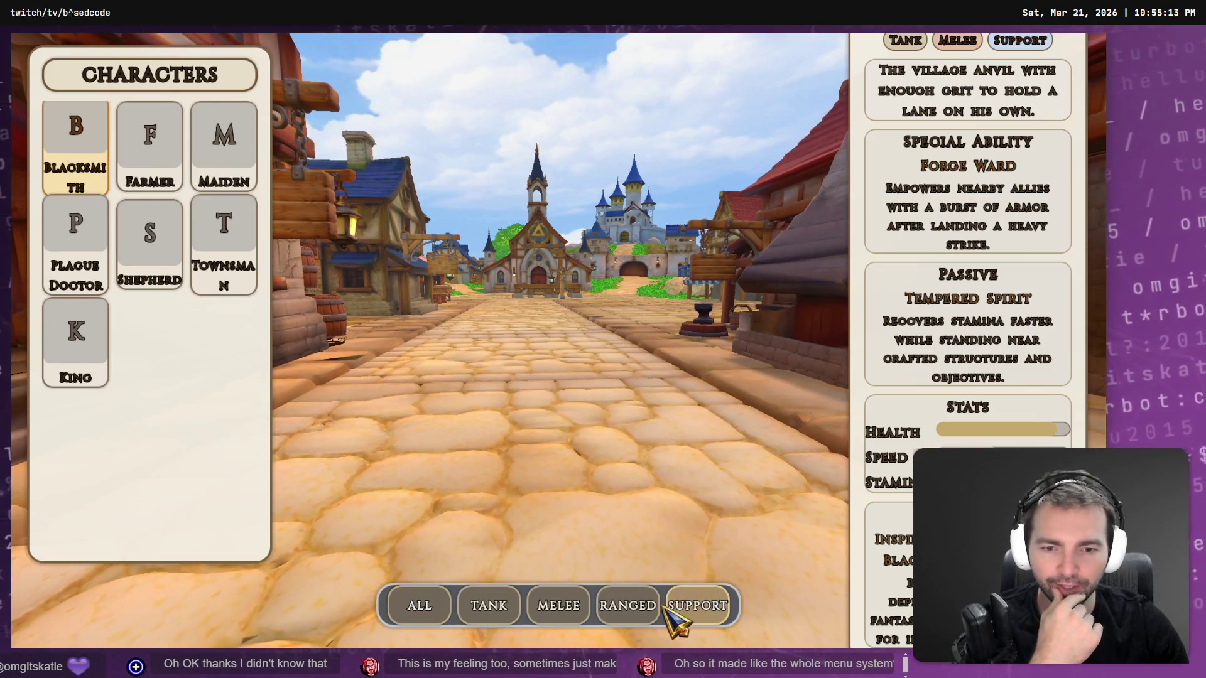
click(634, 604)
click(560, 606)
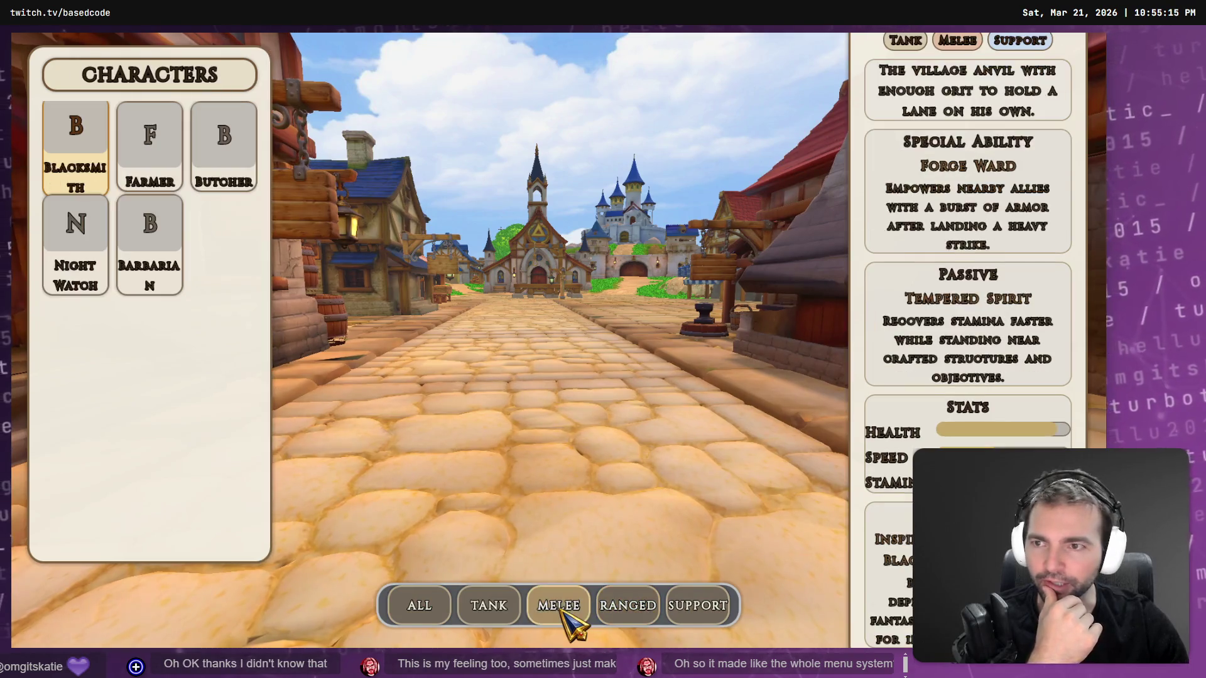
click(502, 604)
click(433, 606)
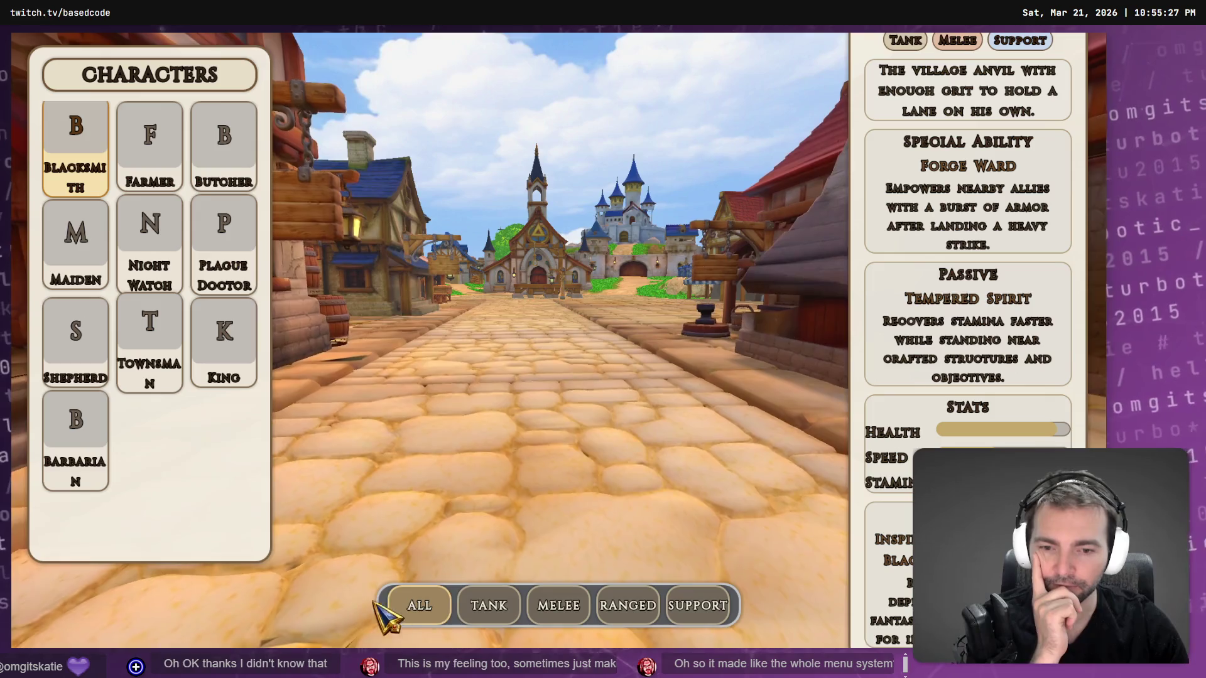
Cycle through every role filter once more back to All, then check Codex's progress.
click(489, 607)
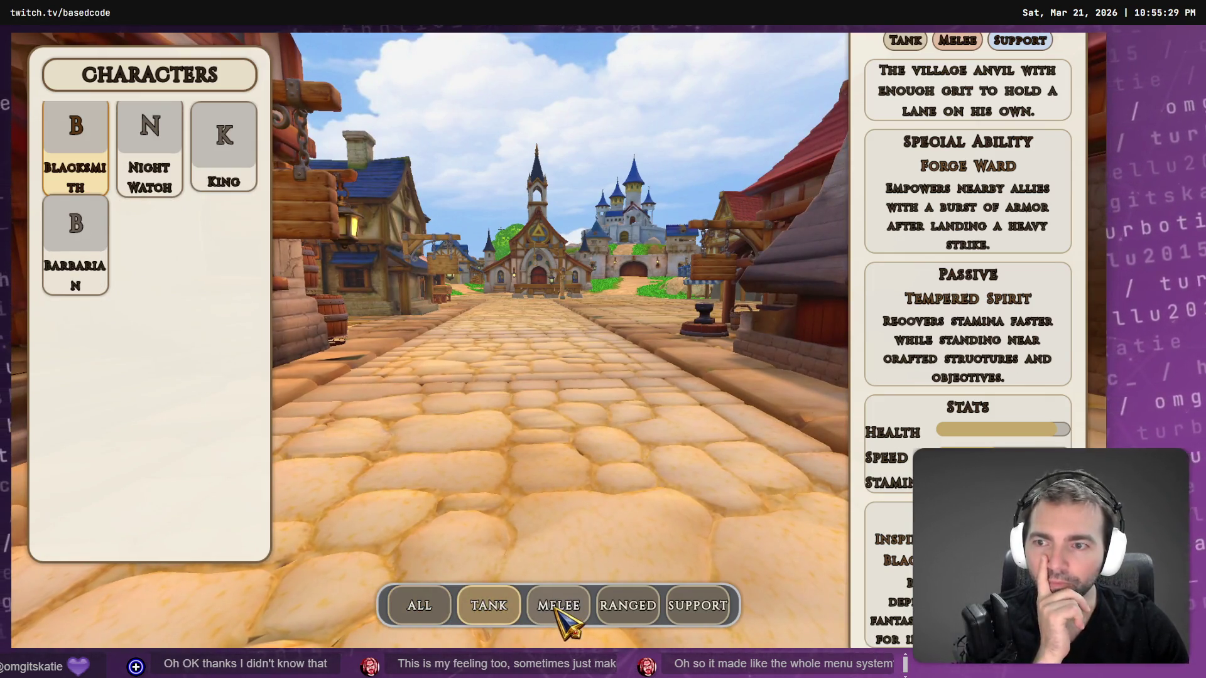
click(557, 608)
click(631, 608)
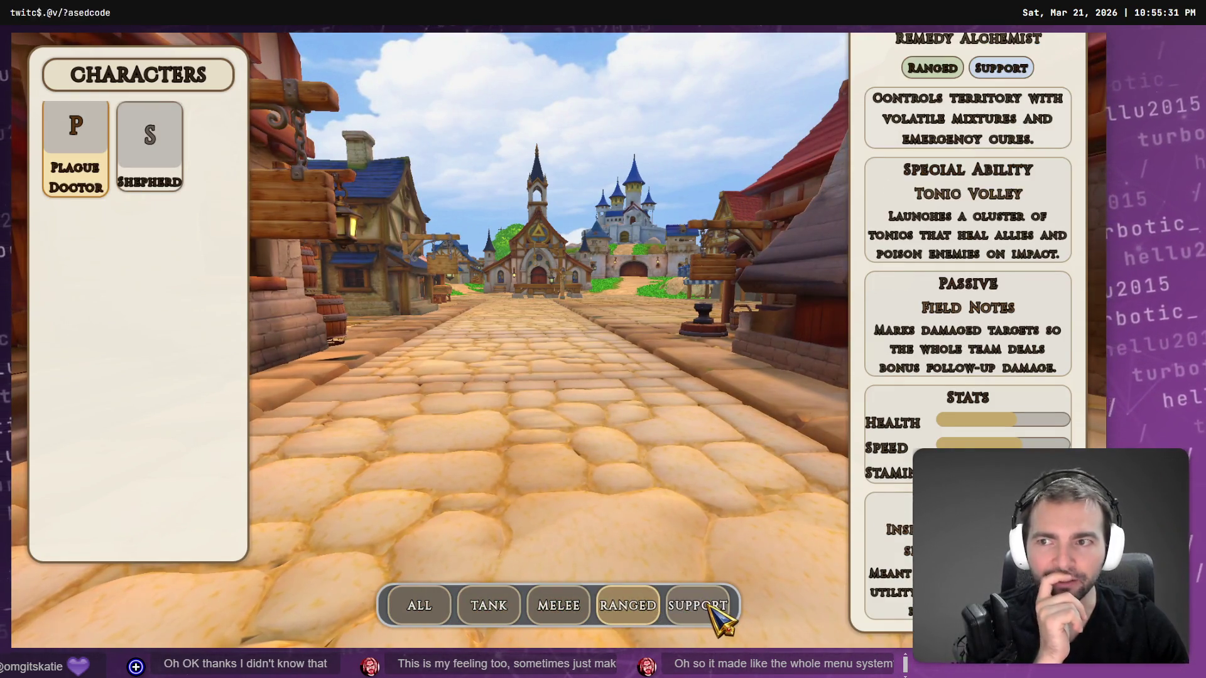
click(708, 607)
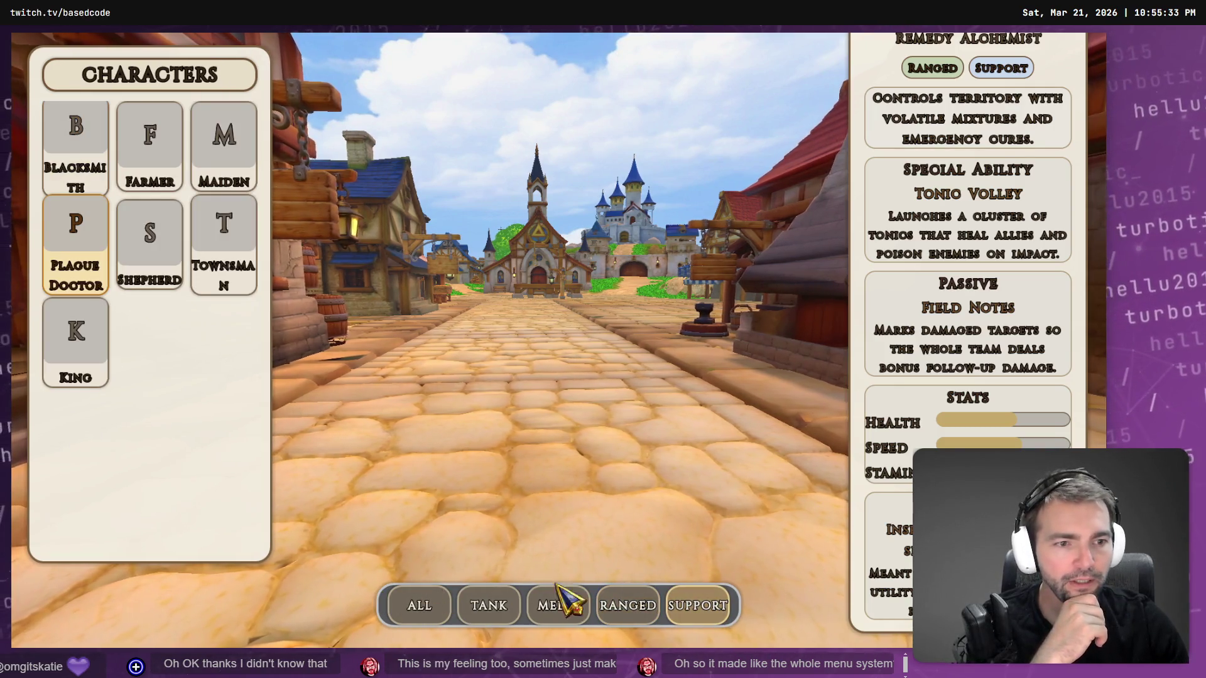
click(556, 606)
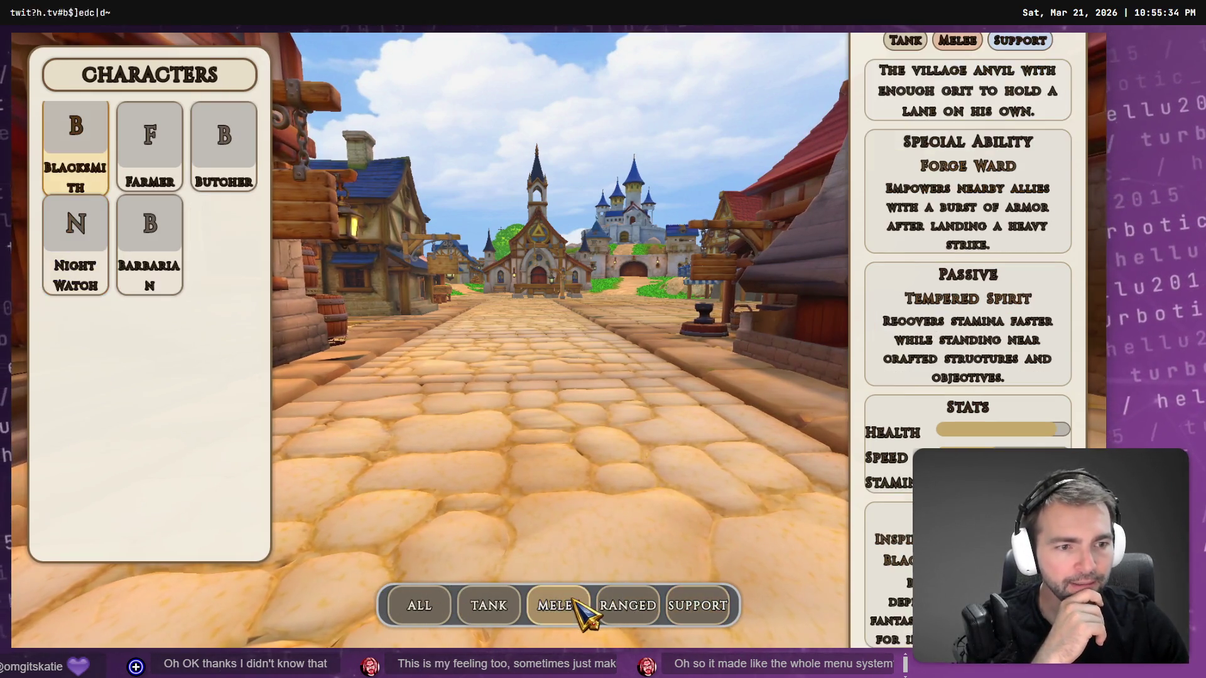
click(480, 608)
click(417, 608)
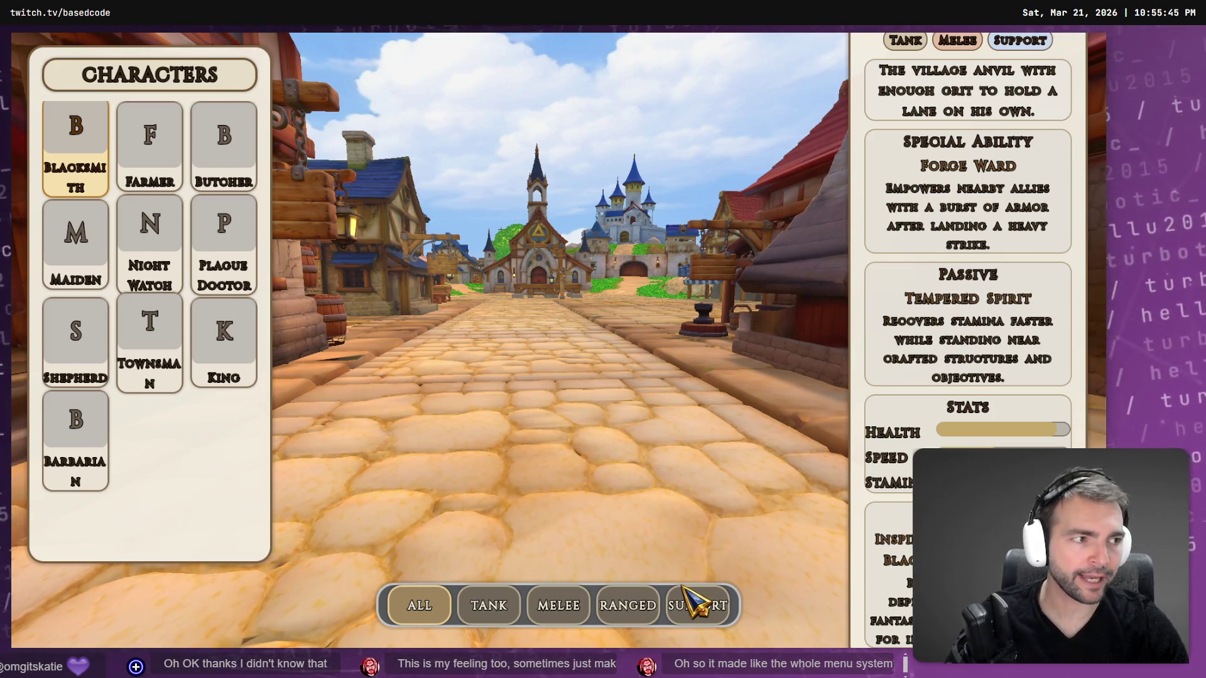
key(alt+Tab)
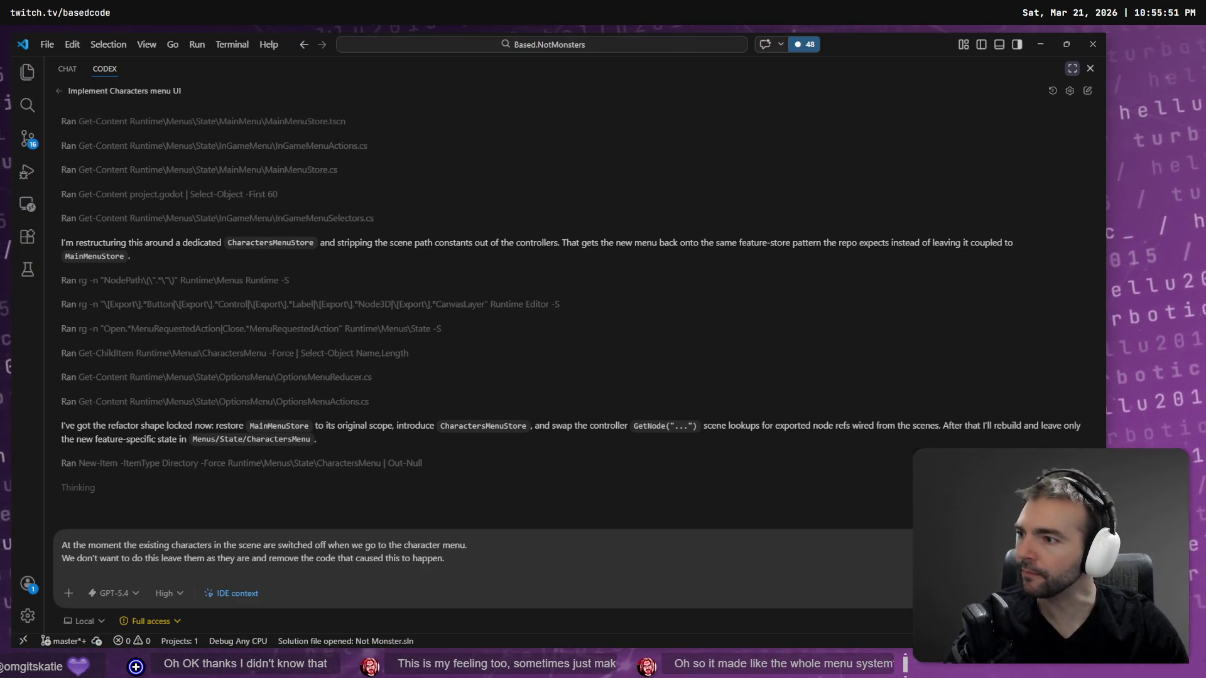
key(alt+Tab)
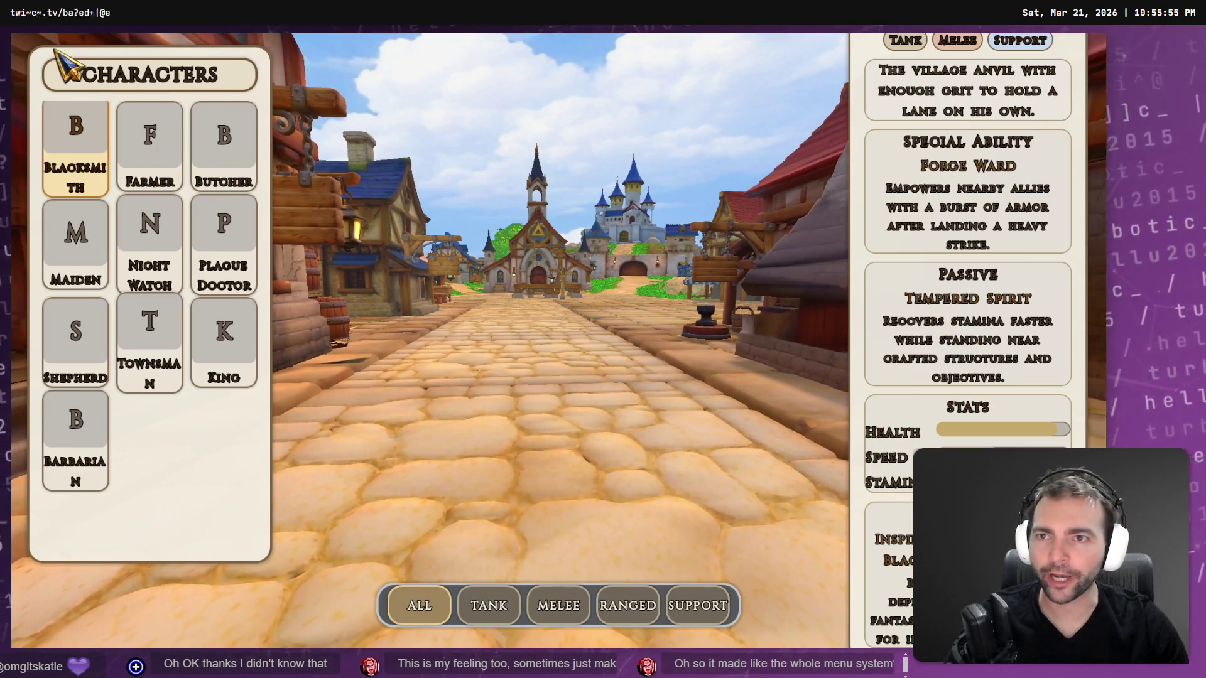
key(alt+Tab)
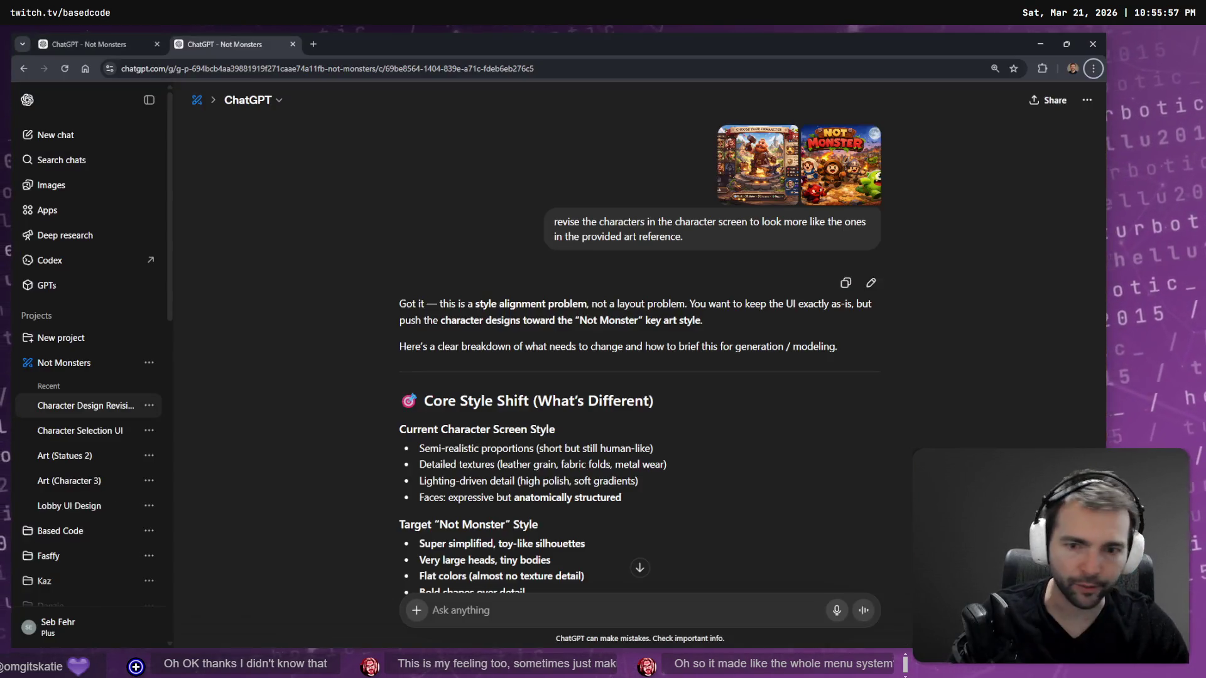
Send a Create image request for the revised characters, quoting the earlier revision prompt.
scroll(713, 326, down, 20)
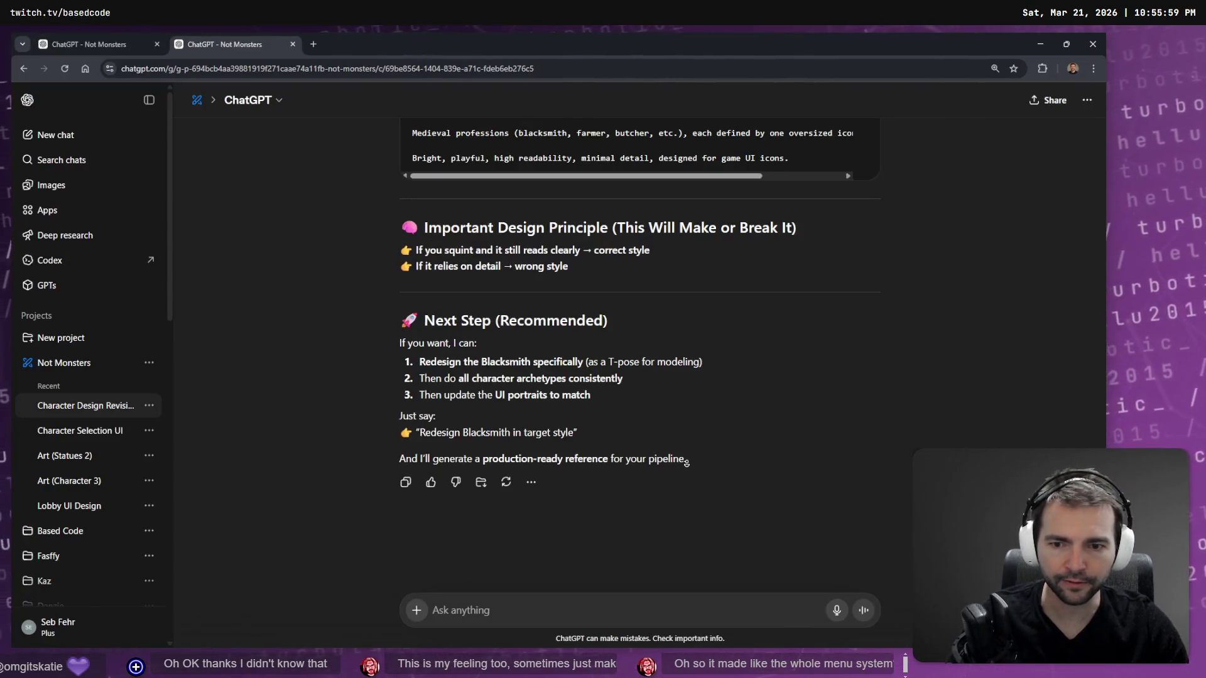
scroll(598, 516, up, 20)
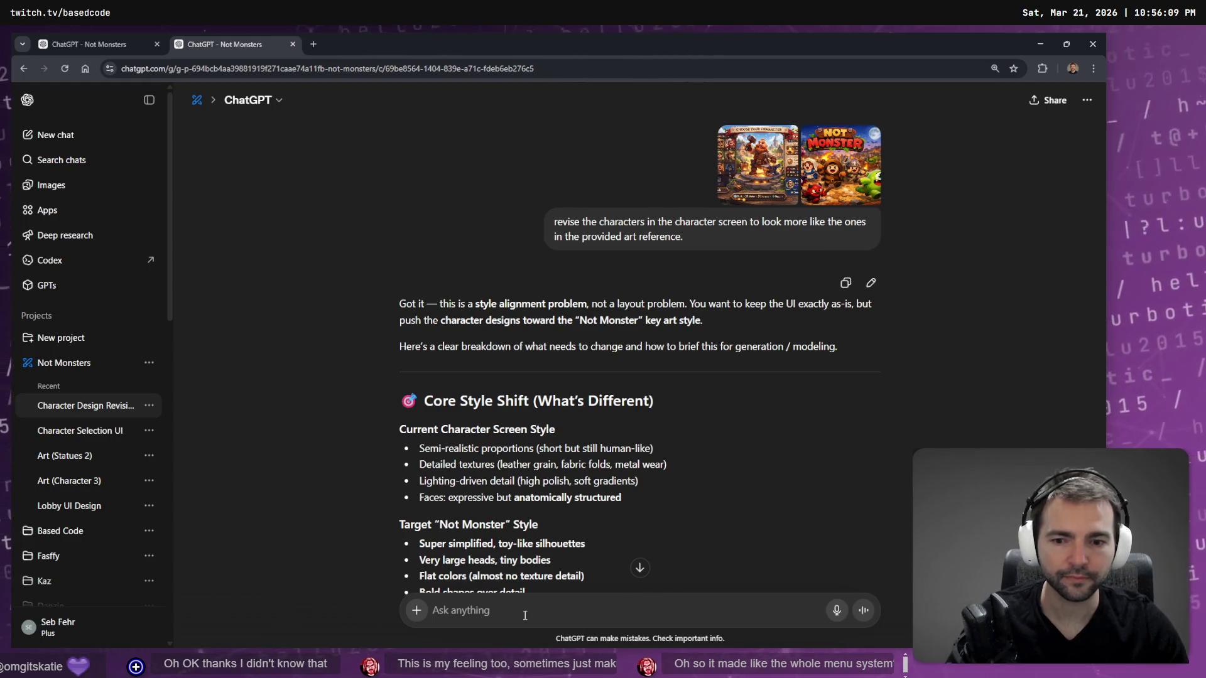
key(super+h)
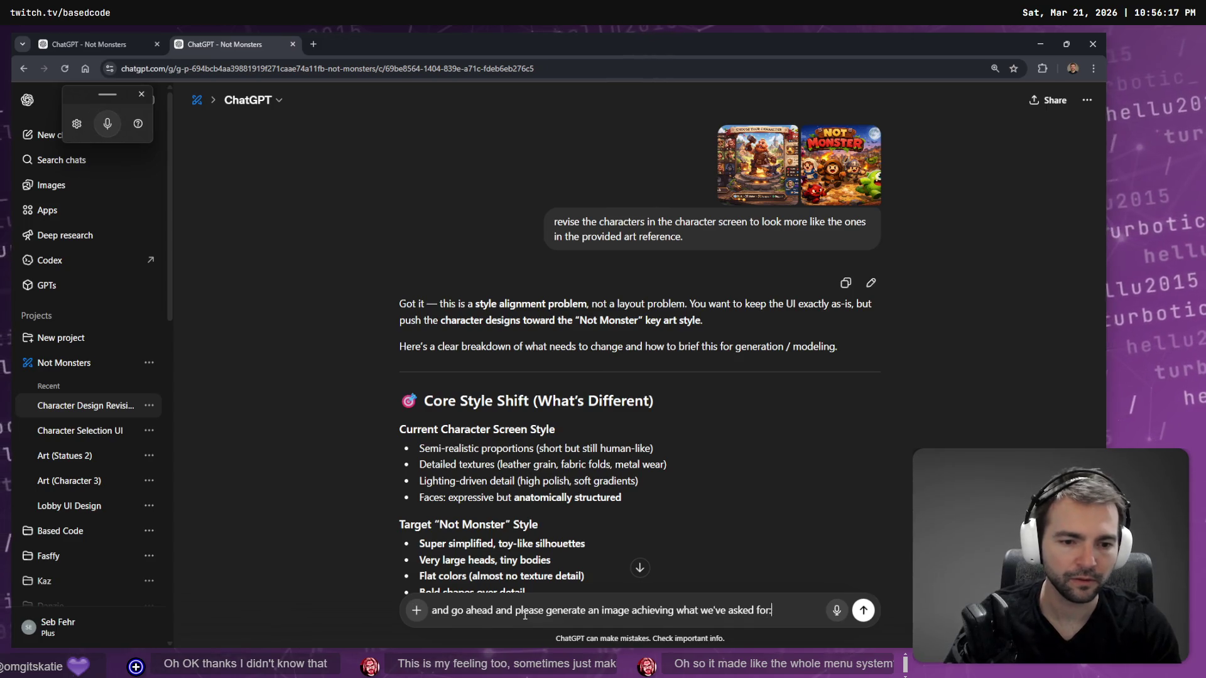
key(shift+Return)
triple_click(715, 220)
key(ctrl+c)
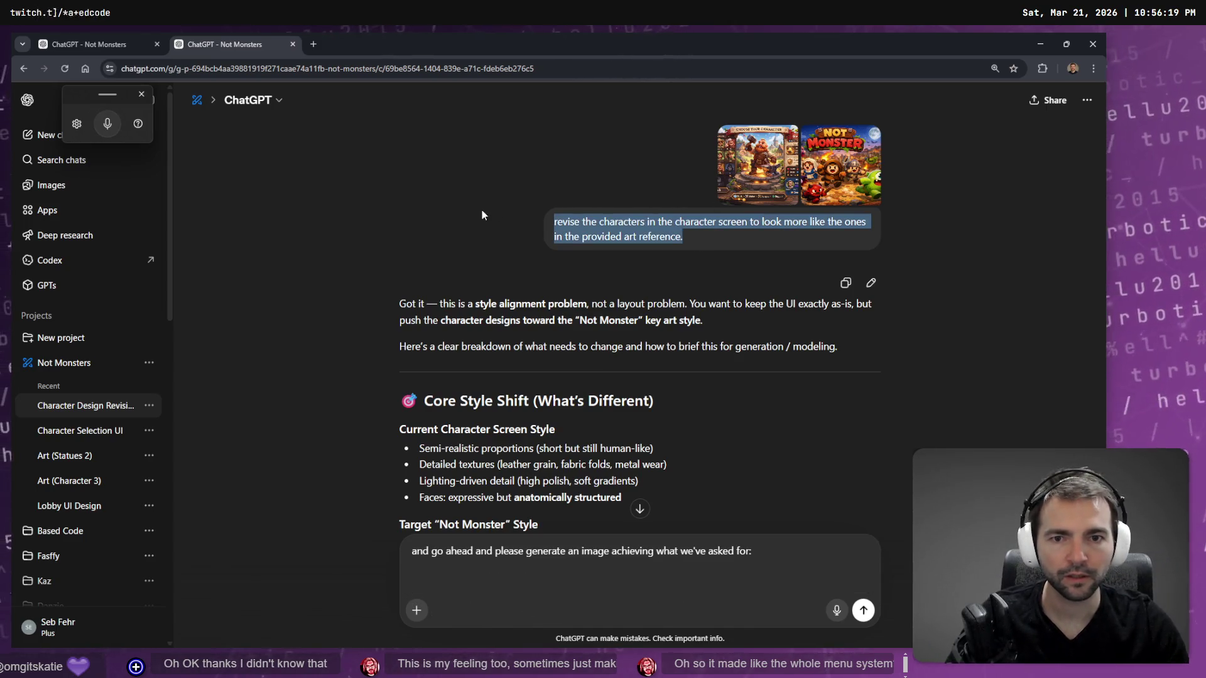
click(517, 579)
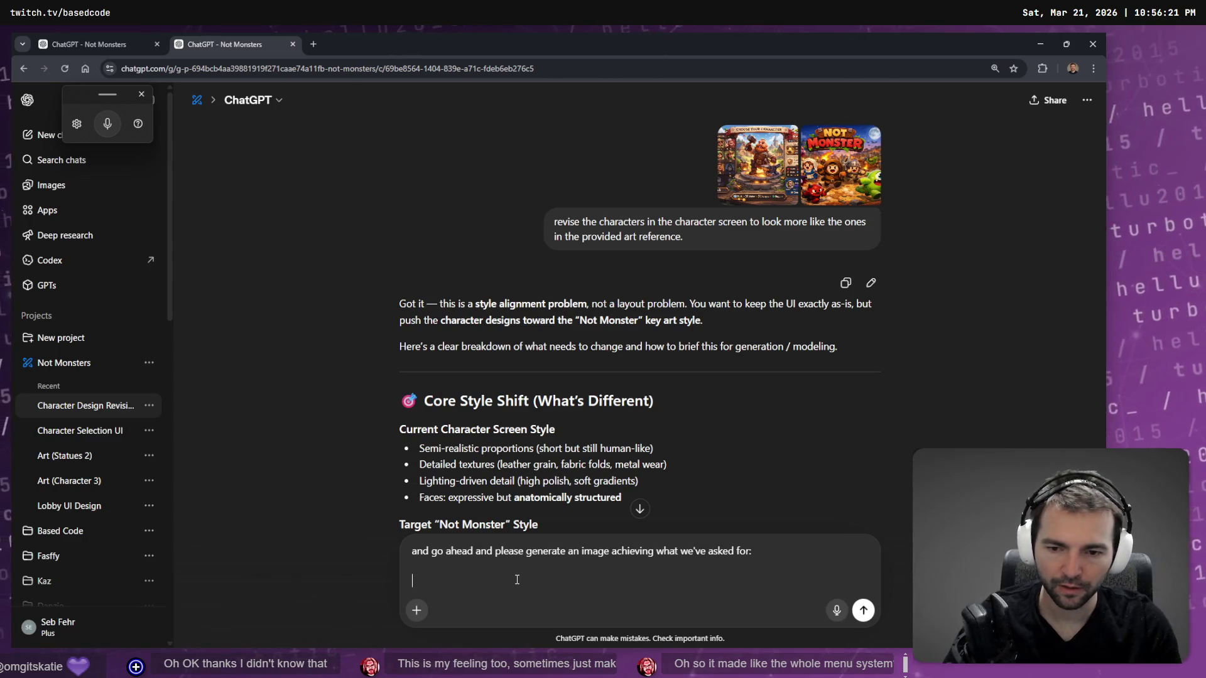
key(ctrl+v)
text(>)
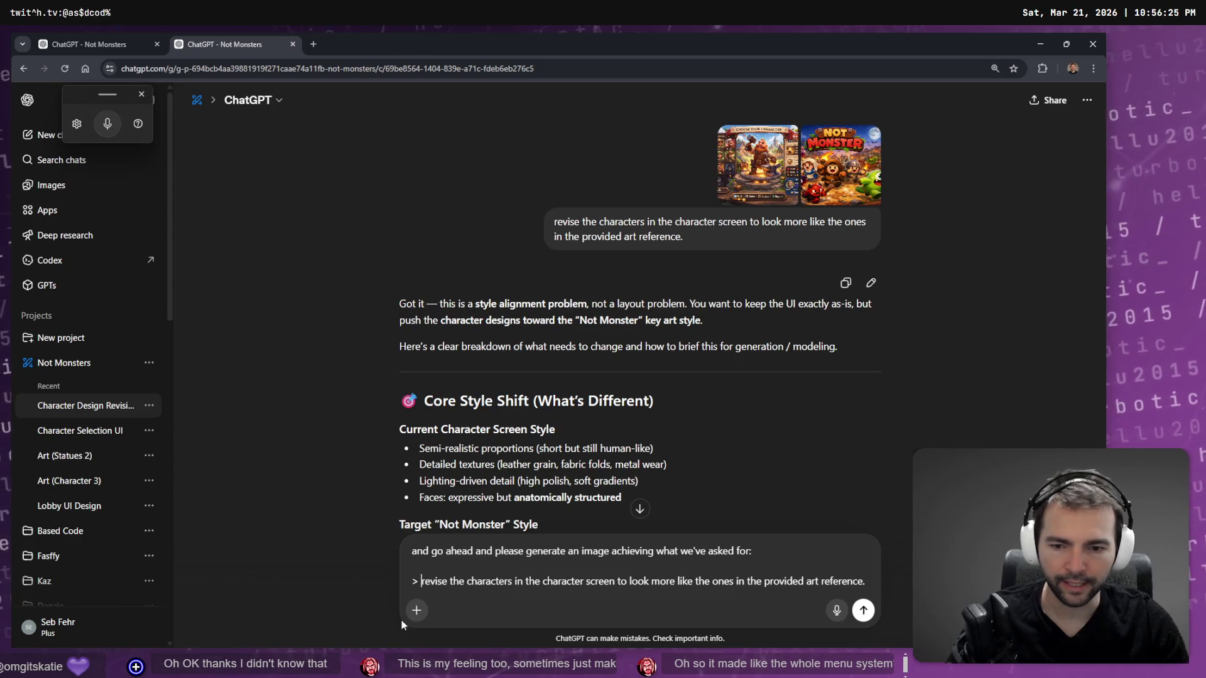
click(416, 610)
click(473, 484)
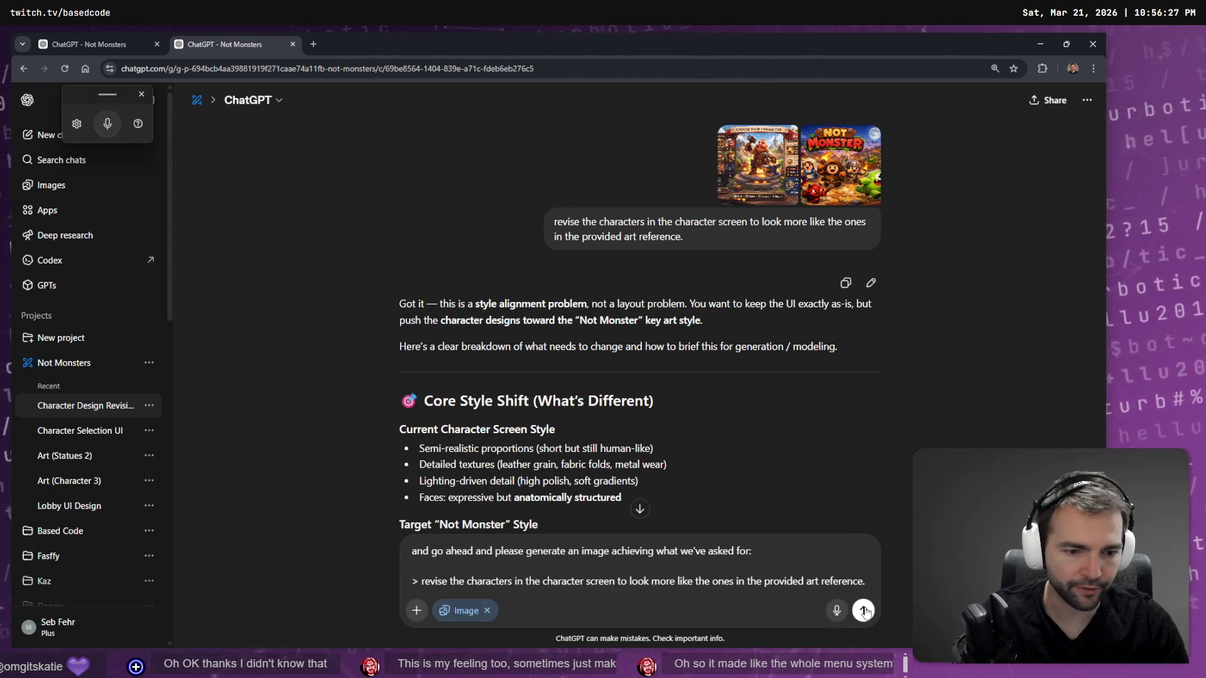
click(865, 611)
Read back through ChatGPT's previous restyle answer, highlighting passages such as the Redesign item.
scroll(924, 230, up, 10)
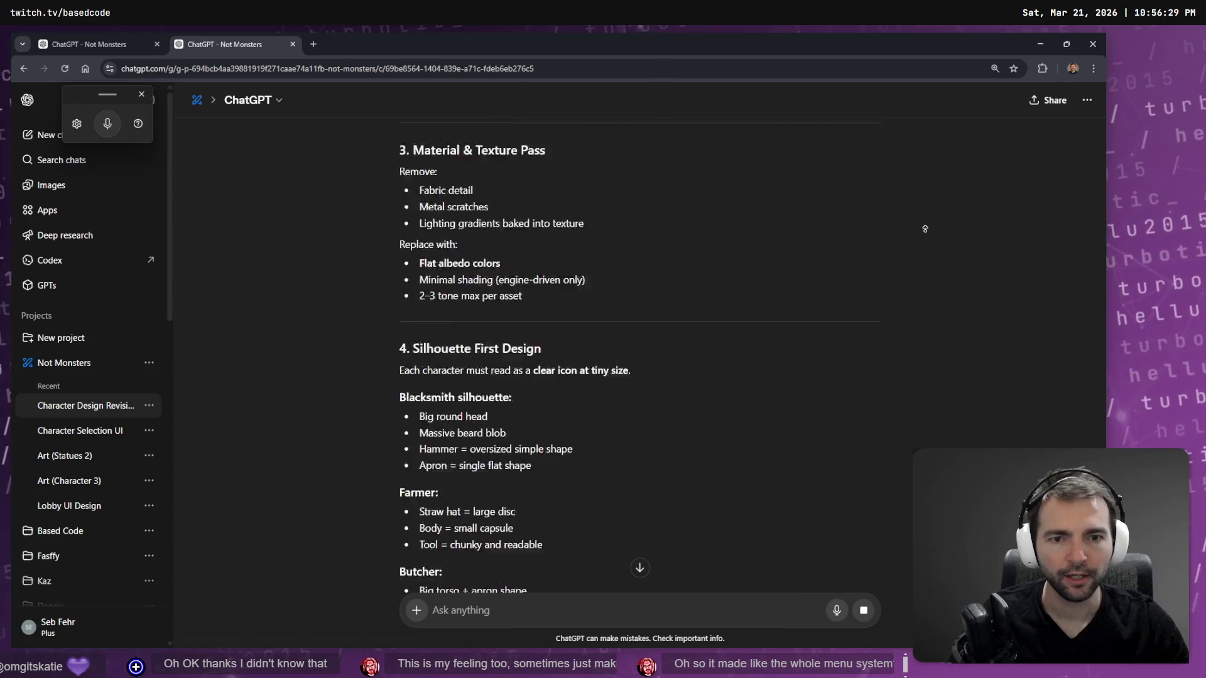
scroll(924, 229, up, 10)
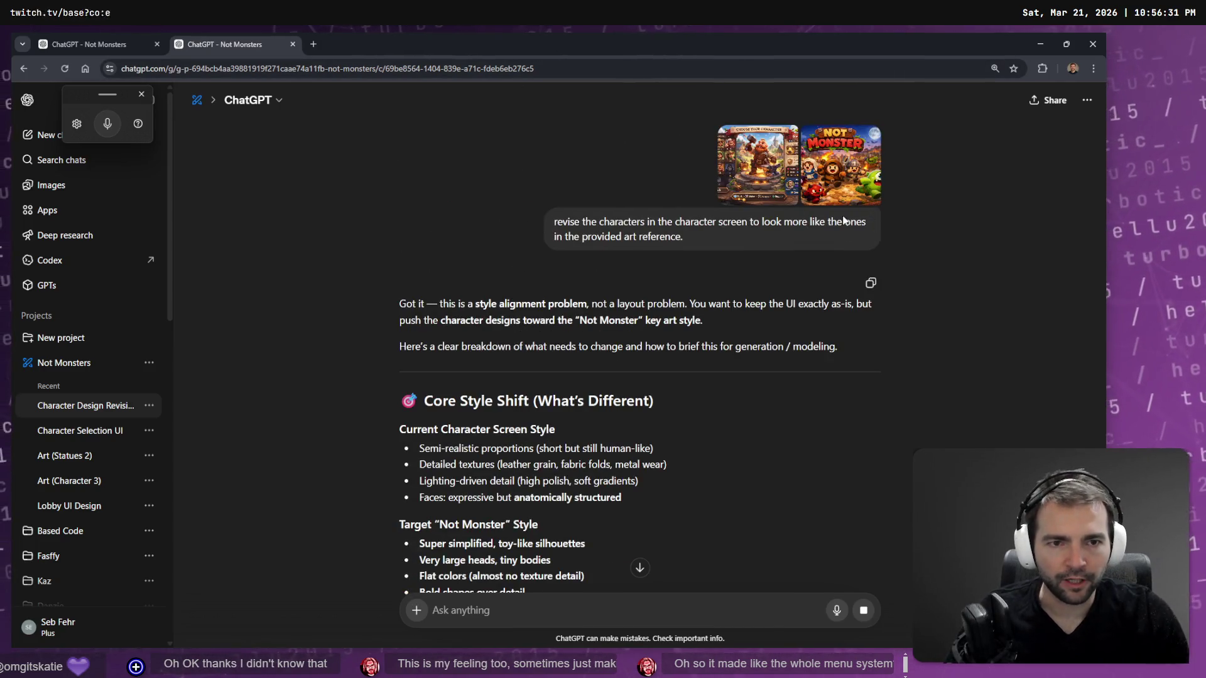
scroll(800, 501, down, 15)
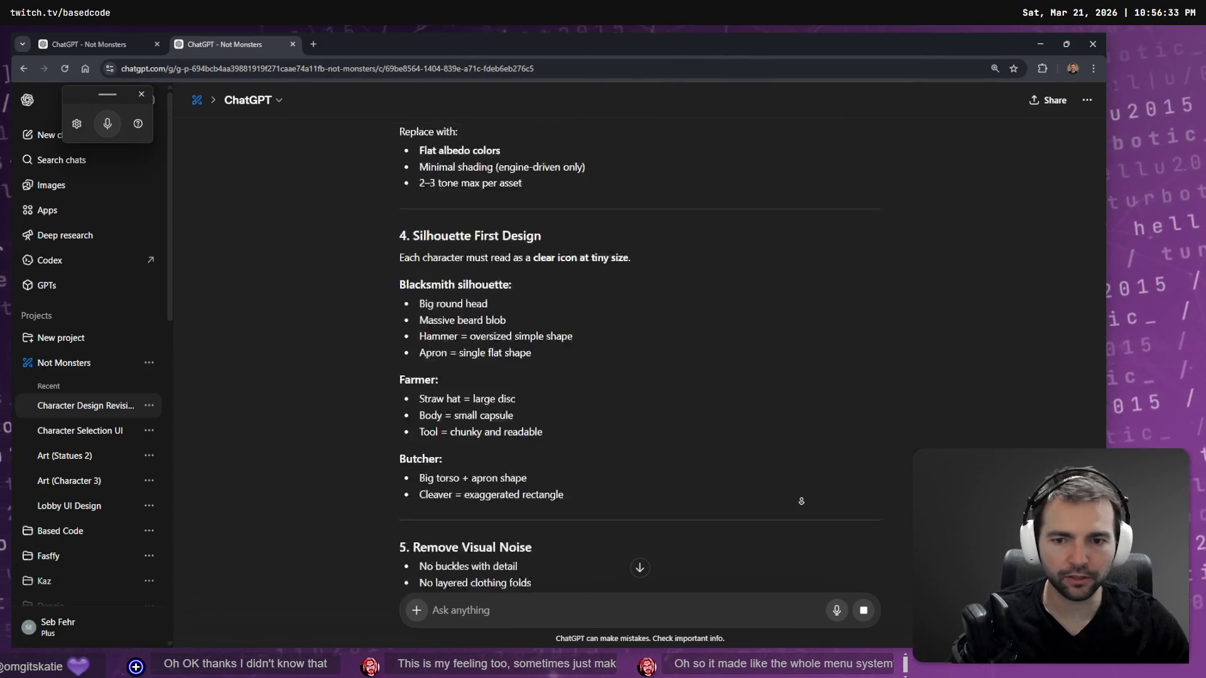
scroll(760, 451, up, 10)
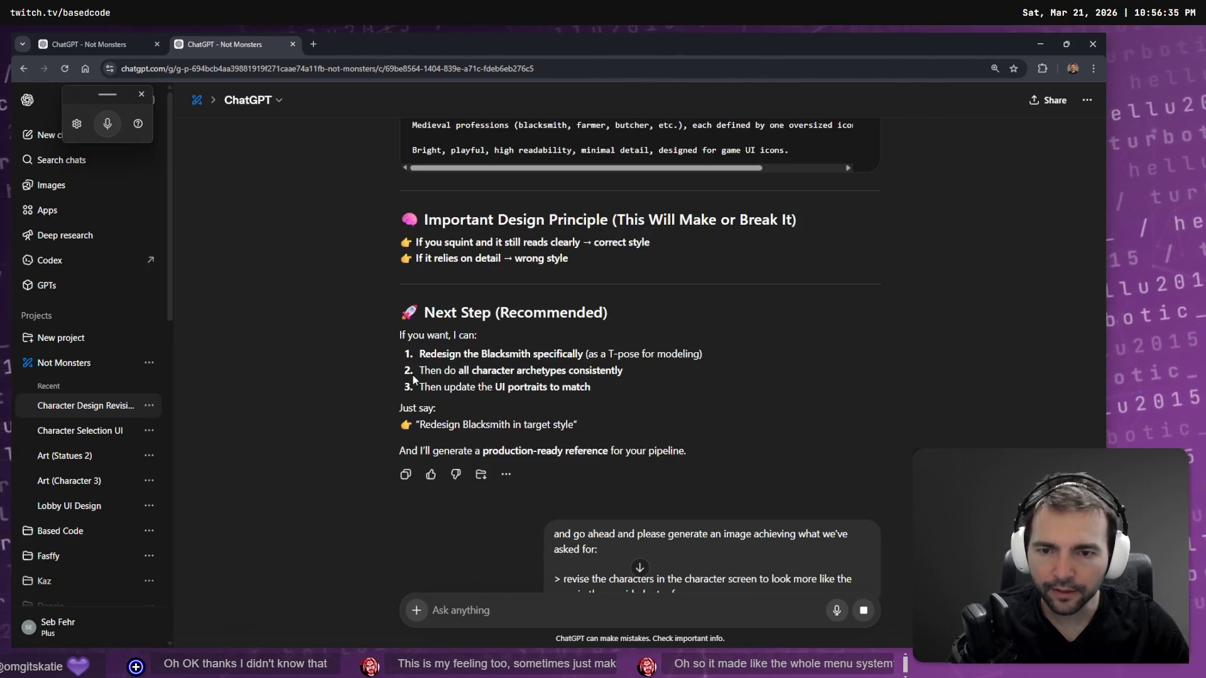
drag(423, 359, 646, 356)
click(651, 398)
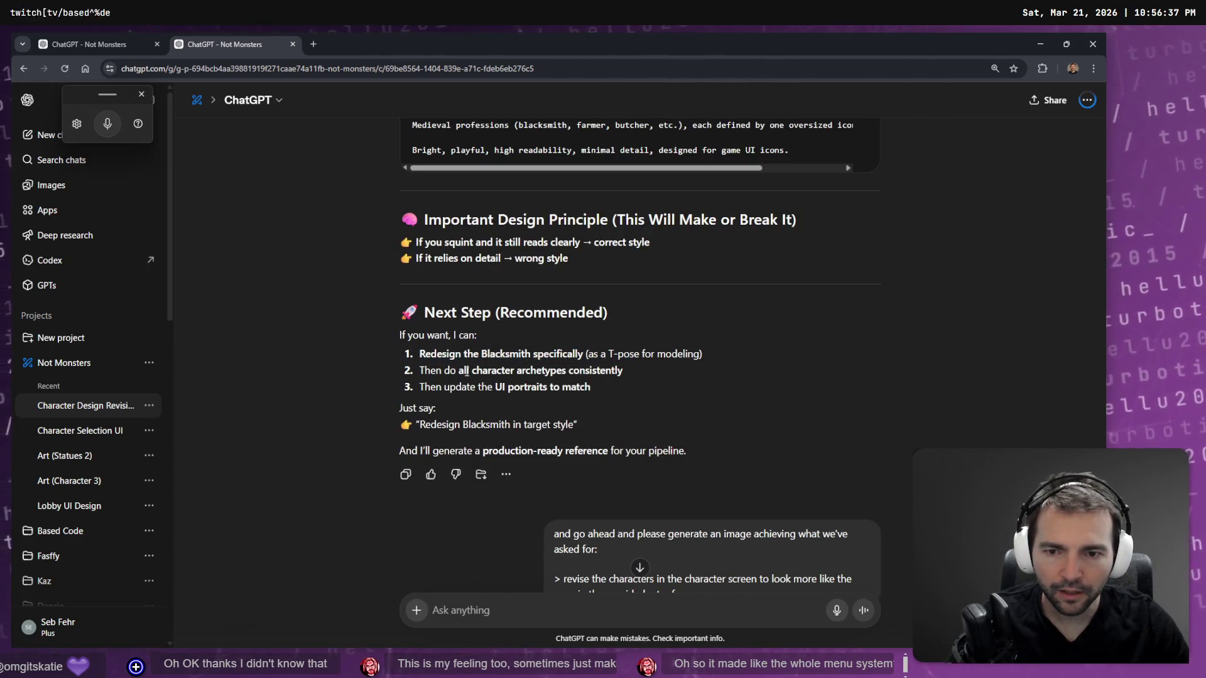
double_click(443, 427)
click(630, 431)
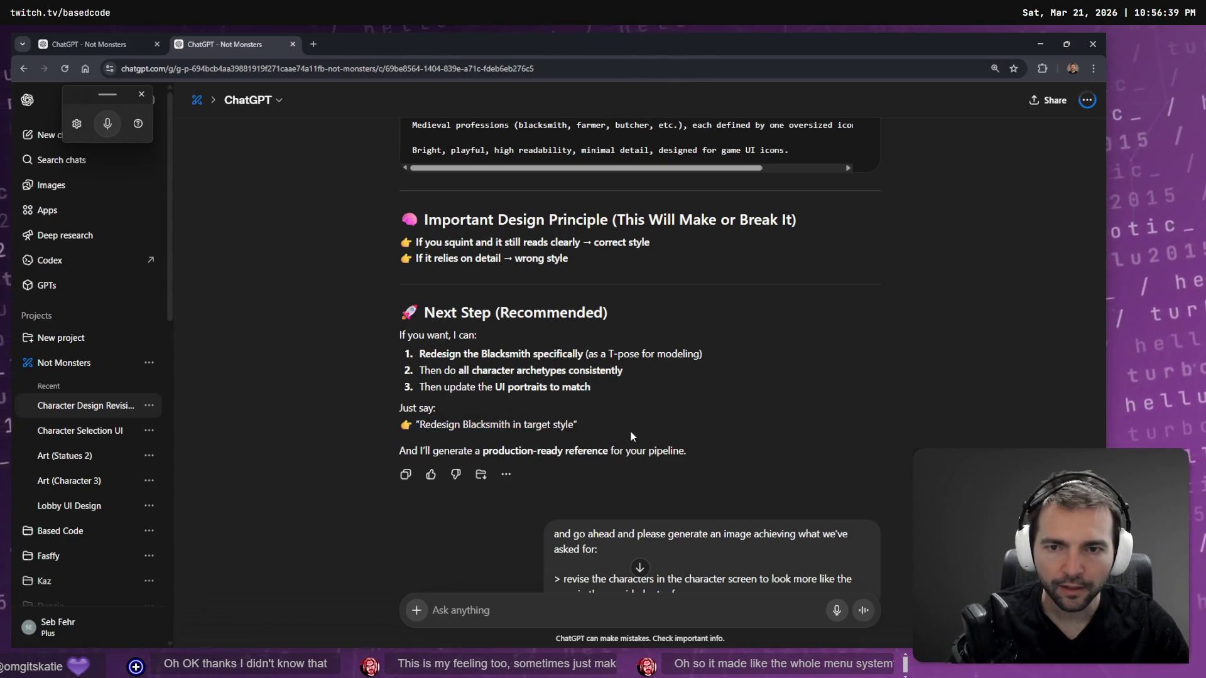
scroll(565, 421, up, 3)
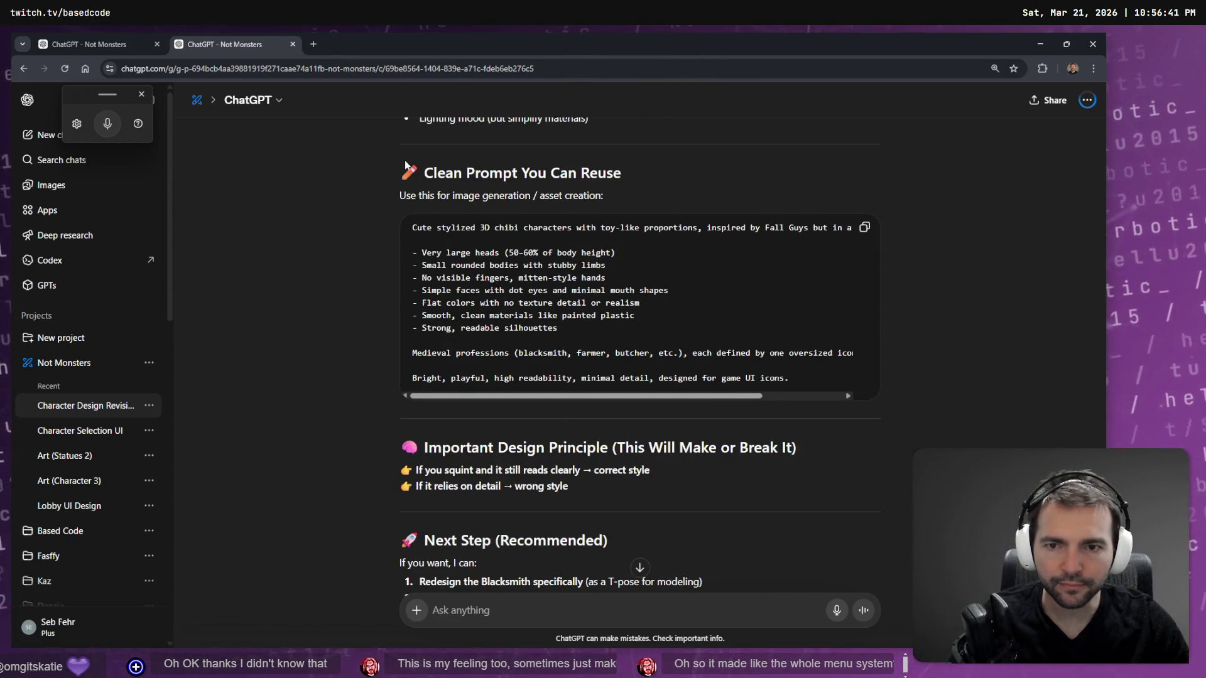
drag(785, 378, 411, 227)
scroll(555, 282, down, 1)
scroll(623, 318, down, 3)
scroll(617, 335, up, 8)
mouse_move(587, 406)
mouse_down()
mouse_move(450, 341)
mouse_move(459, 366)
mouse_up()
scroll(450, 344, up, 5)
click(556, 431)
scroll(557, 431, up, 5)
mouse_move(613, 480)
mouse_down()
mouse_move(402, 464)
mouse_move(456, 353)
mouse_move(420, 349)
mouse_move(597, 456)
mouse_move(493, 447)
mouse_up()
scroll(596, 456, up, 4)
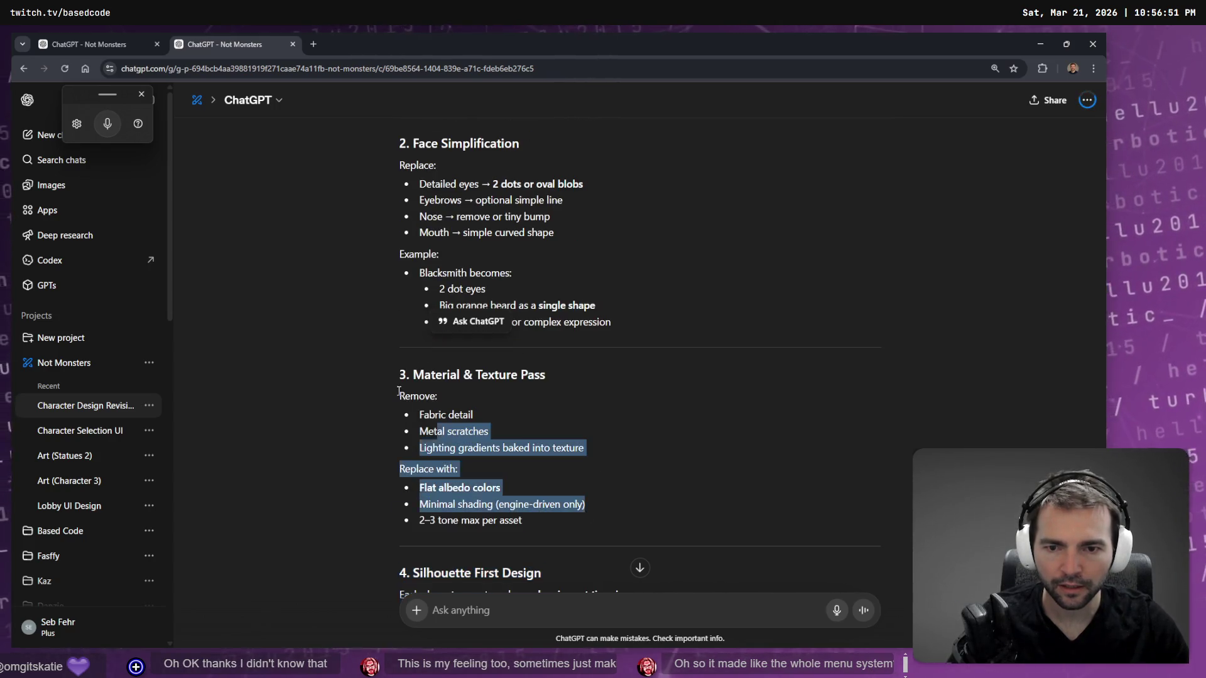
scroll(493, 447, up, 4)
drag(658, 552, 367, 353)
scroll(367, 353, up, 4)
click(680, 445)
scroll(688, 386, up, 3)
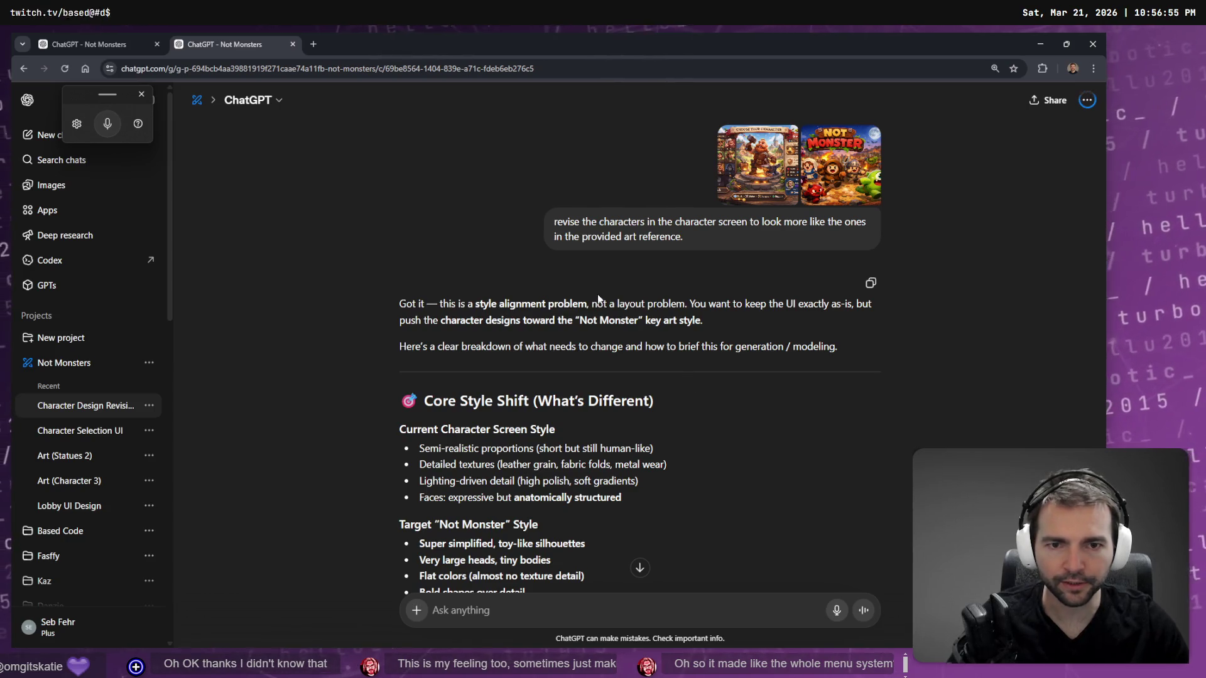
scroll(557, 528, down, 10)
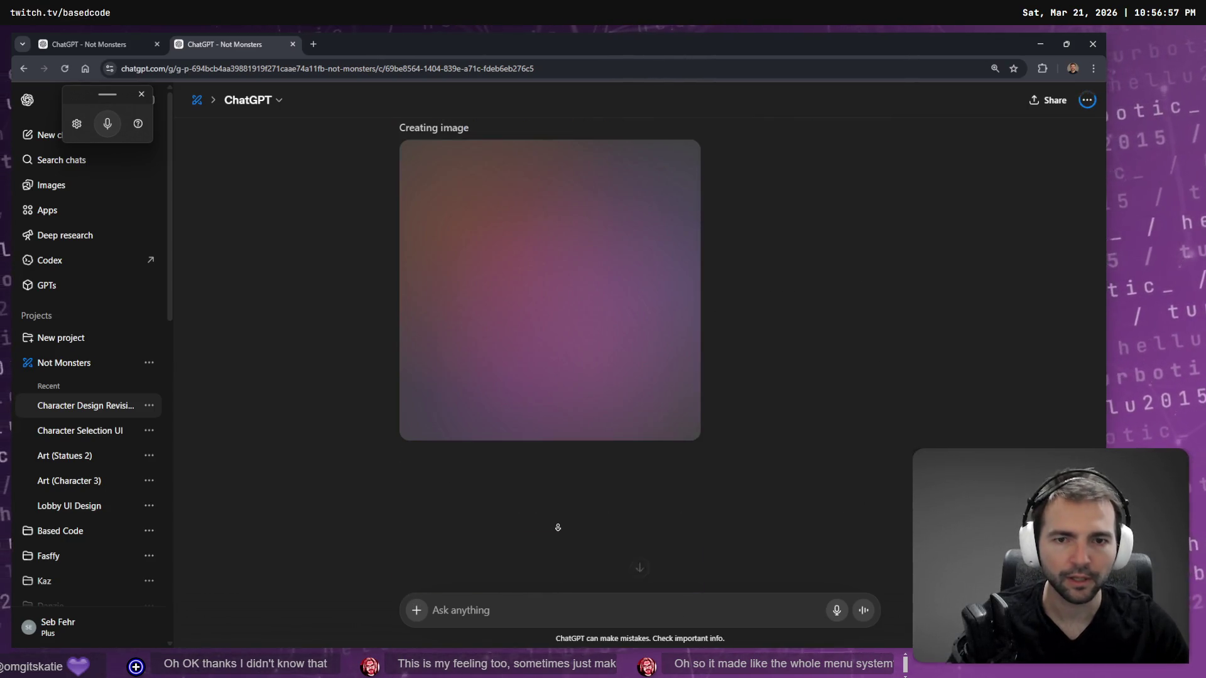
Open the Character Selection UI chat in a new tab and scroll through its history.
middle_click(104, 427)
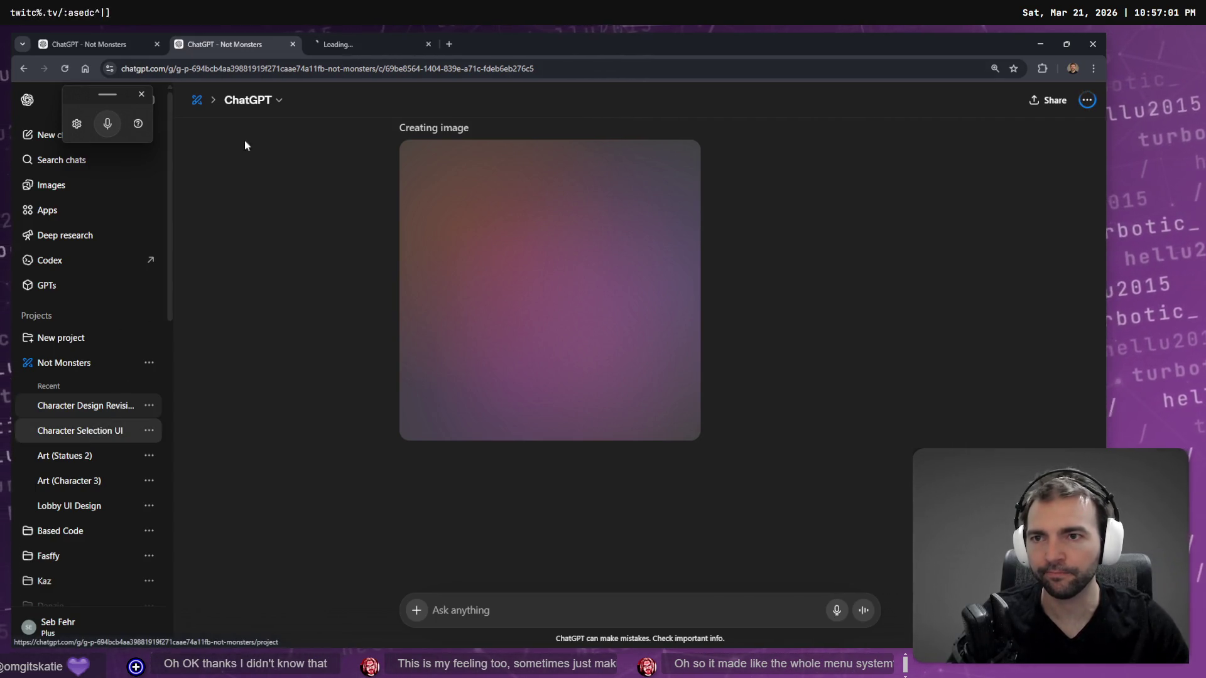
click(371, 44)
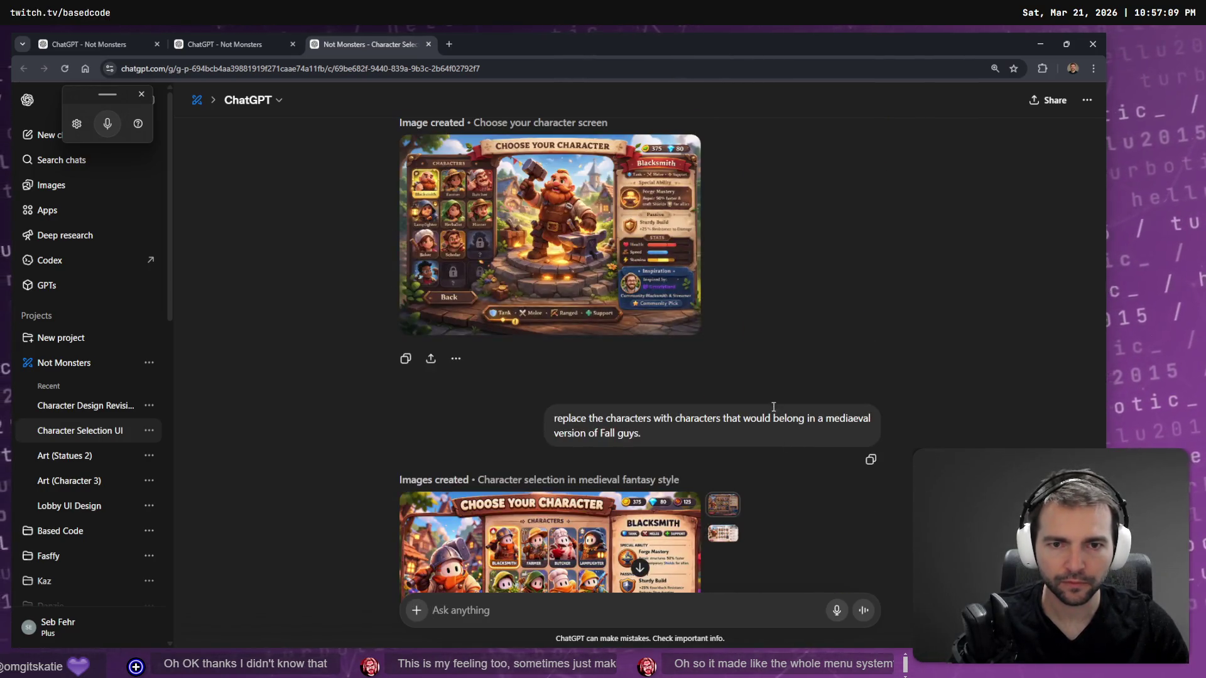
scroll(752, 433, up, 2)
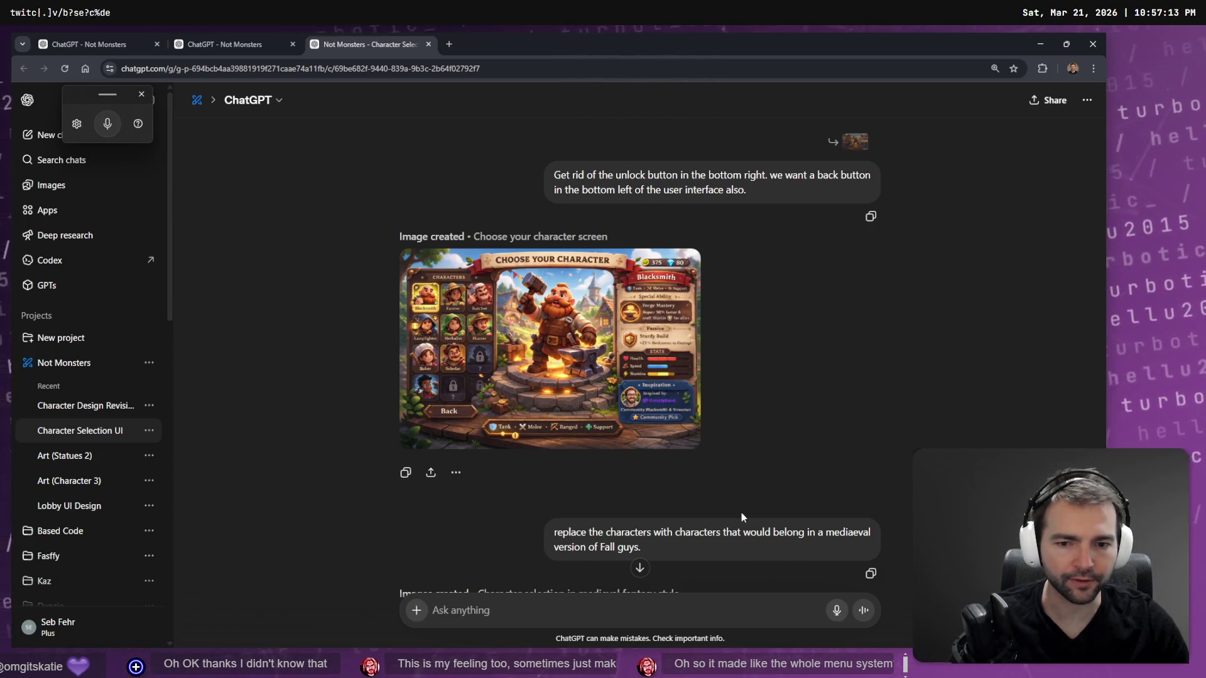
scroll(660, 458, down, 1)
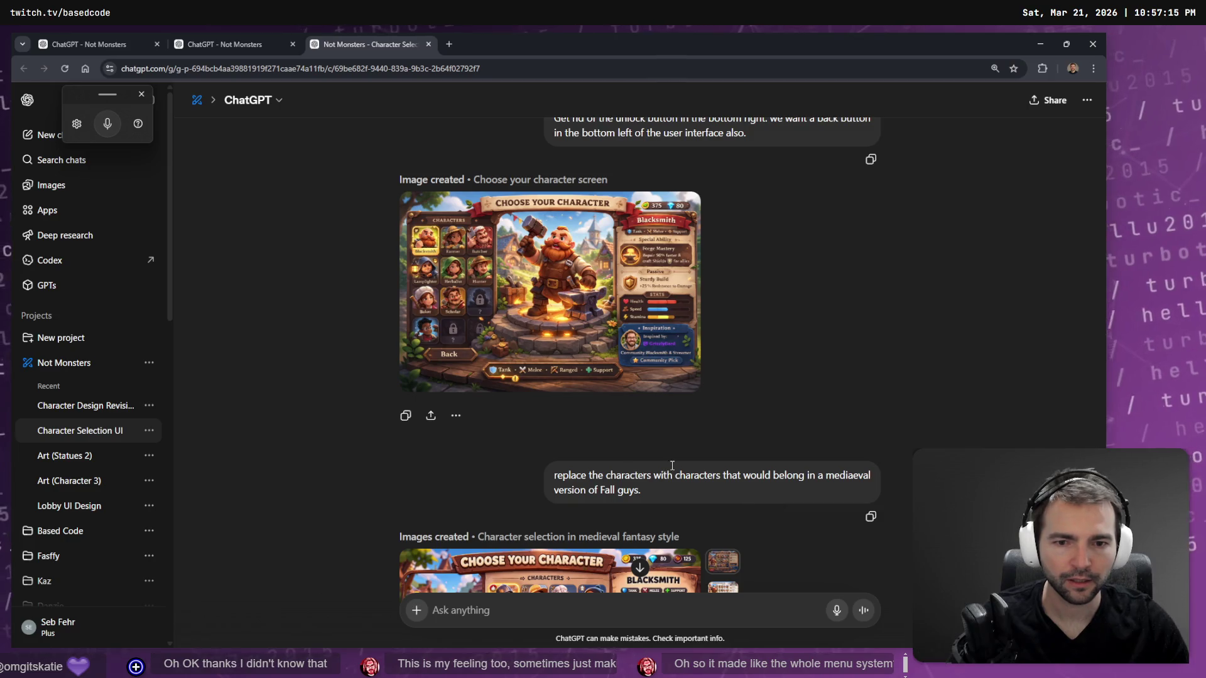
scroll(745, 279, up, 3)
scroll(719, 309, up, 6)
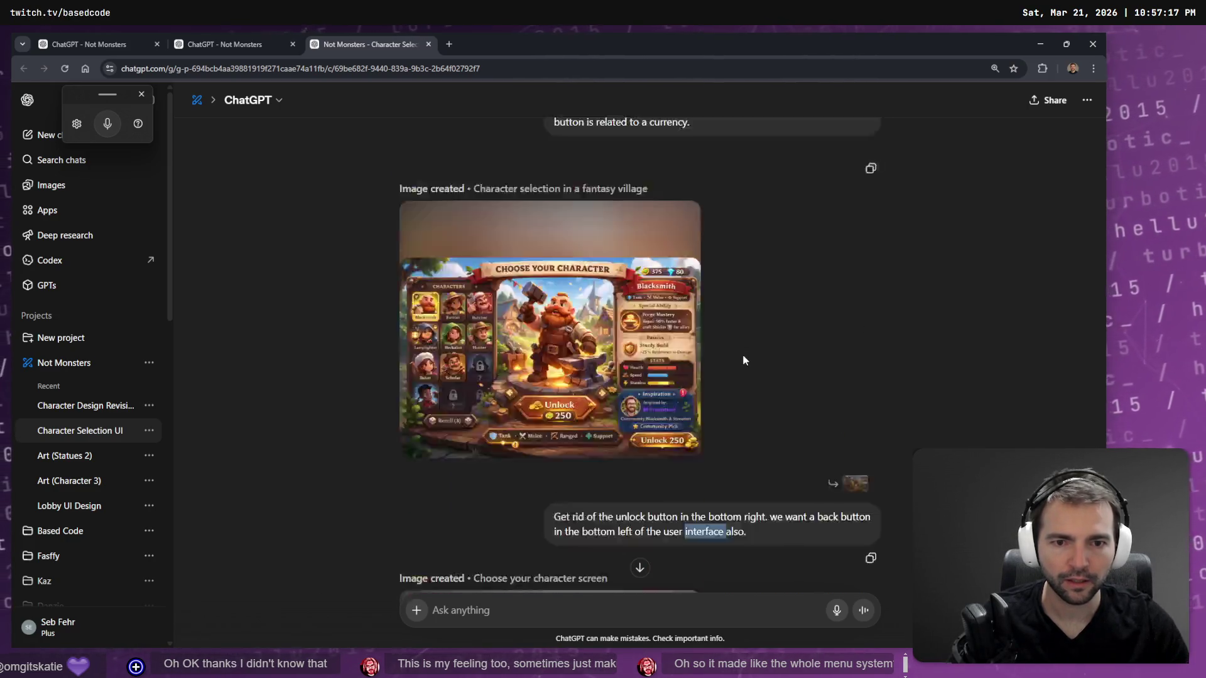
scroll(585, 493, up, 10)
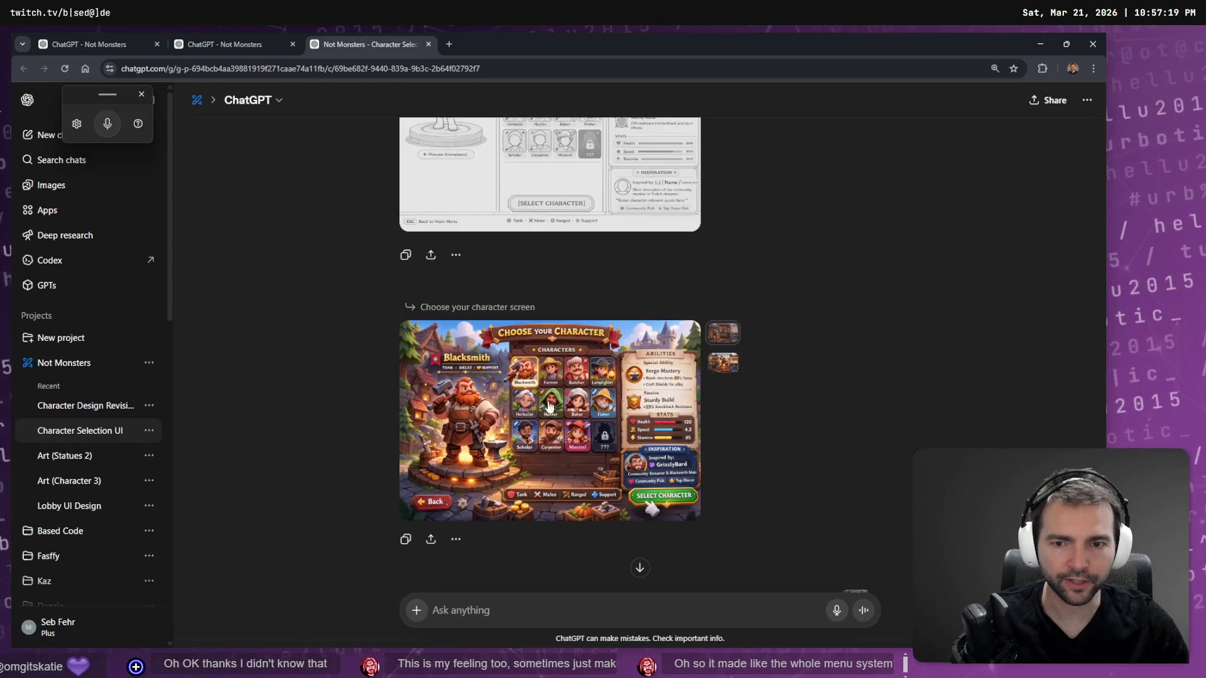
scroll(593, 355, up, 7)
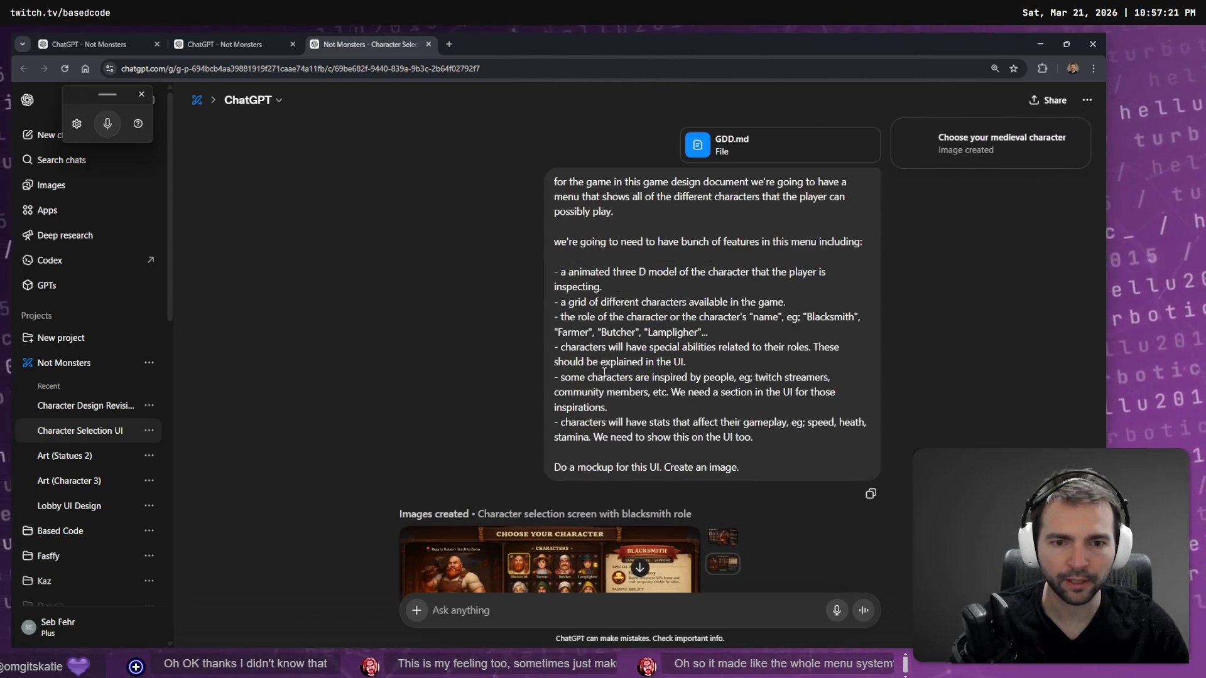
scroll(619, 364, down, 11)
scroll(619, 363, down, 6)
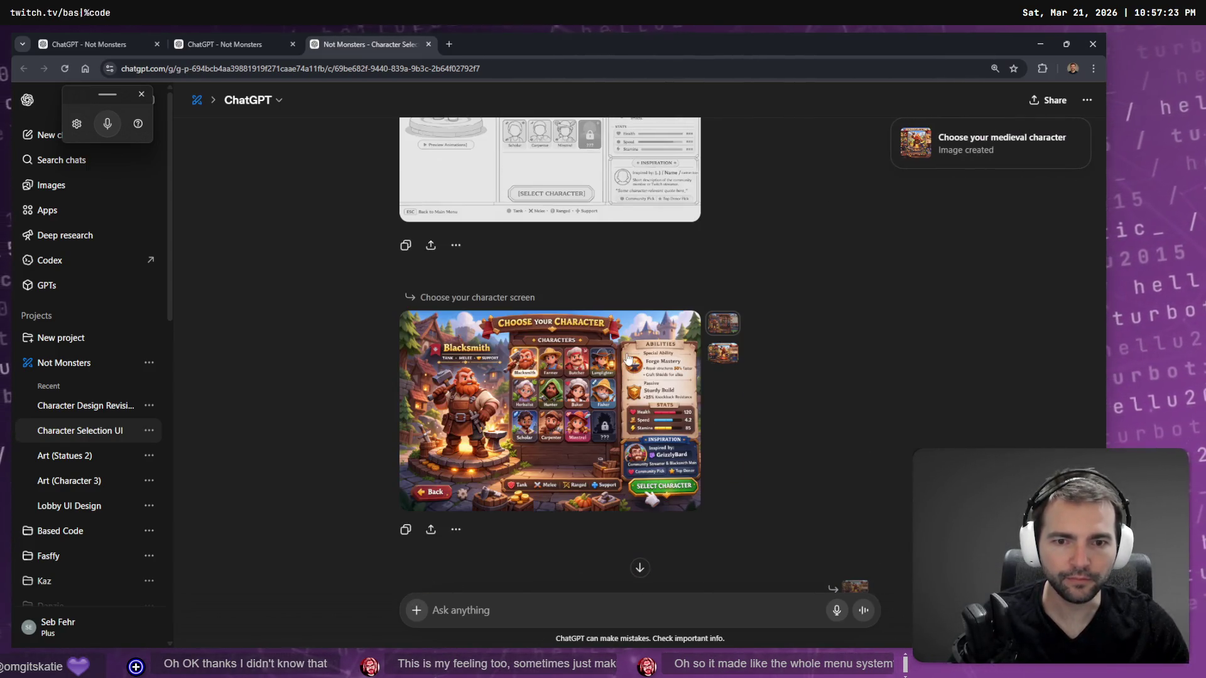
Switch to the second variant of the colourful character-select image and review it.
click(725, 363)
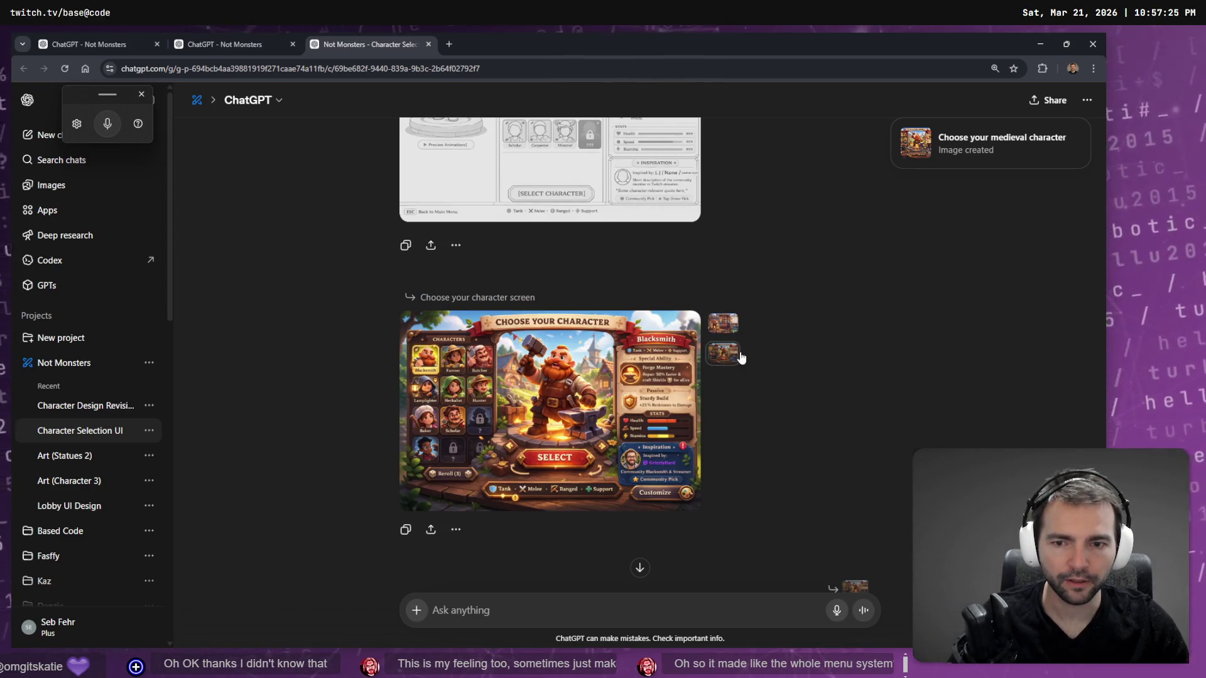
scroll(631, 384, down, 2)
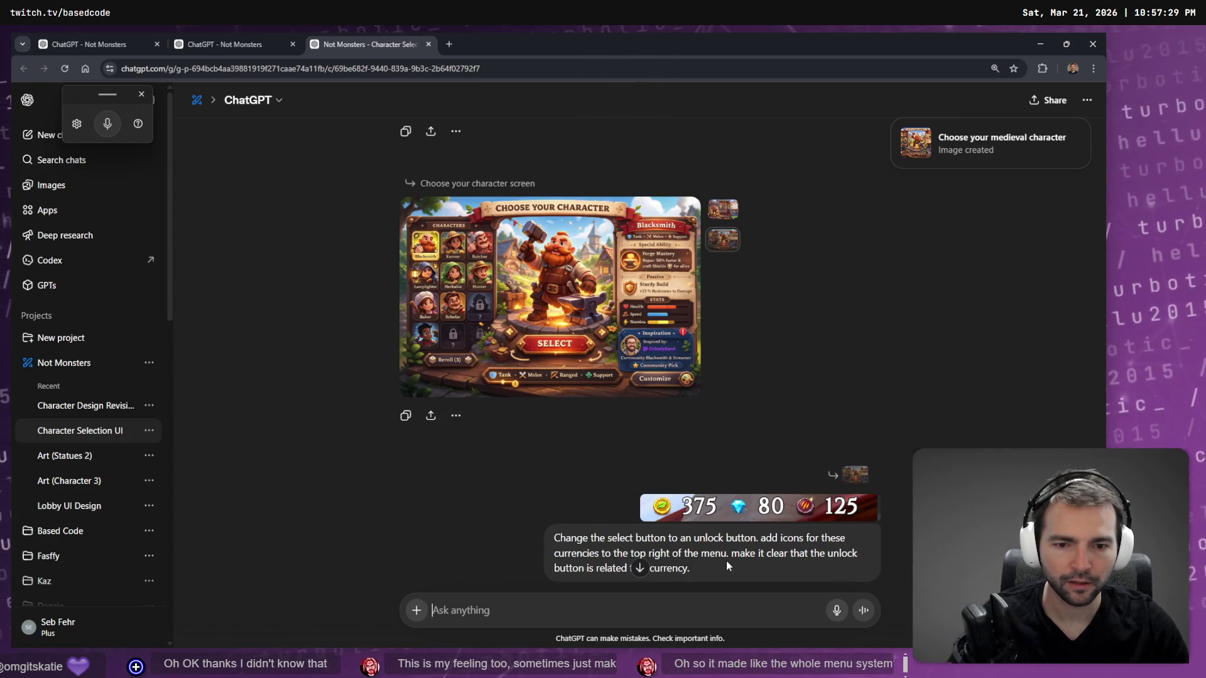
scroll(747, 560, down, 4)
scroll(558, 425, up, 8)
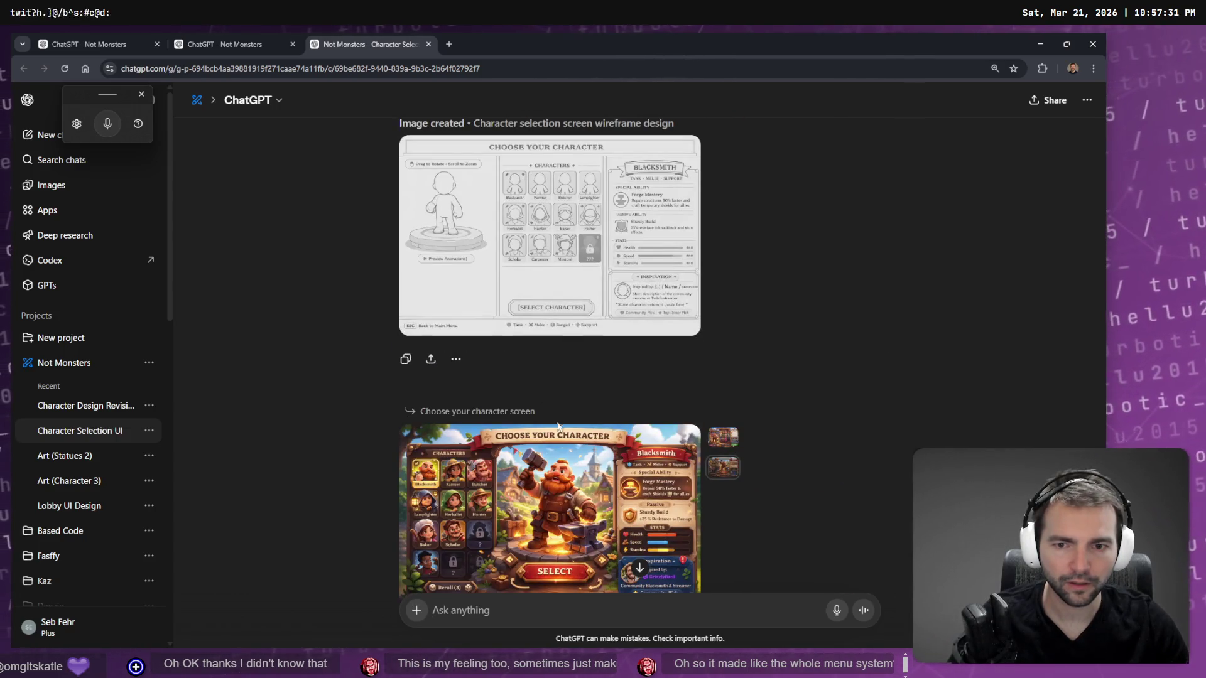
scroll(640, 439, up, 6)
scroll(643, 438, down, 6)
scroll(691, 421, up, 6)
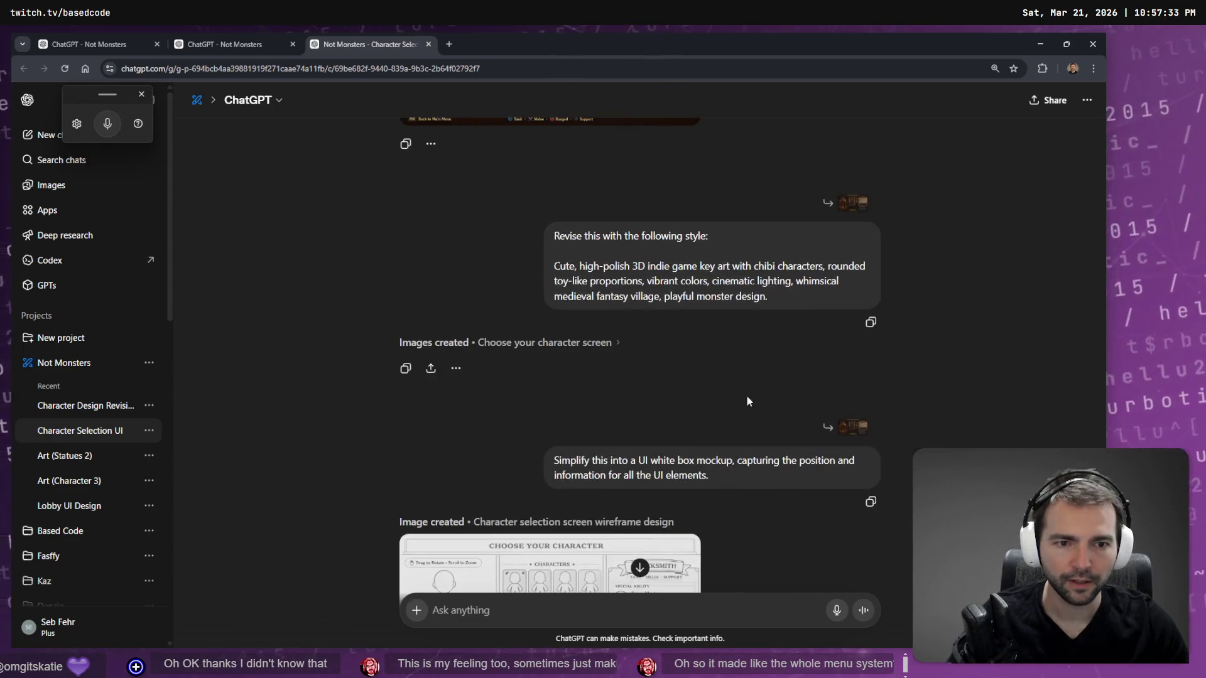
scroll(752, 435, down, 7)
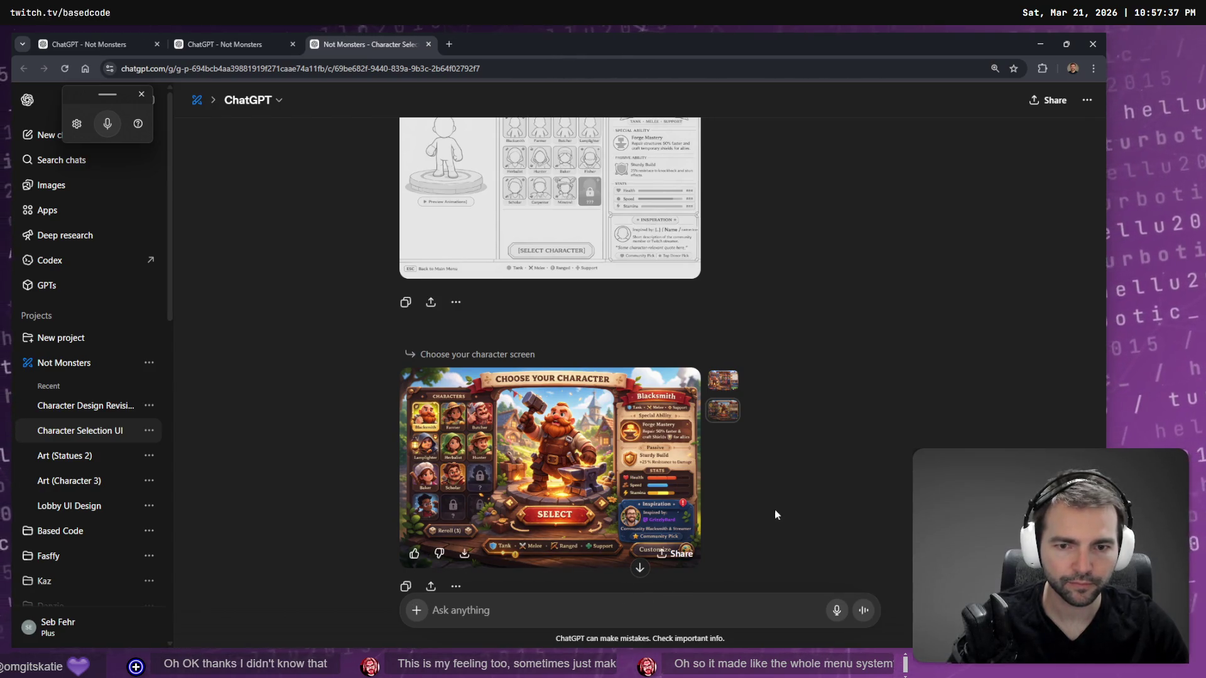
Preview the character-select image and the wireframe mockup full-size, closing each afterwards.
click(636, 481)
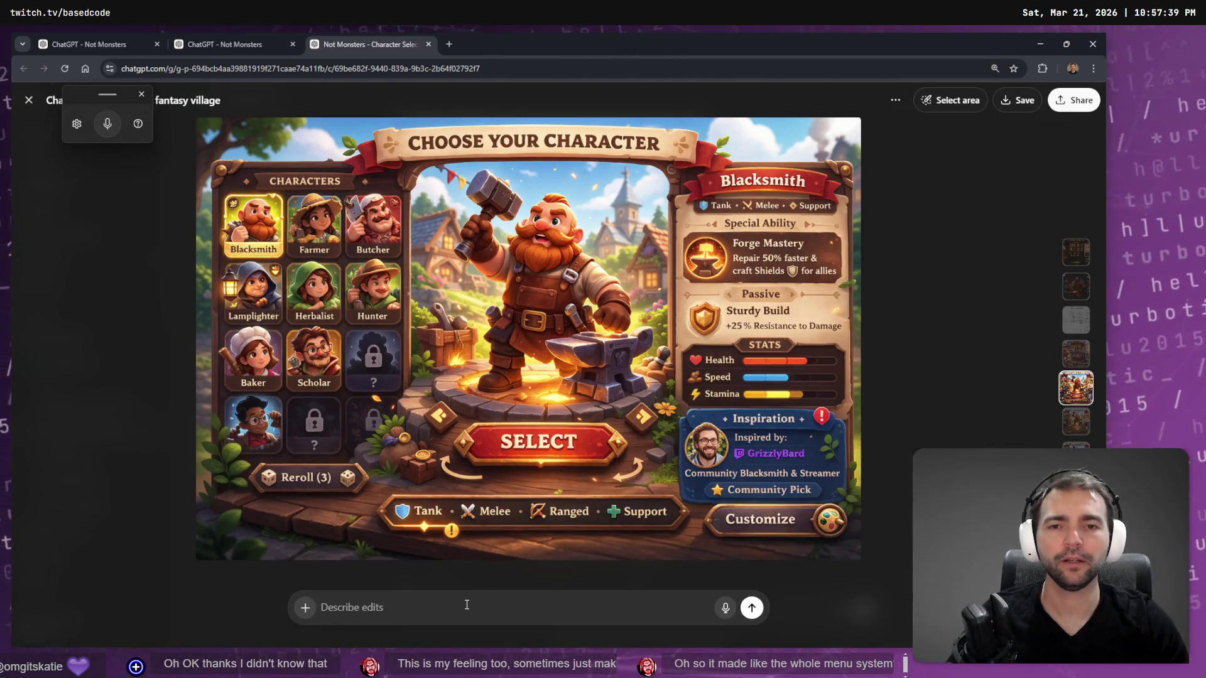
key(Escape)
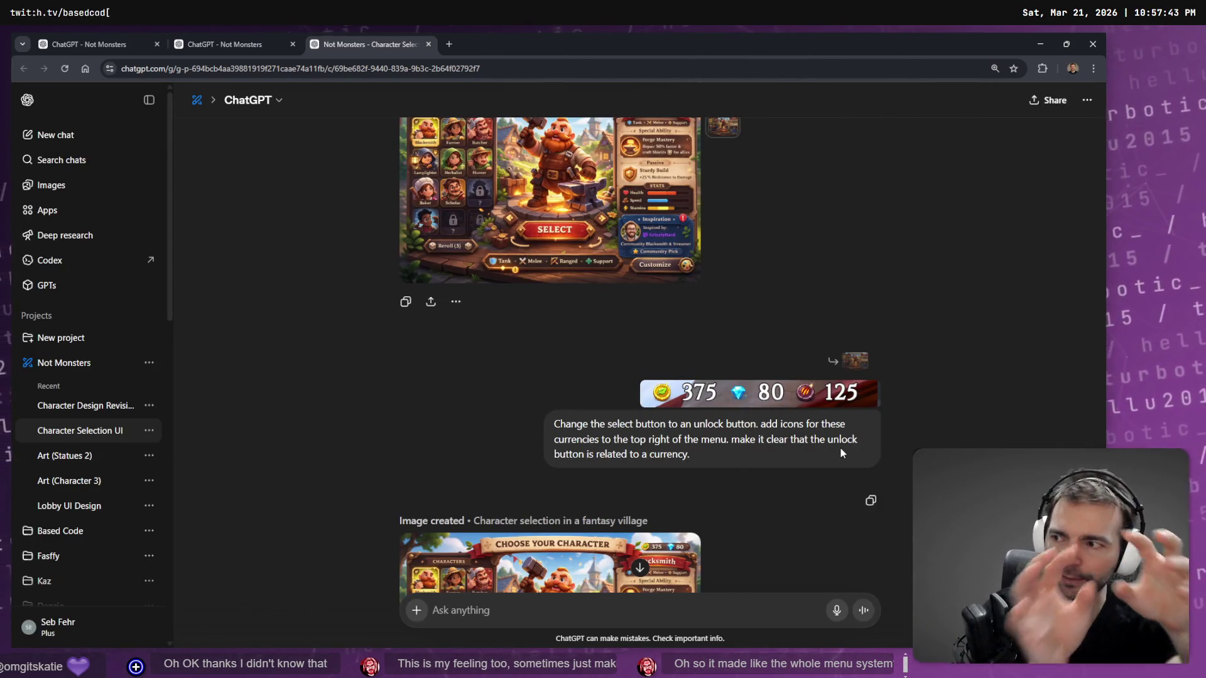
scroll(659, 371, up, 2)
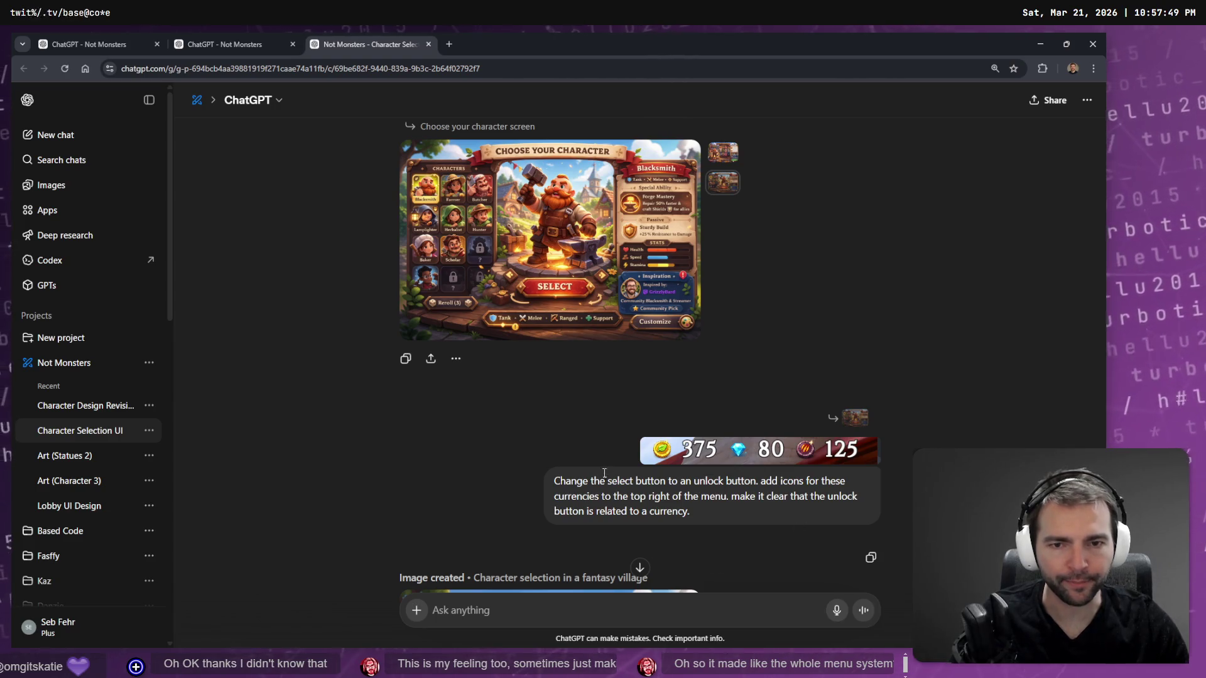
scroll(631, 487, up, 2)
click(541, 338)
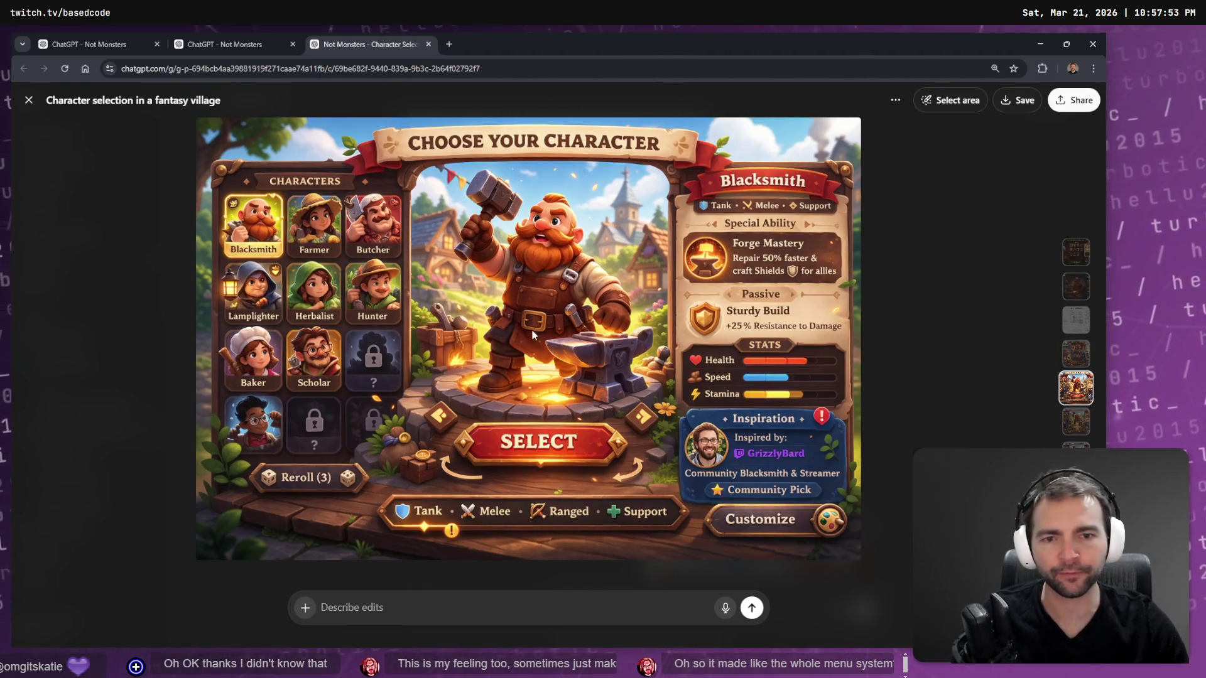
key(Escape)
Bring up the colourful 'Choose your character' Blacksmith mockup in the full-size viewer.
scroll(630, 421, down, 2)
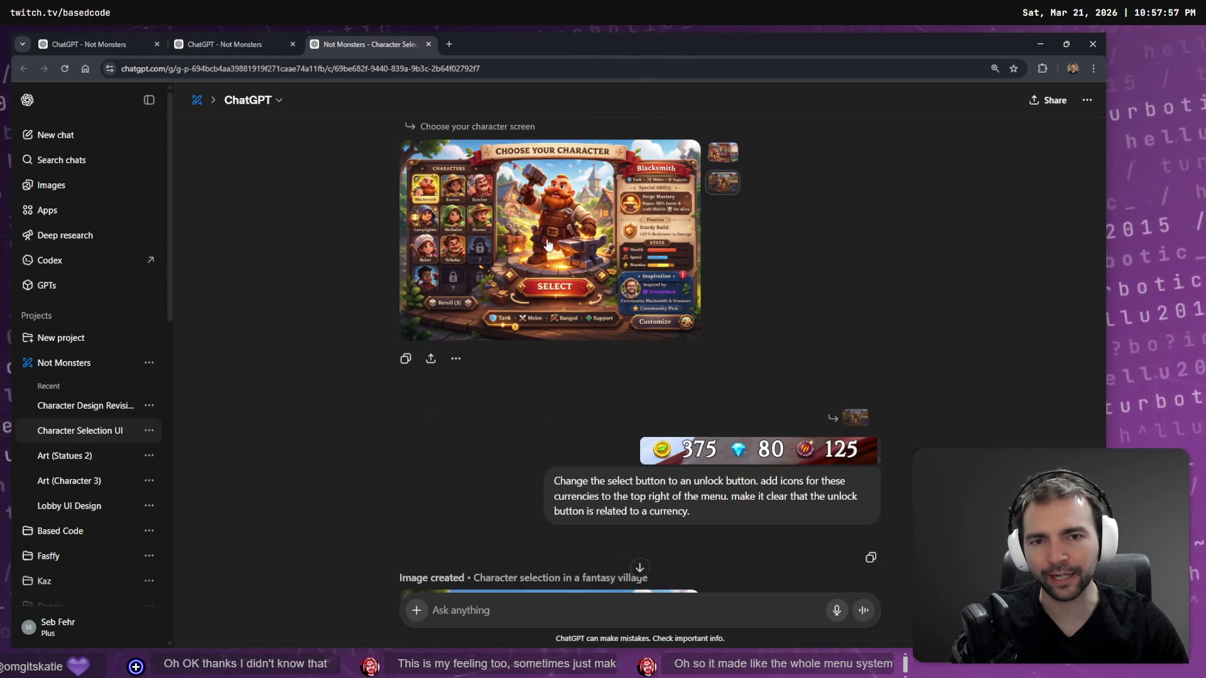
scroll(587, 355, down, 10)
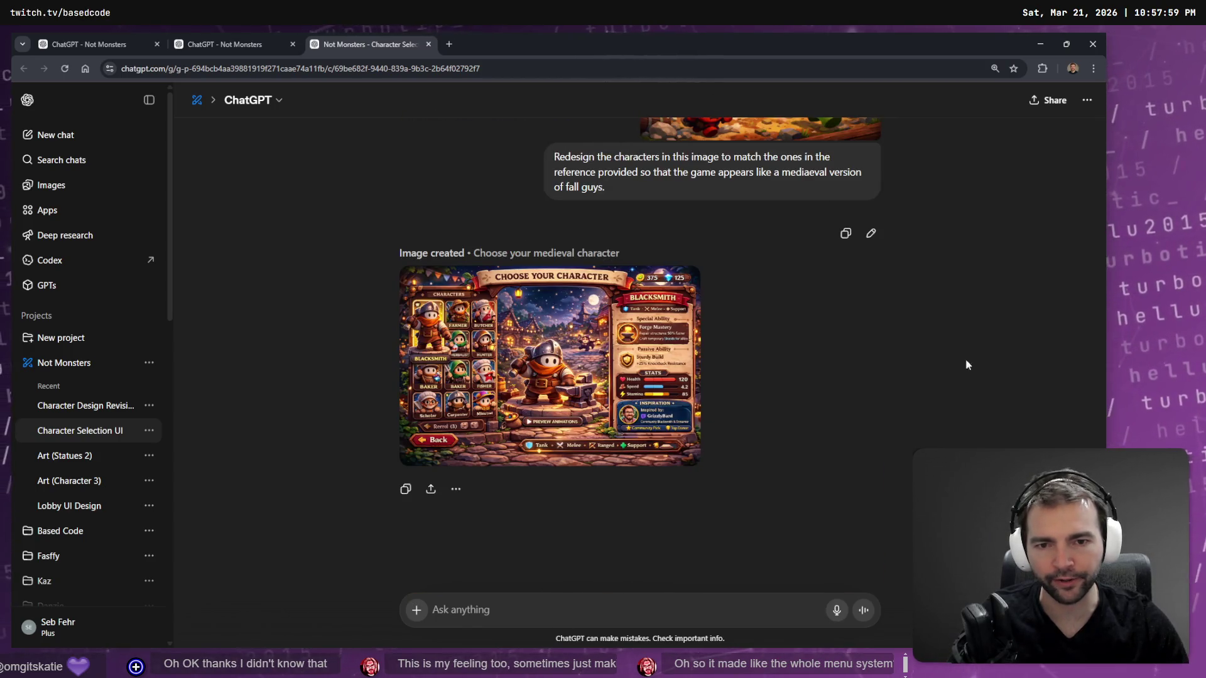
scroll(666, 467, up, 15)
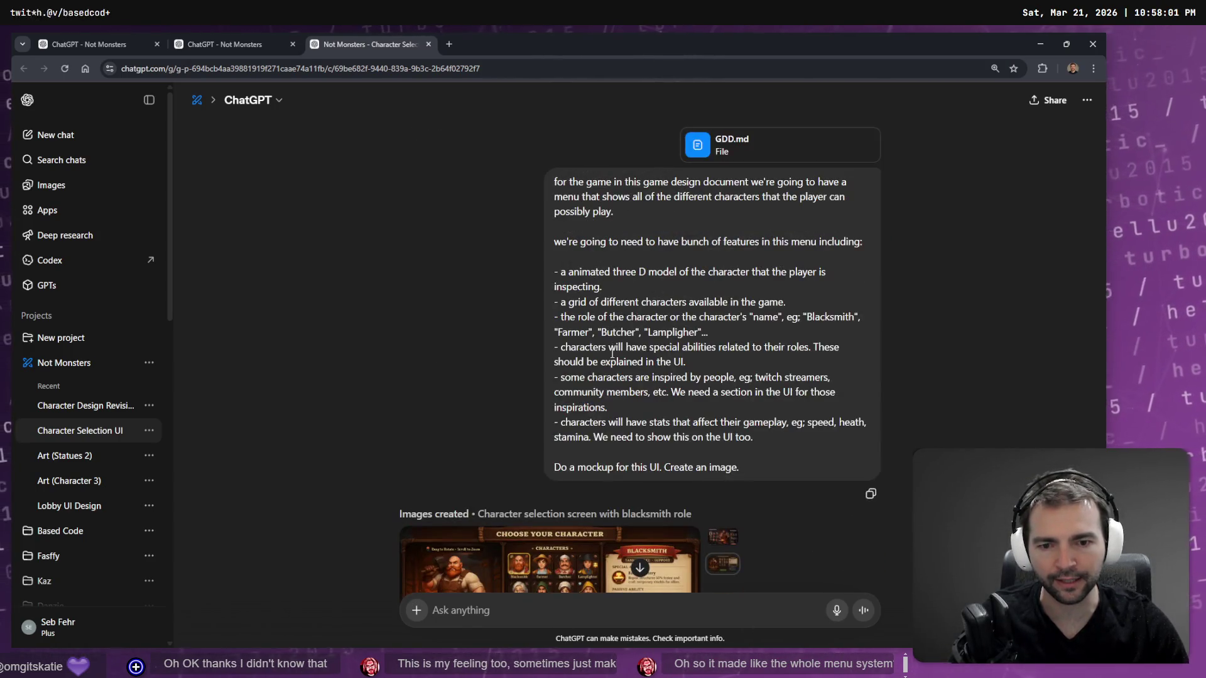
scroll(582, 276, down, 10)
scroll(581, 277, down, 8)
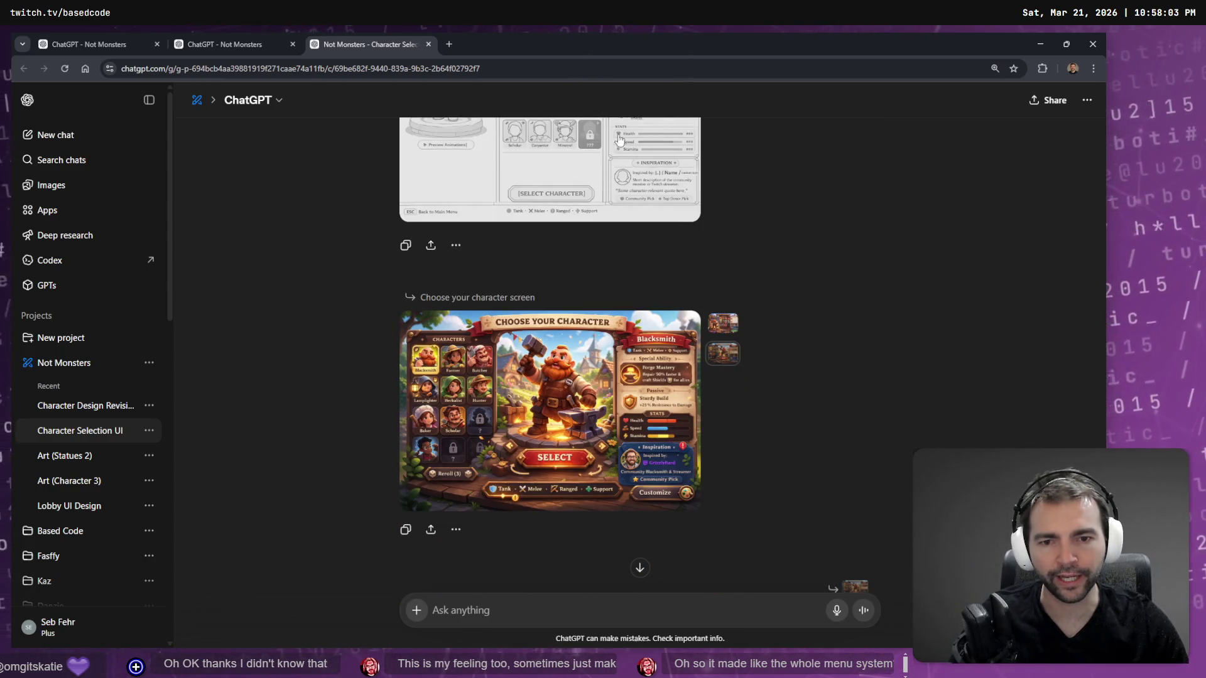
click(569, 363)
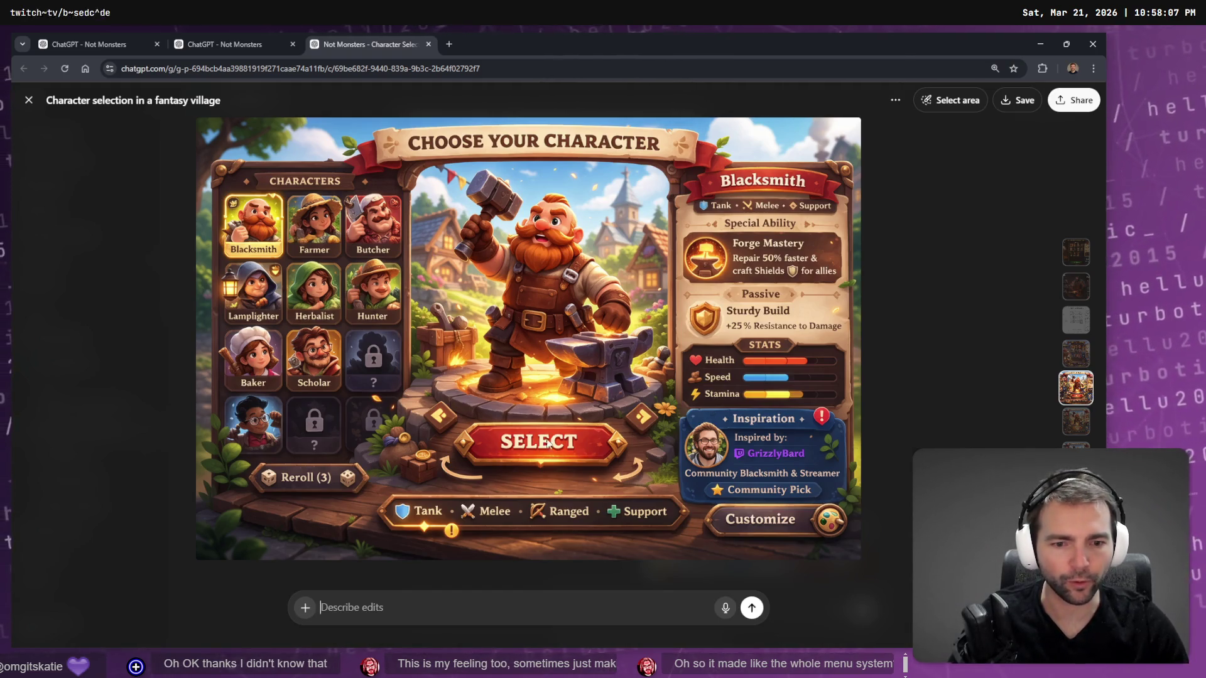
click(895, 98)
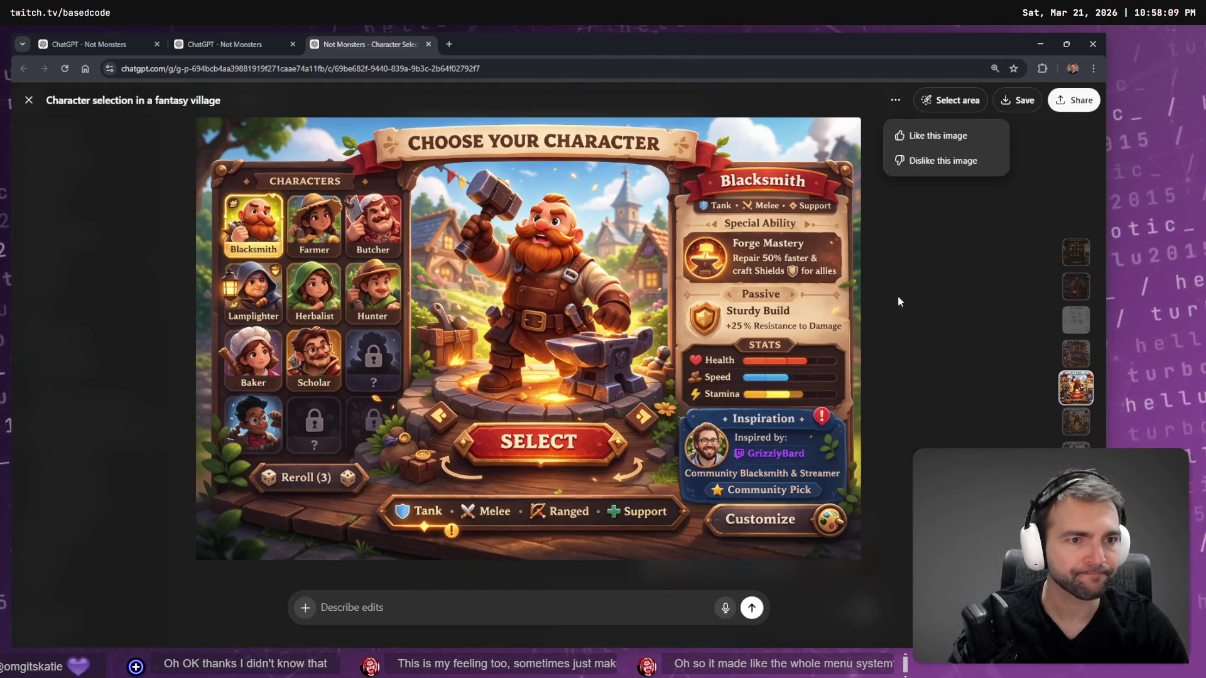
click(937, 136)
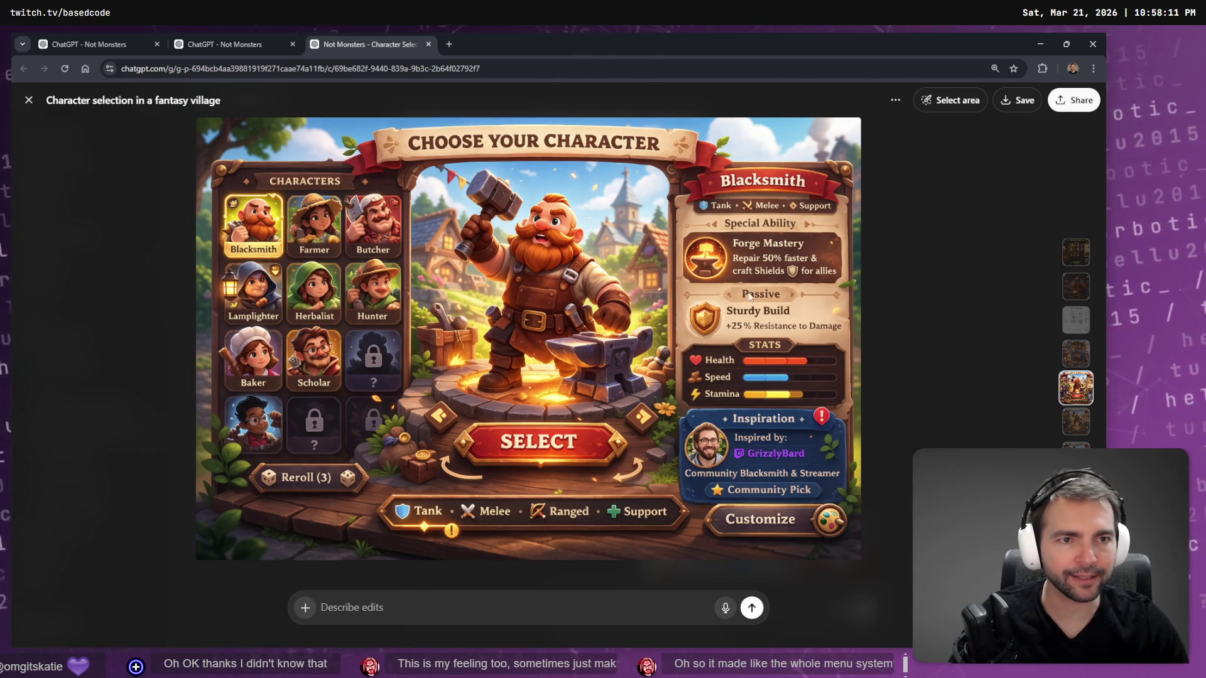
key(Escape)
click(535, 402)
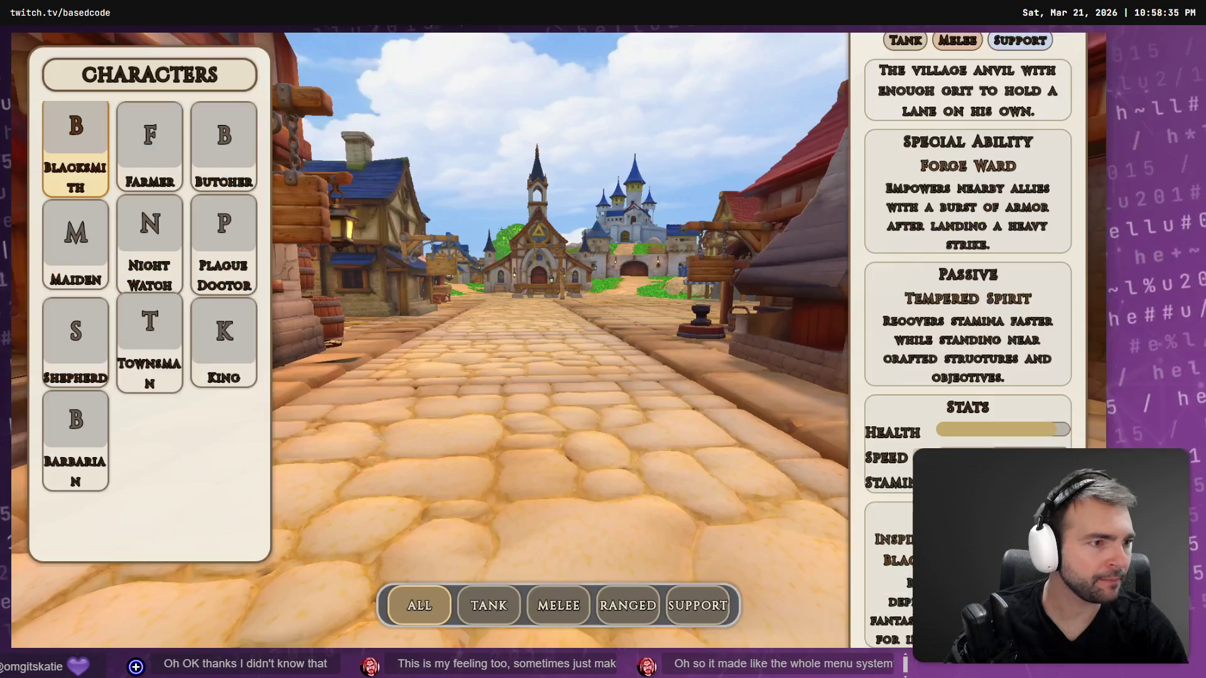
key(Escape)
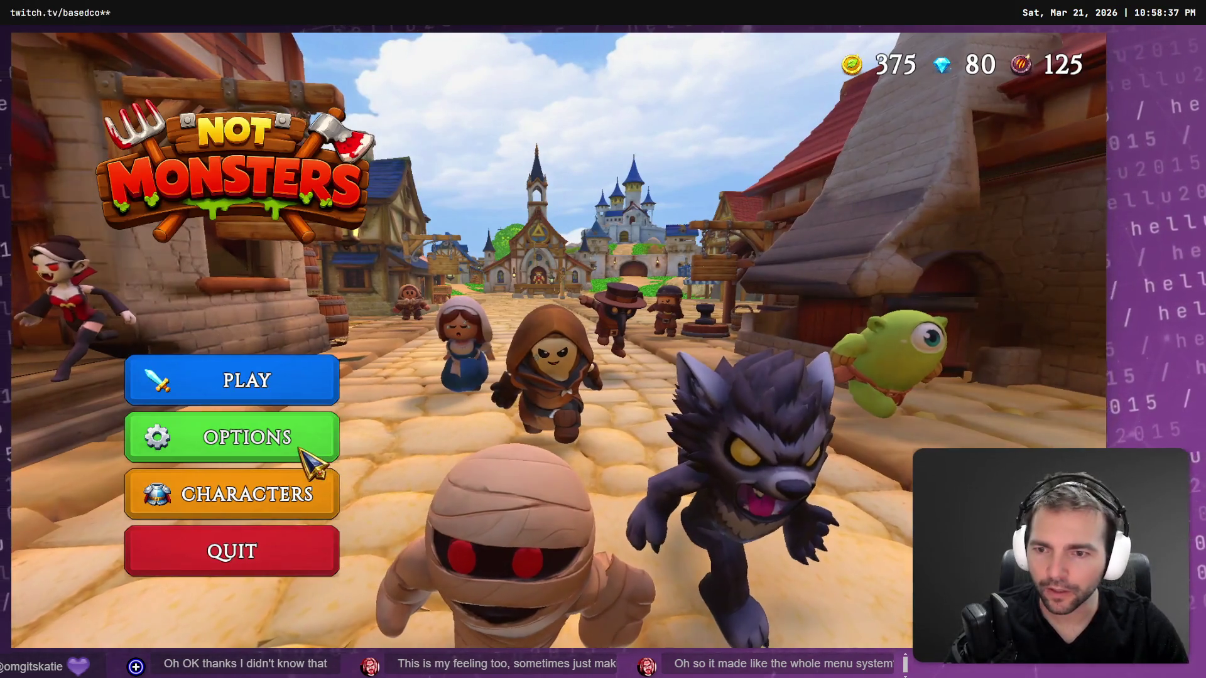
click(306, 453)
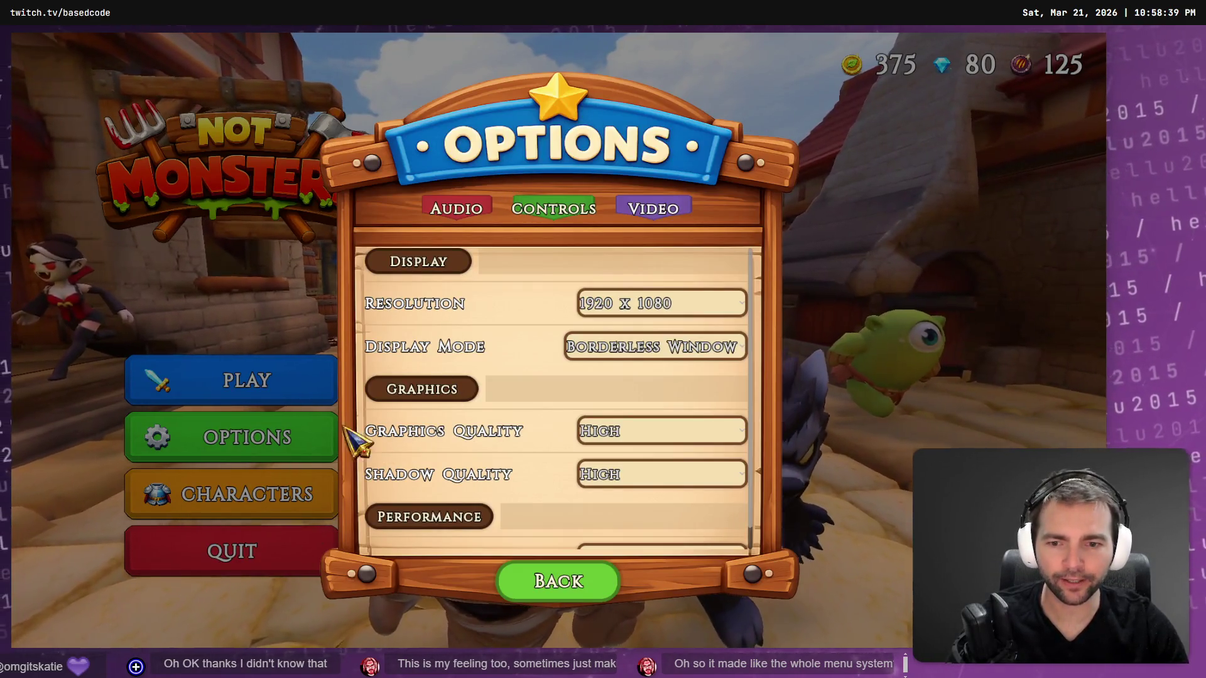
key(Escape)
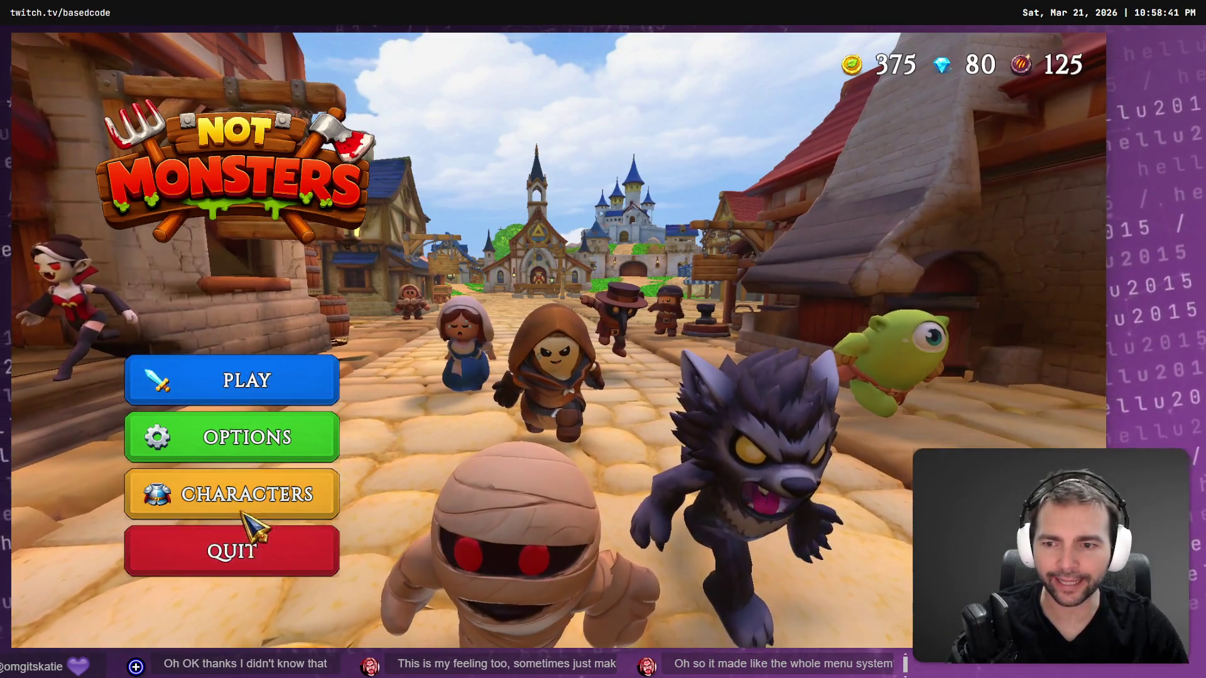
click(269, 457)
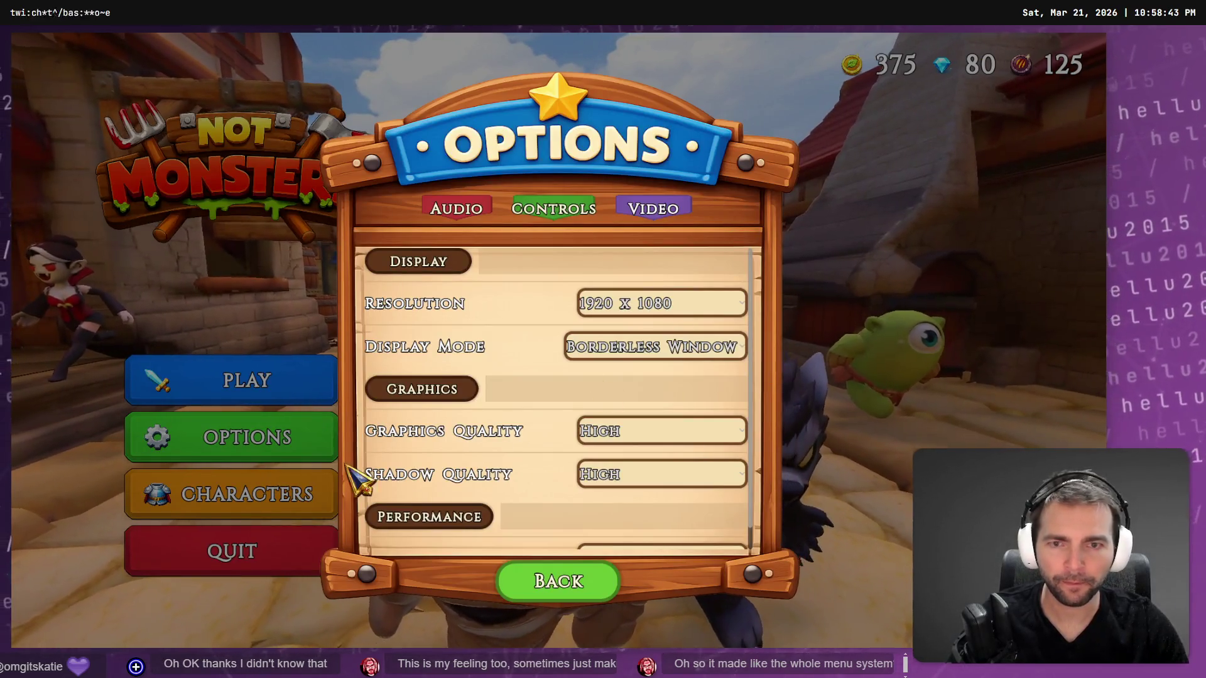
key(Escape)
click(307, 496)
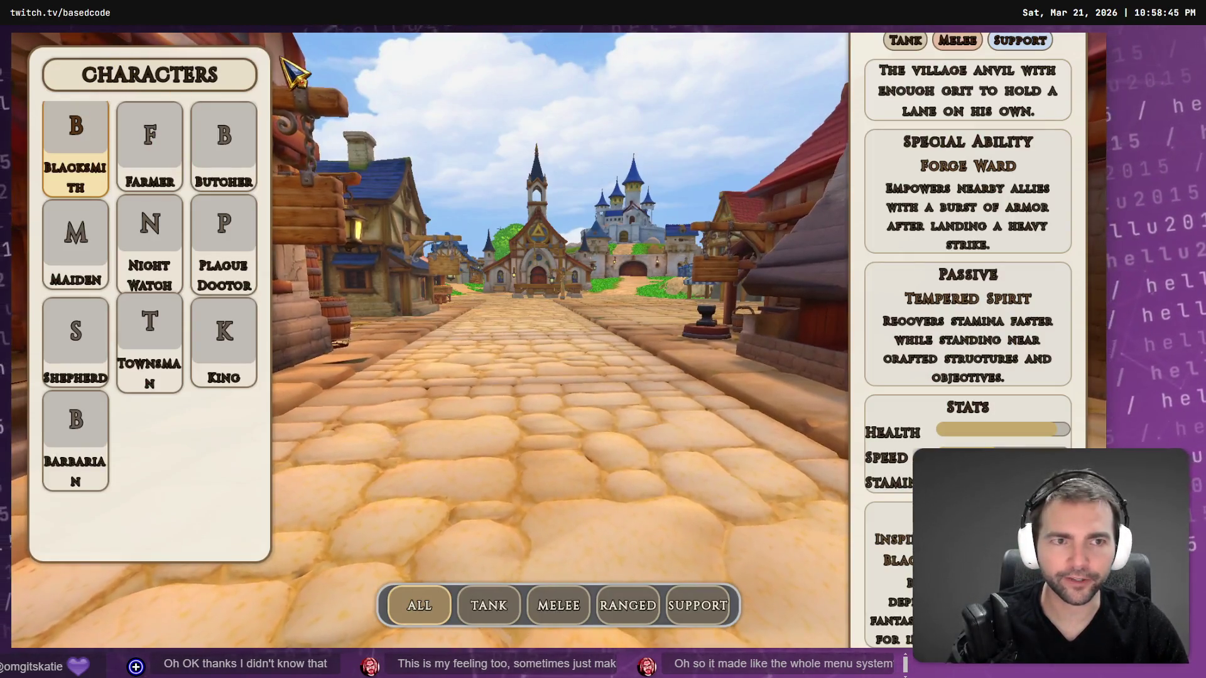
key(Escape)
click(331, 434)
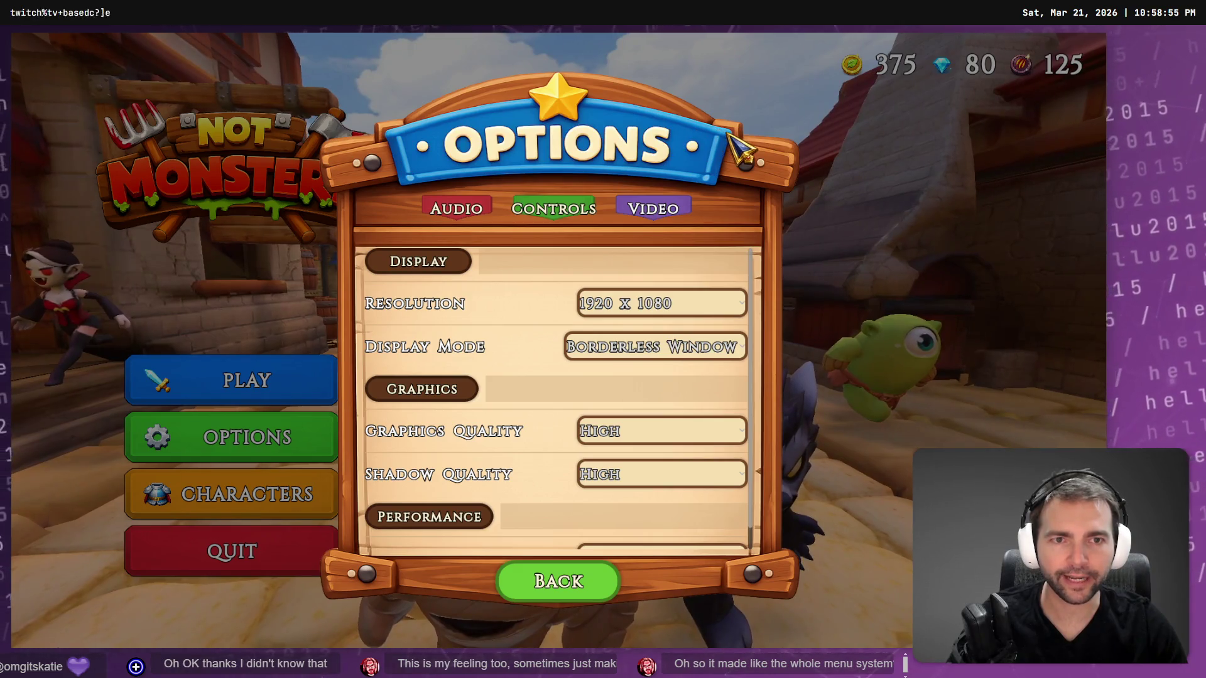
key(Escape)
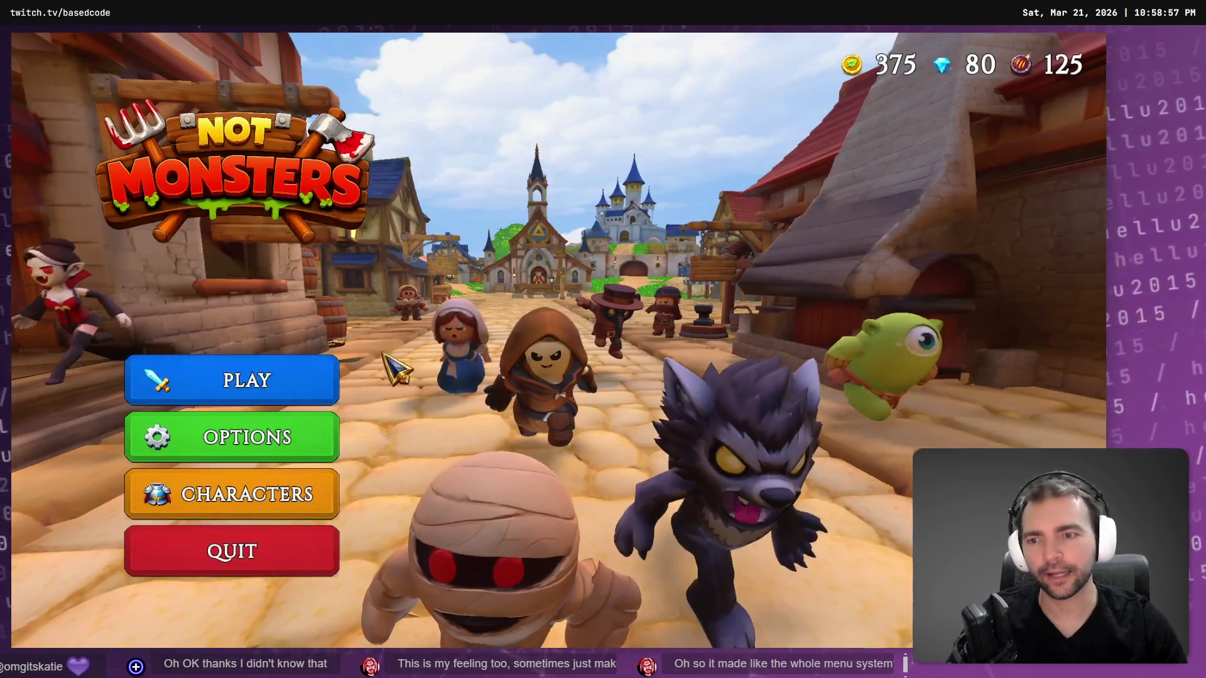
click(275, 435)
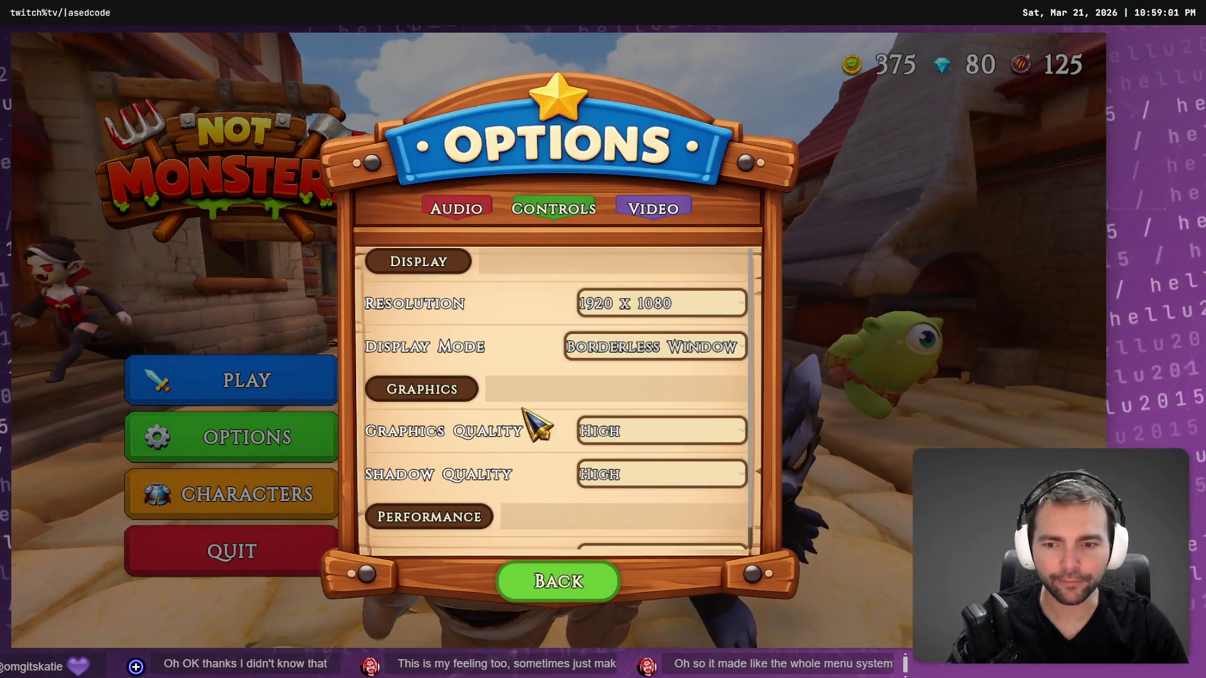
key(Escape)
click(291, 501)
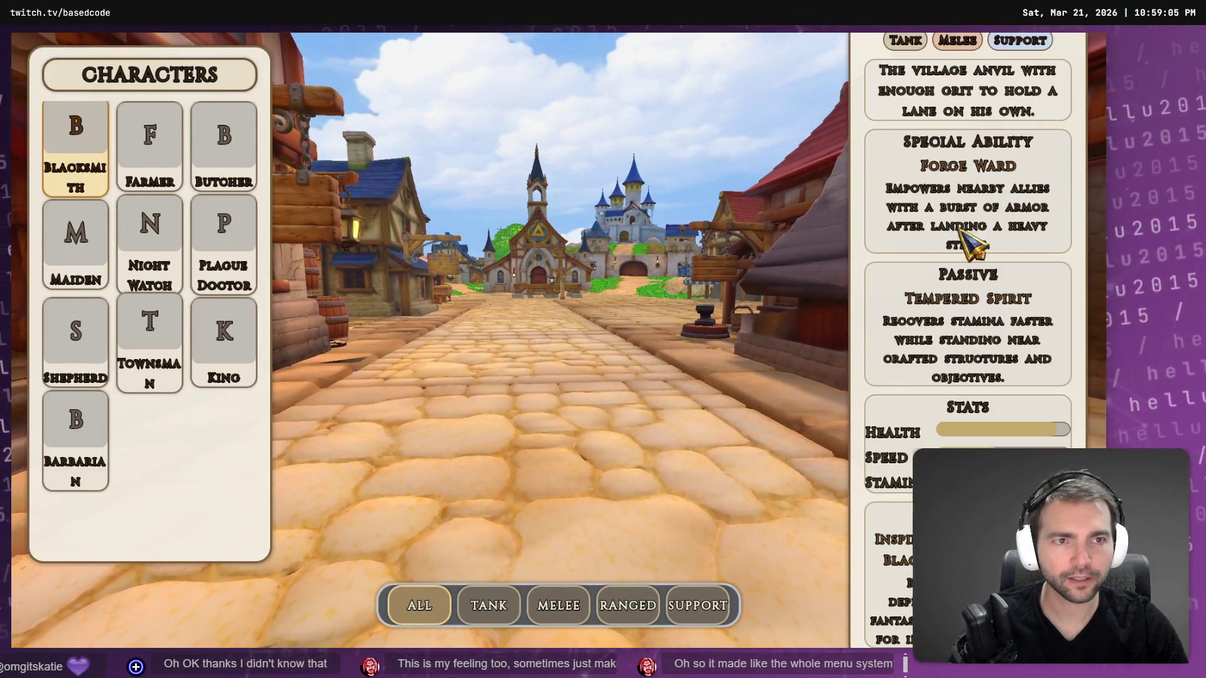
key(Escape)
key(alt+Tab)
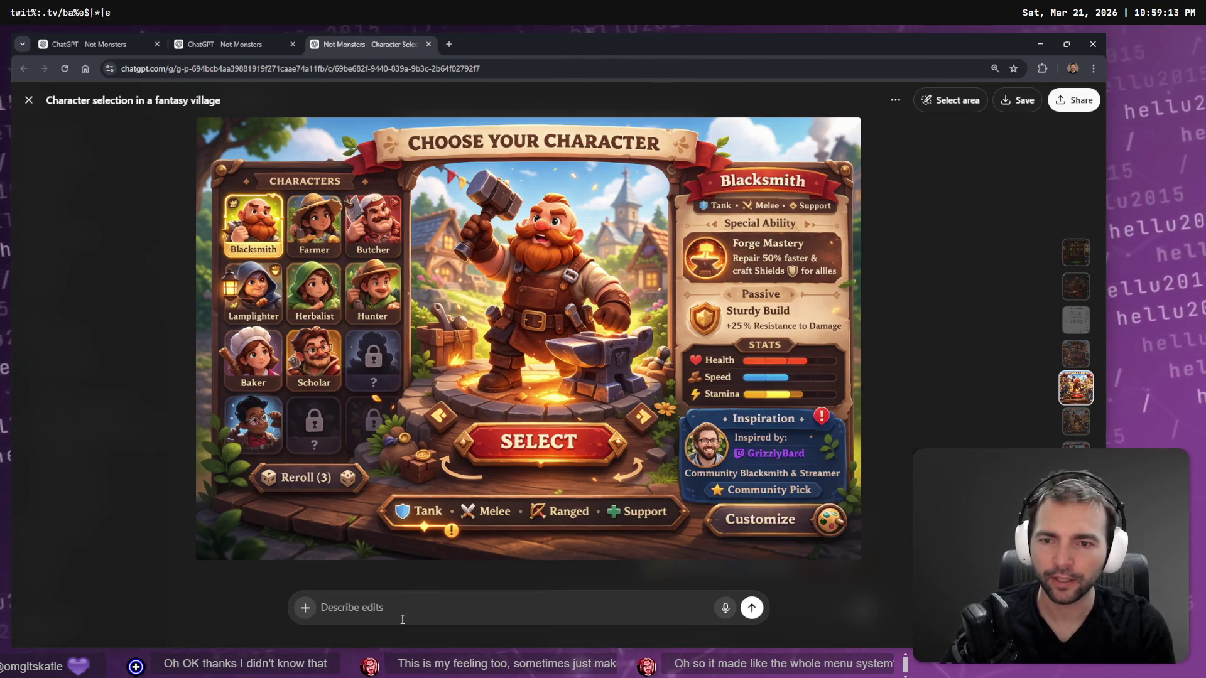
Request a UI panel background matching the mockup's Characters panel, recreated in isolation.
key(super+h)
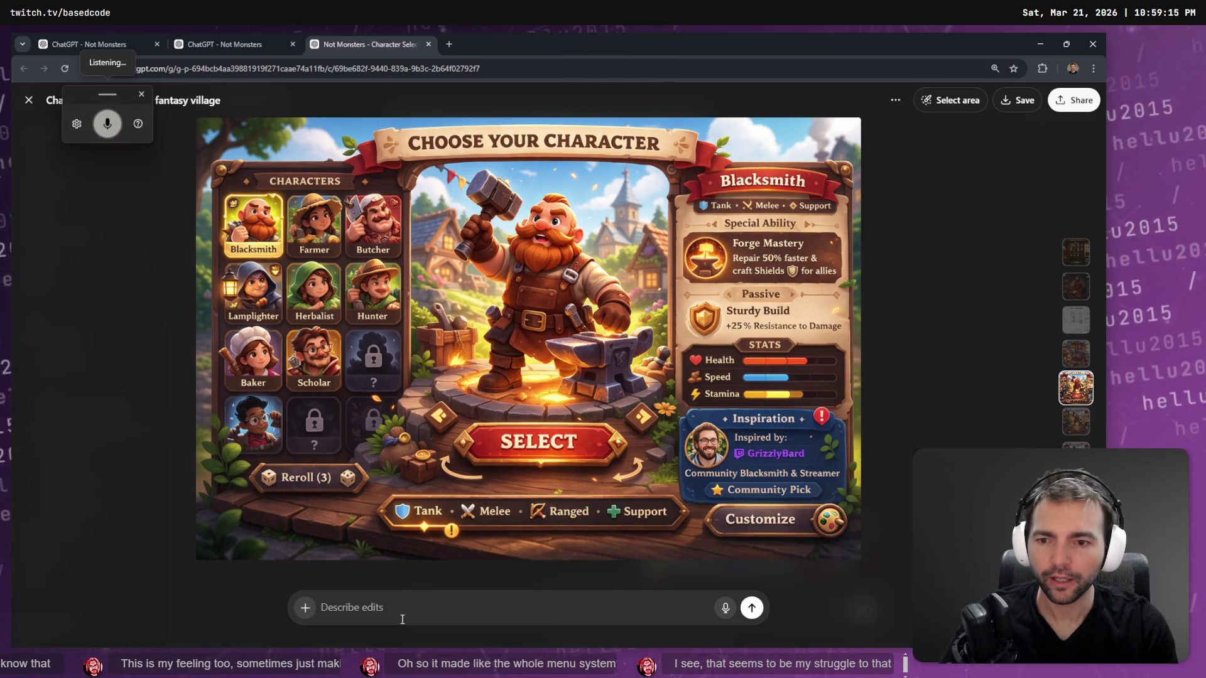
text(create a user interface)
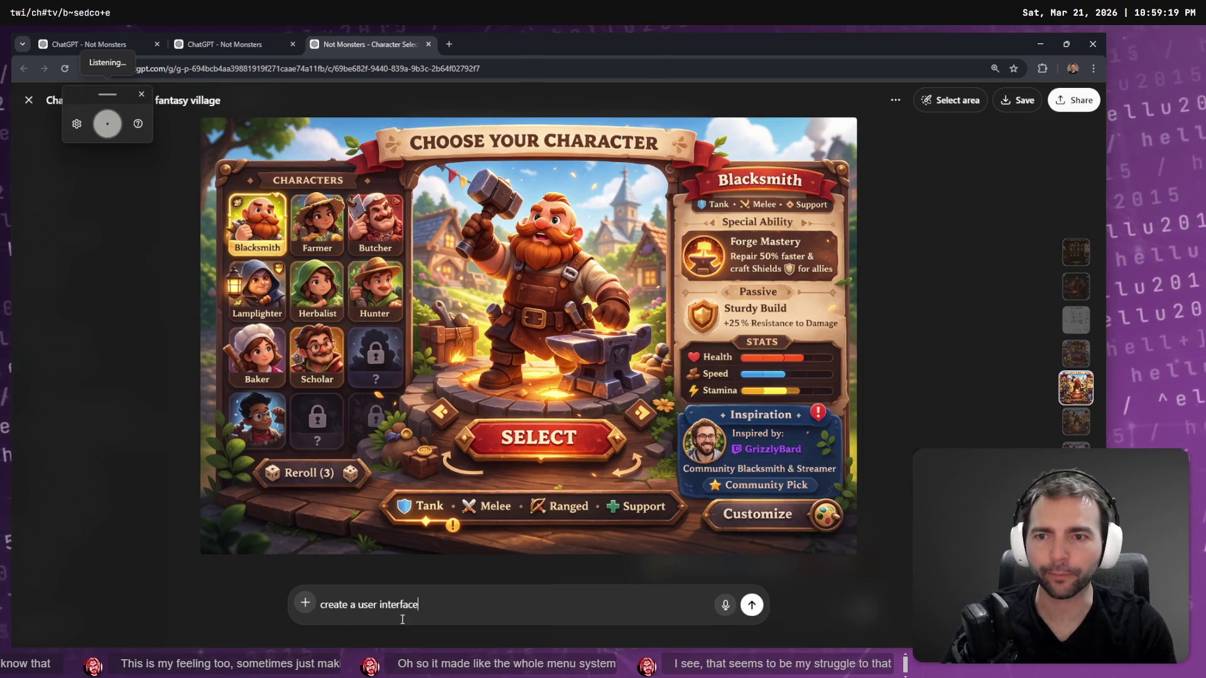
text( panel background that looks like)
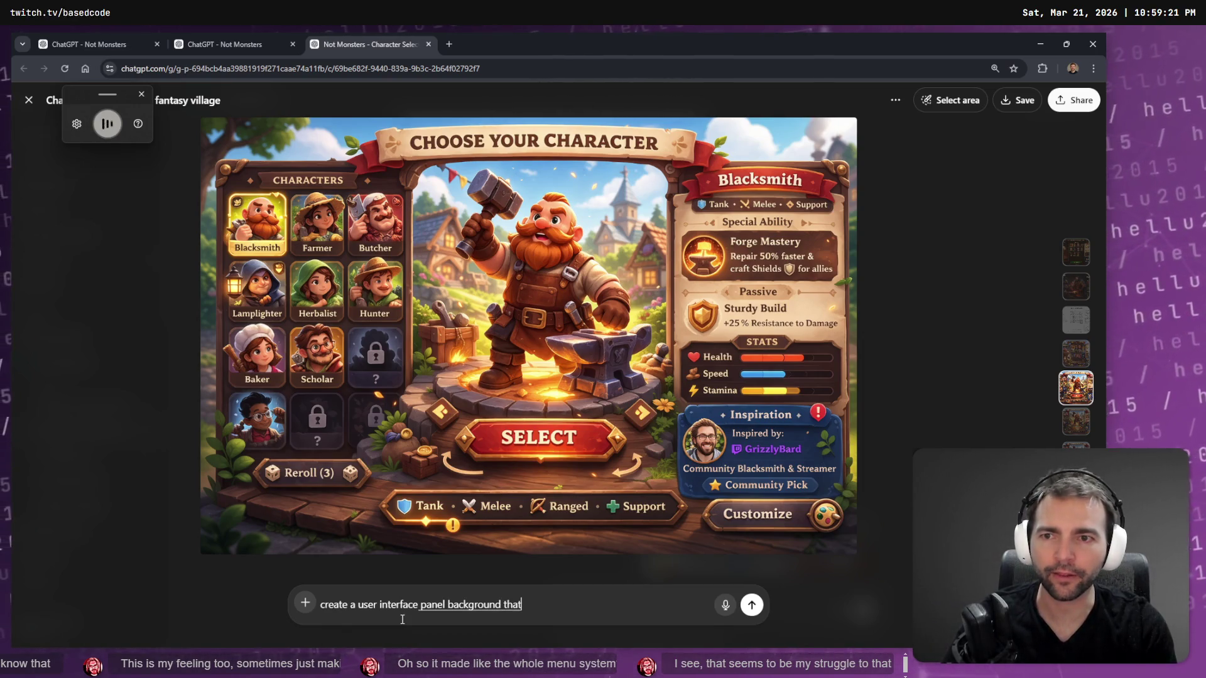
text( the)
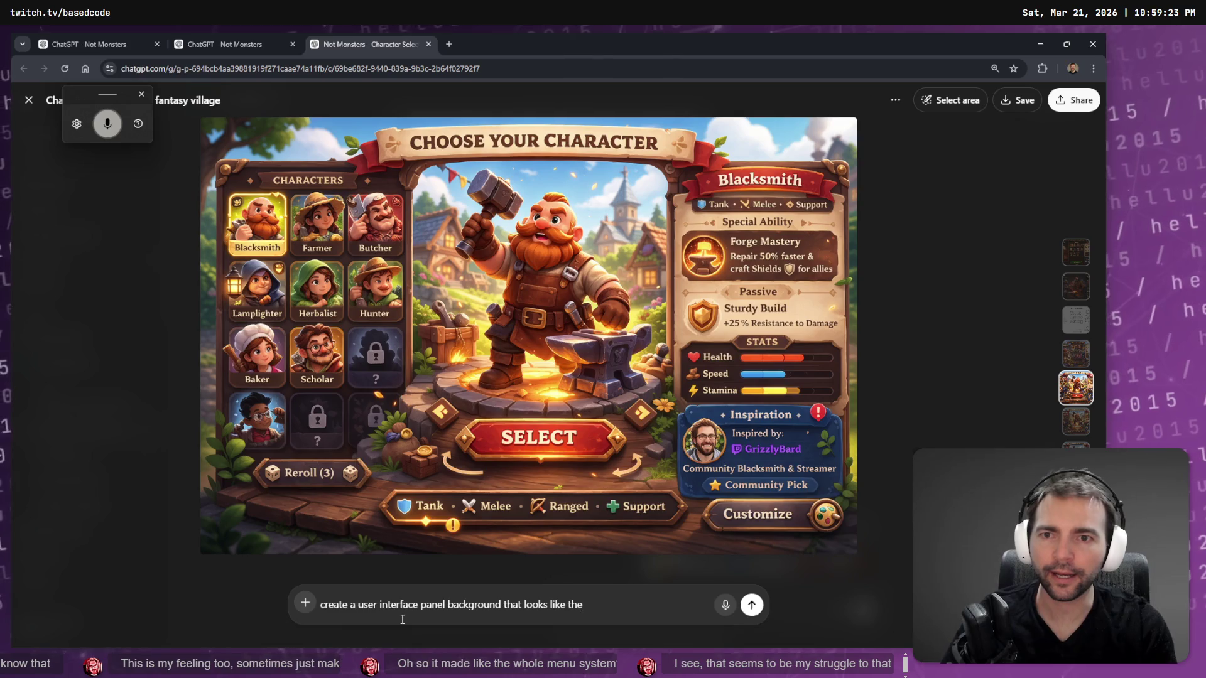
text( characters panel on the left.)
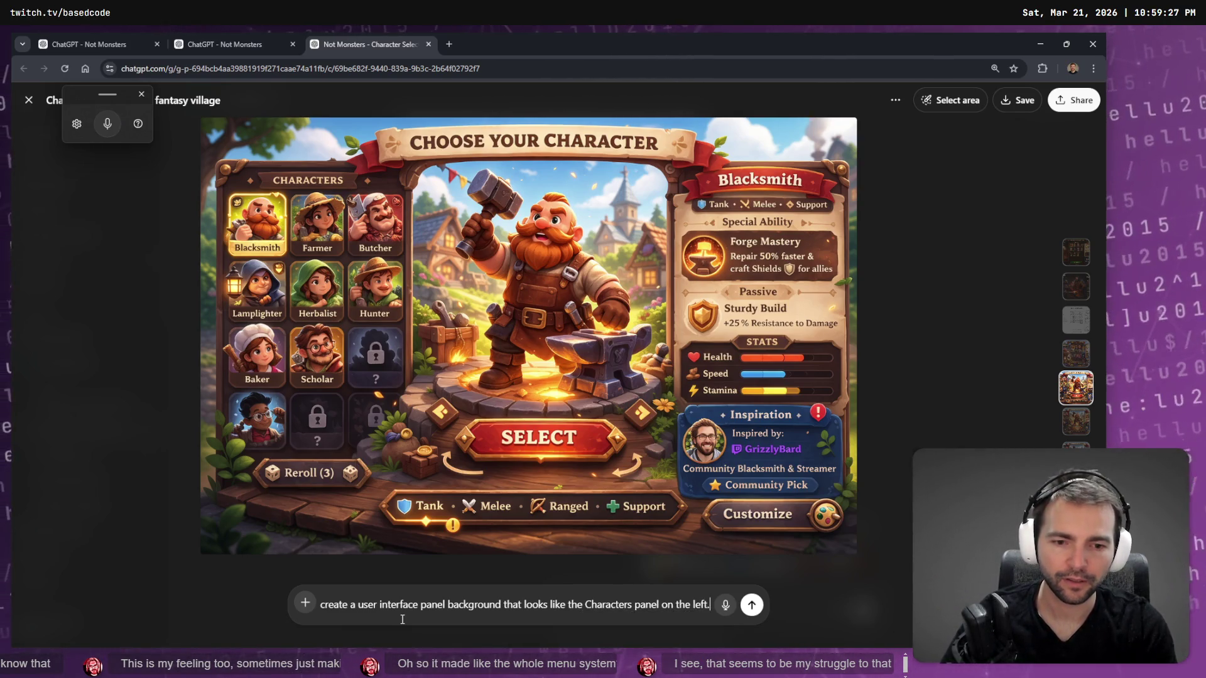
key(super+h)
text( remove)
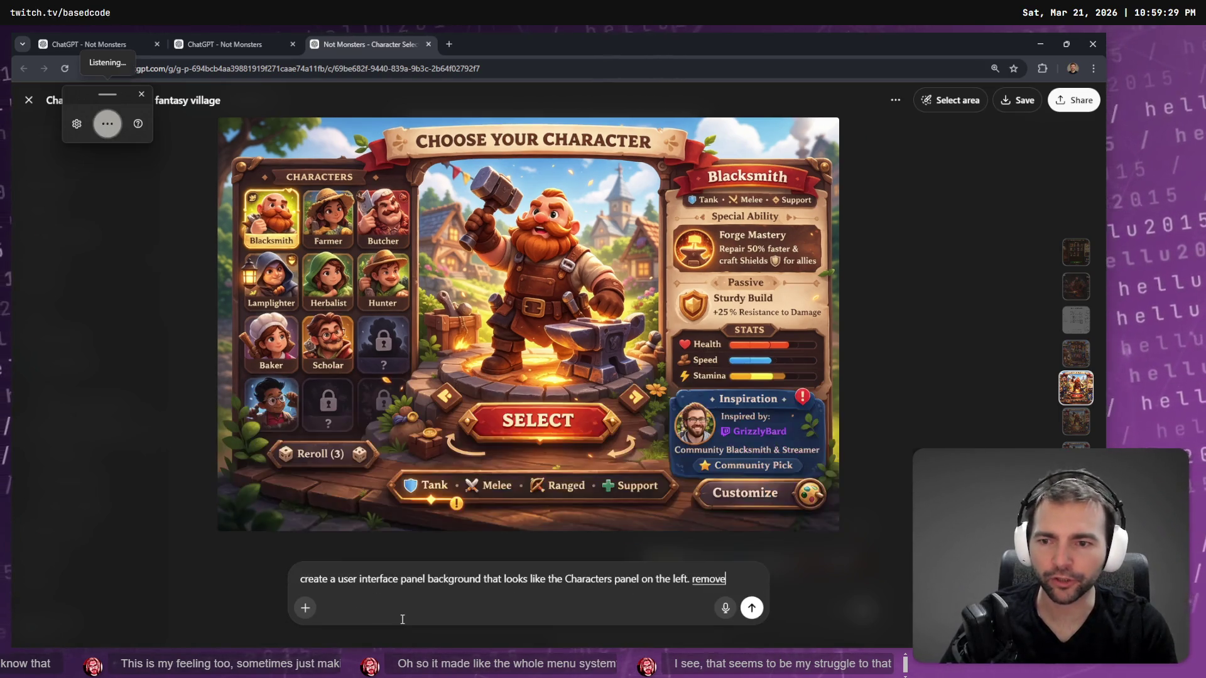
text( everything else and justice create this panel in isolation.)
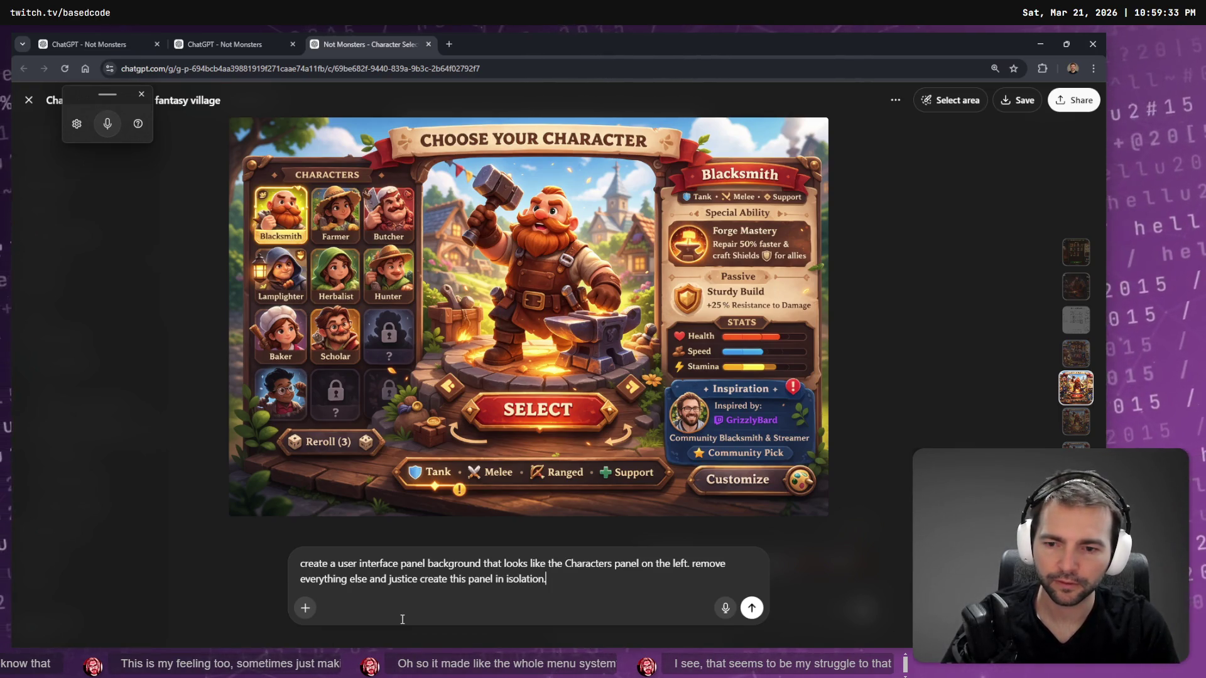
key(ctrl+Left)
key(ctrl+Left)
key(ctrl+Left)
key(Delete)
text(C)
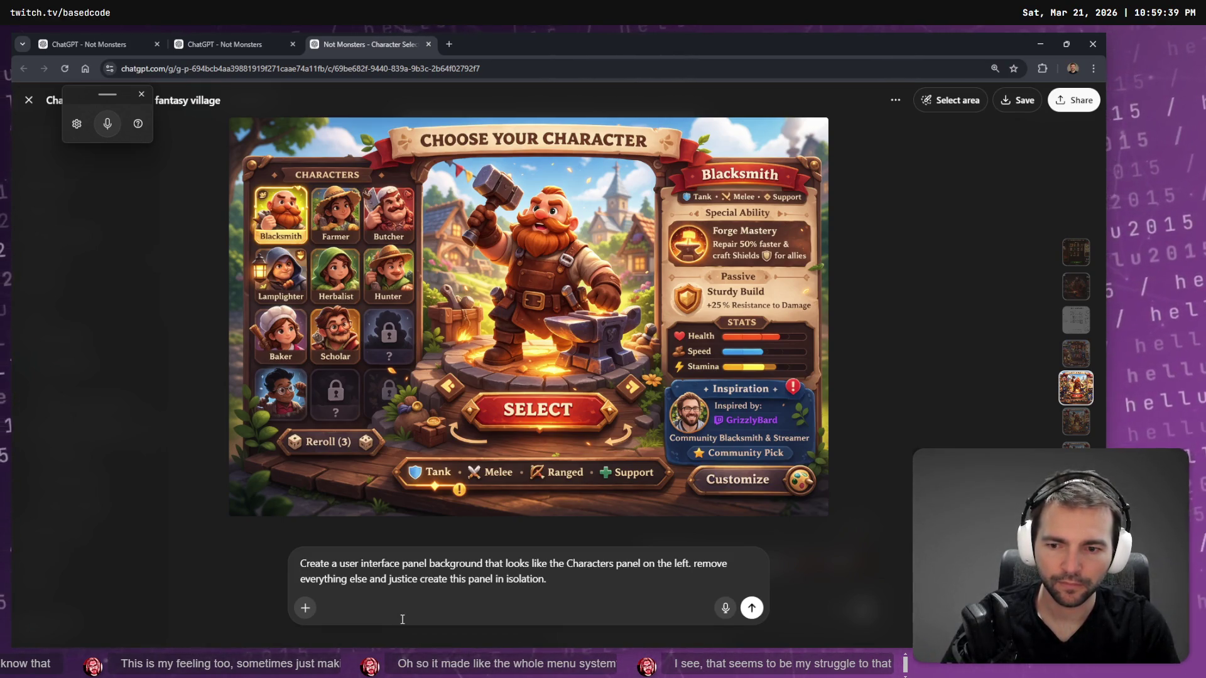
key(Return)
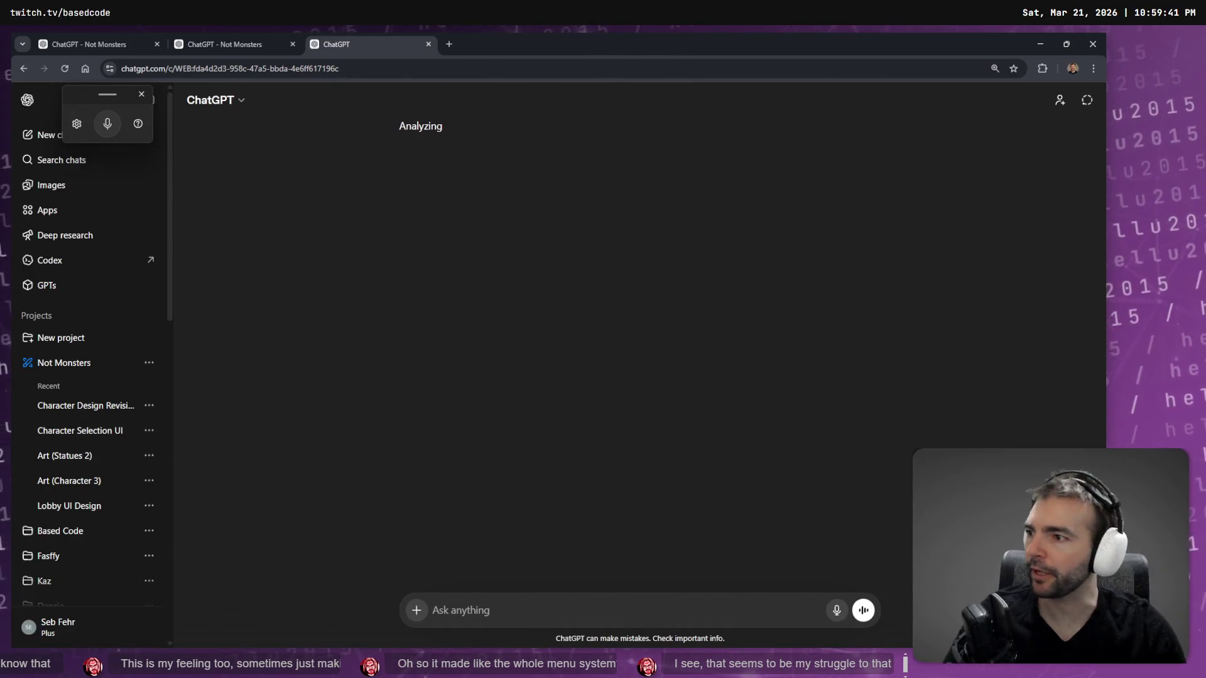
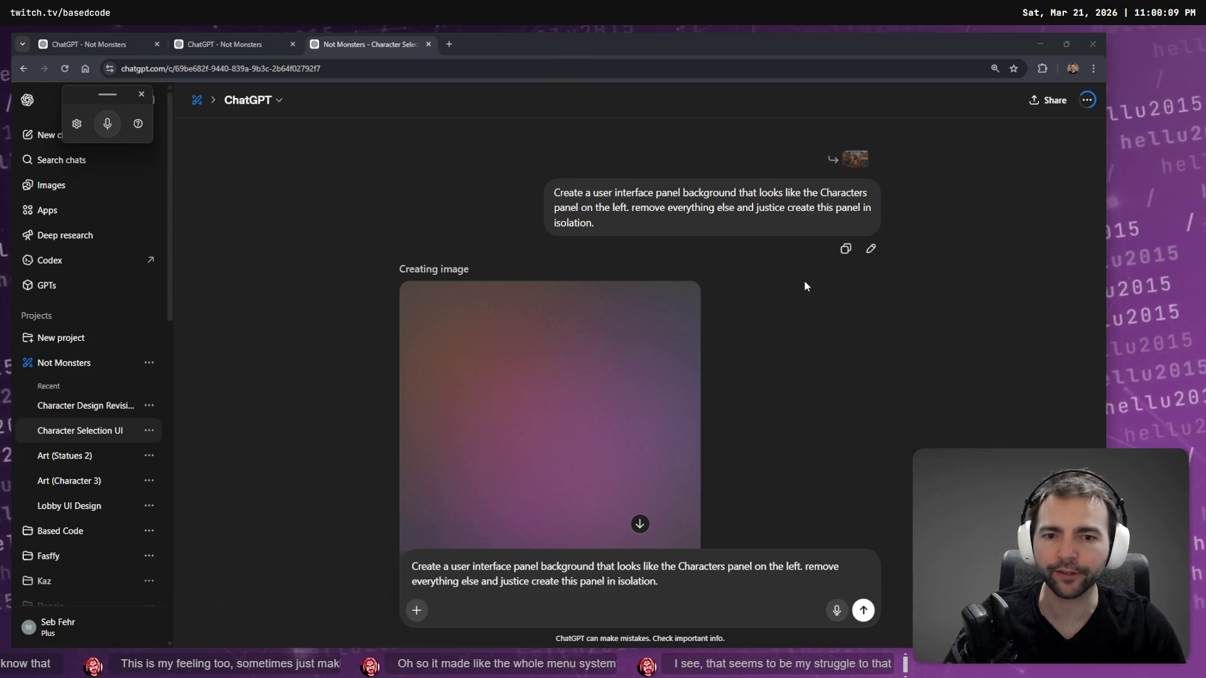
Clear the old prompt from the ChatGPT message box.
scroll(805, 286, down, 3)
key(ctrl+a)
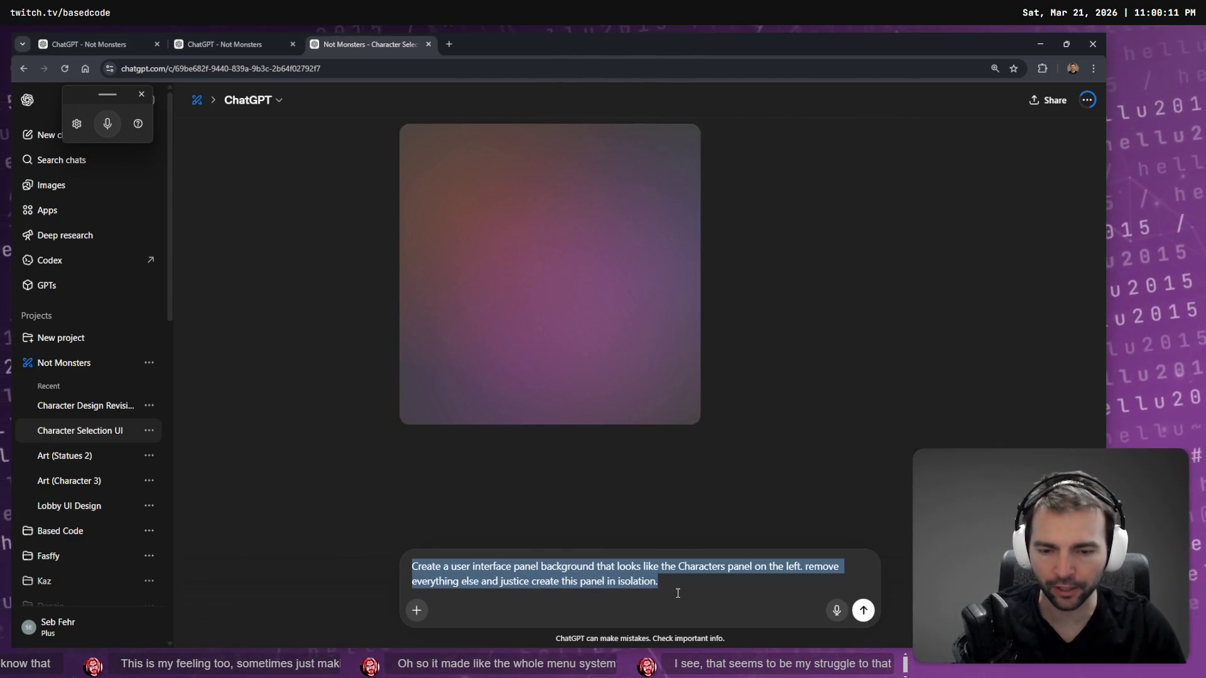
key(ctrl+x)
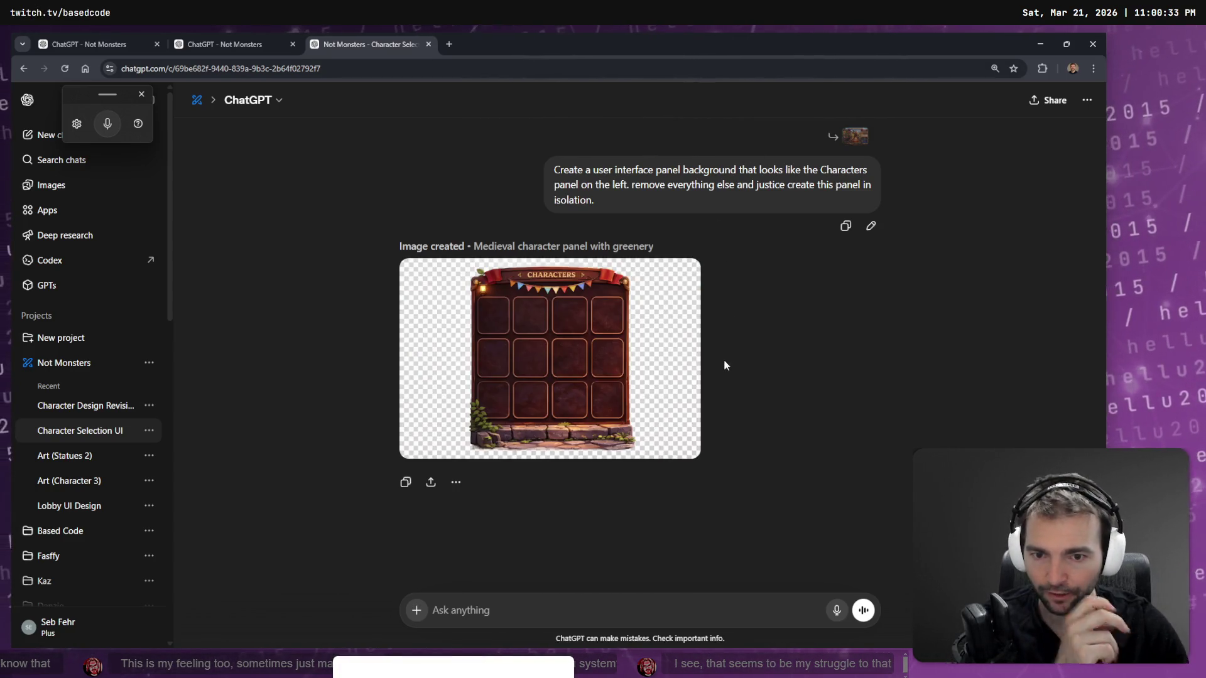
Open the generated Characters panel and dictate a request to remove its leaves, stones and decorations.
click(651, 395)
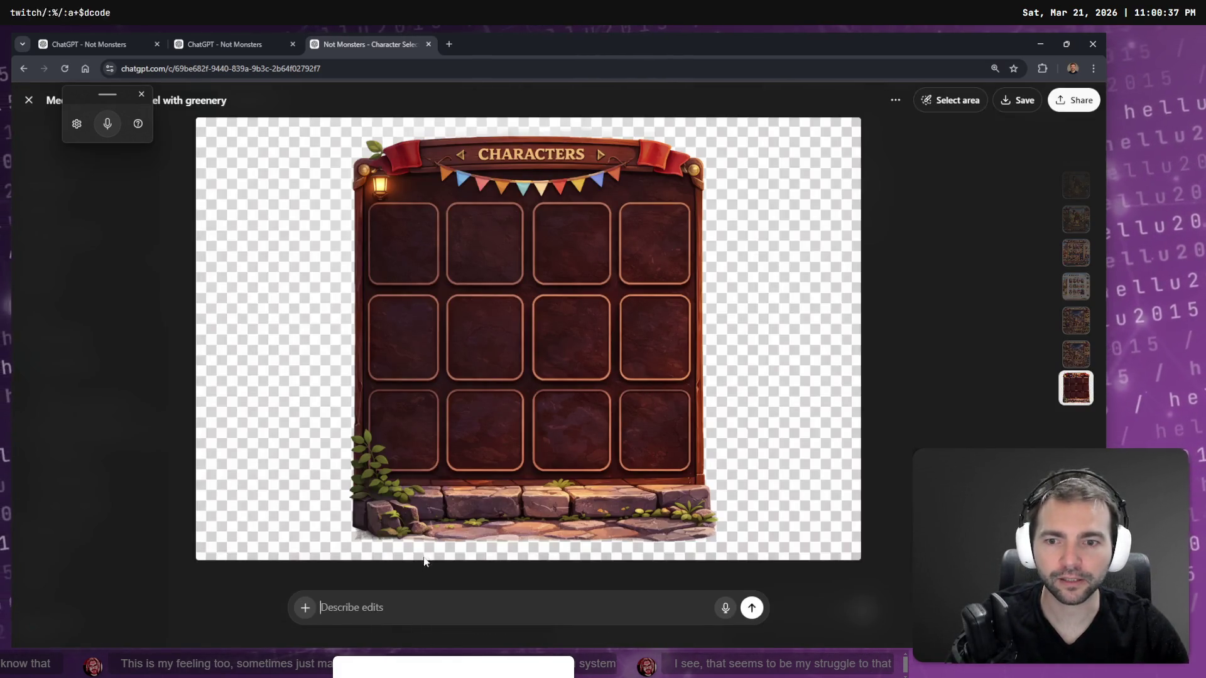
key(super+h)
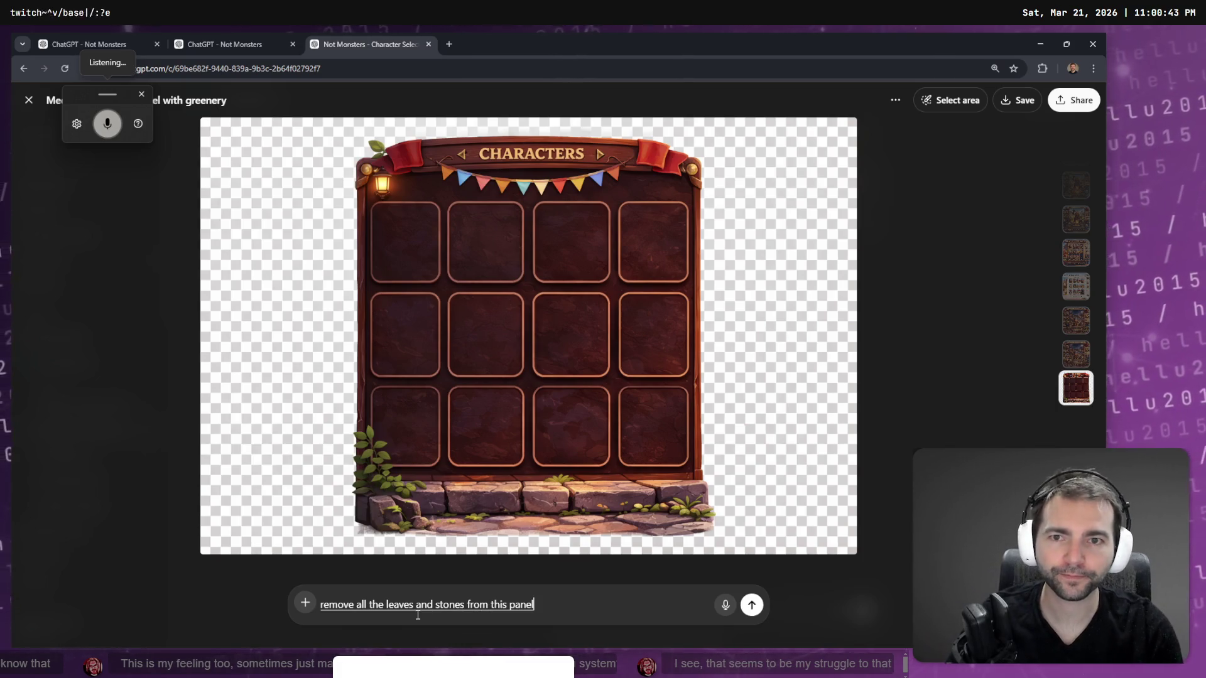
key(super+h)
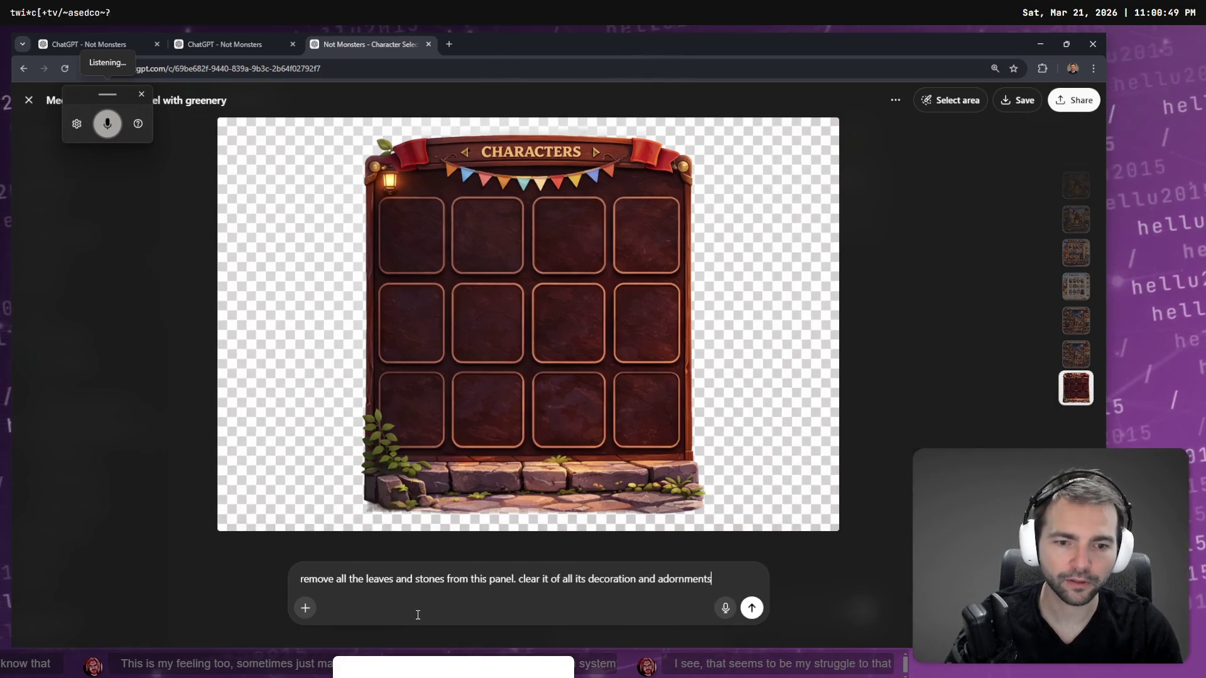
key(Return)
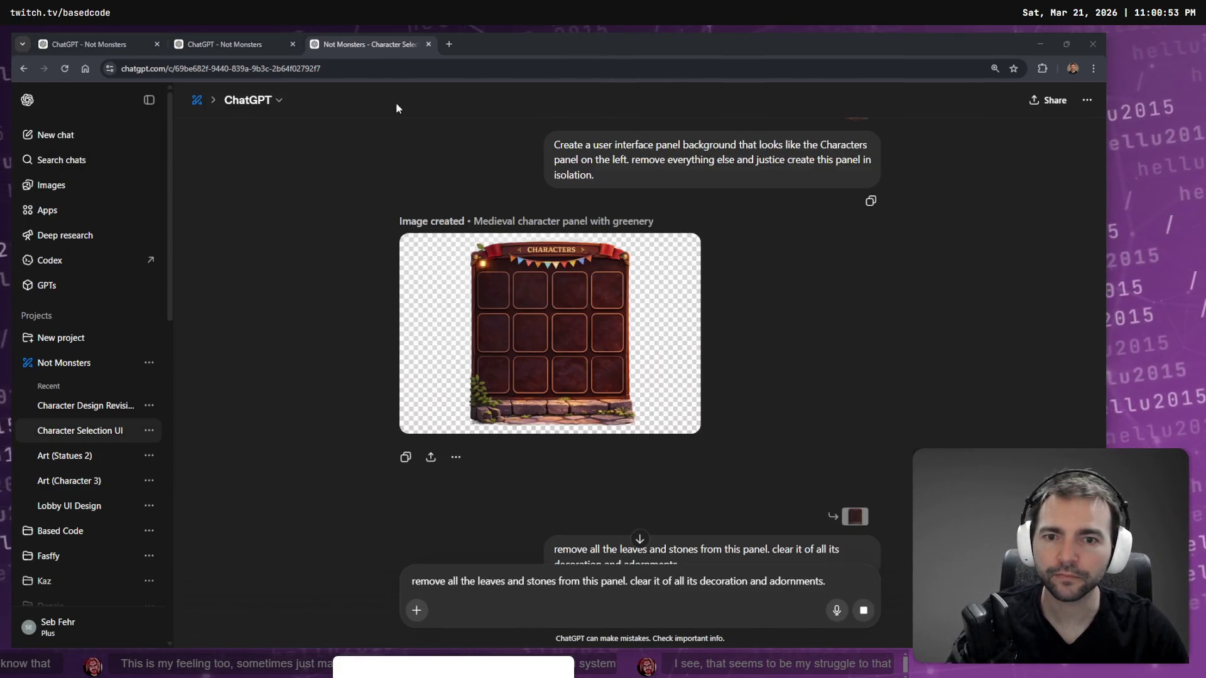
Check the running Not Monsters game's options panel for reference.
click(197, 38)
click(358, 39)
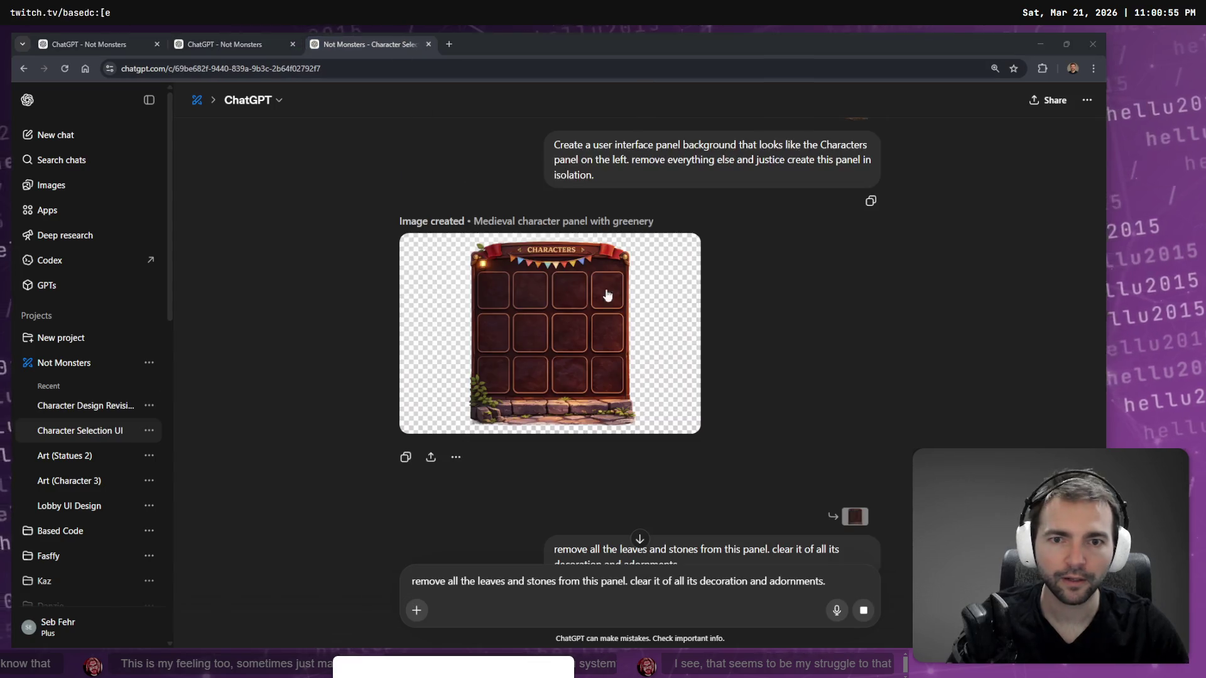
key(alt+Tab)
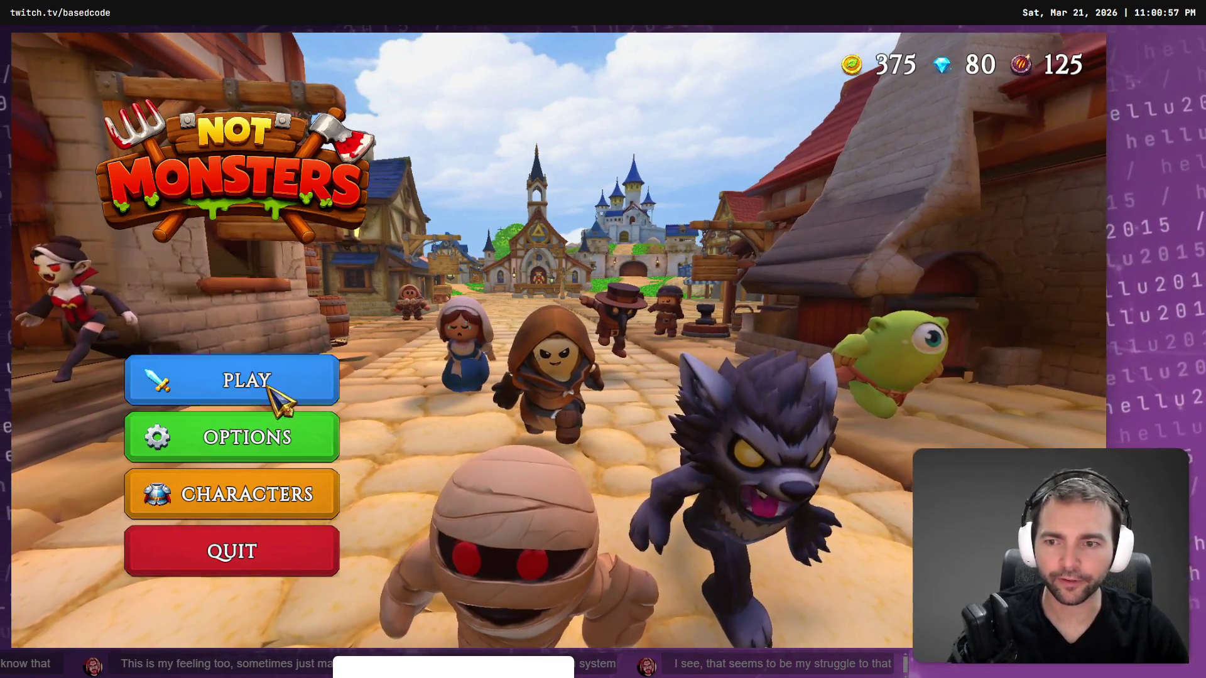
click(295, 454)
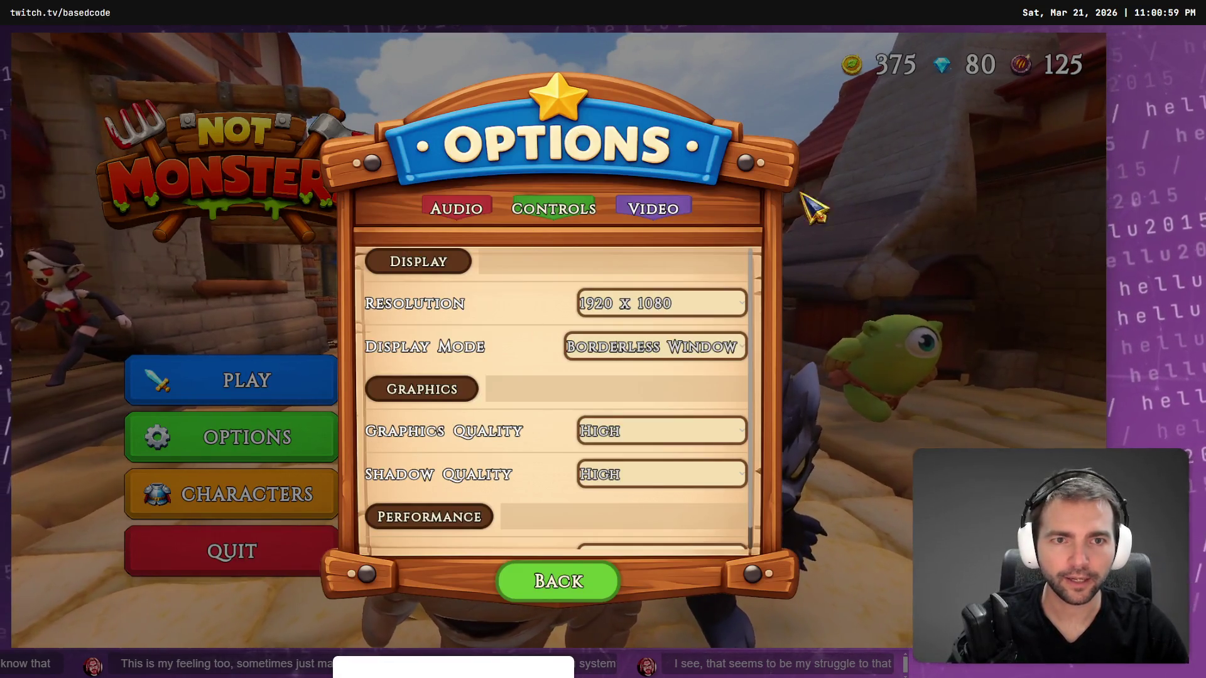
key(alt+Tab)
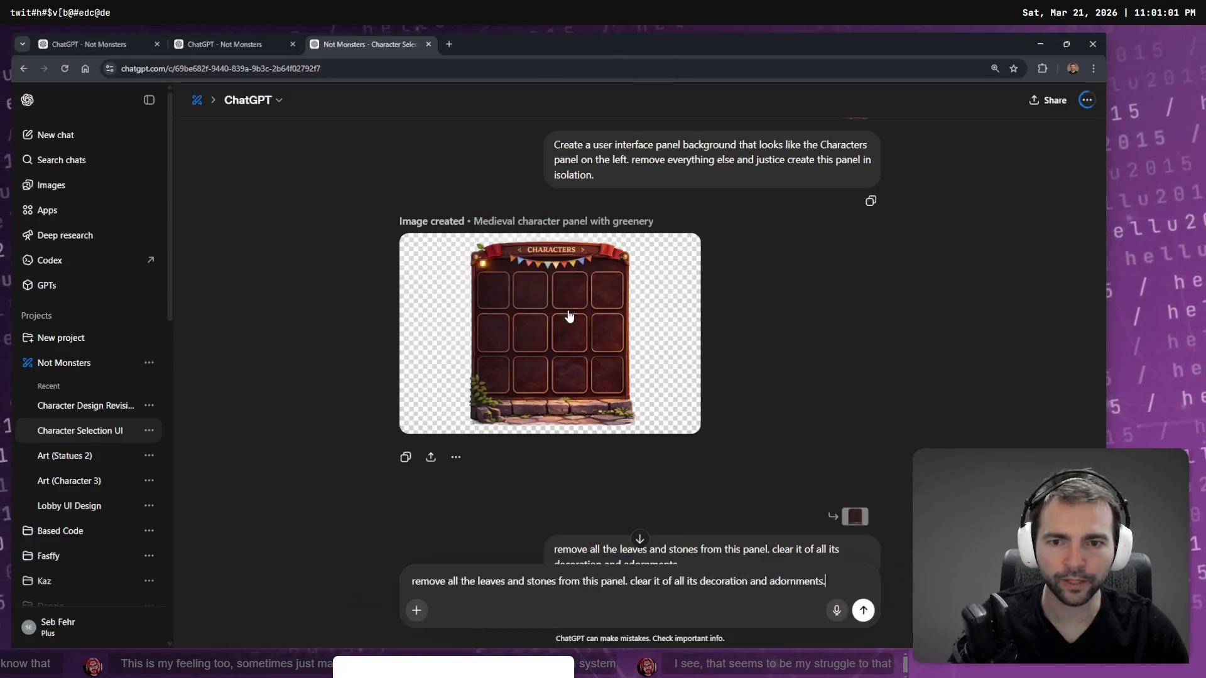
Resend the decoration-removal request, then reload the externally changed scene files in Godot.
key(ctrl+a)
key(Return)
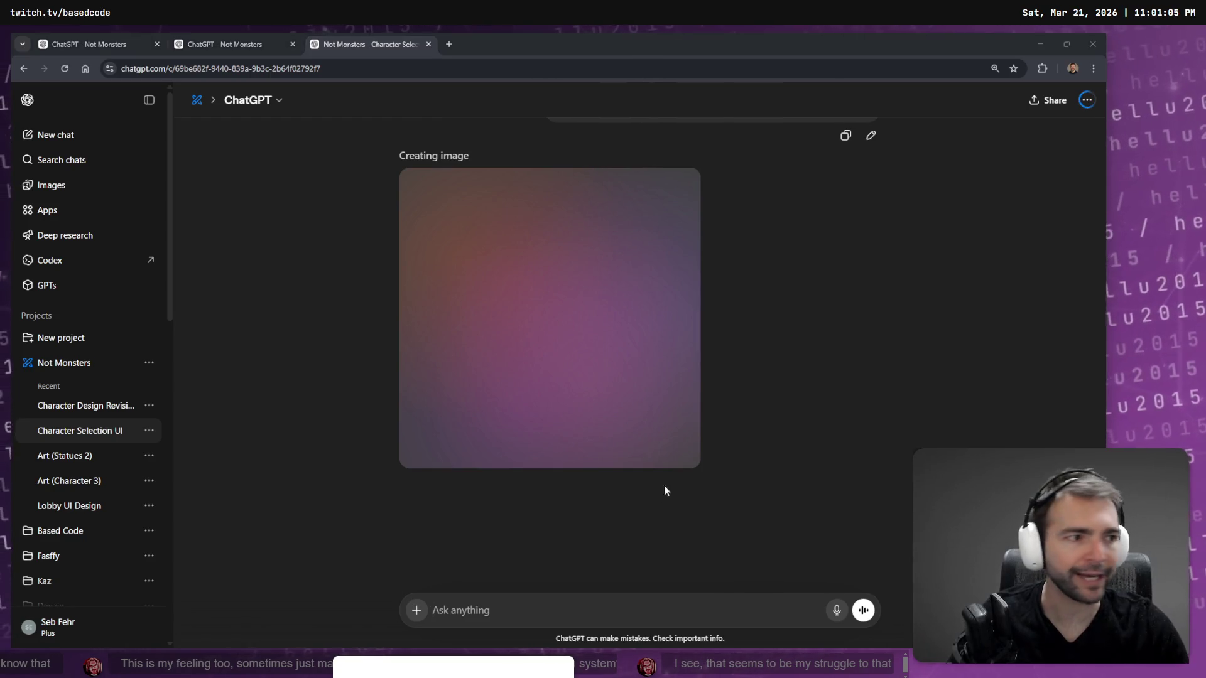
key(alt+Tab)
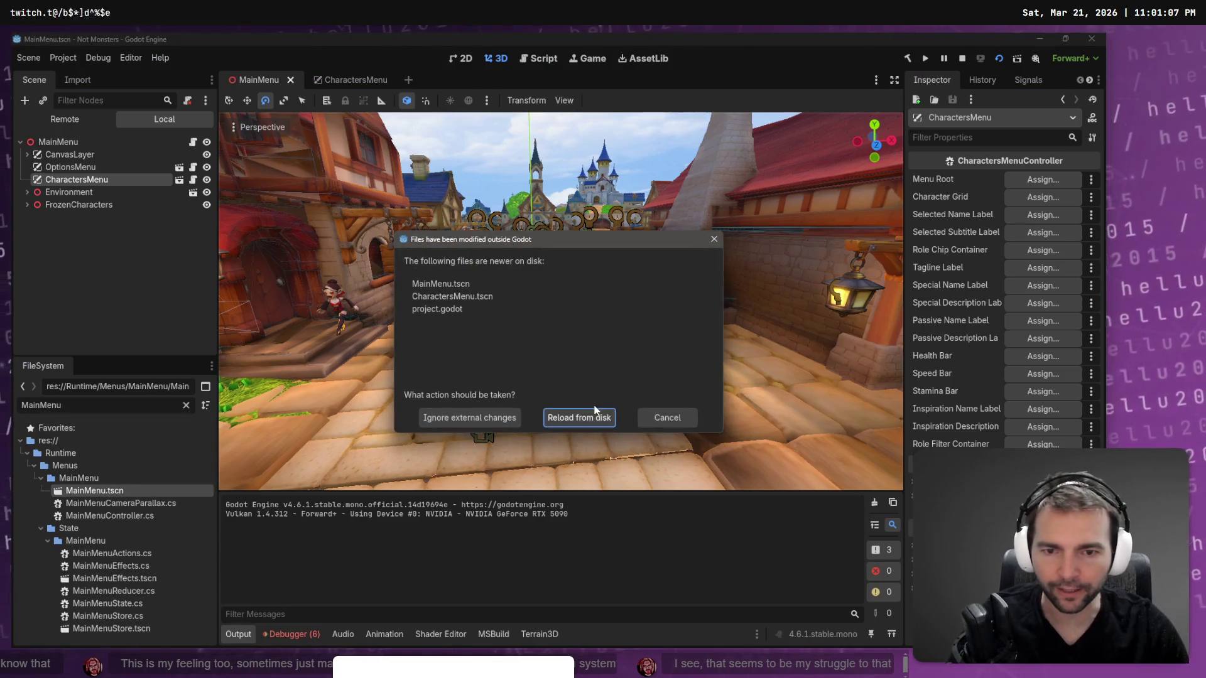
click(591, 419)
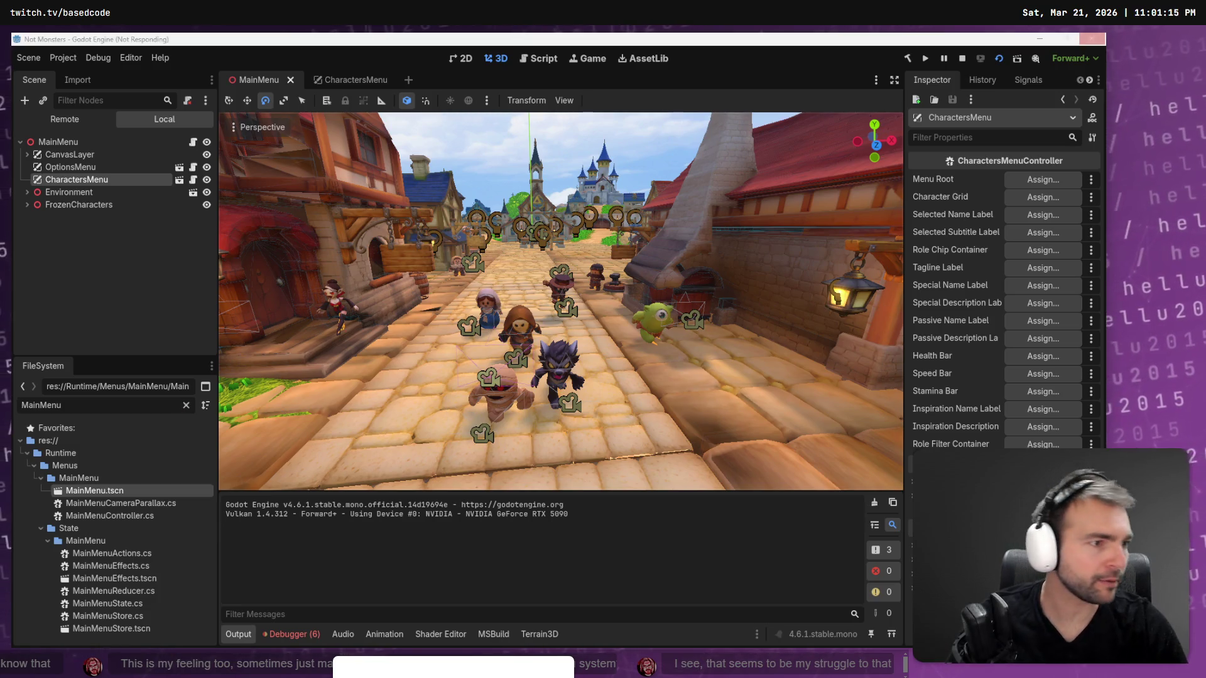
Switch to the tldraw 'Not Monster' board with the game's UI mockups.
key(alt+Tab)
scroll(778, 117, down, 10)
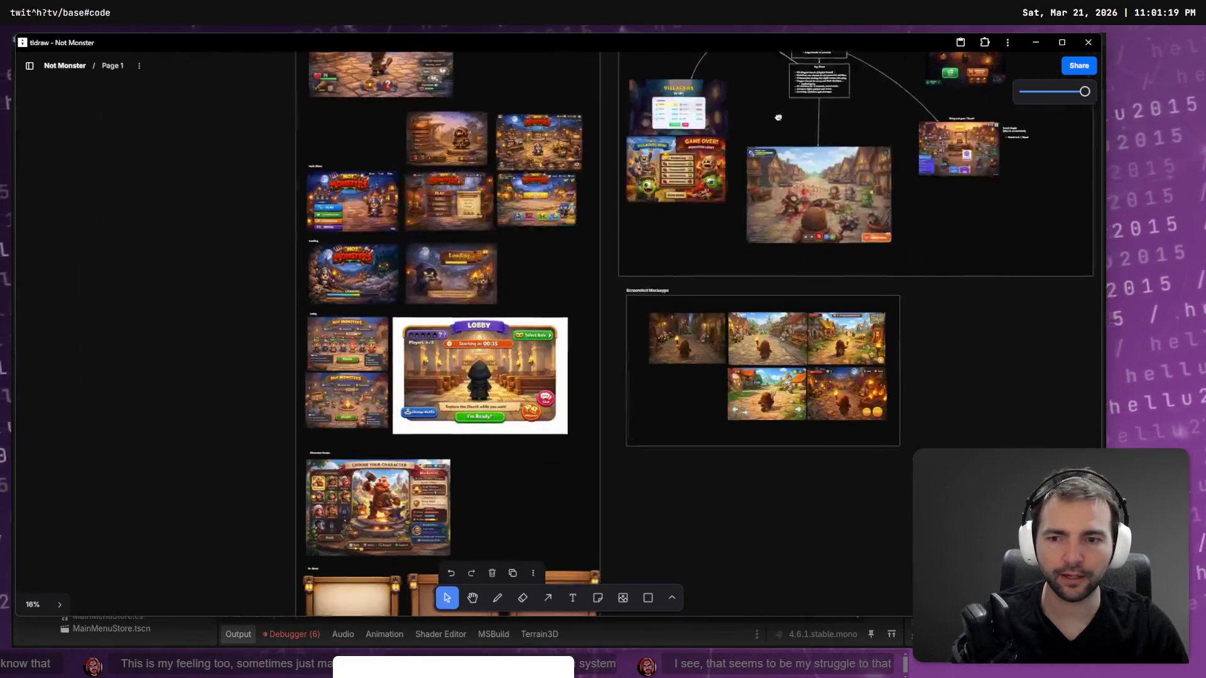
Copy the first wooden frame in the In Game section as a PNG image.
scroll(544, 330, up, 5)
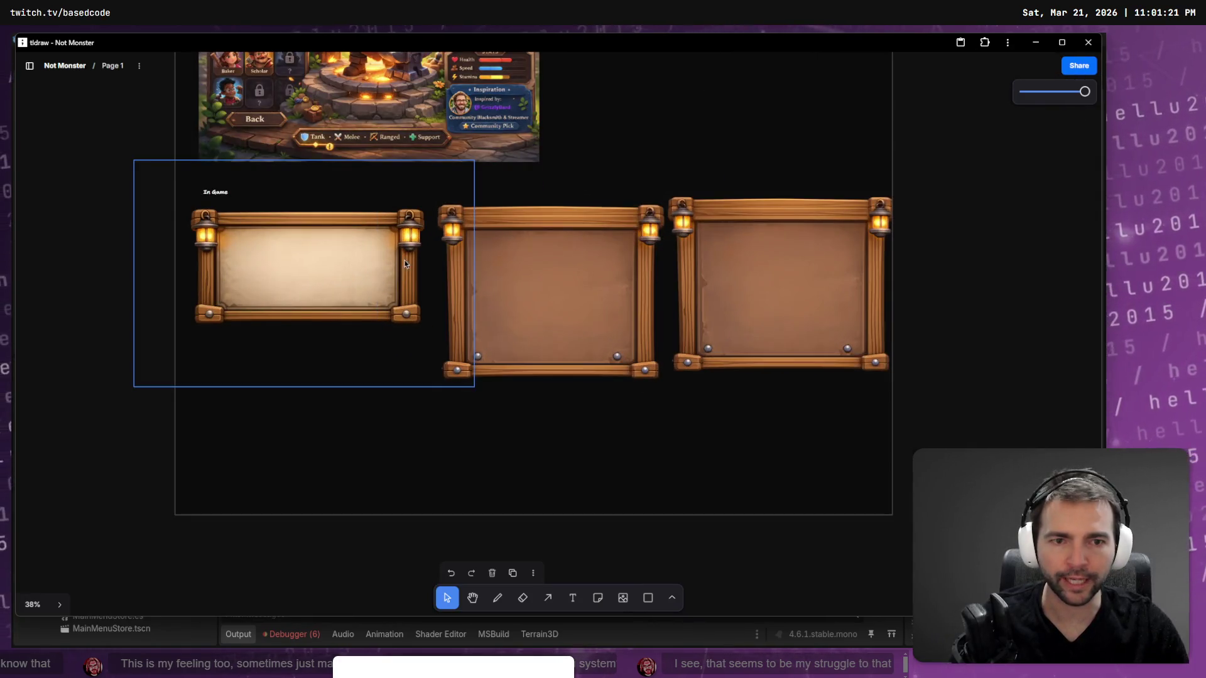
right_click(337, 271)
mouse_move(366, 499)
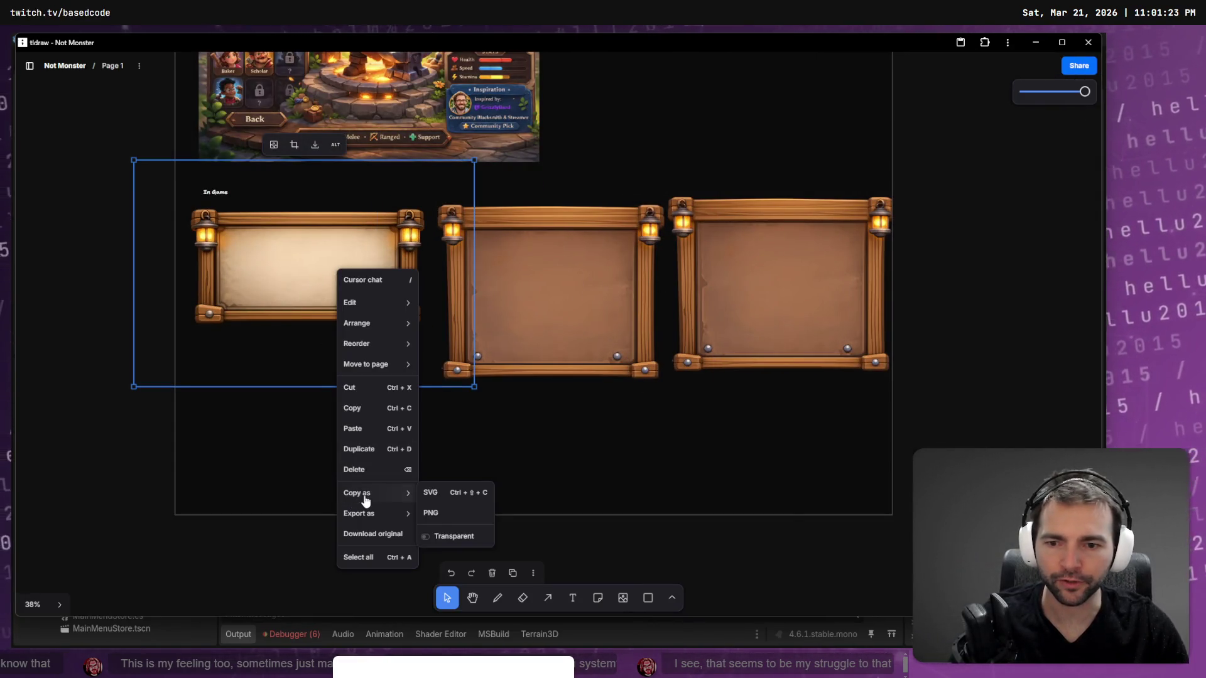
click(532, 513)
Paste the copied wooden frame image into the ChatGPT message box.
key(alt+Tab)
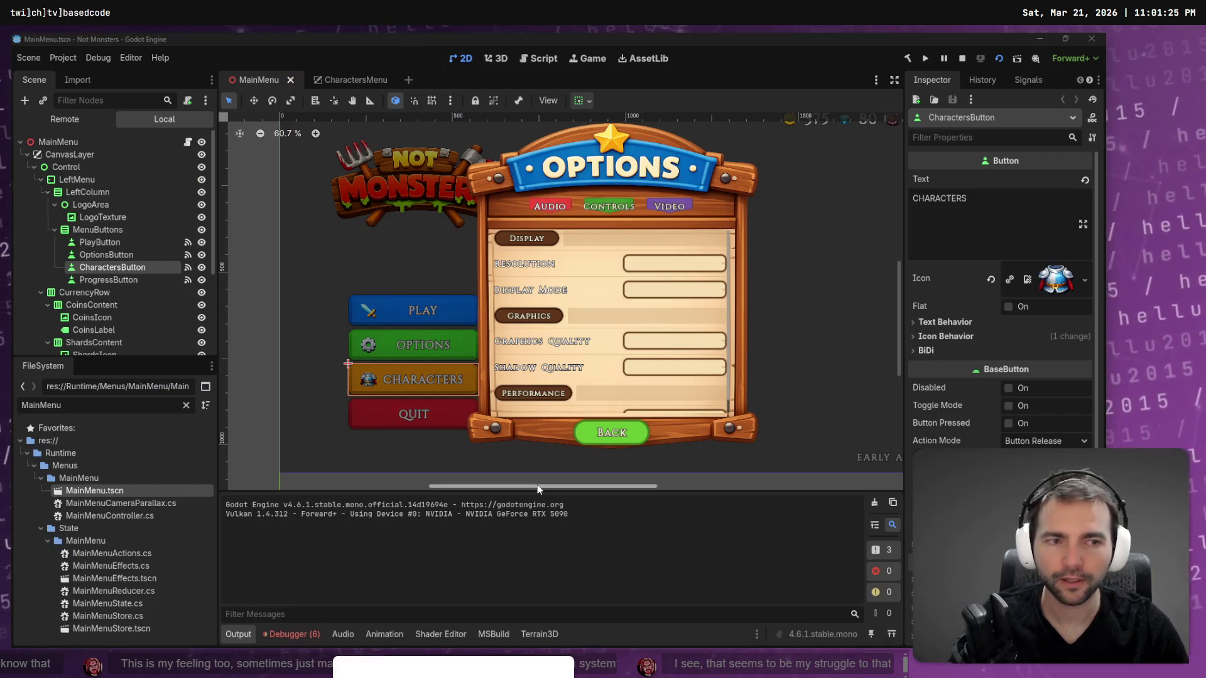
key(alt+Tab)
click(513, 608)
key(ctrl+v)
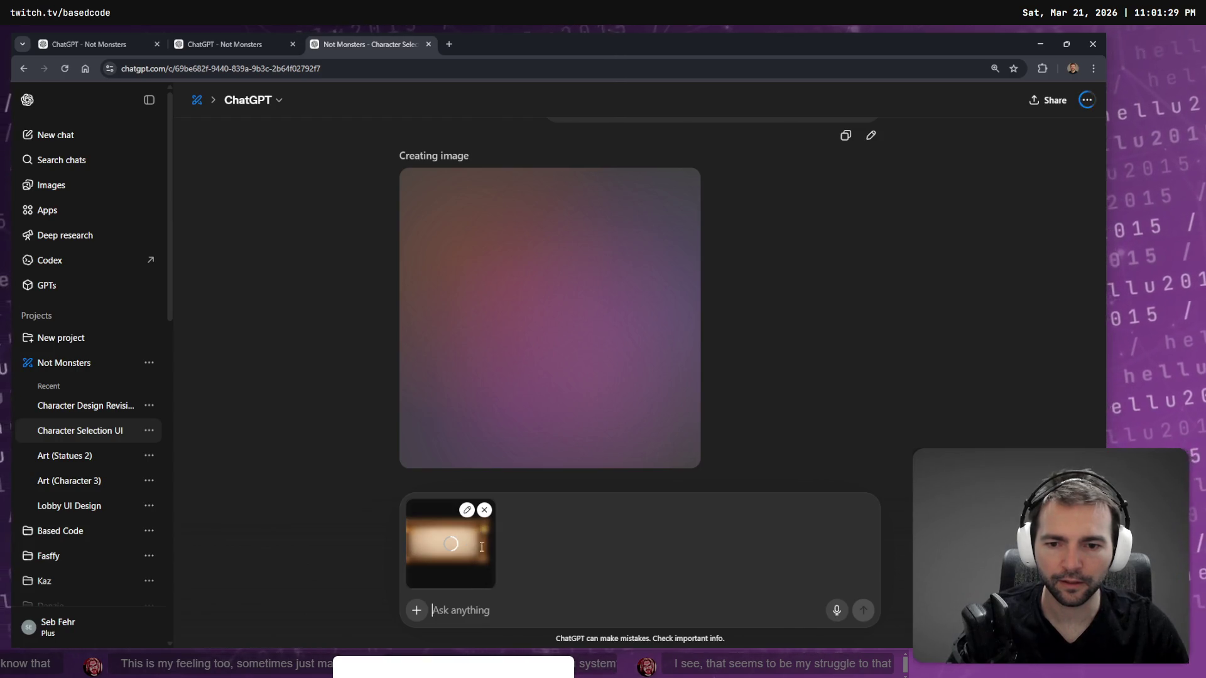
Dictate 'update this to match the art style of the attached image.' and compare both images full size.
key(super+h)
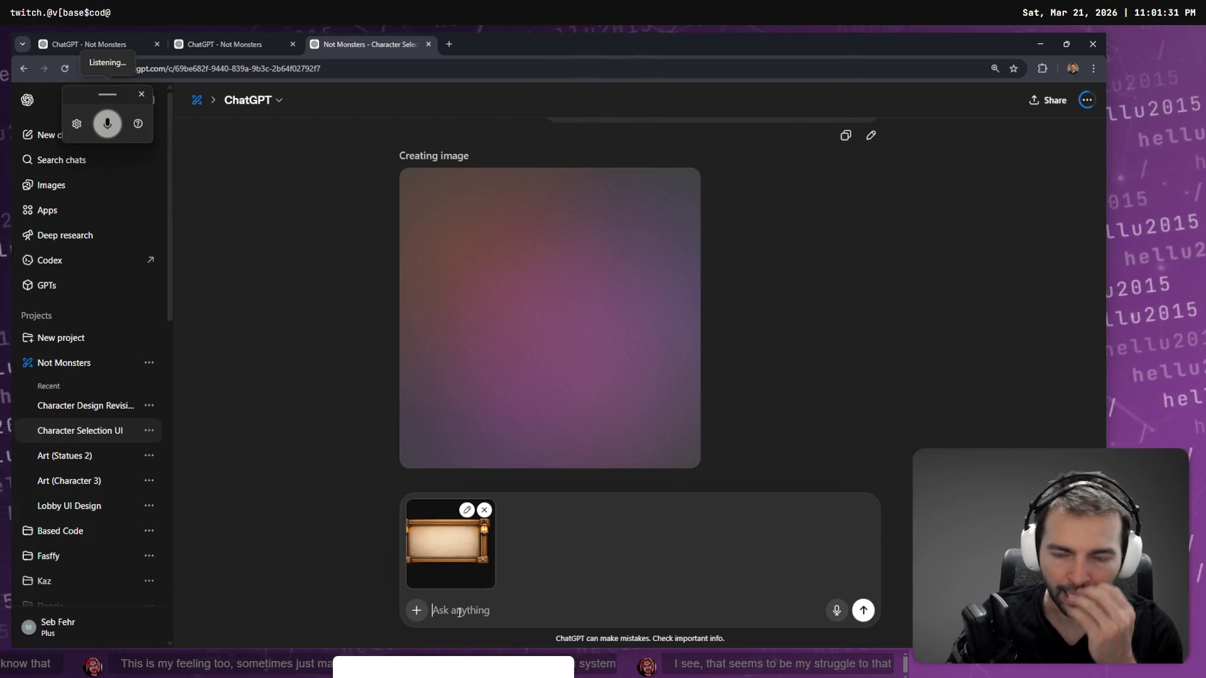
text(update this)
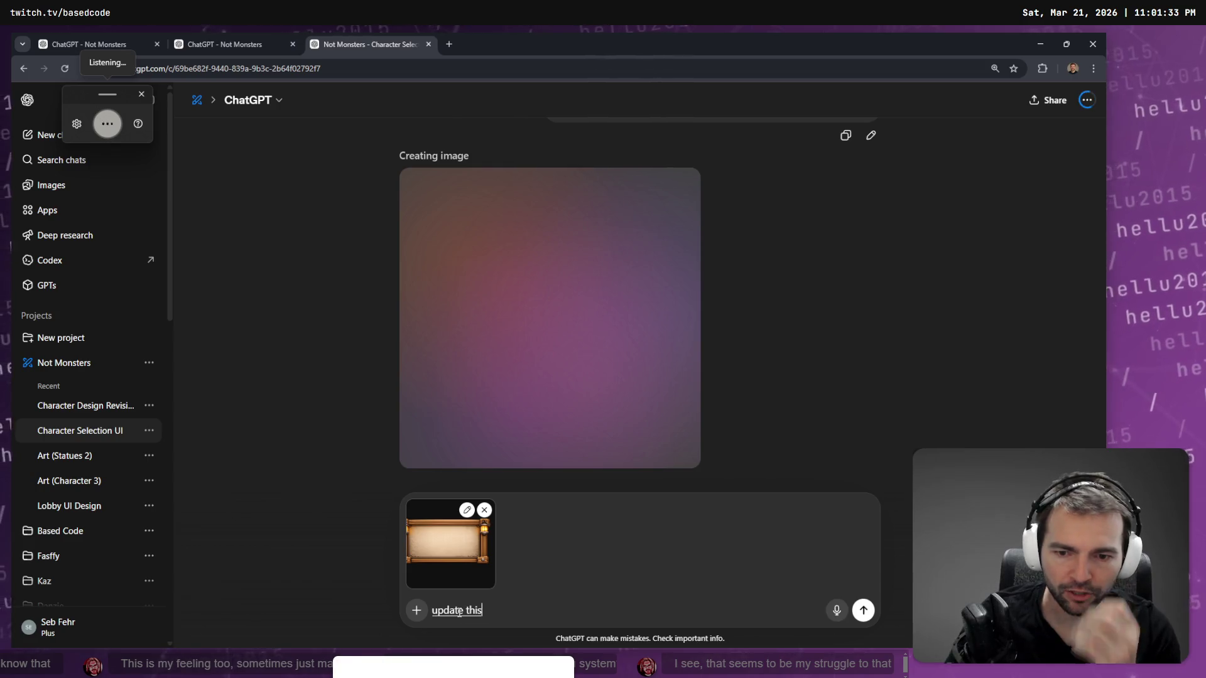
text( to match the art style of the attached image.)
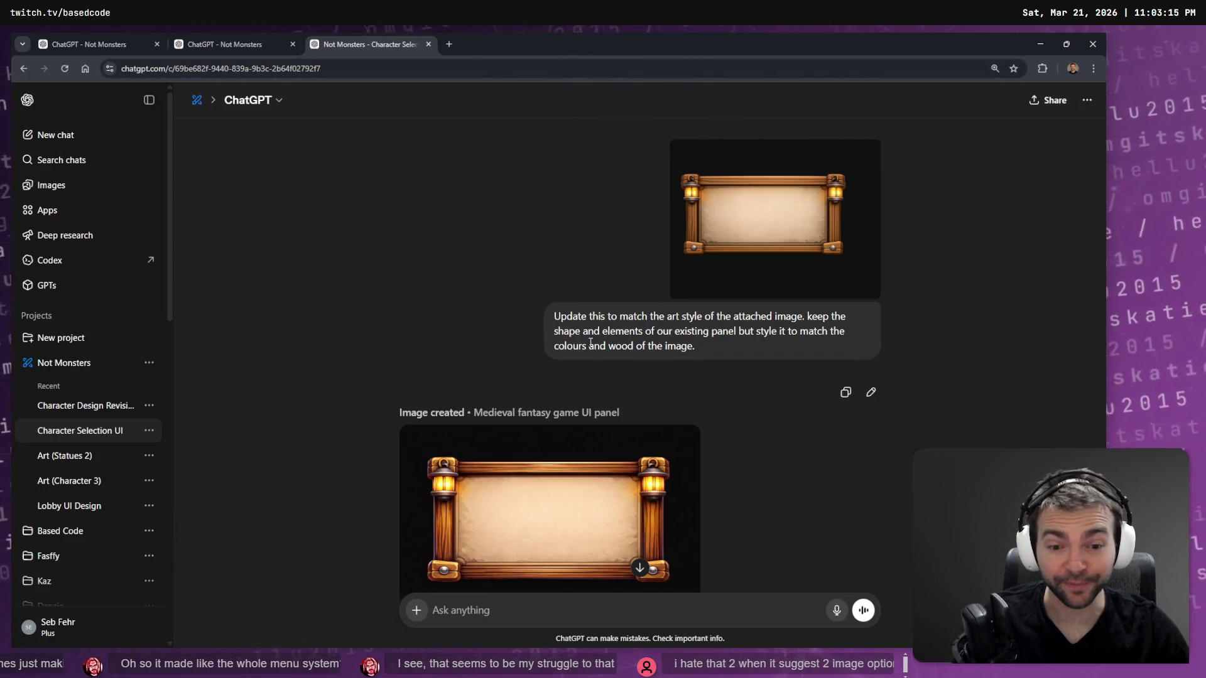
scroll(598, 387, down, 2)
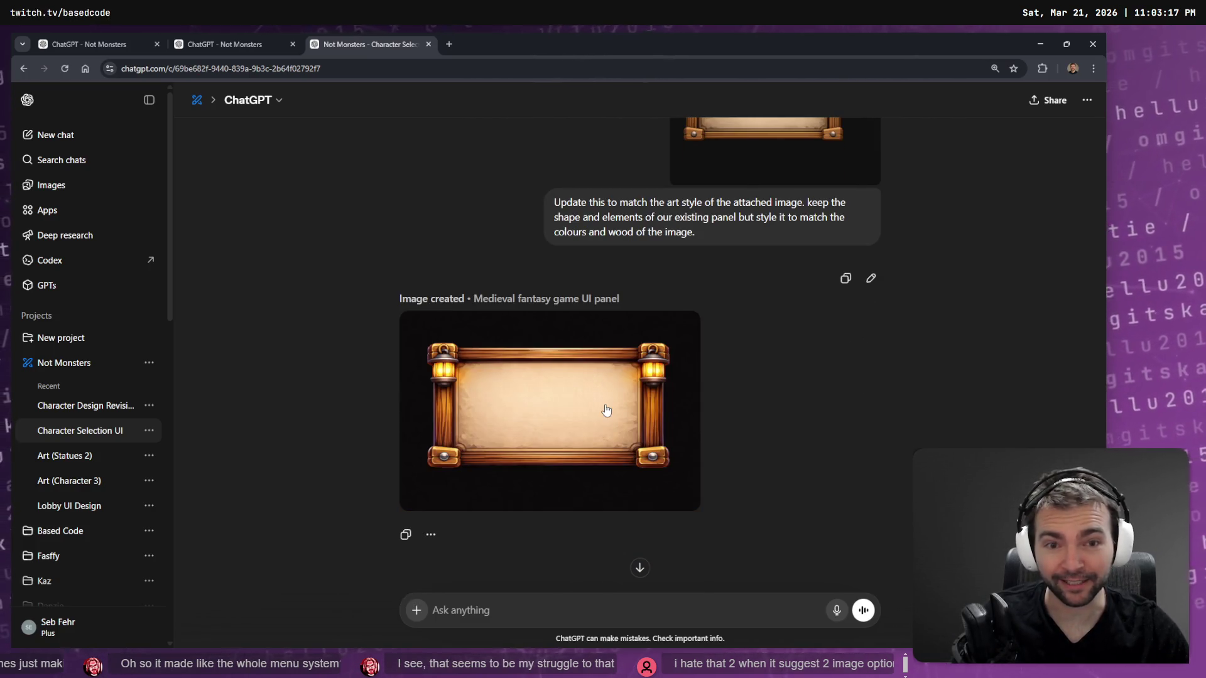
click(606, 409)
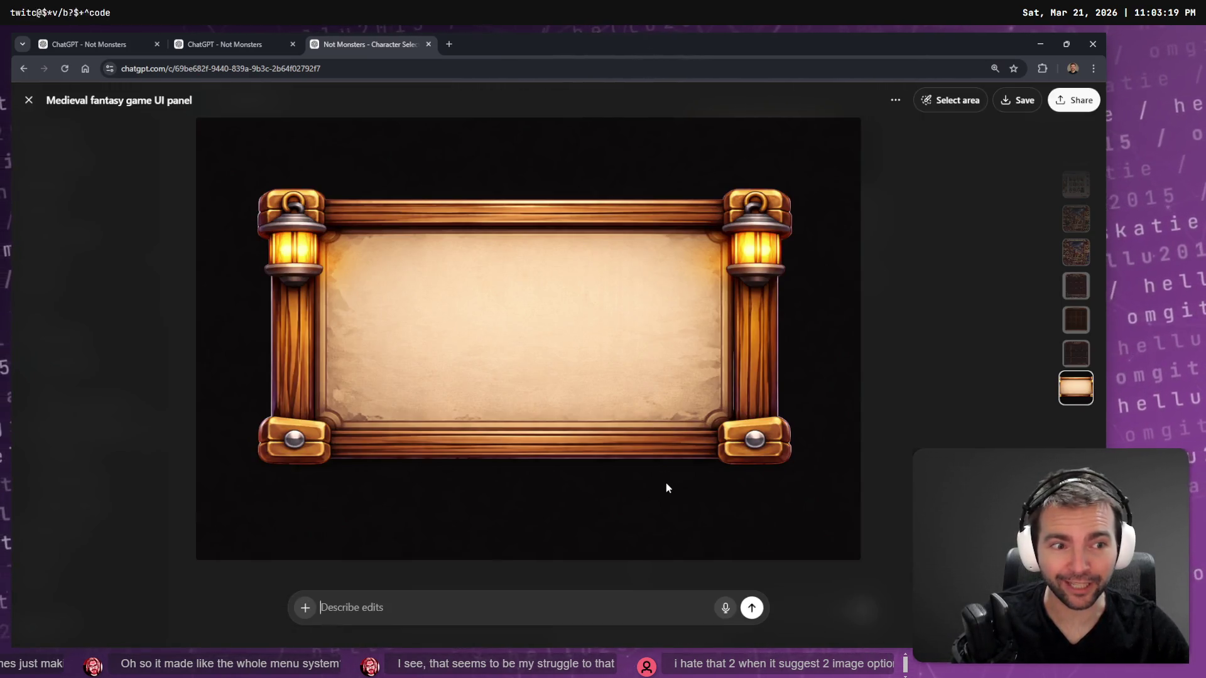
key(Escape)
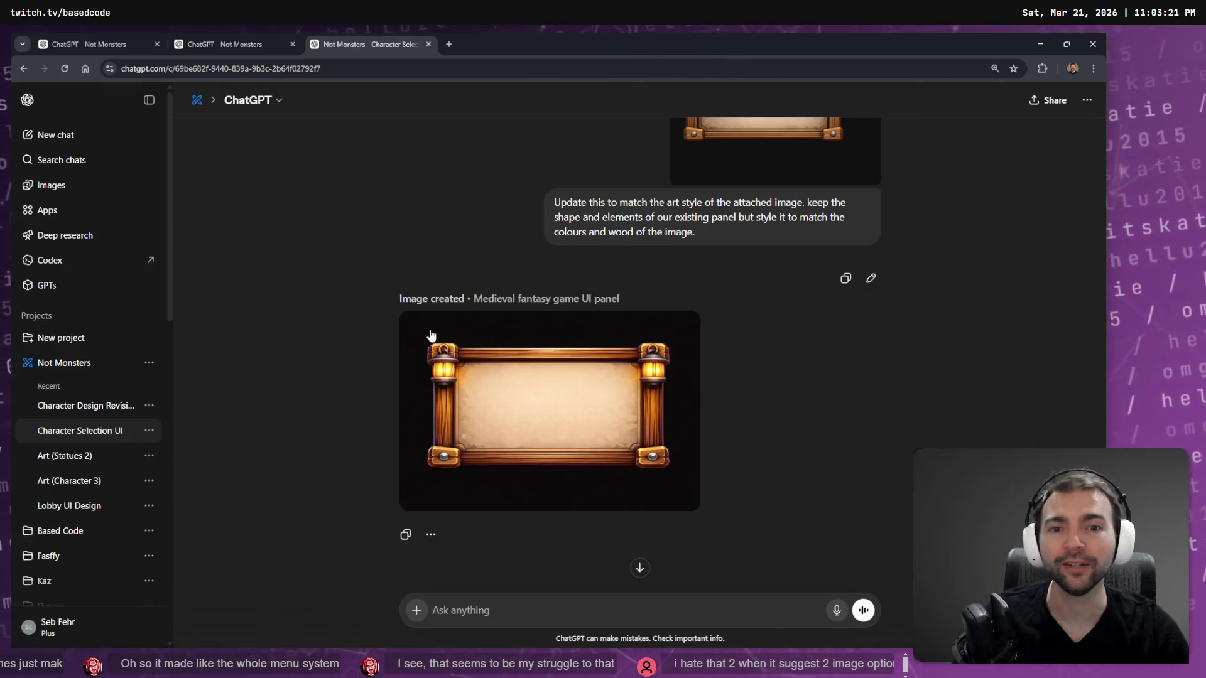
scroll(425, 333, up, 5)
click(783, 401)
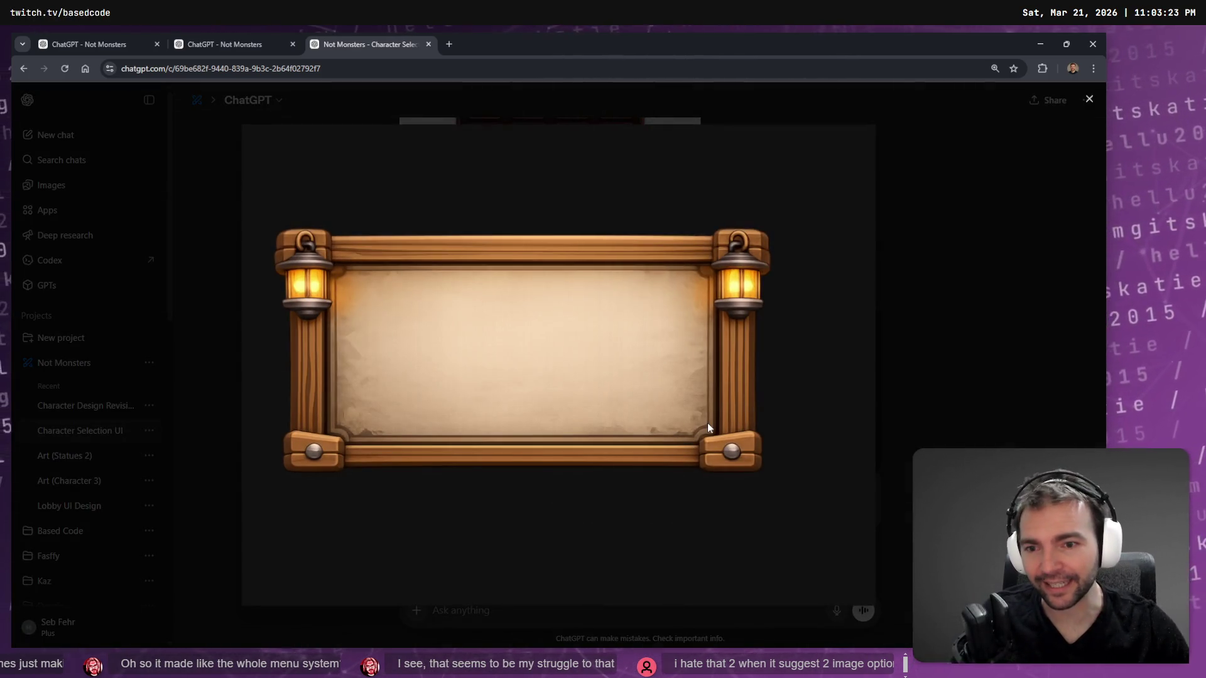
key(Escape)
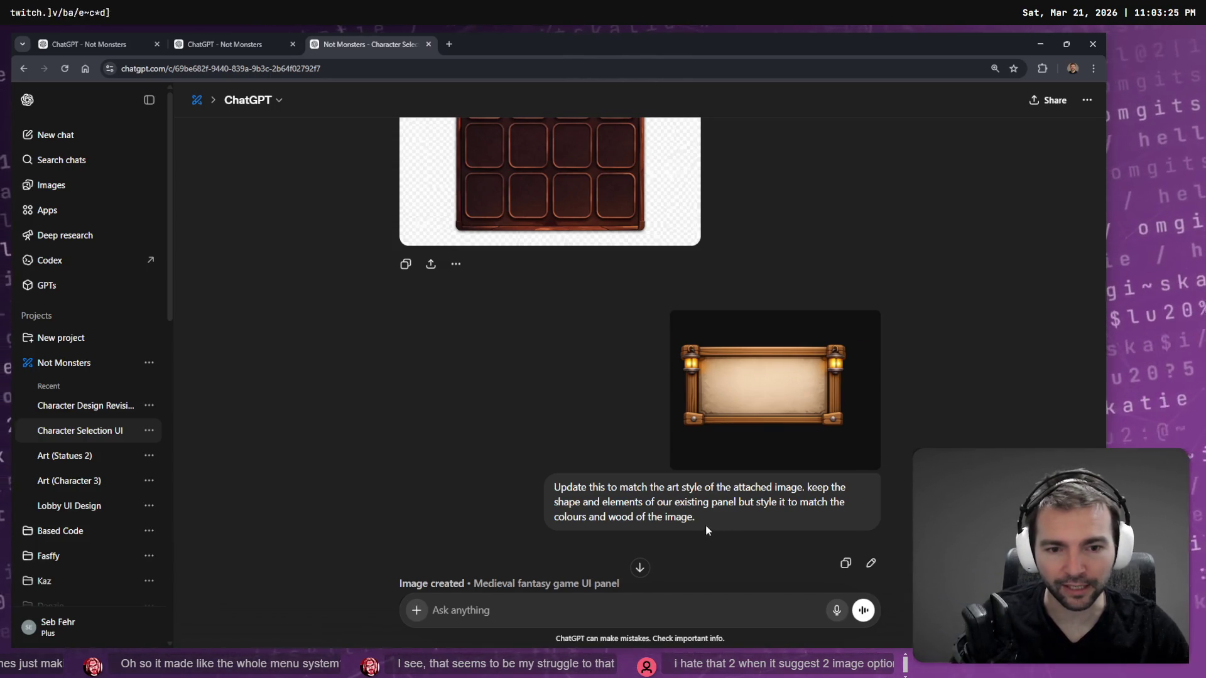
Edit the earlier prompt, extend it by dictation, and send the revised restyle request.
drag(705, 525, 798, 489)
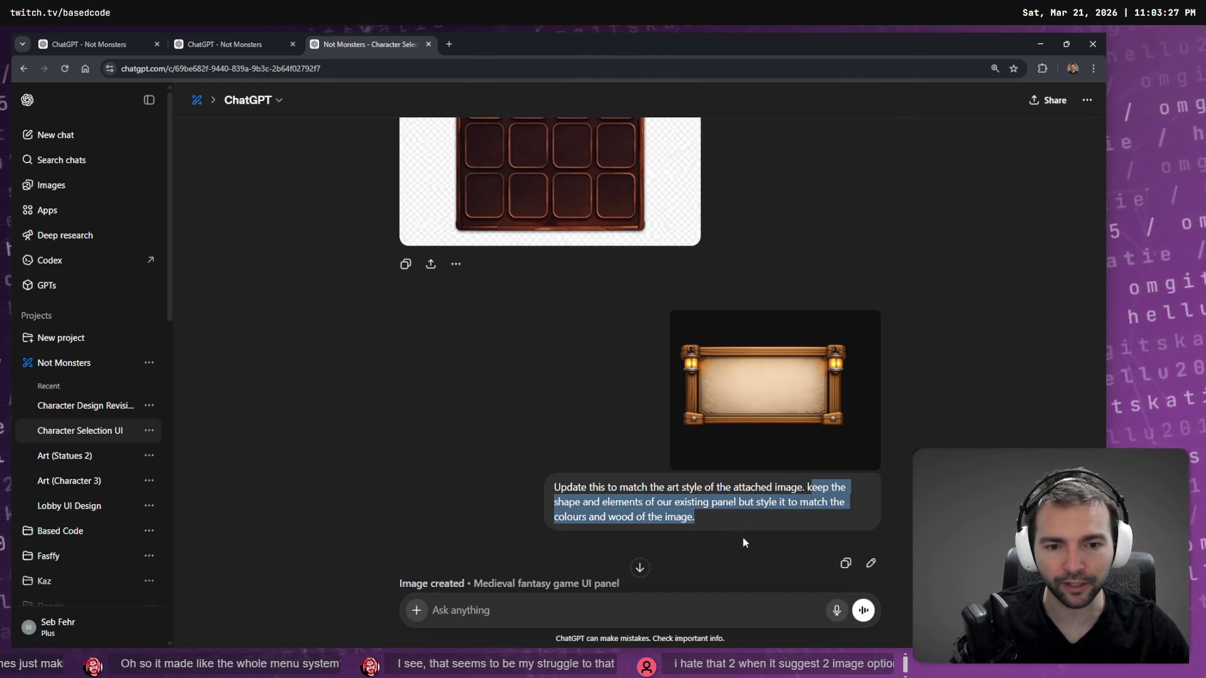
click(788, 524)
scroll(831, 486, down, 3)
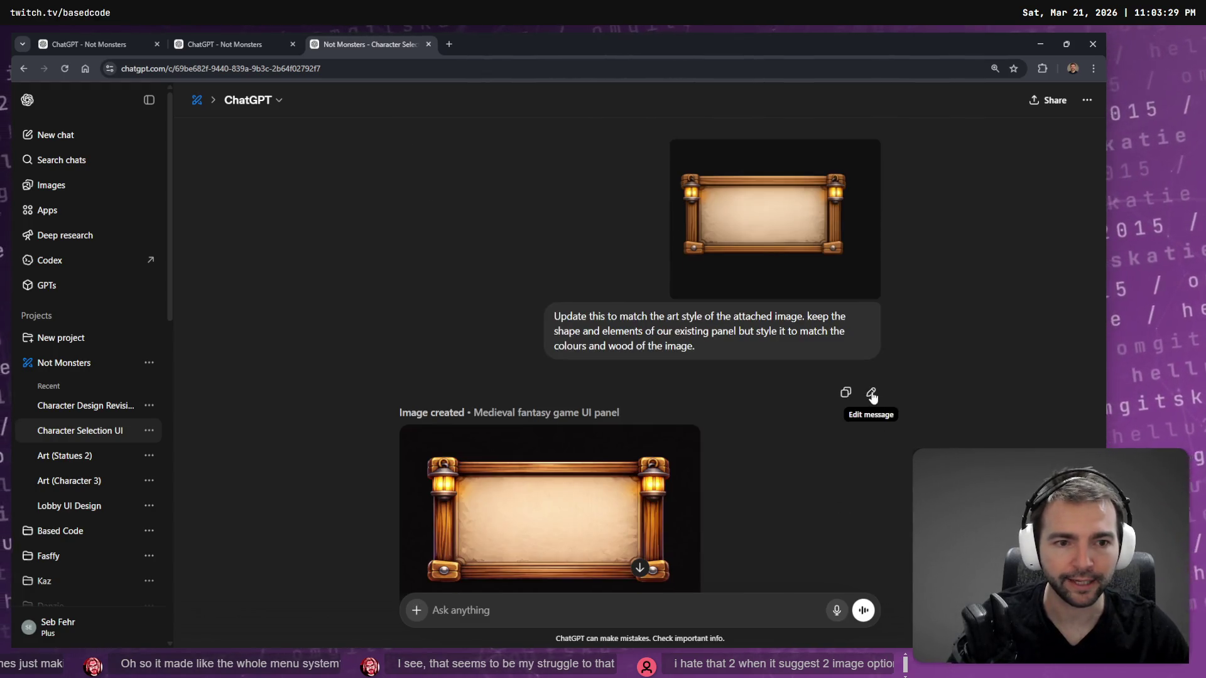
click(872, 393)
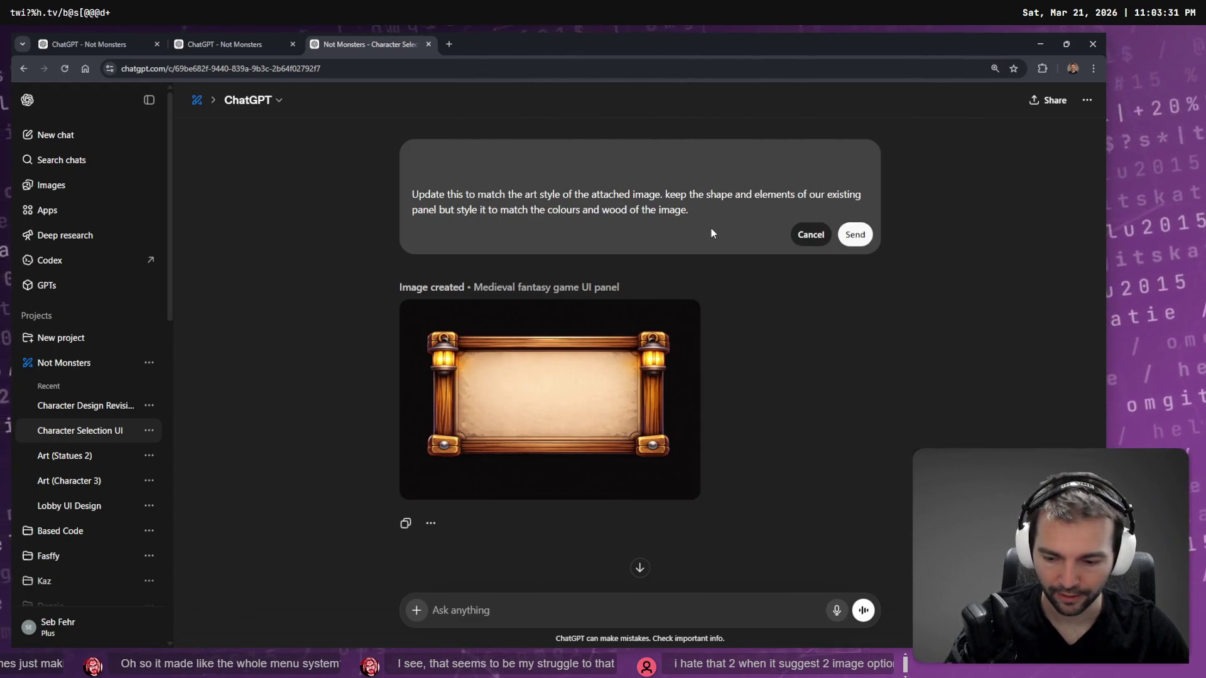
key(super+h)
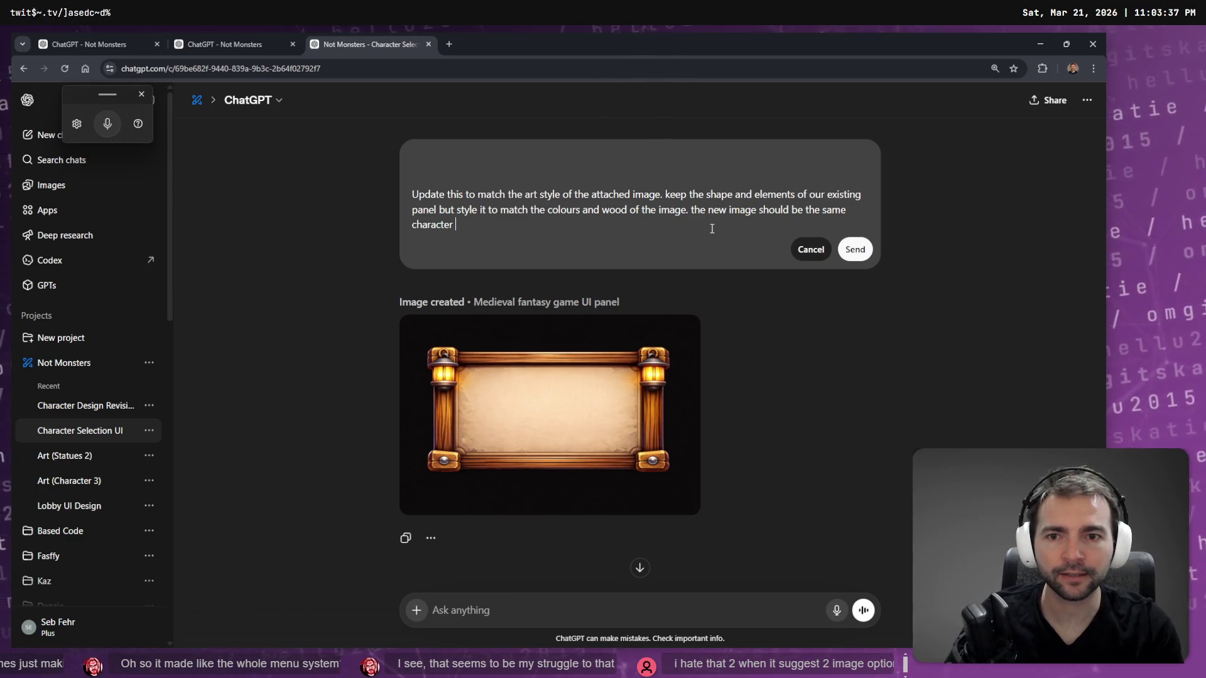
key(super+h)
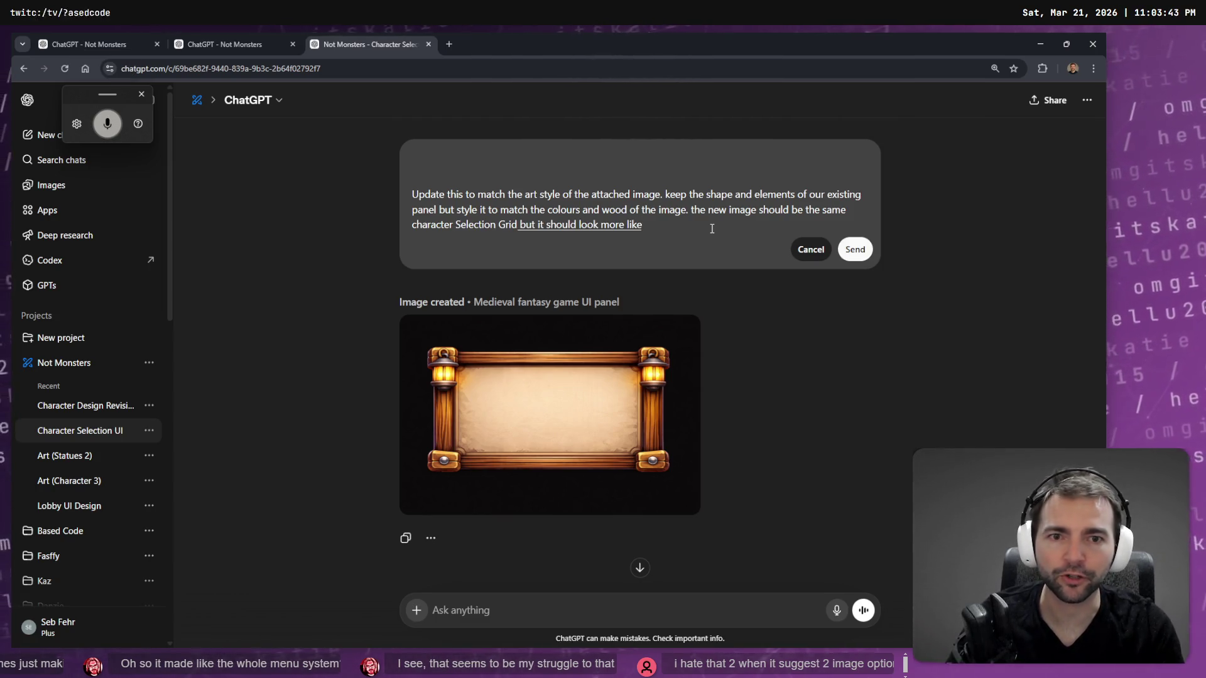
scroll(817, 344, up, 3)
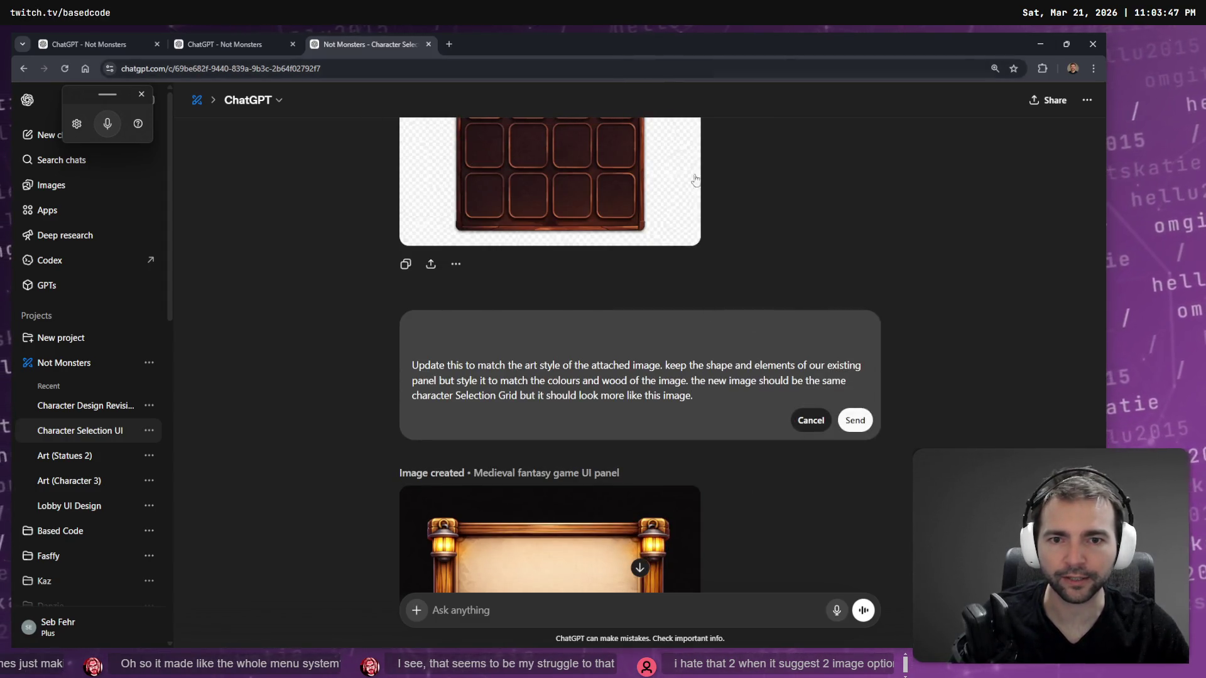
click(865, 428)
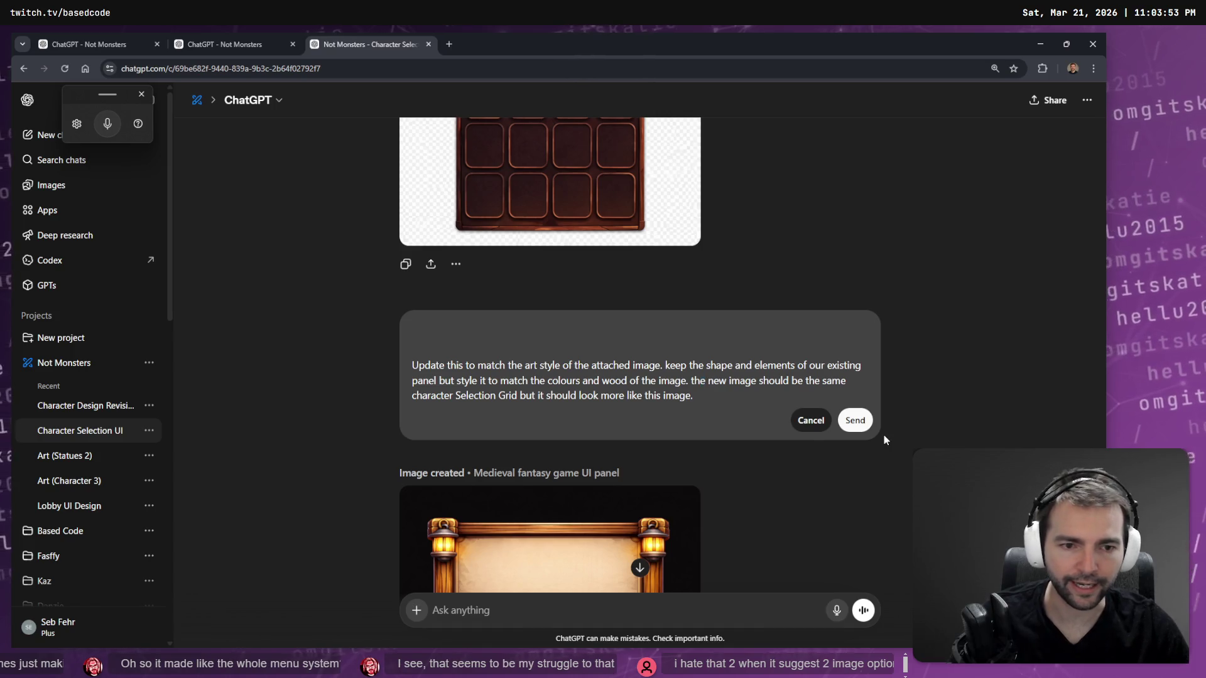
click(848, 420)
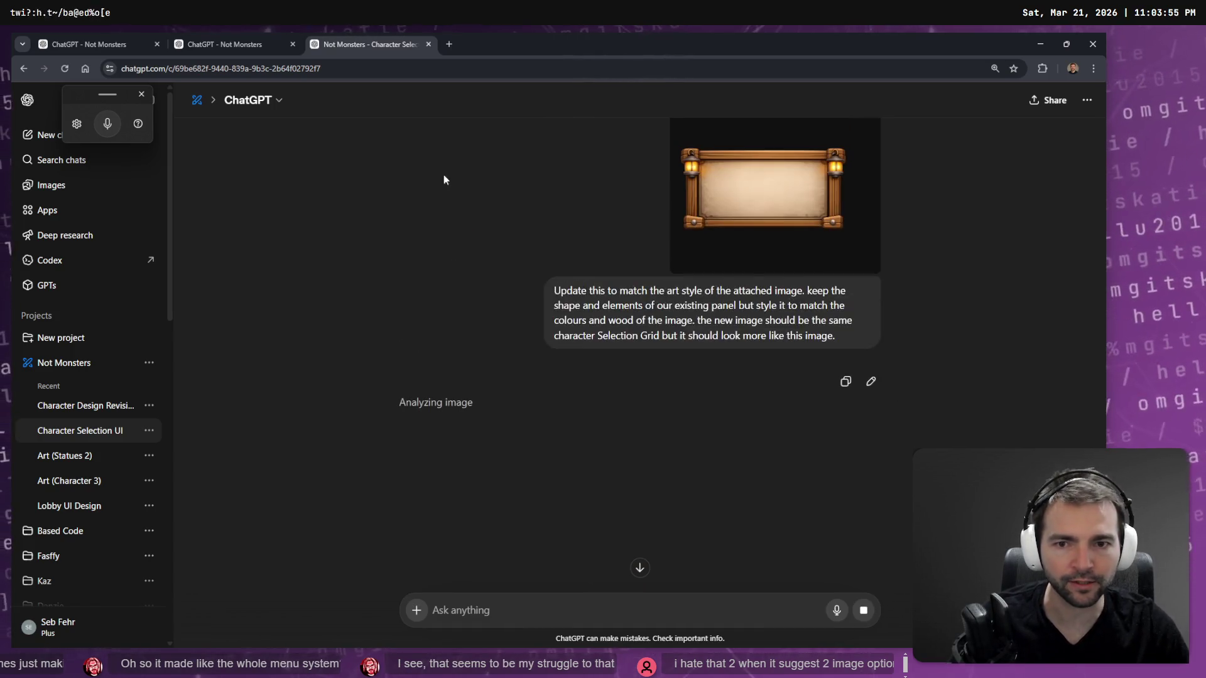
Review the sent prompt and enlarge the attached wooden frame reference image.
scroll(805, 429, up, 2)
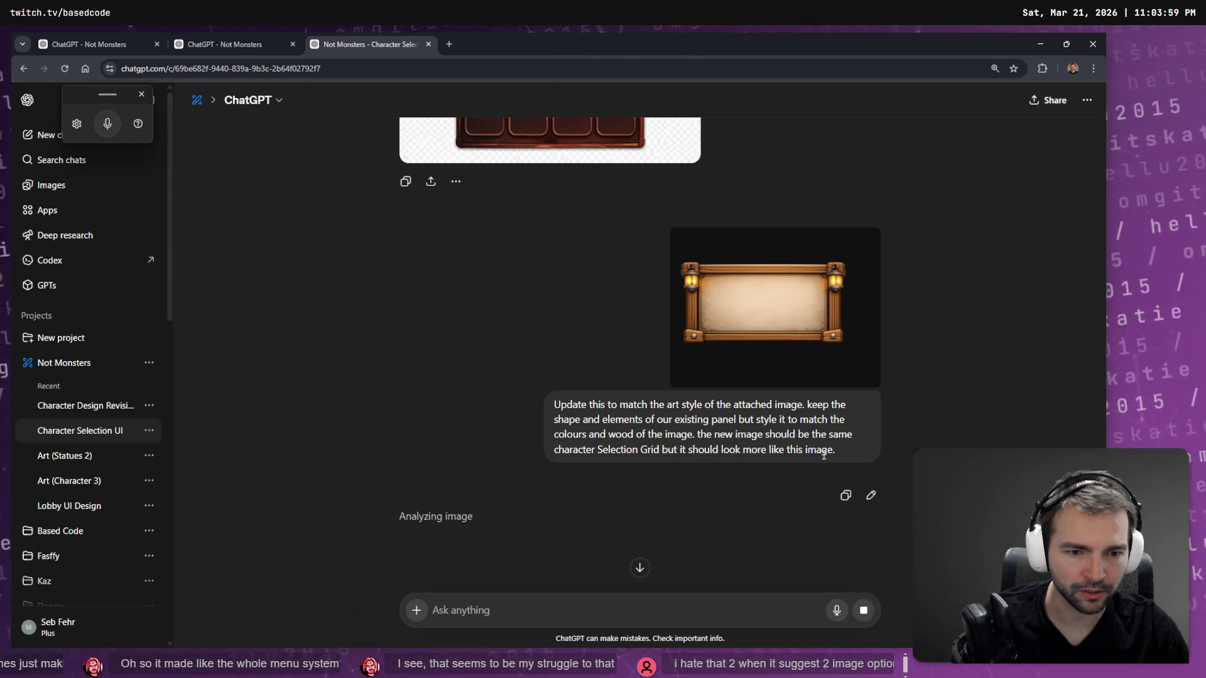
drag(573, 451, 834, 451)
click(839, 453)
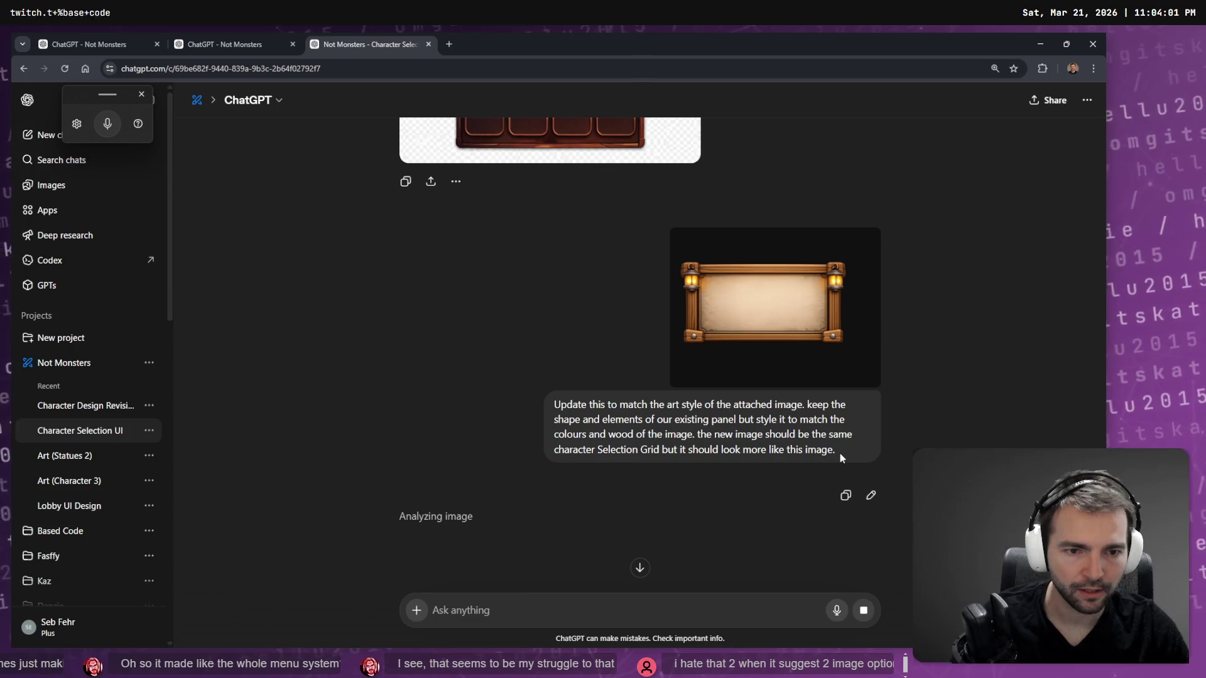
scroll(806, 311, down, 2)
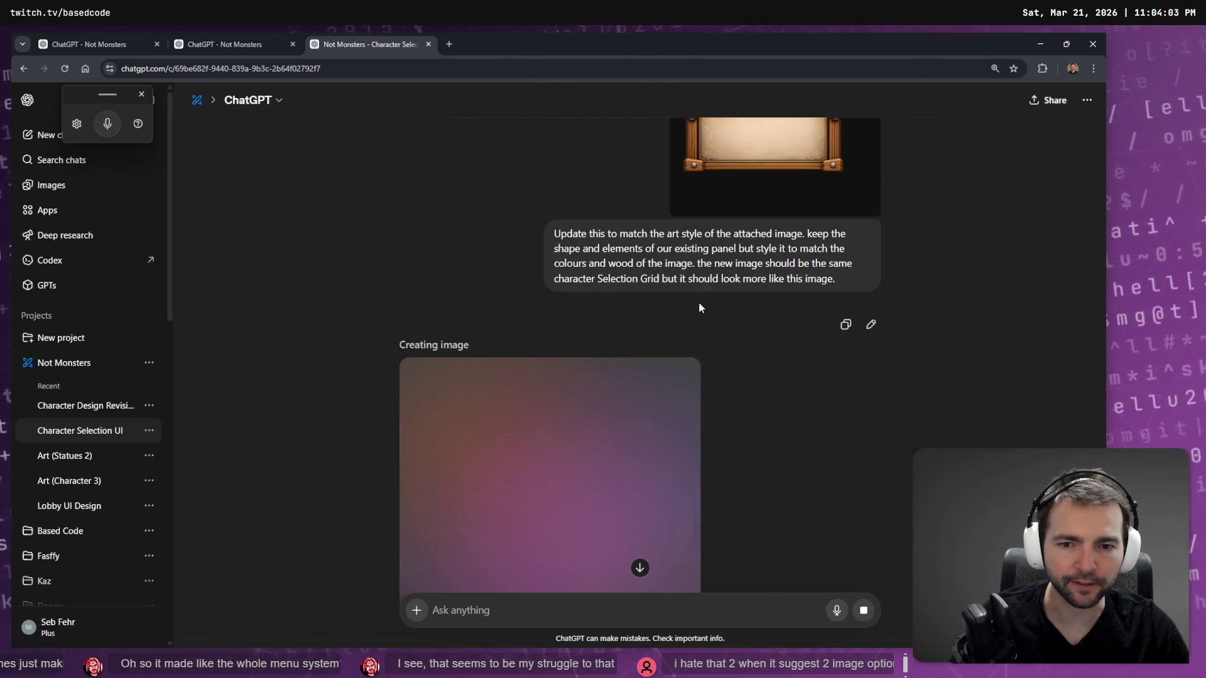
scroll(796, 290, up, 2)
click(797, 290)
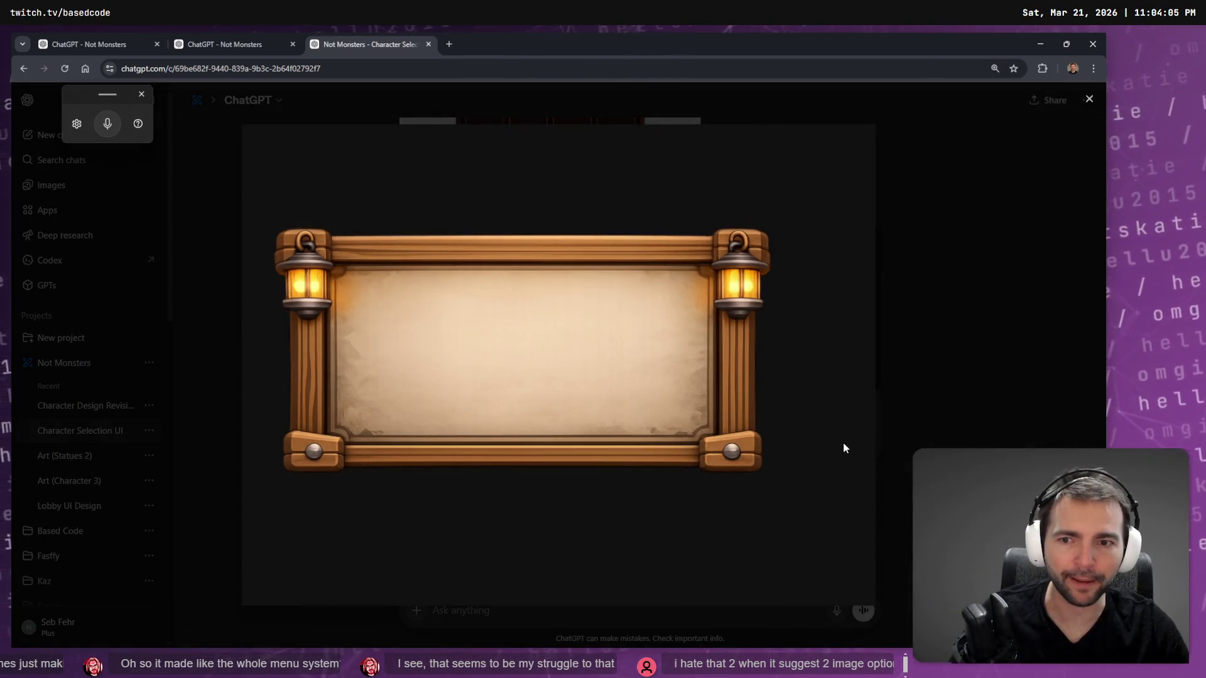
click(825, 447)
scroll(816, 439, up, 5)
scroll(806, 420, down, 7)
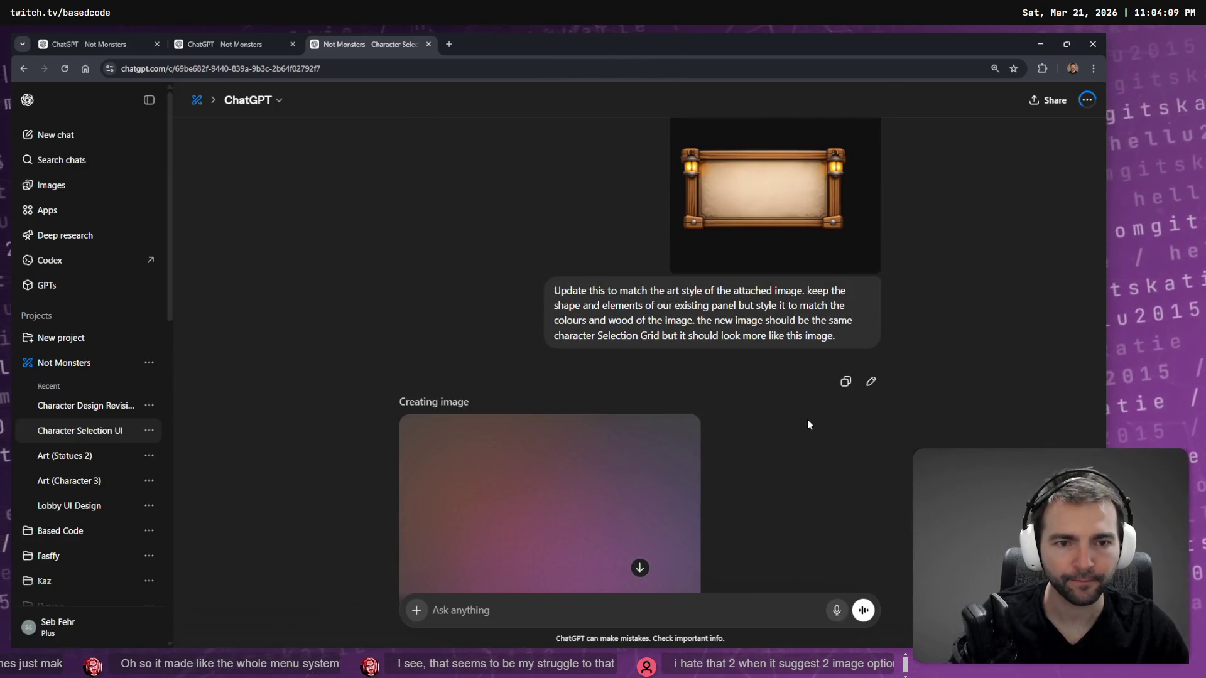
scroll(808, 421, down, 4)
scroll(807, 426, up, 2)
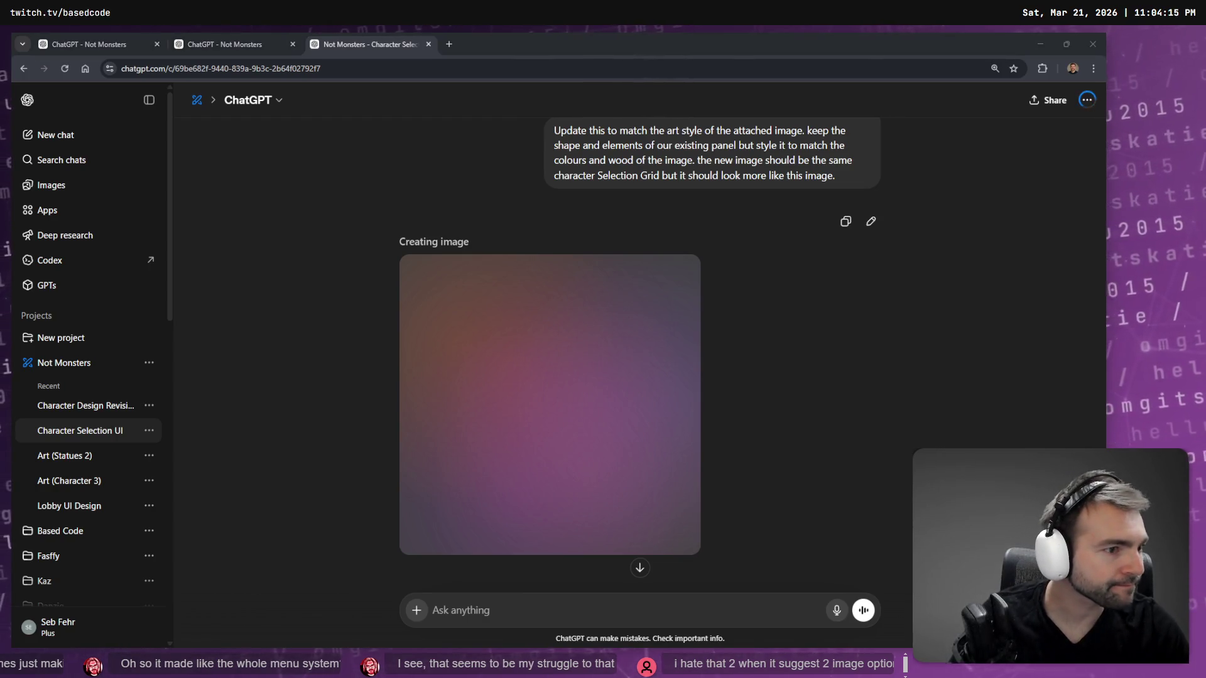
Check the options panel in the running Not Monsters game.
key(alt+Tab)
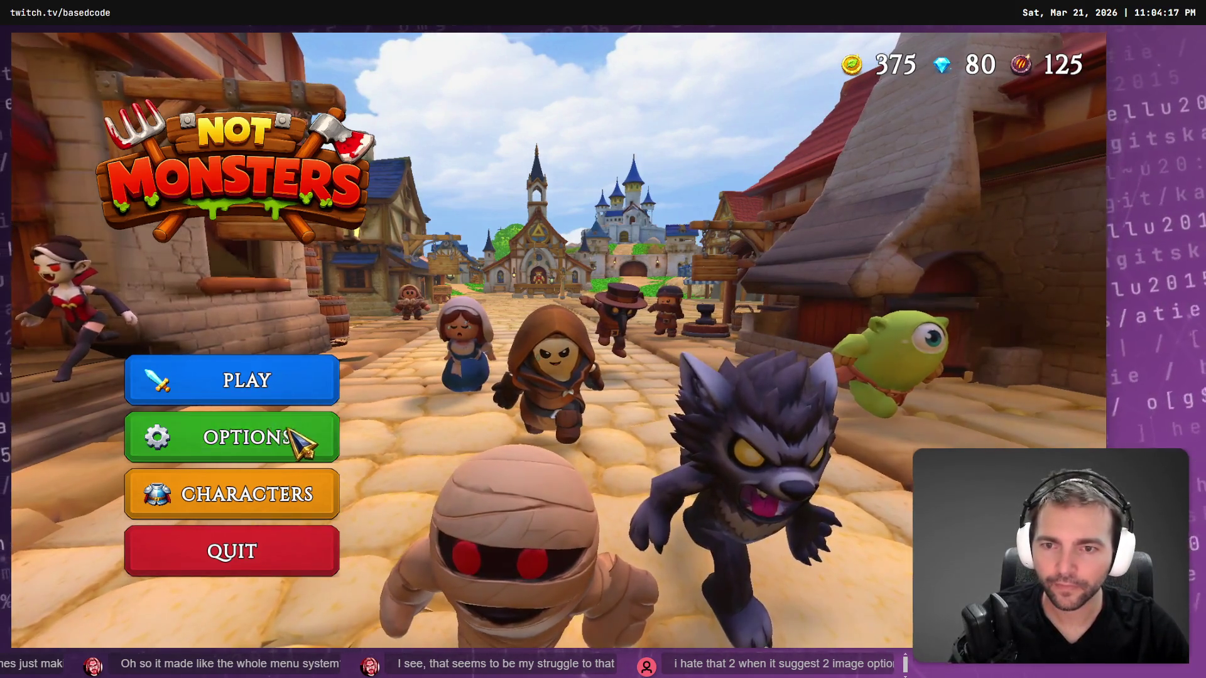
click(296, 438)
key(Escape)
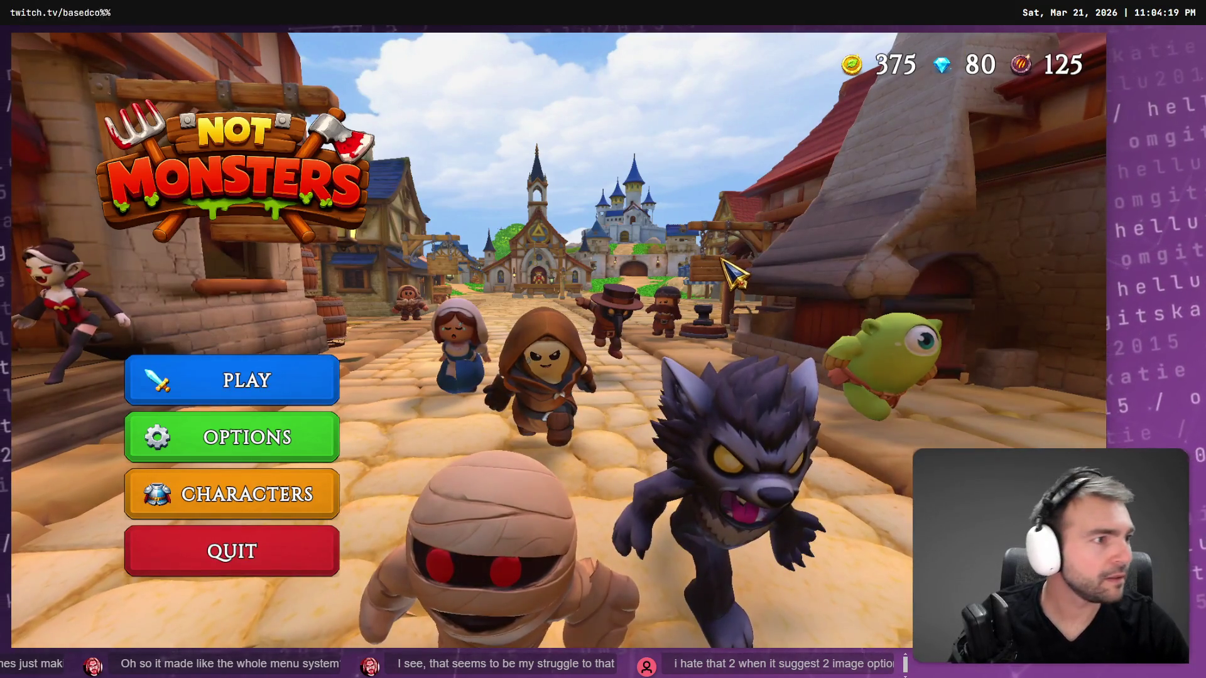
key(alt+Tab)
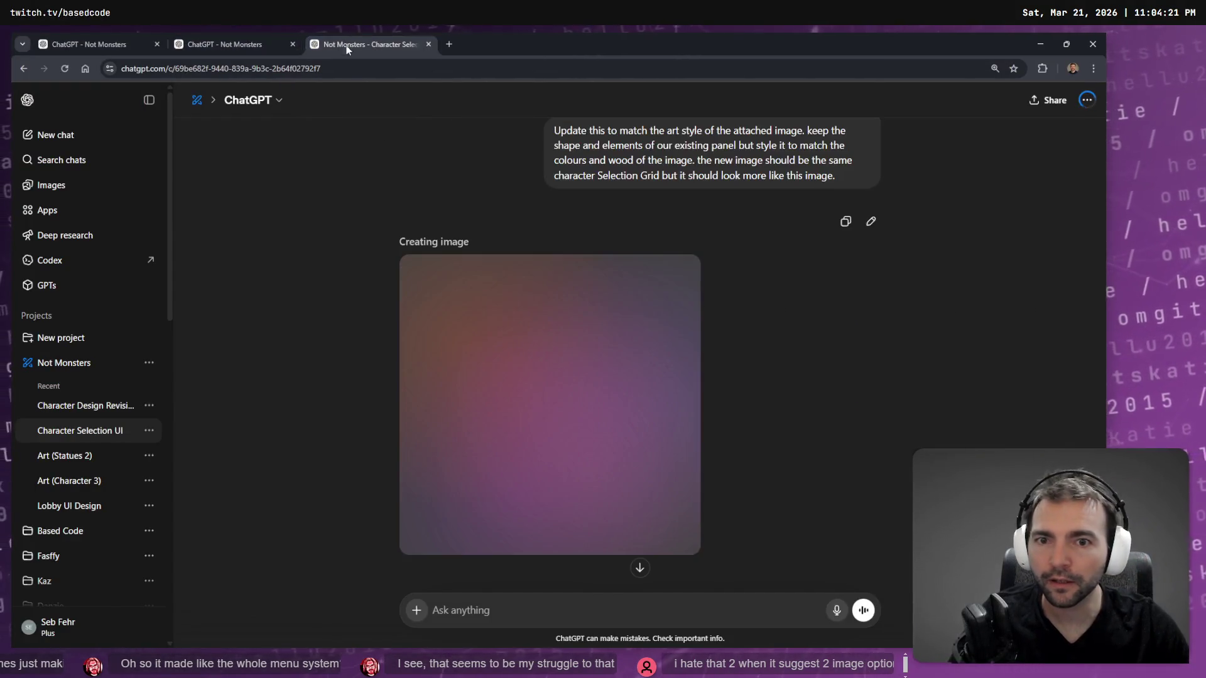
Open the other Not Monsters chat and view the finished 'Choose your medieval character' image full size.
click(264, 36)
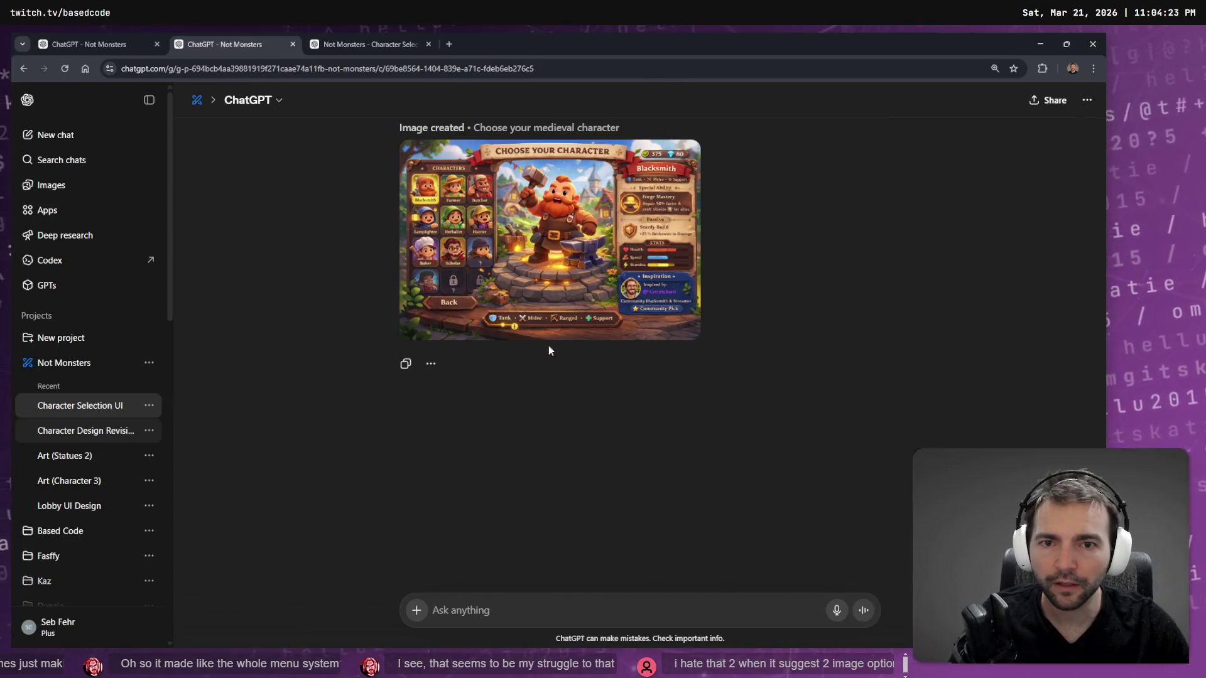
scroll(735, 364, up, 3)
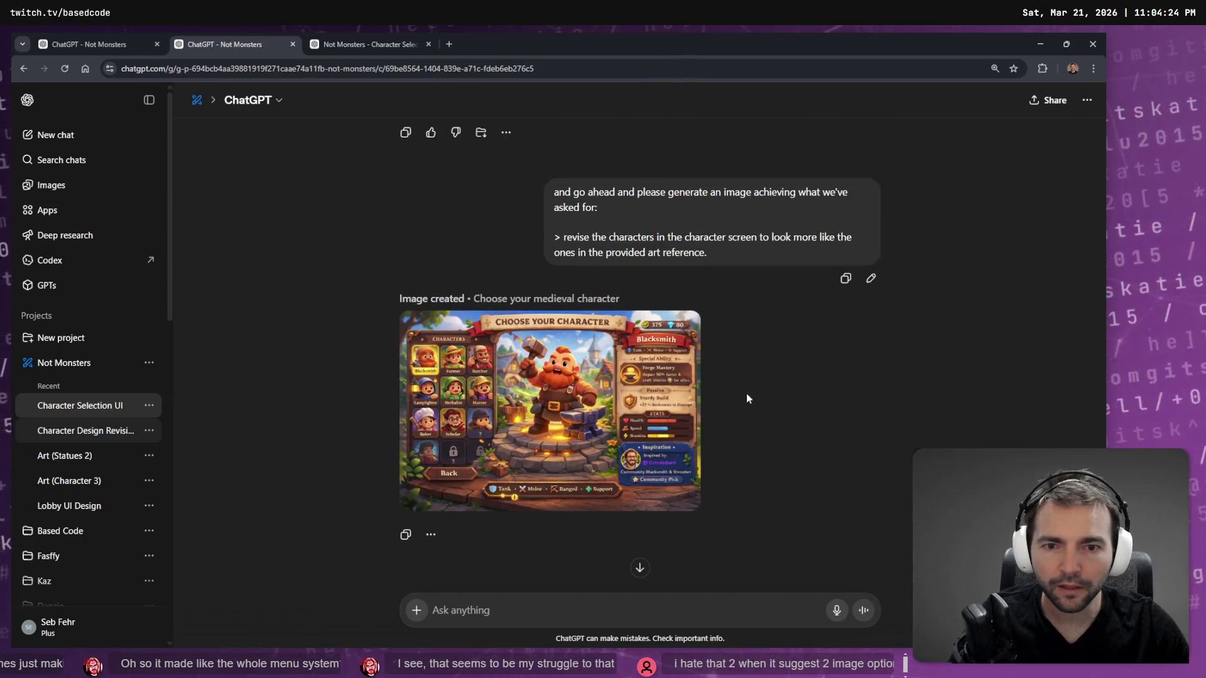
click(628, 417)
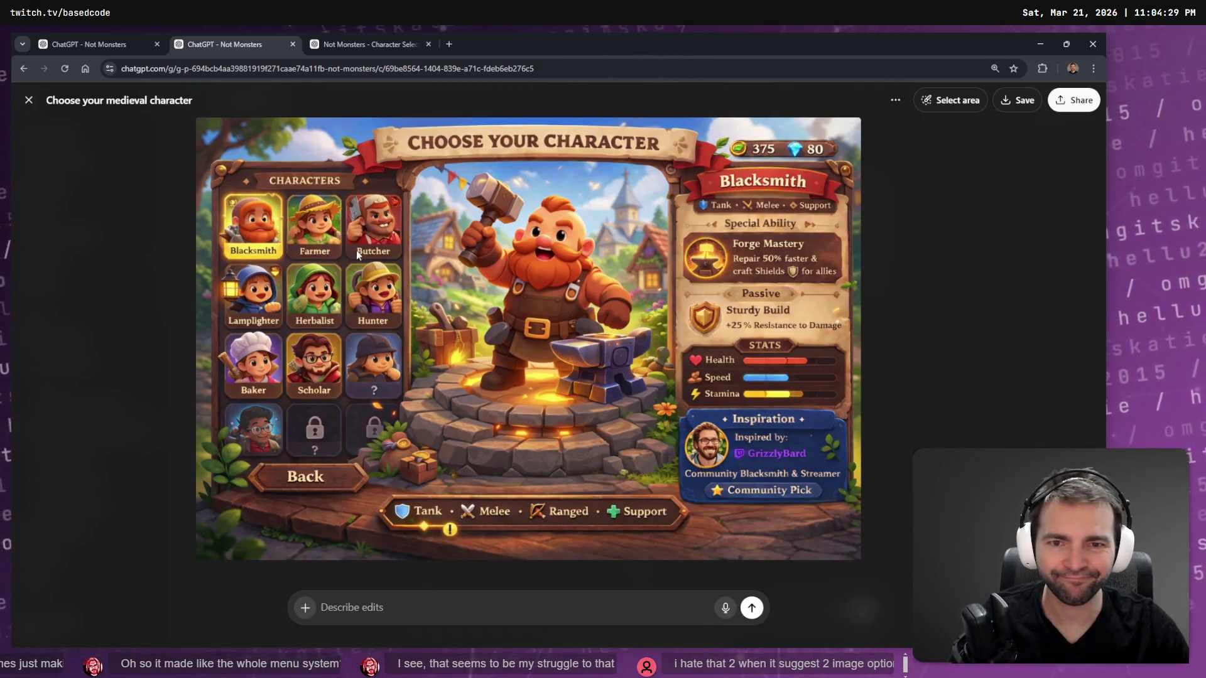
click(872, 294)
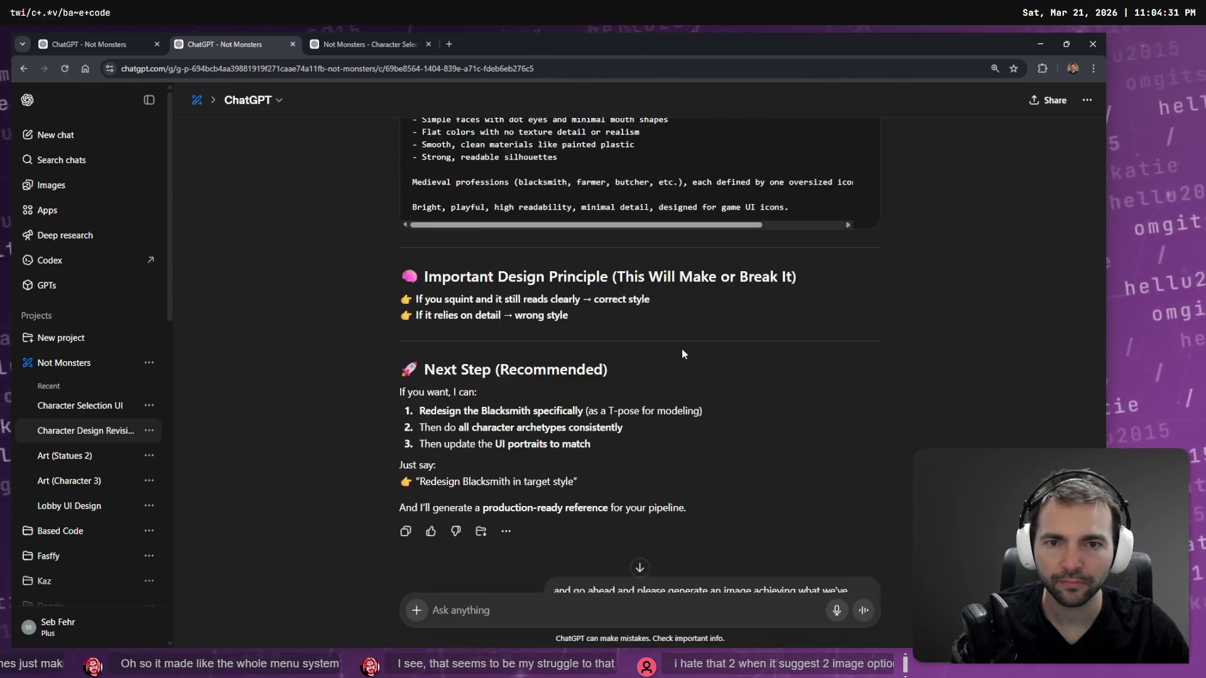
click(556, 400)
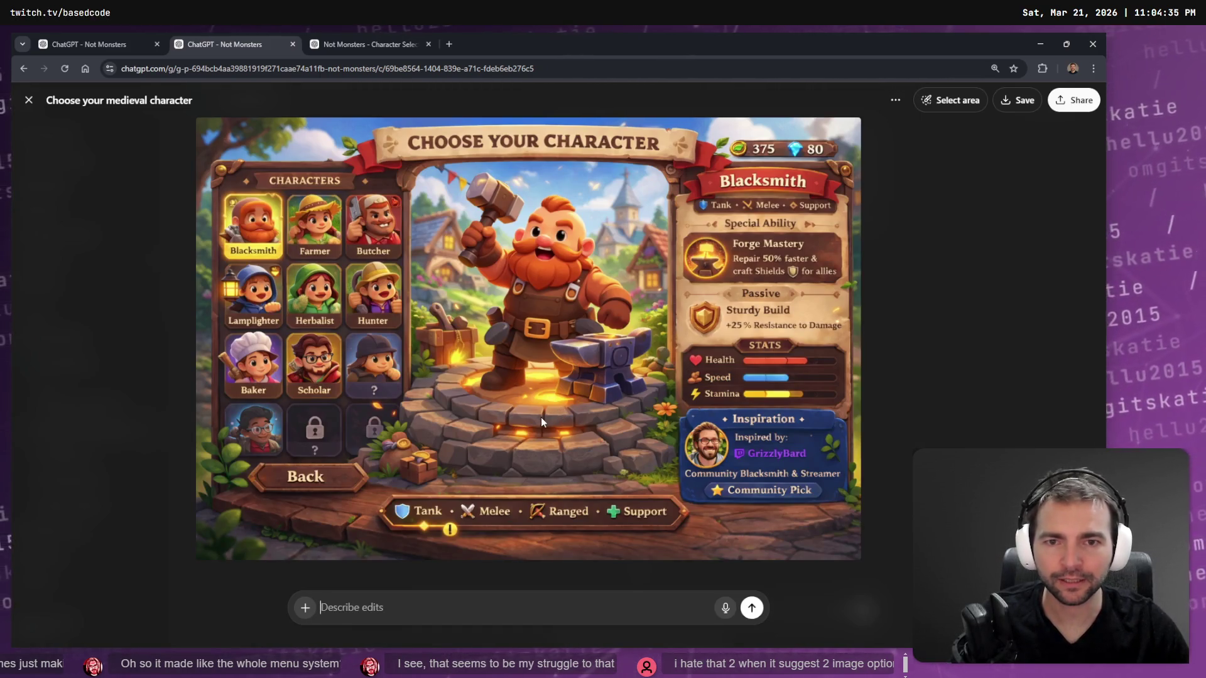
key(Escape)
scroll(735, 308, up, 15)
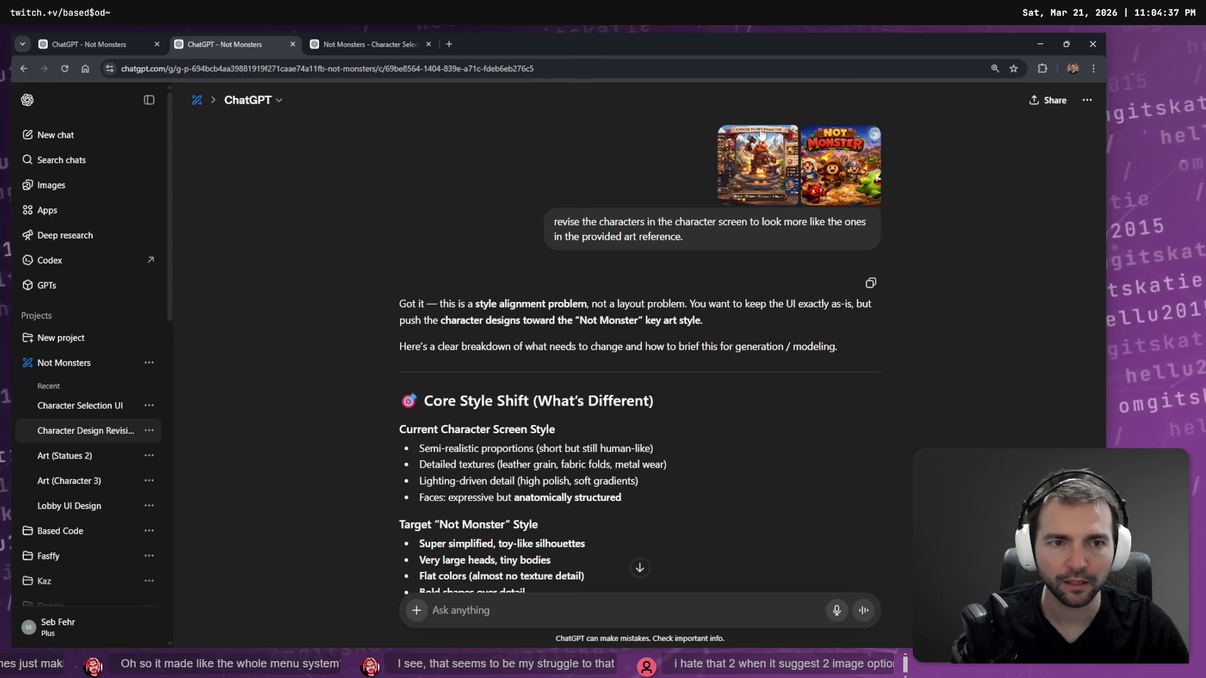
click(788, 168)
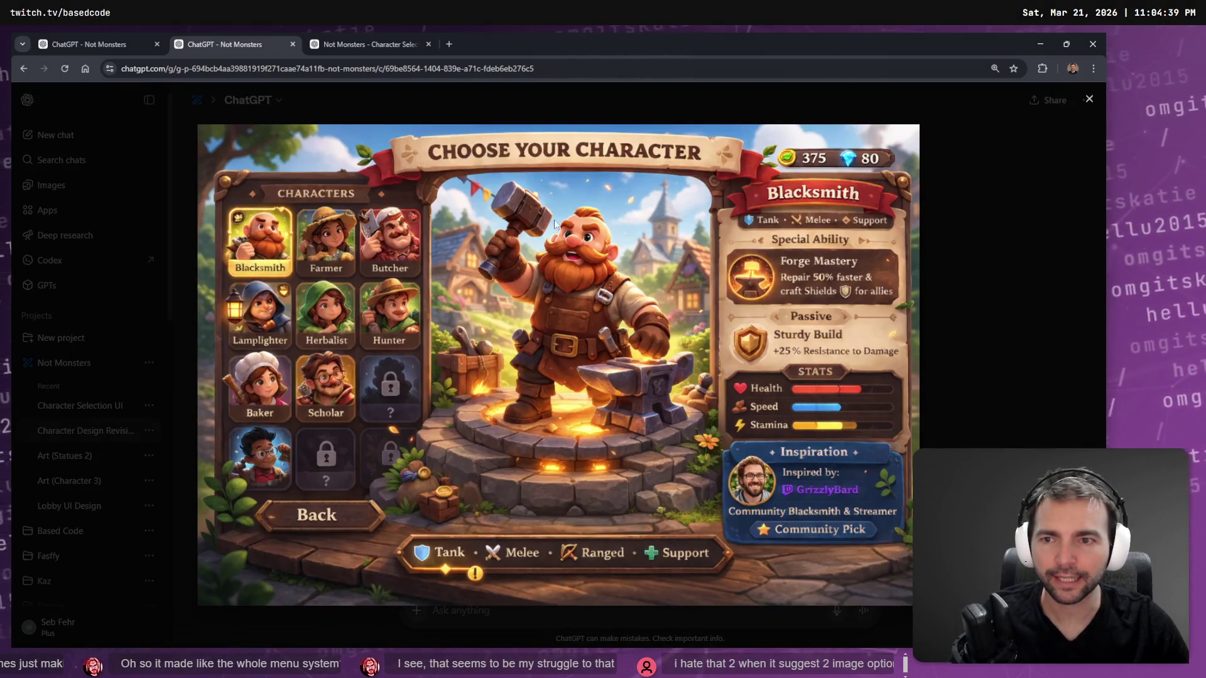
key(Escape)
scroll(604, 269, down, 15)
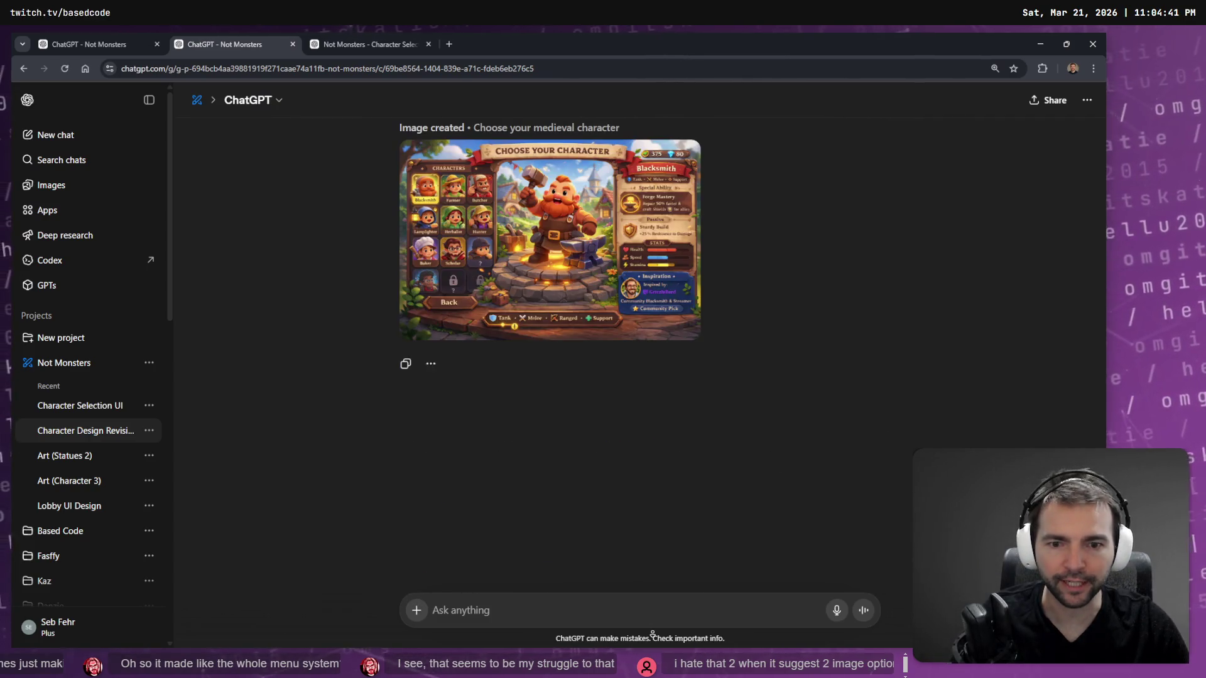
click(607, 282)
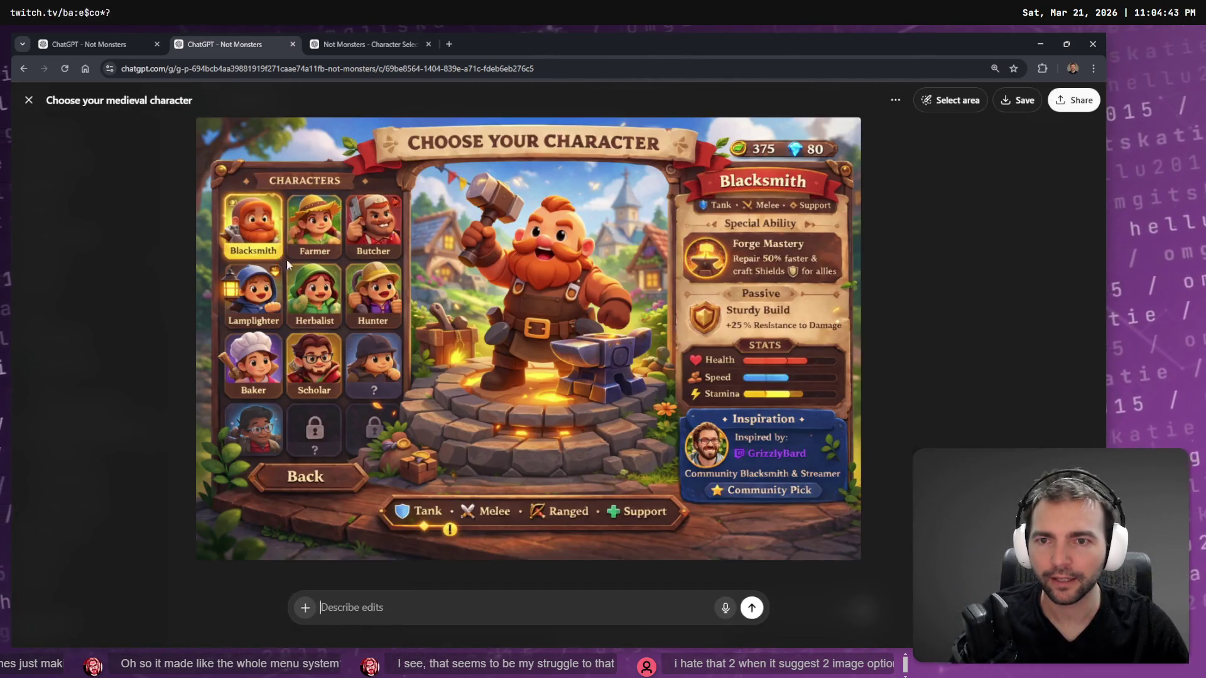
key(Escape)
click(352, 44)
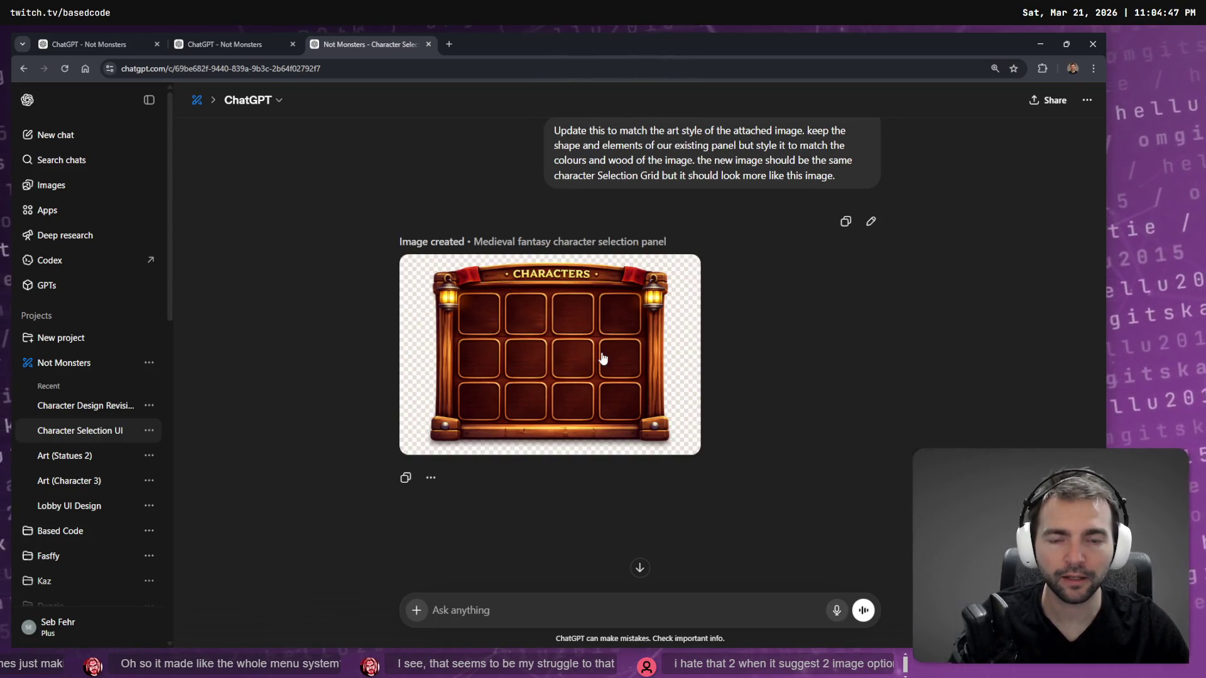
click(603, 358)
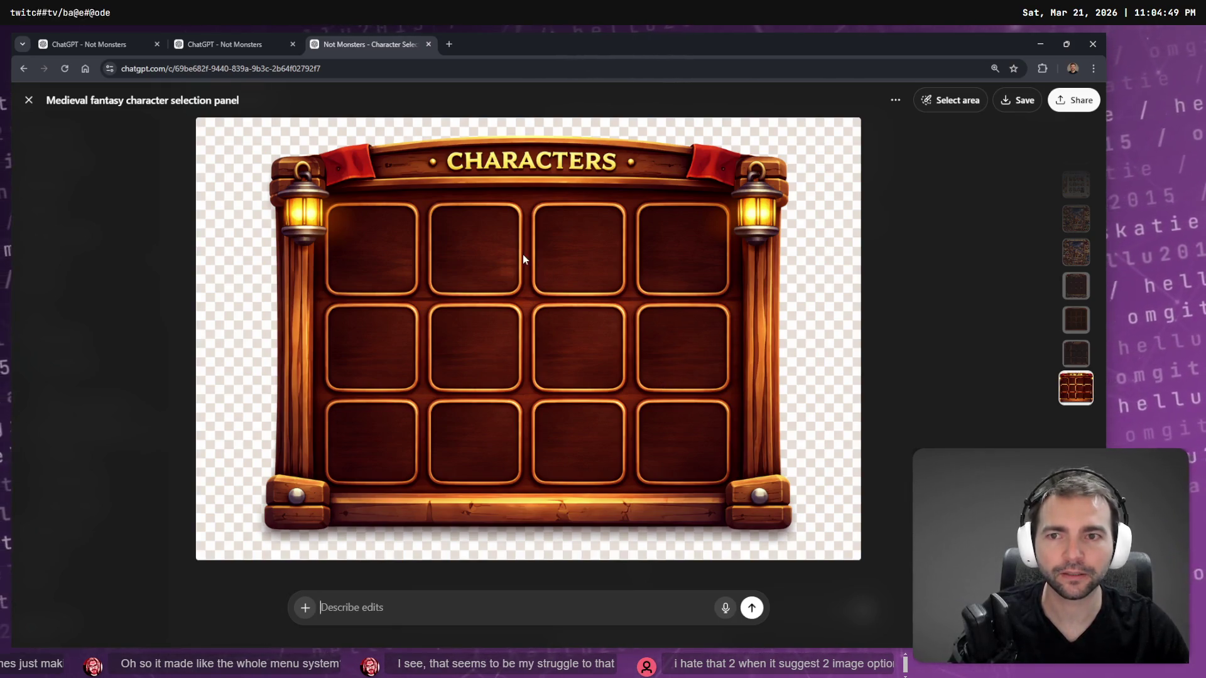
right_click(508, 284)
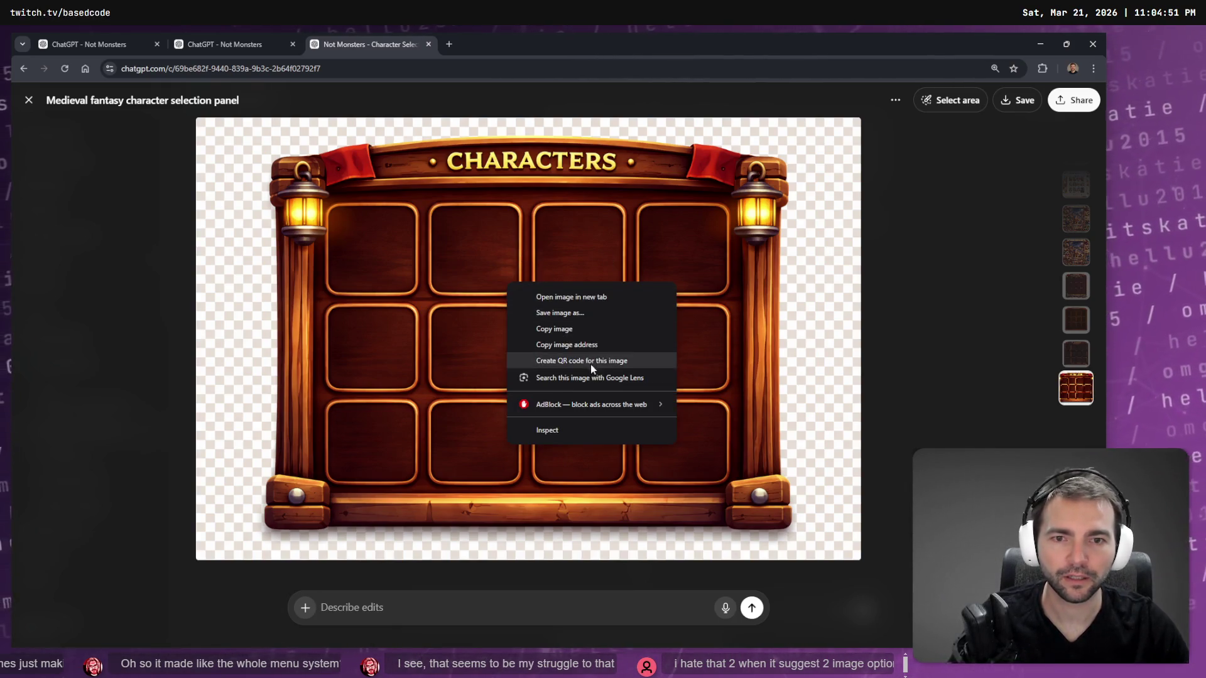
click(926, 325)
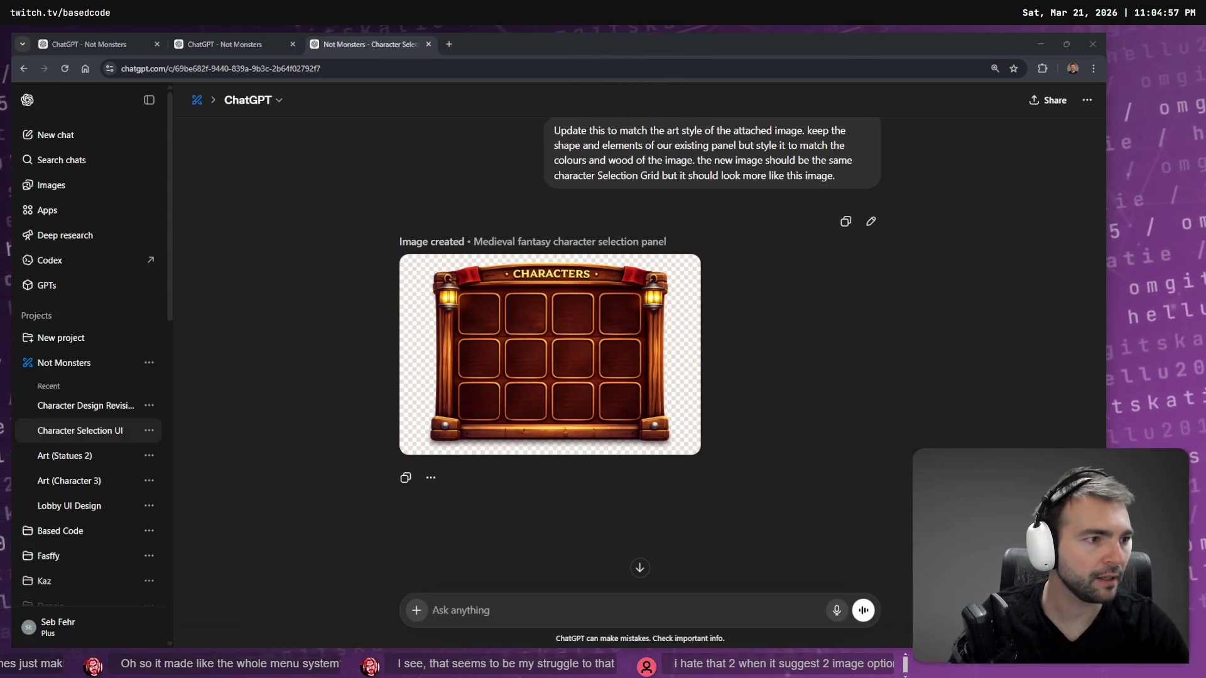
click(216, 44)
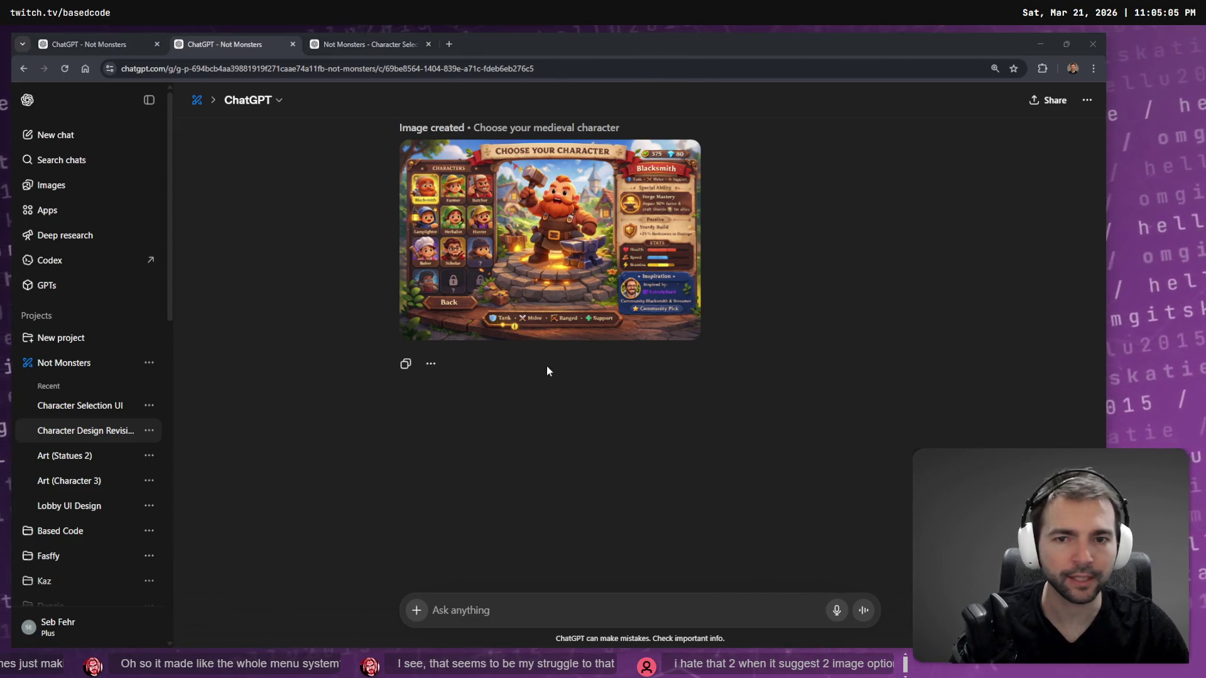
key(alt+Tab)
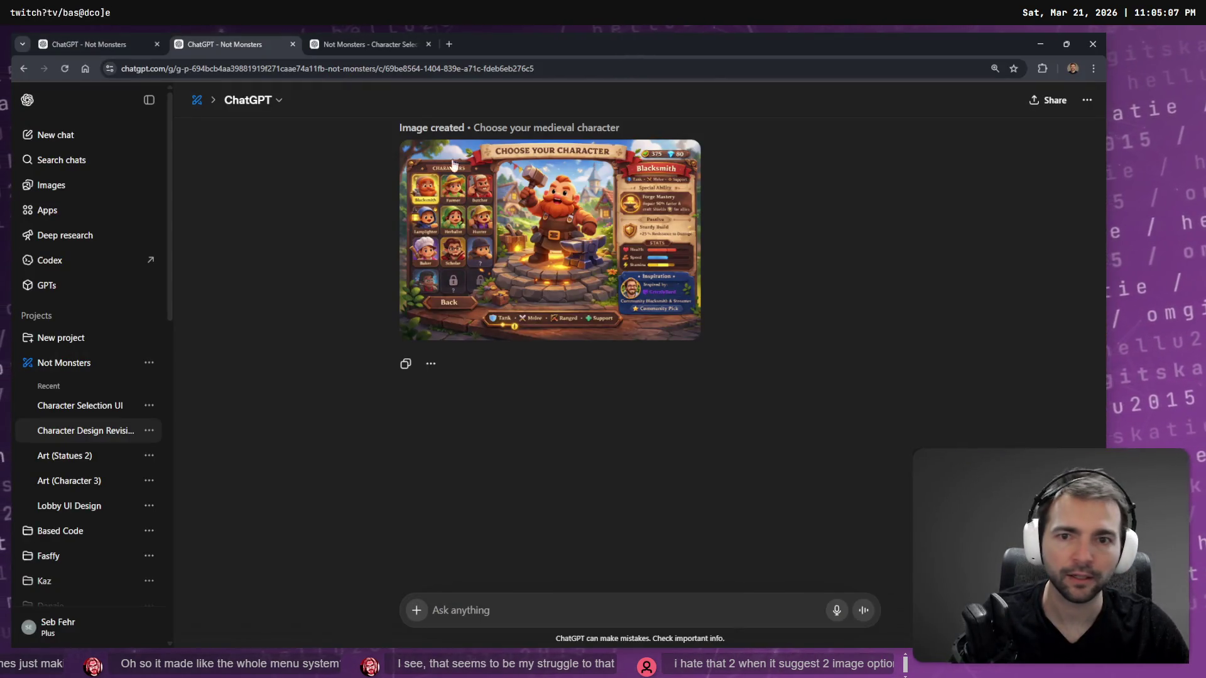
In the Character Selection chat, dictate, correct and send a request for a 3-column, 5-row character grid.
click(347, 43)
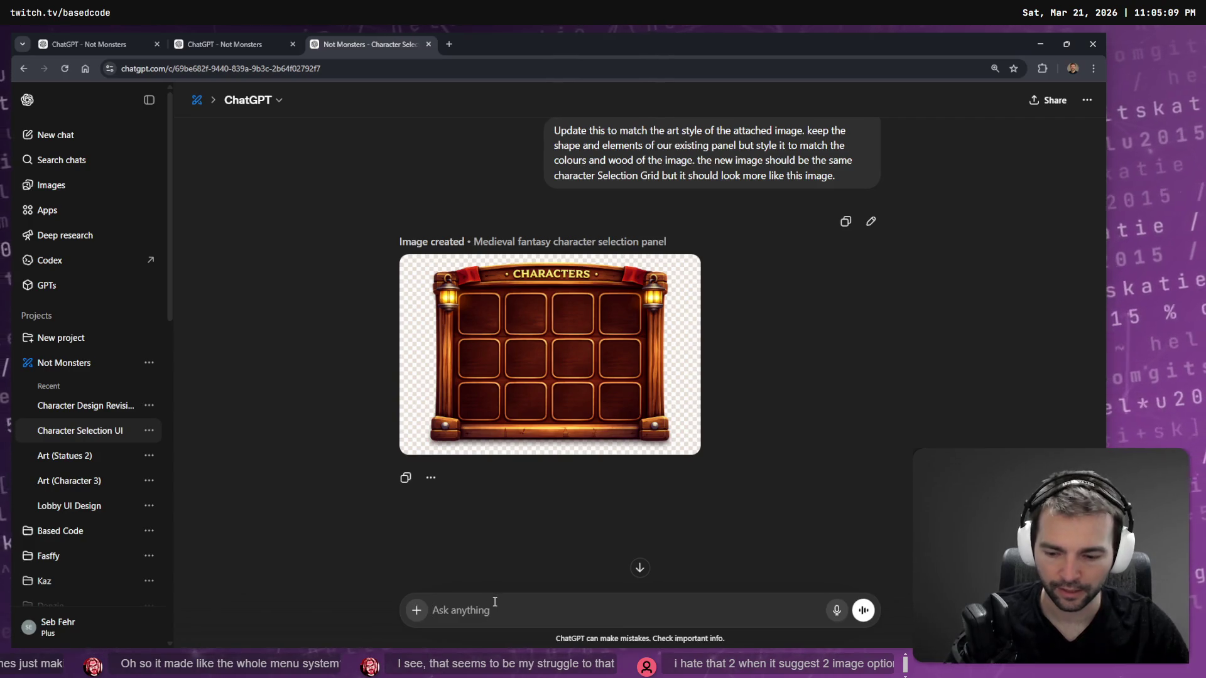
key(super+h)
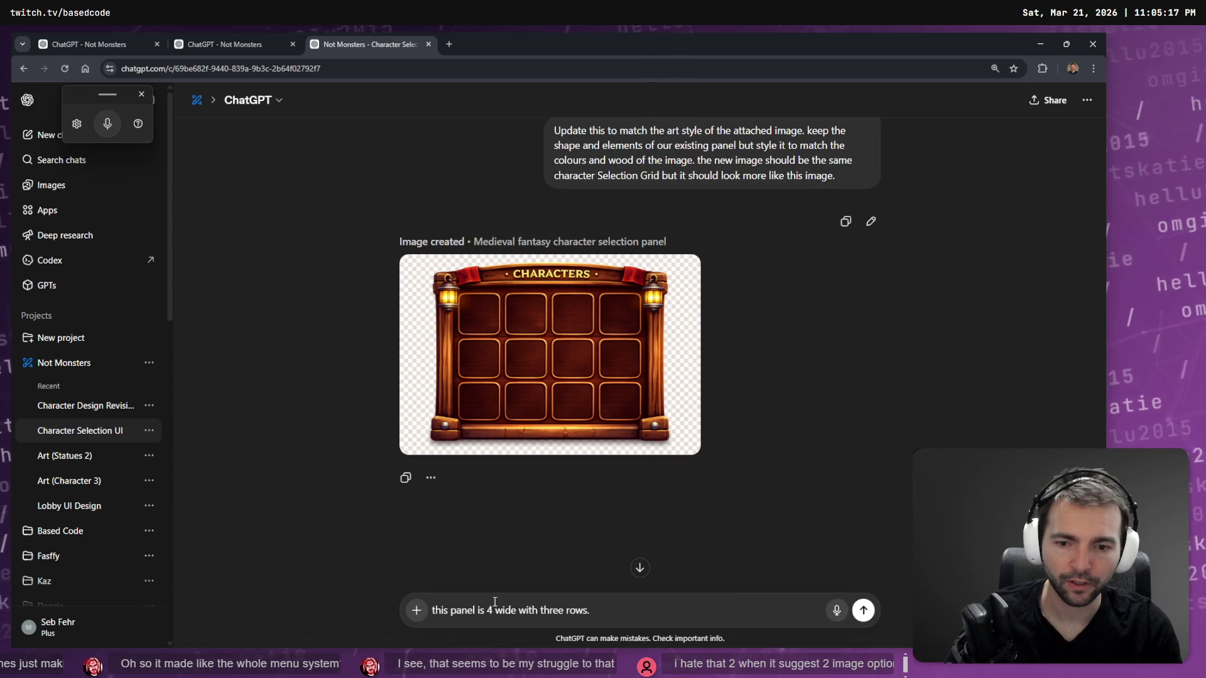
text(comlumns)
key(ctrl+a)
key(BackSpace)
key(super+h)
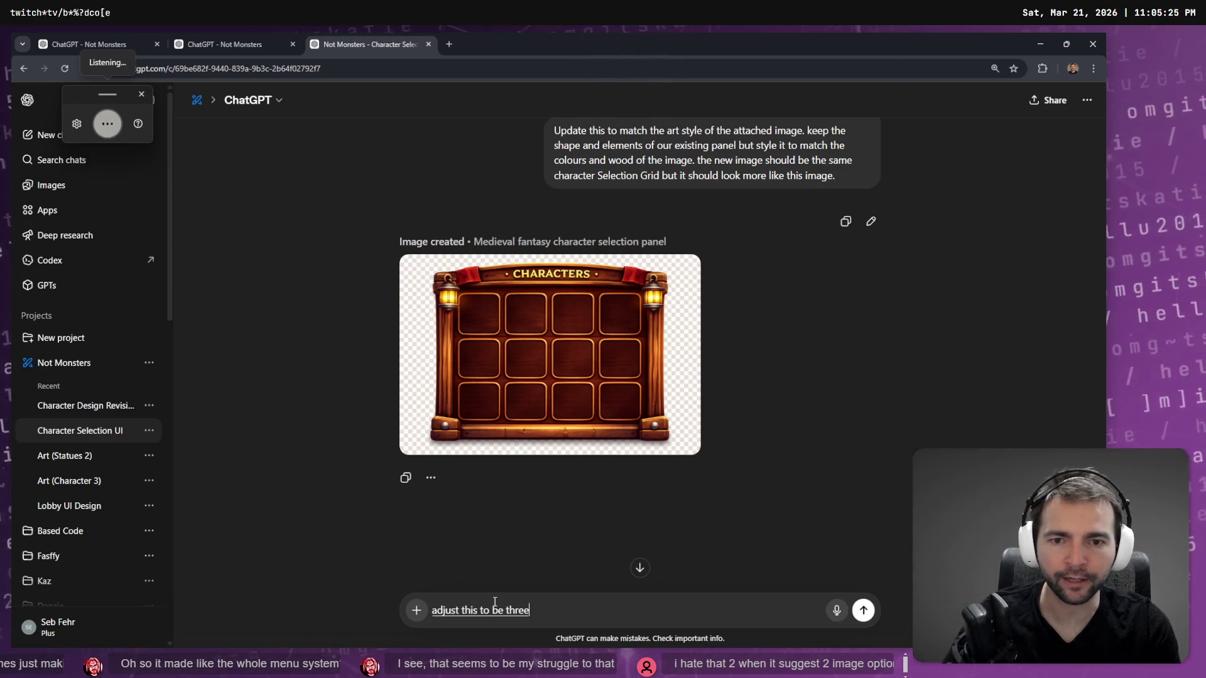
key(super+h)
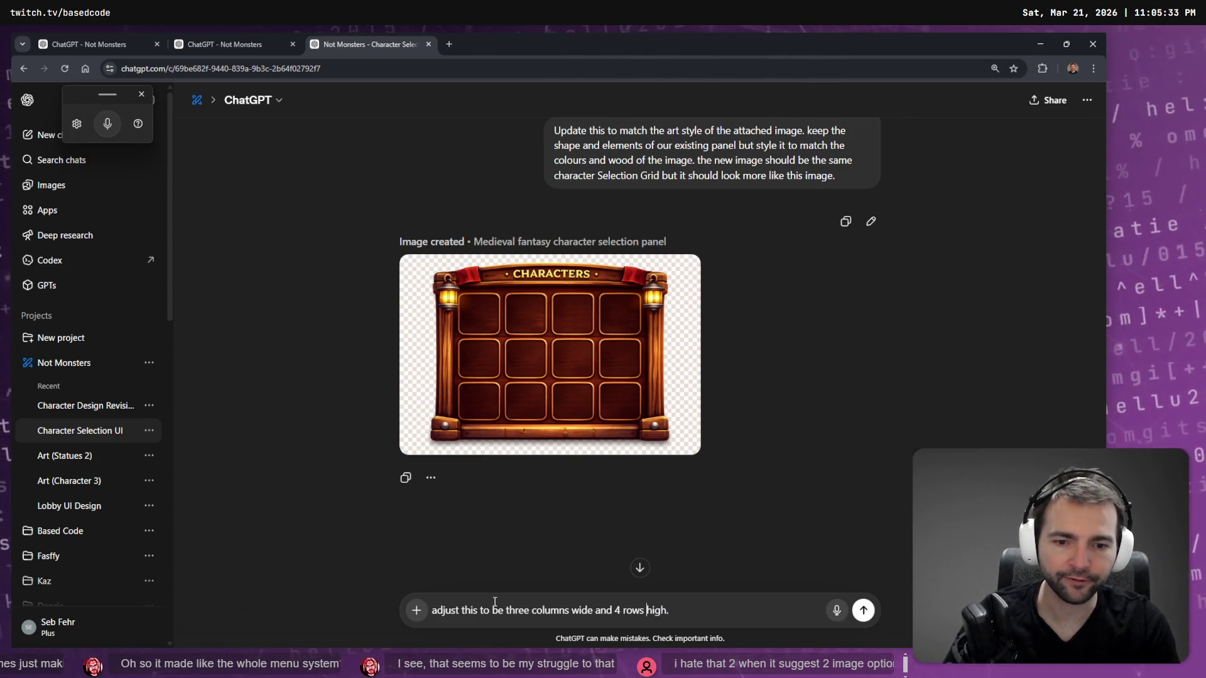
key(Delete)
text(5)
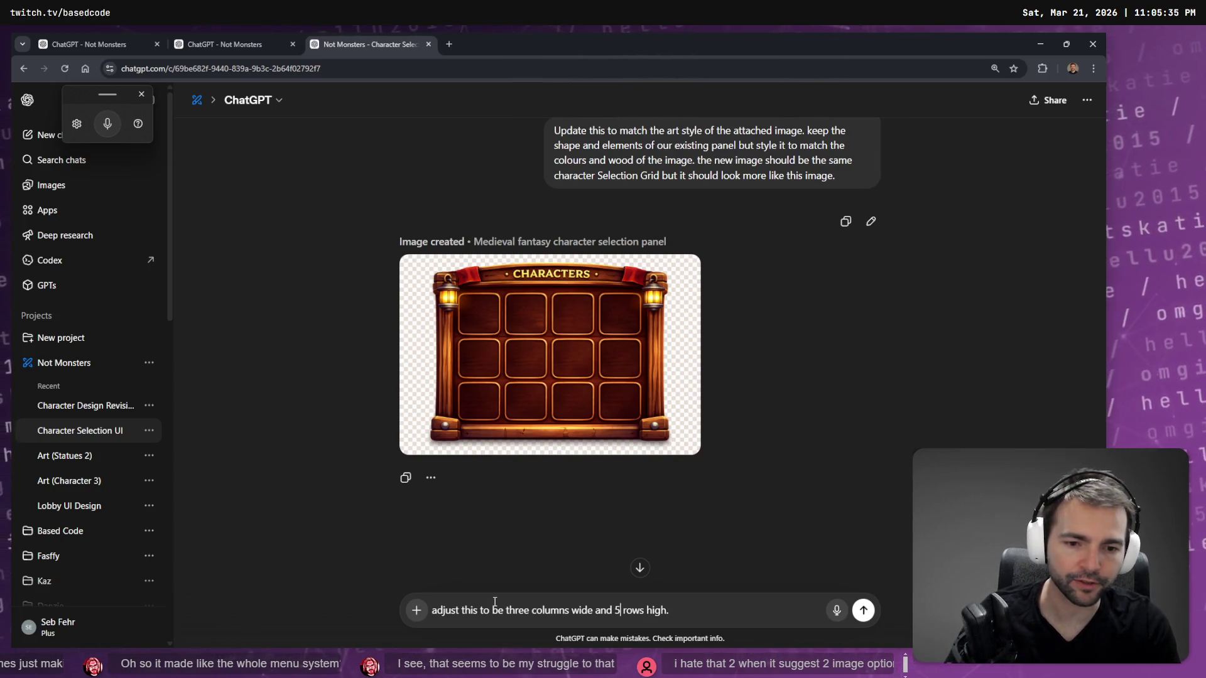
key(ctrl+BackSpace)
text(dow)
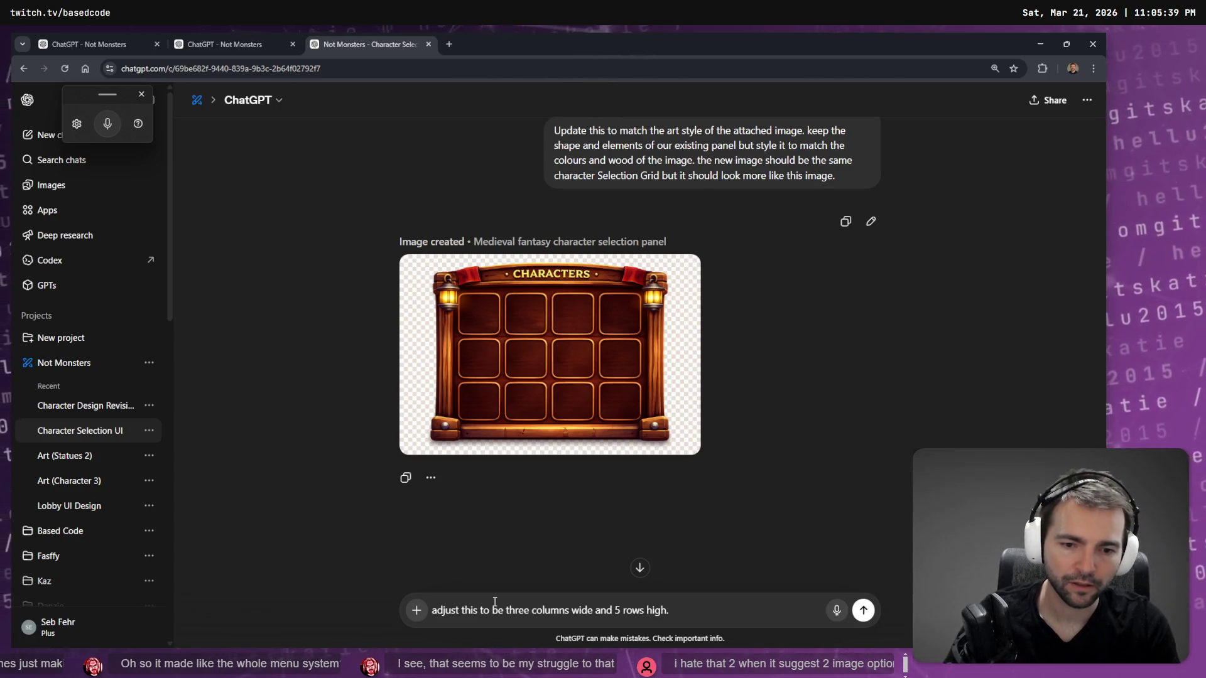
key(Return)
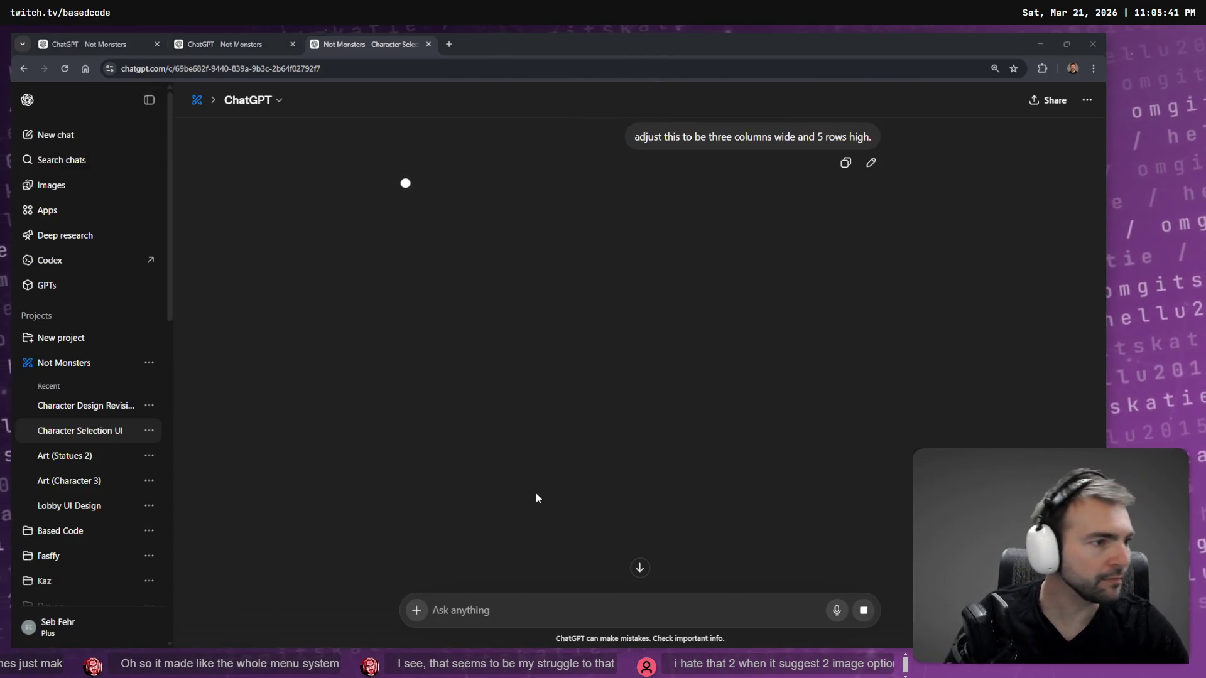
key(alt+Tab)
Open and close the game's options panel a few times, then quit with Alt+F4.
click(248, 438)
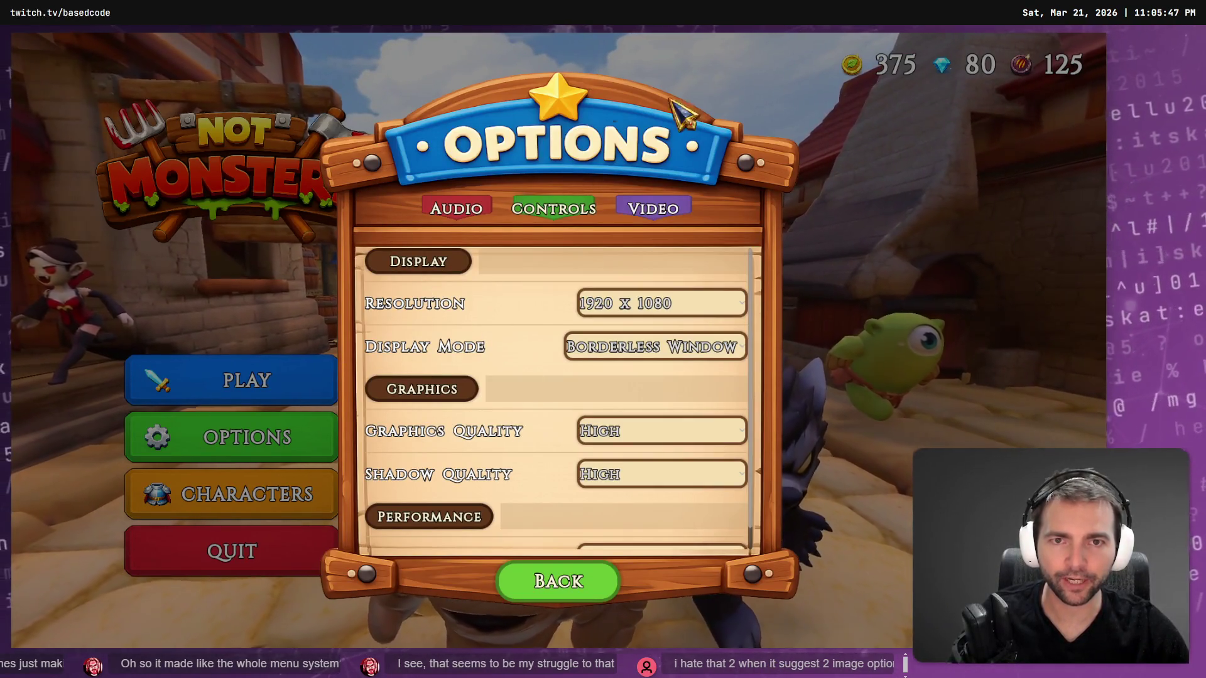
key(Escape)
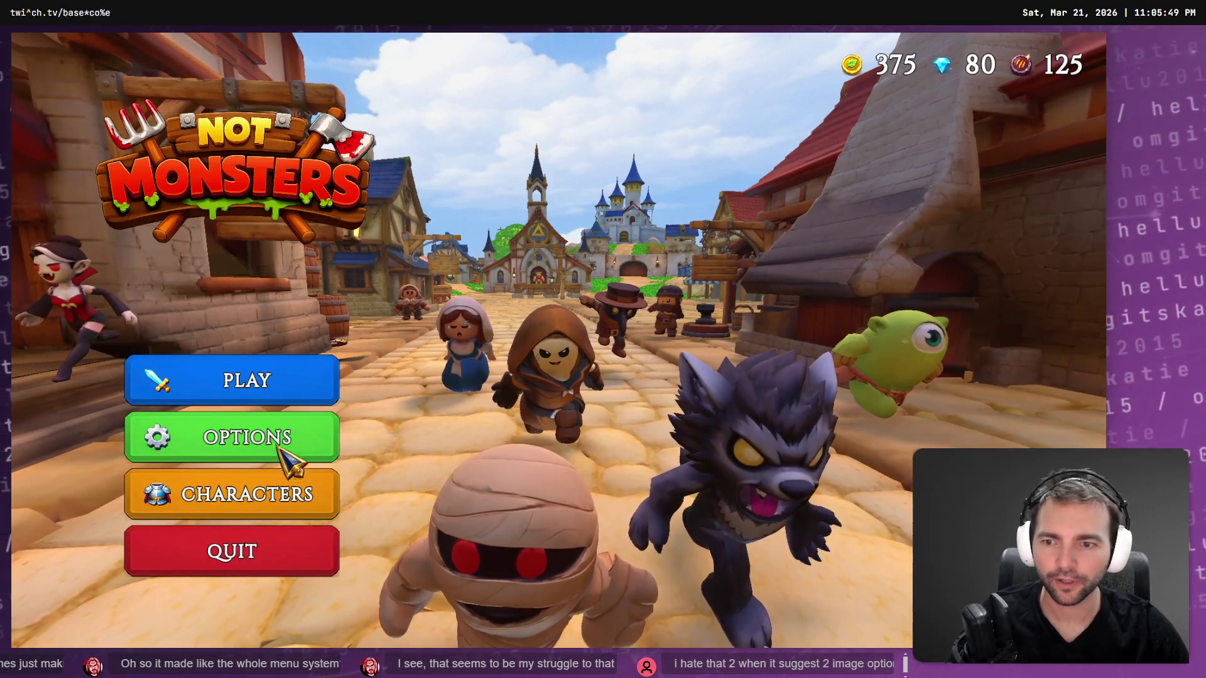
key(Escape)
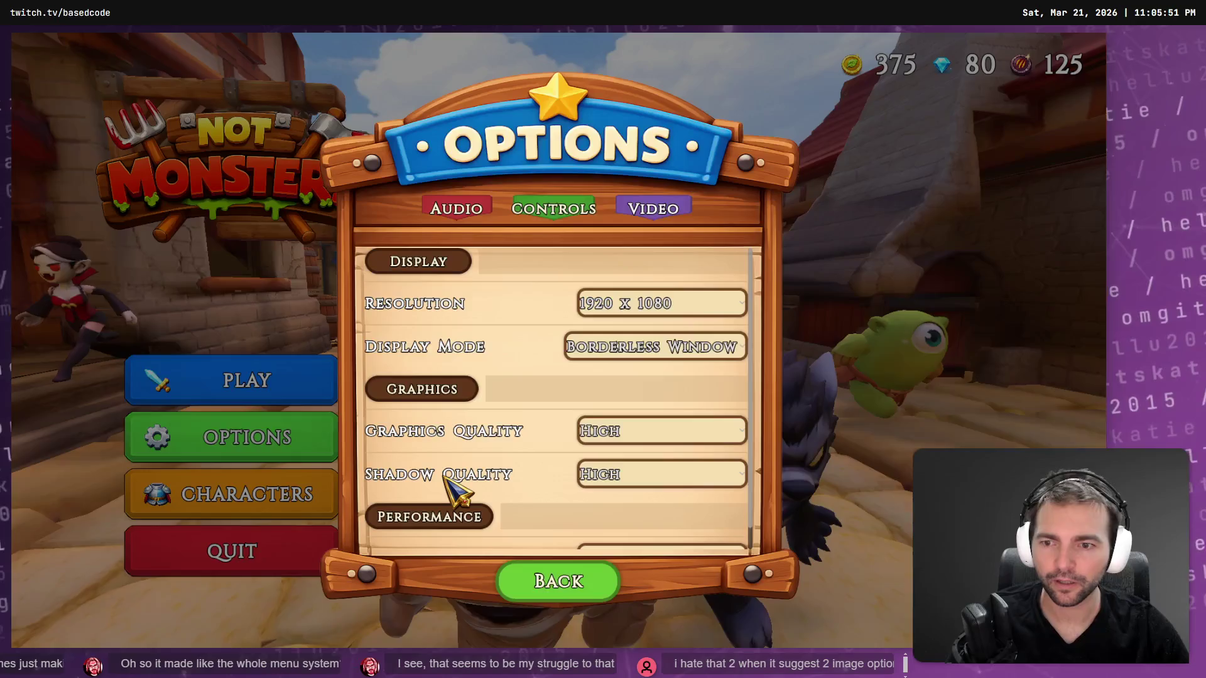
key(Escape)
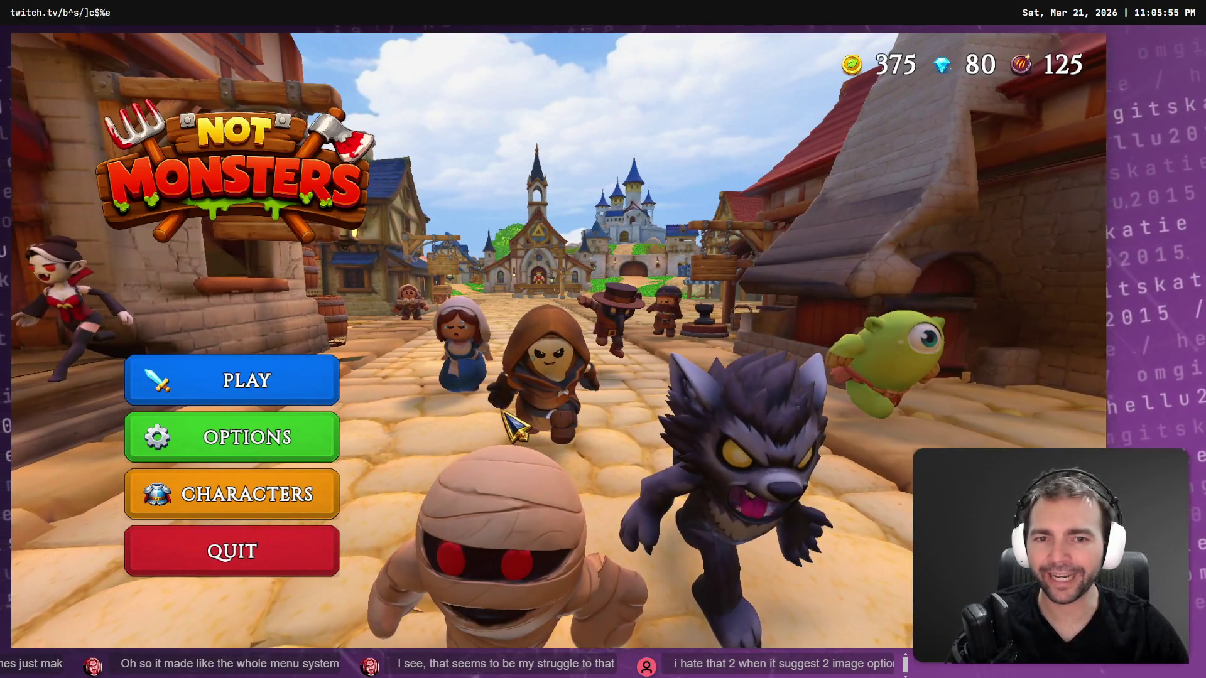
key(alt+F4)
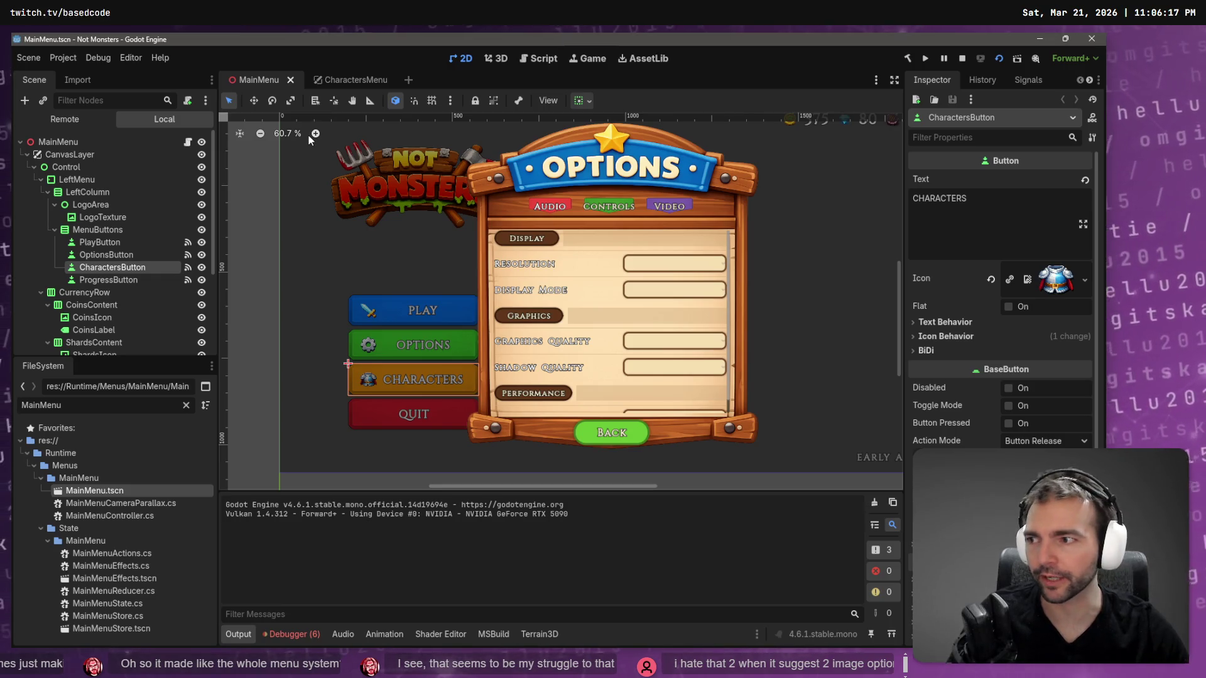
Open the CharactersMenu scene, run the game with F5, and check the still-generating grid image.
click(352, 80)
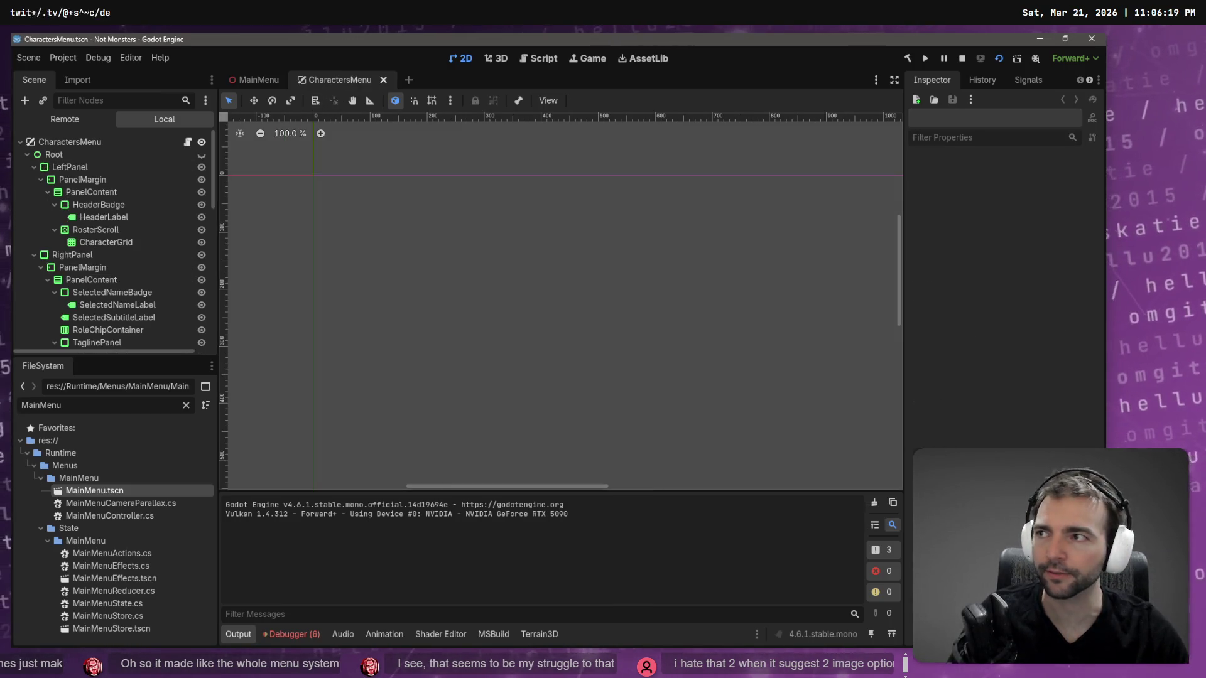
key(F5)
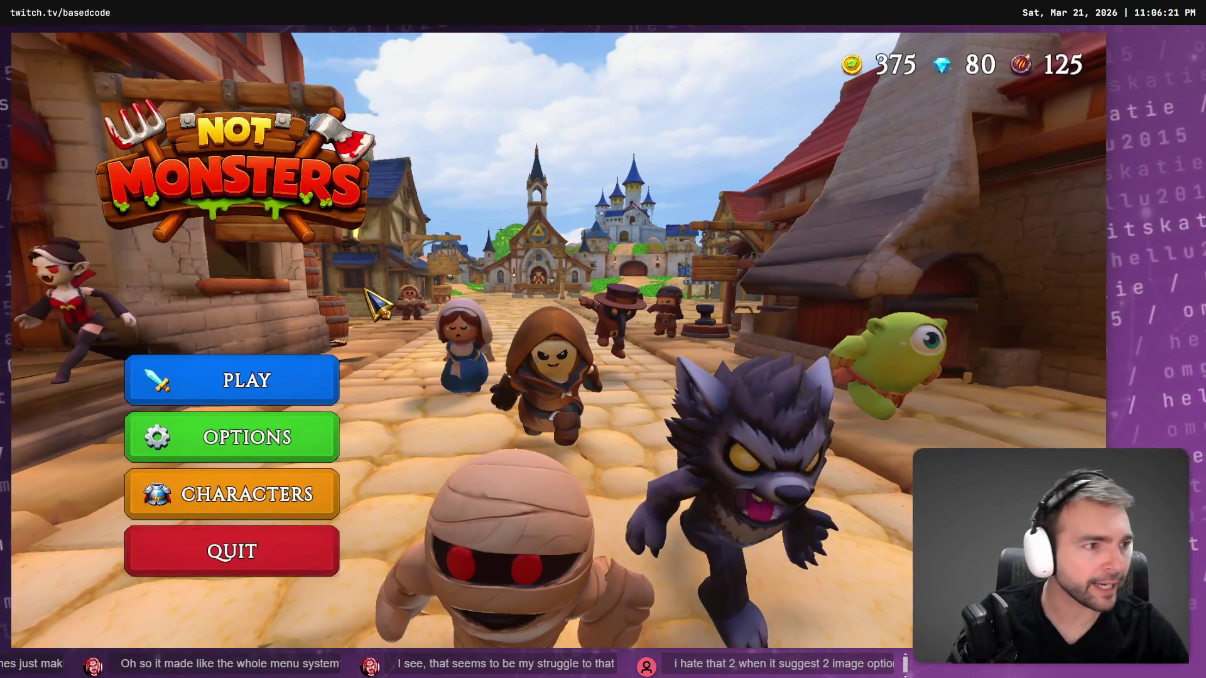
key(alt+Tab)
scroll(827, 281, up, 5)
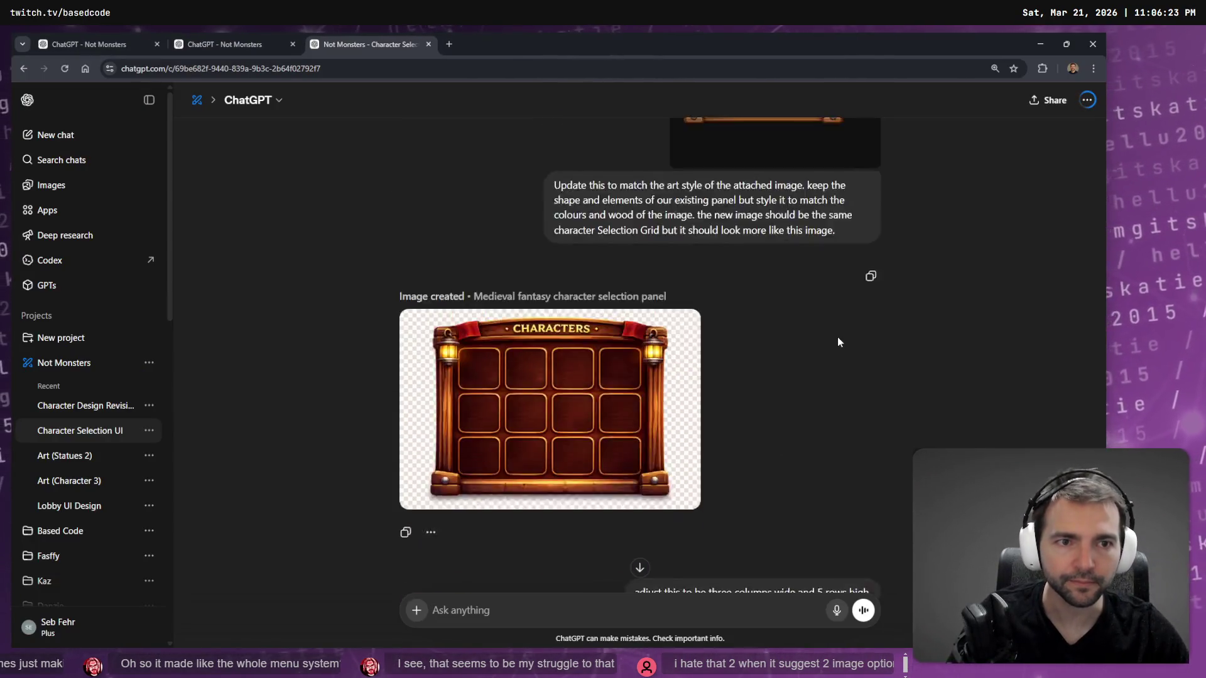
scroll(837, 339, down, 7)
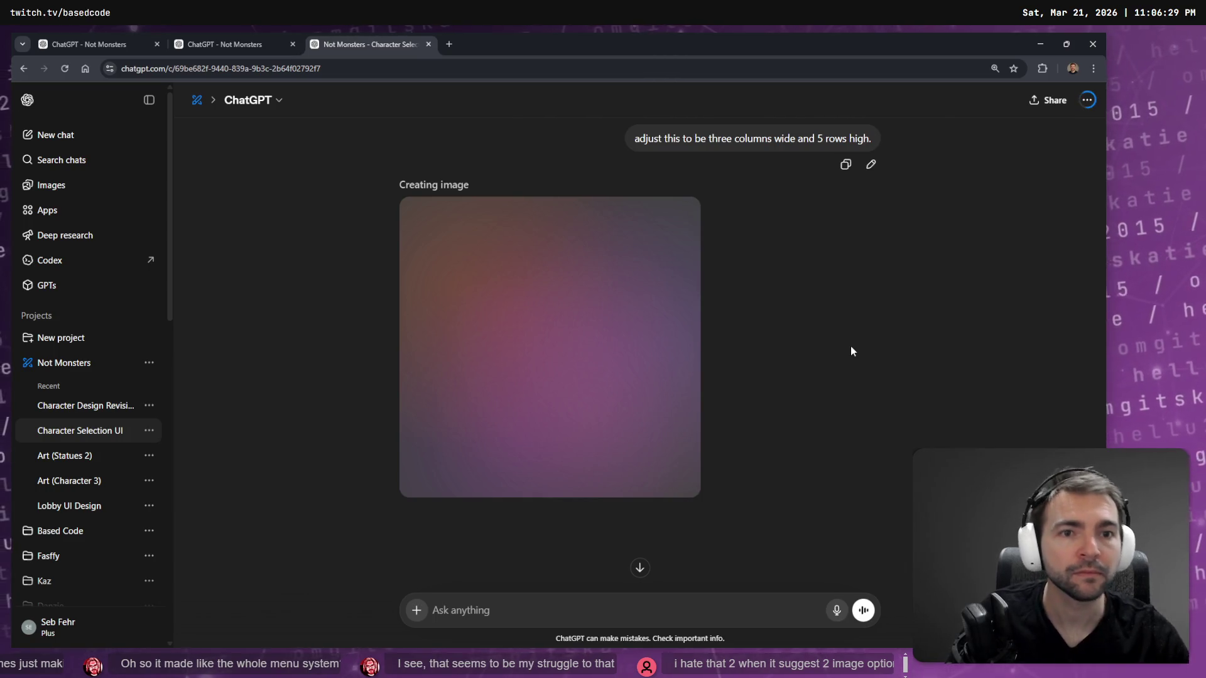
scroll(869, 341, up, 10)
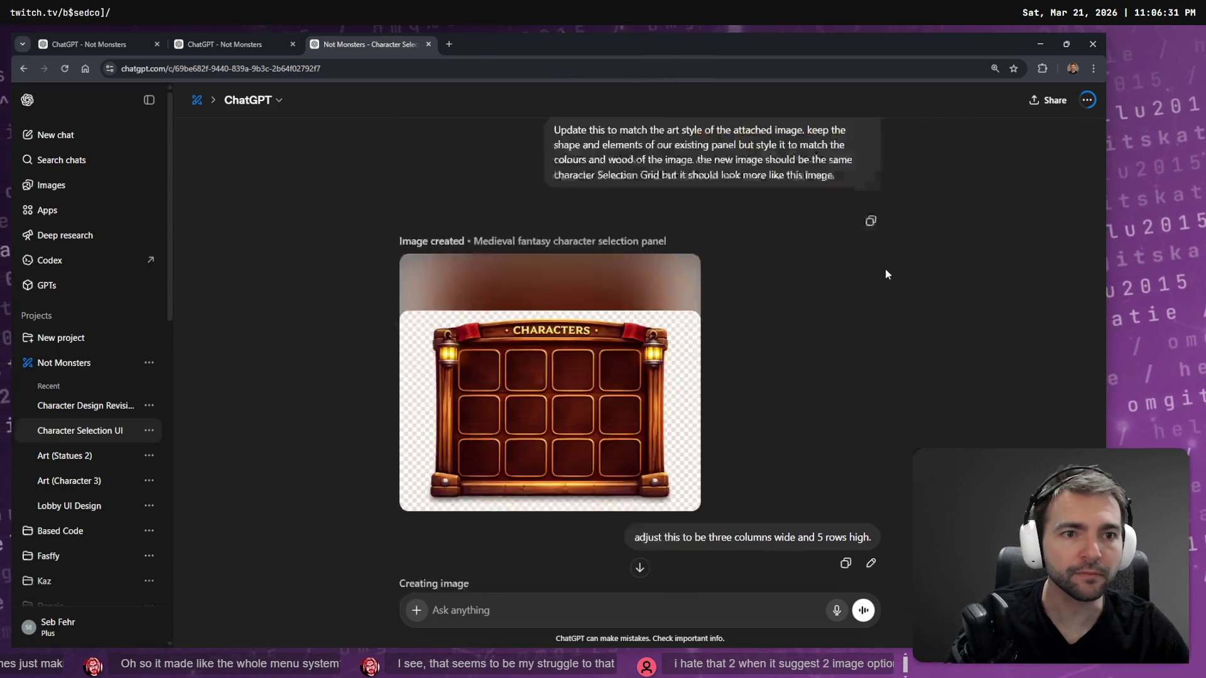
scroll(794, 299, down, 10)
key(alt+Tab)
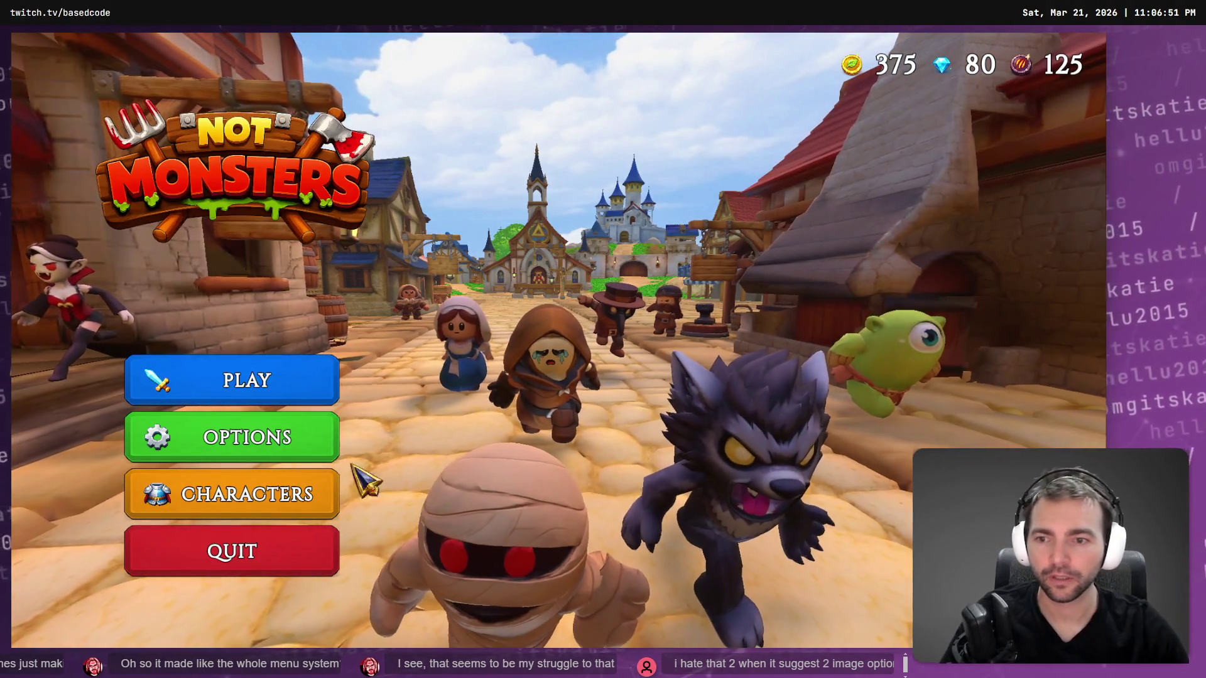
Test the options panel in the running game, then stop it with F8.
click(329, 443)
key(Escape)
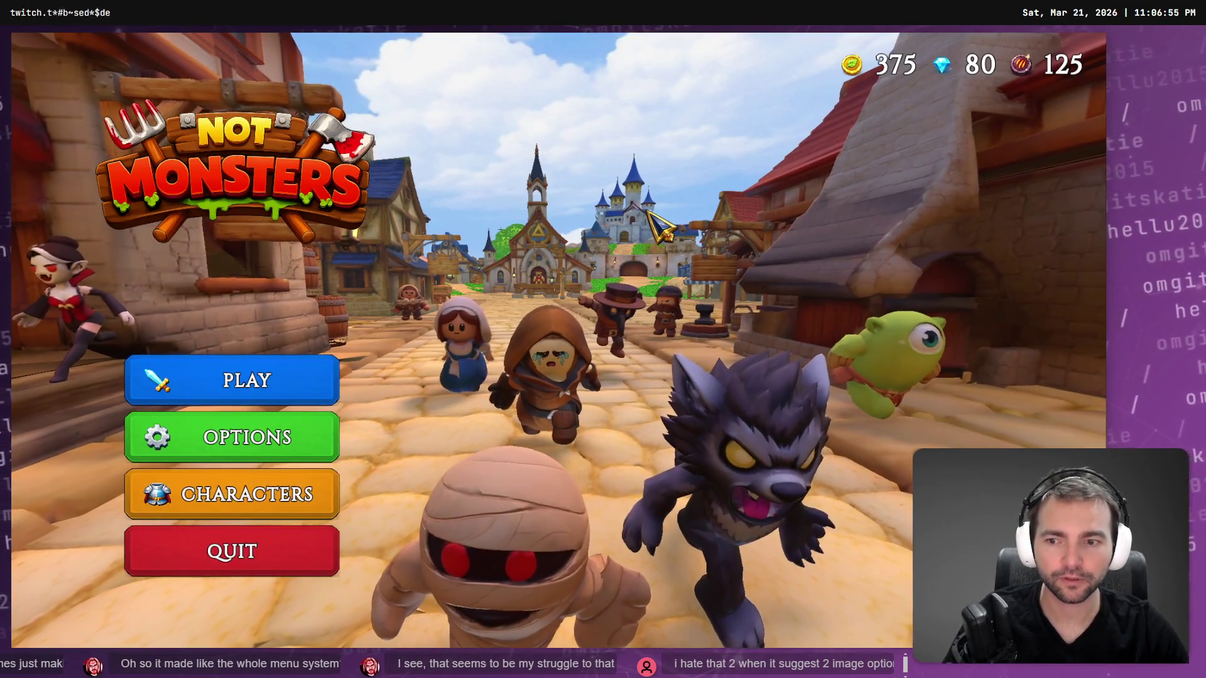
key(F8)
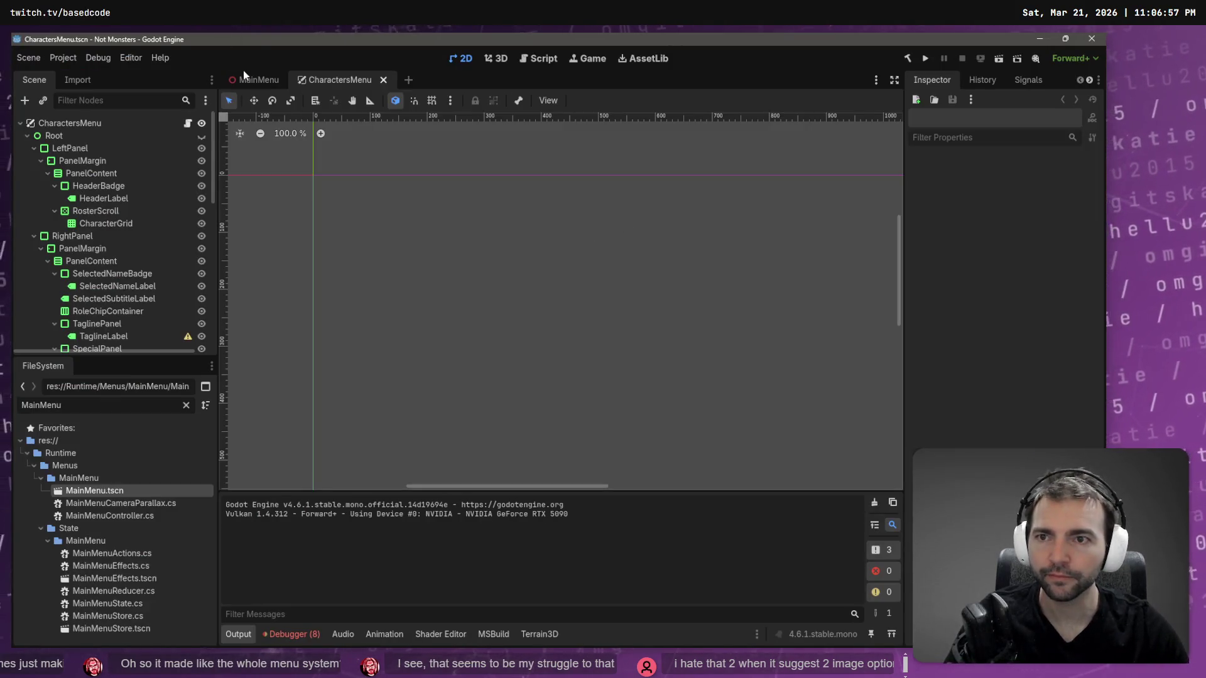
Run the game from the MainMenu scene, test Options again, quit, and switch to Fork.
click(255, 75)
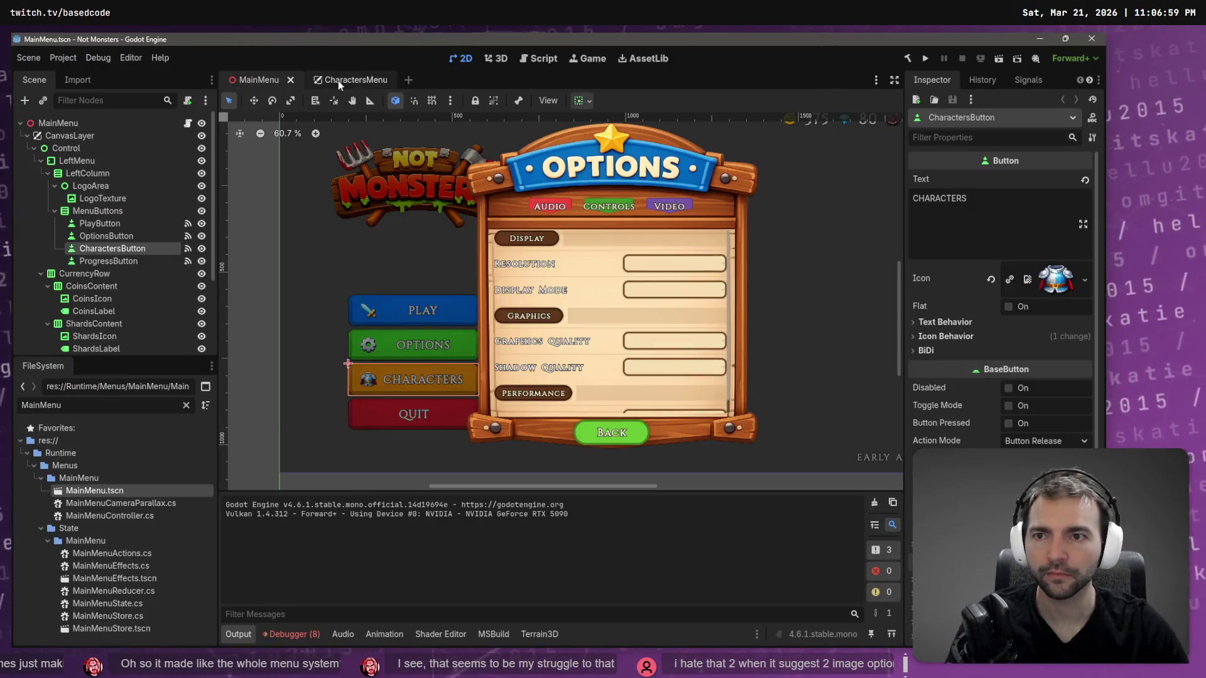
key(F5)
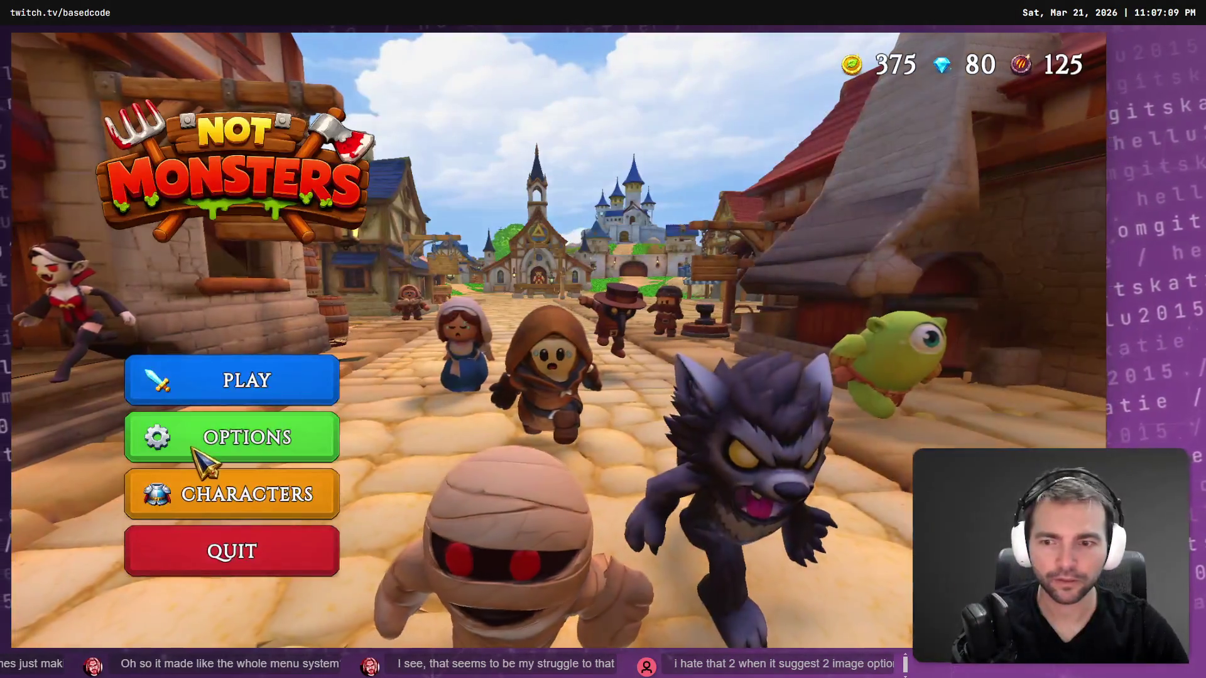
click(243, 440)
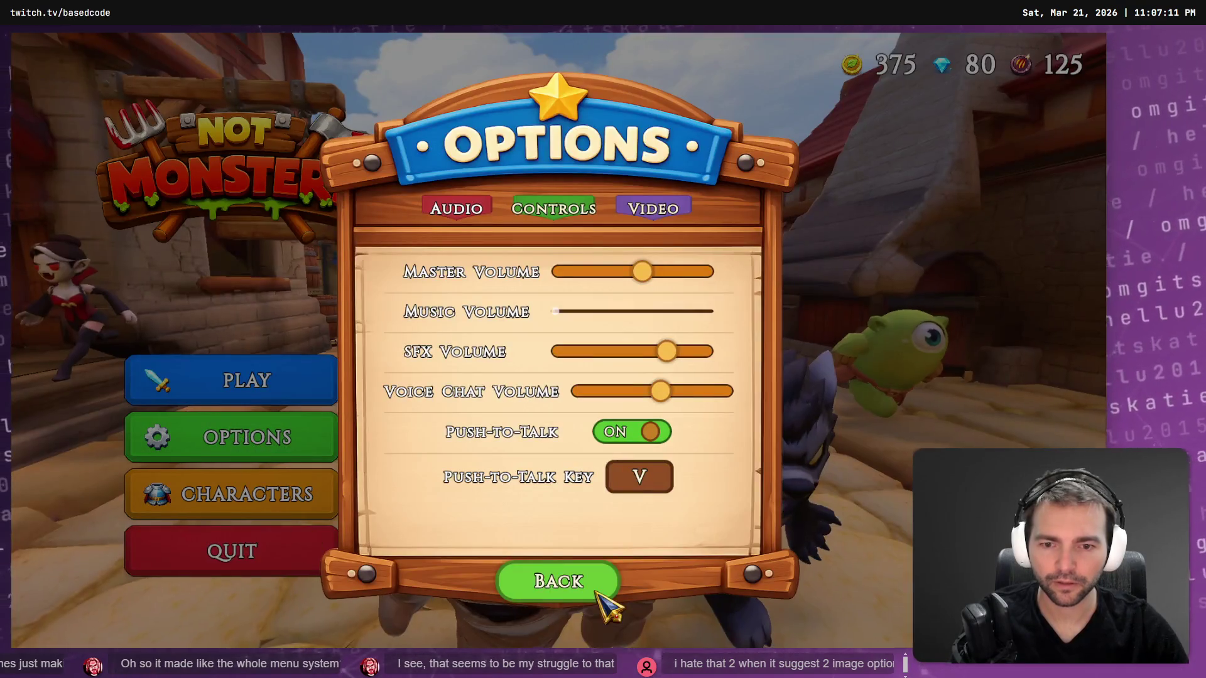
click(603, 587)
key(alt+F4)
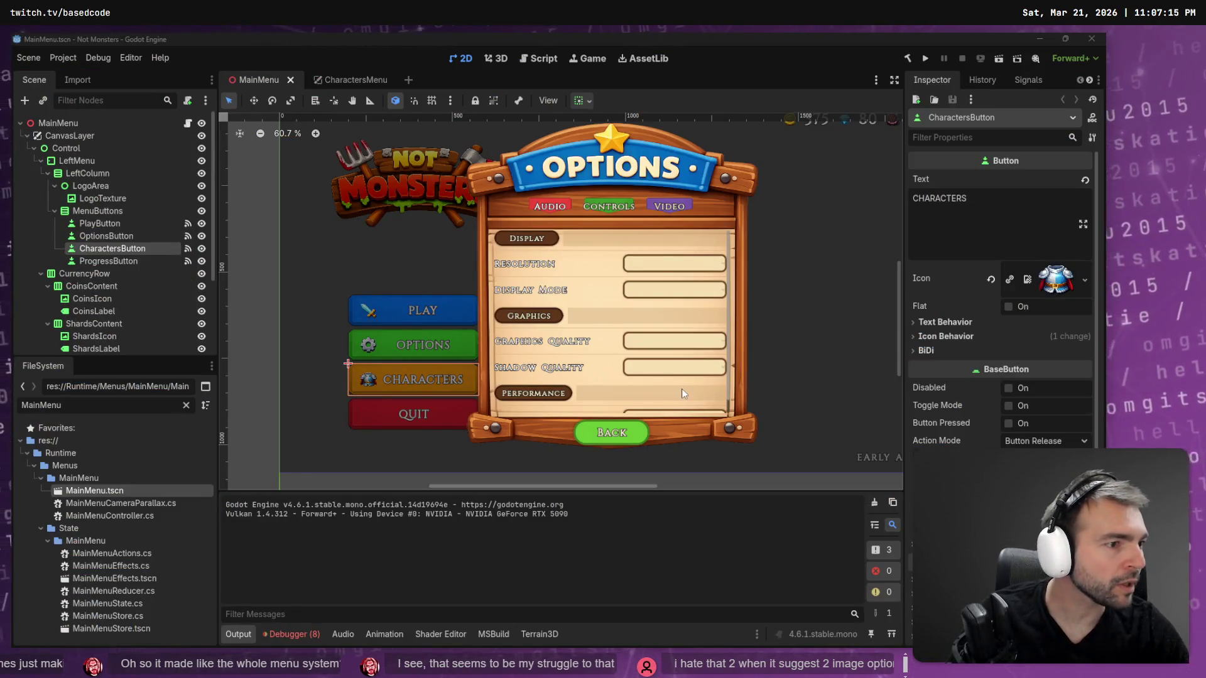
key(alt+Tab)
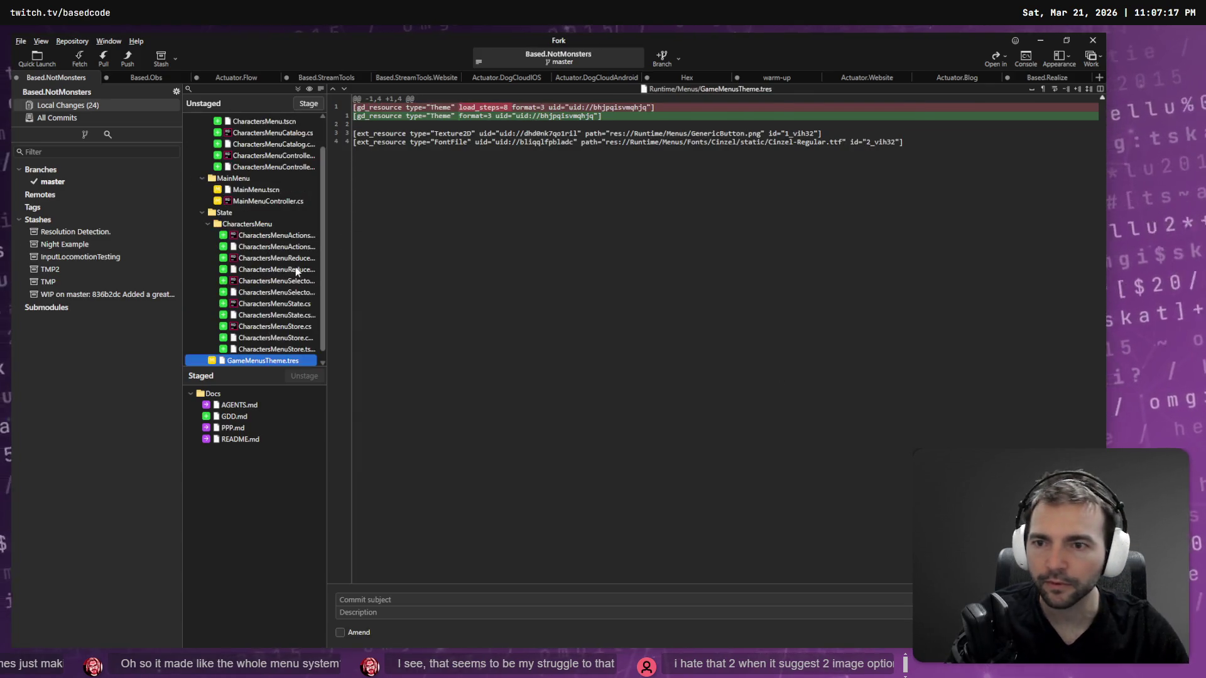
In Fork, browse the changed files and review the MainMenuController.cs diff.
scroll(300, 282, down, 1)
click(274, 339)
click(276, 224)
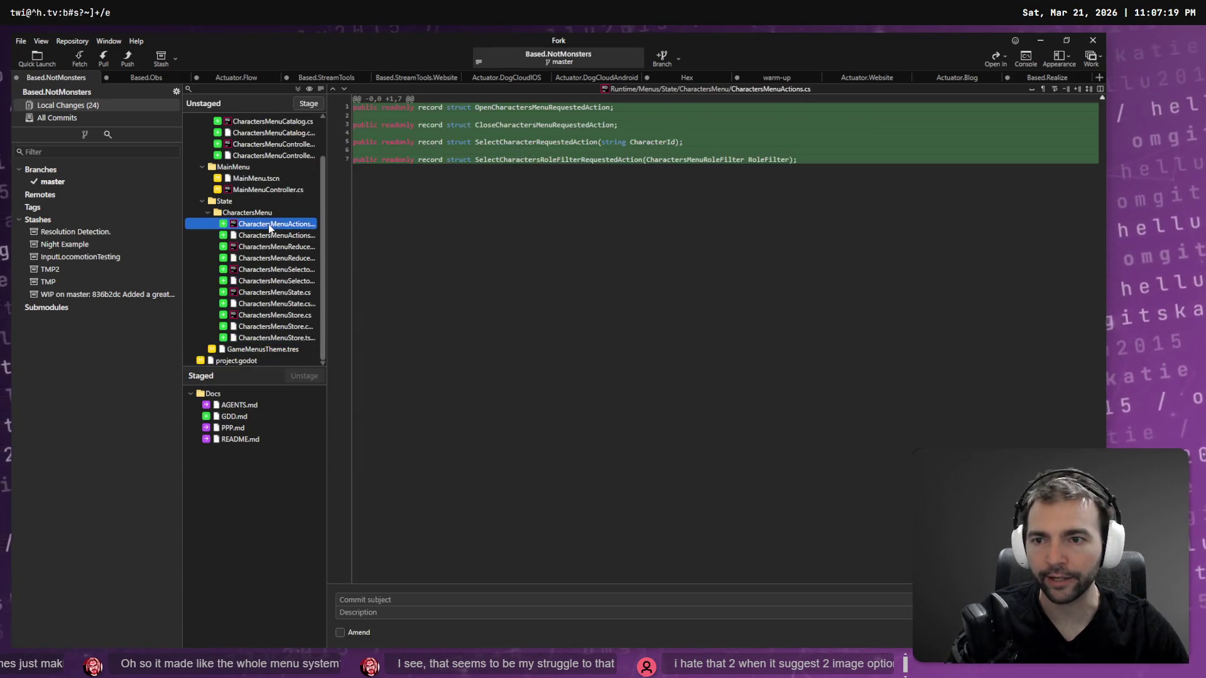
click(268, 189)
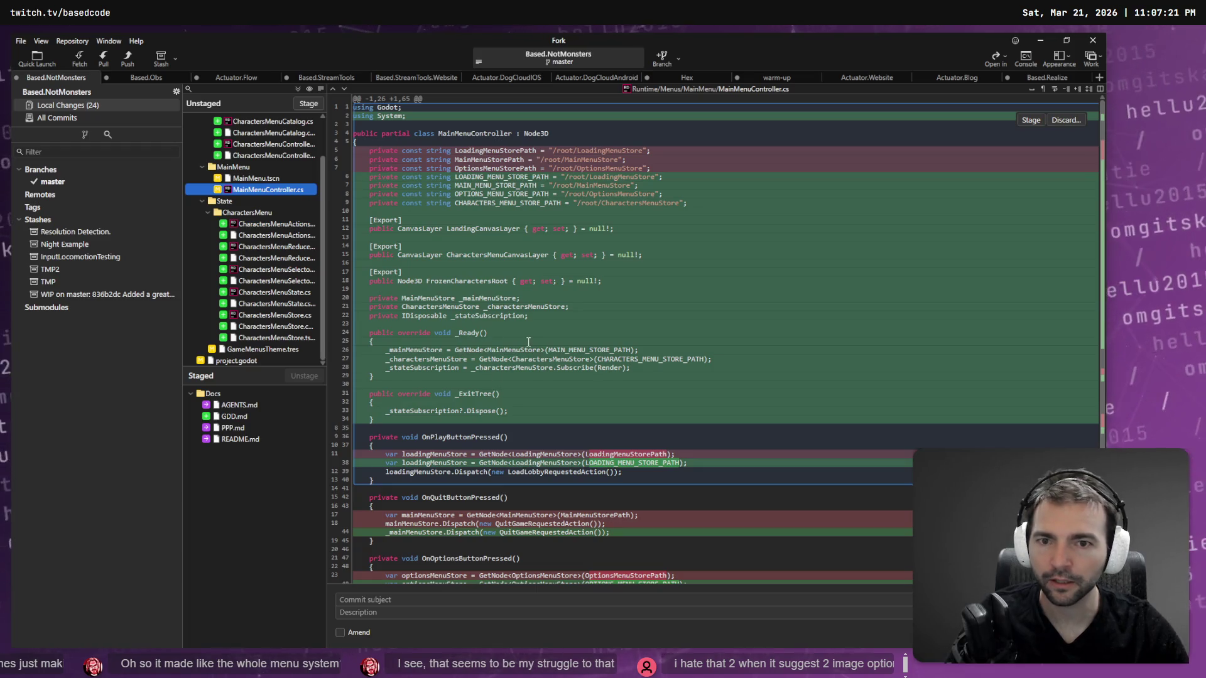
scroll(528, 341, down, 2)
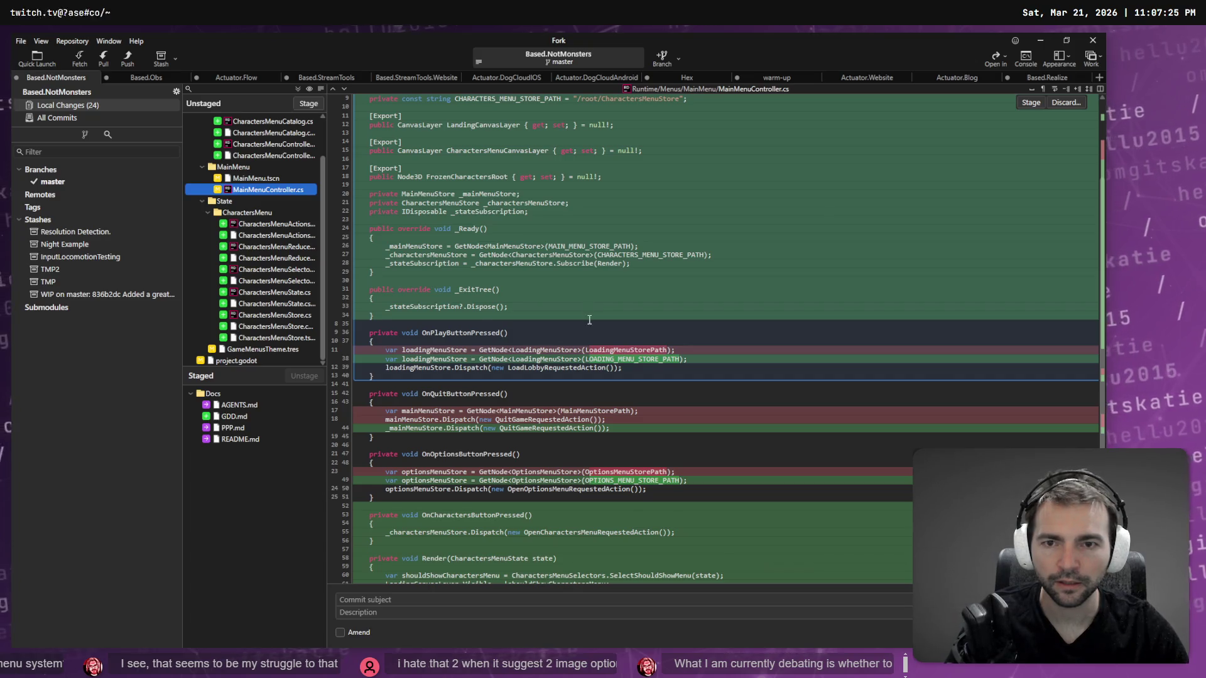
scroll(590, 318, up, 2)
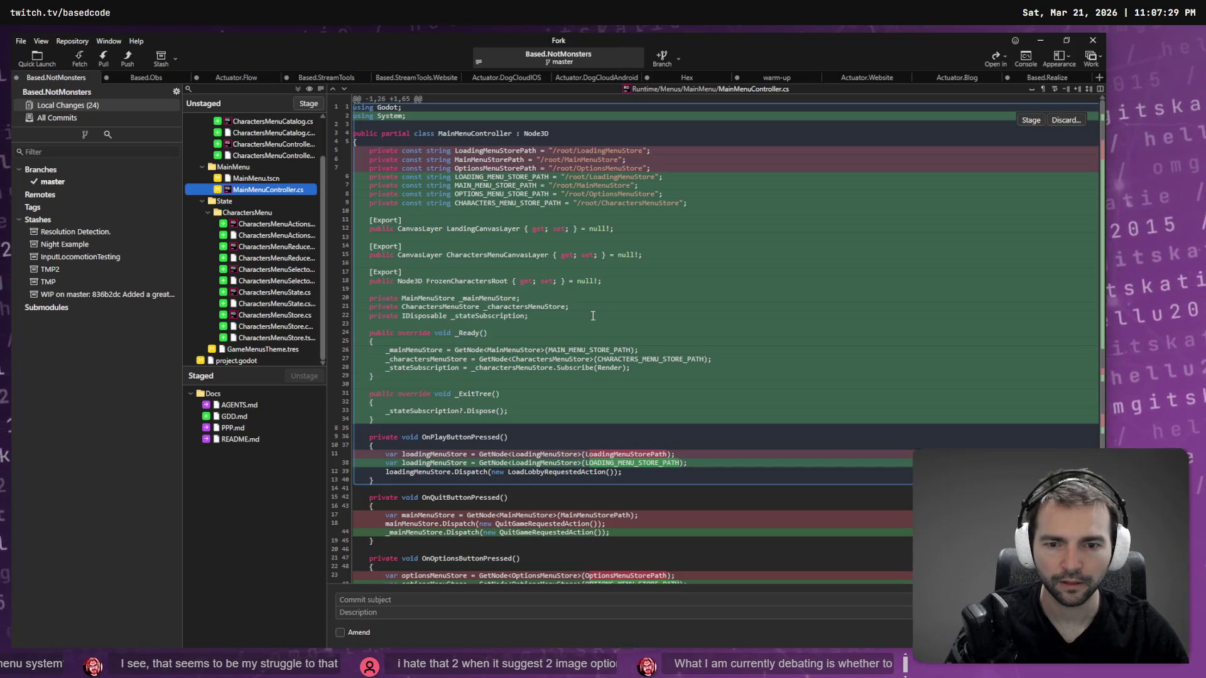
scroll(592, 316, down, 3)
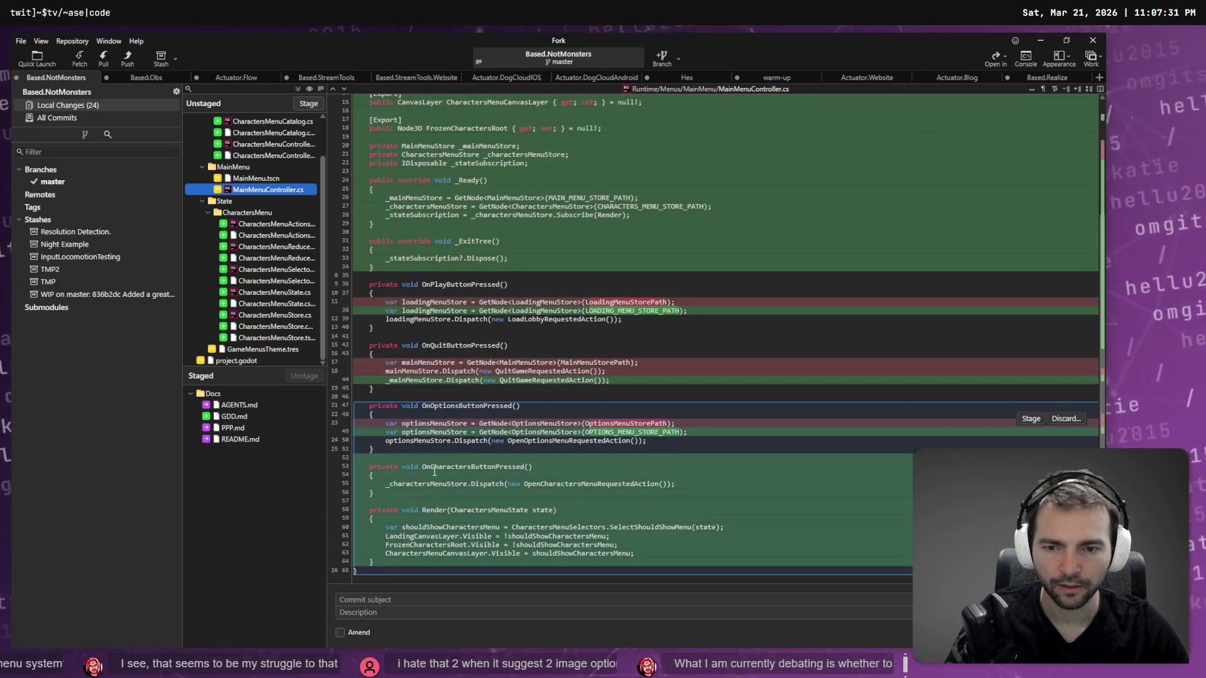
Review the MainMenu.tscn and CharactersMenu.tscn diffs, then line 55 of the characters handler.
click(263, 179)
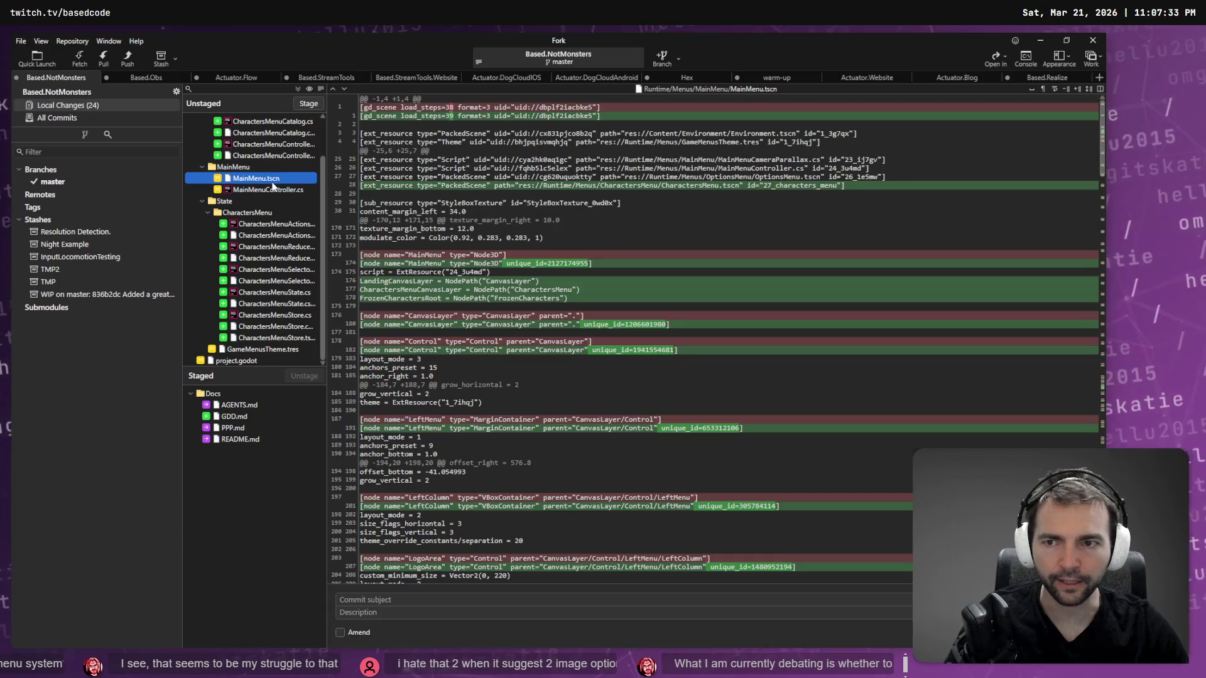
scroll(602, 309, down, 10)
scroll(270, 188, up, 2)
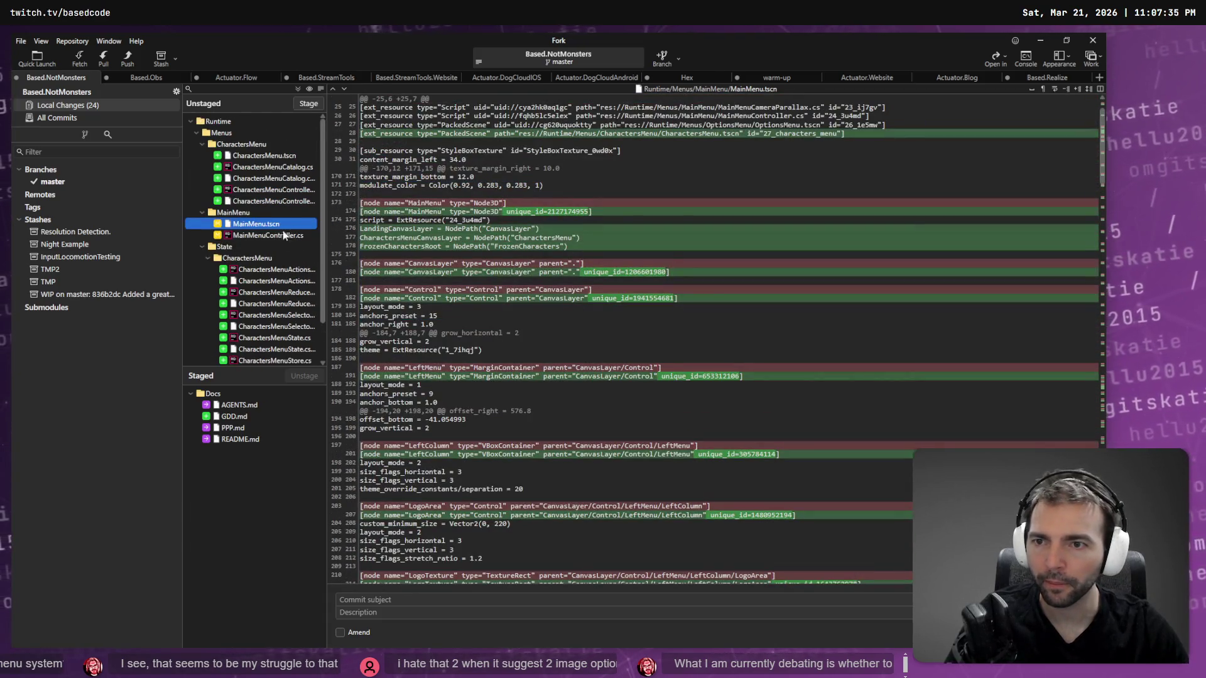
click(263, 157)
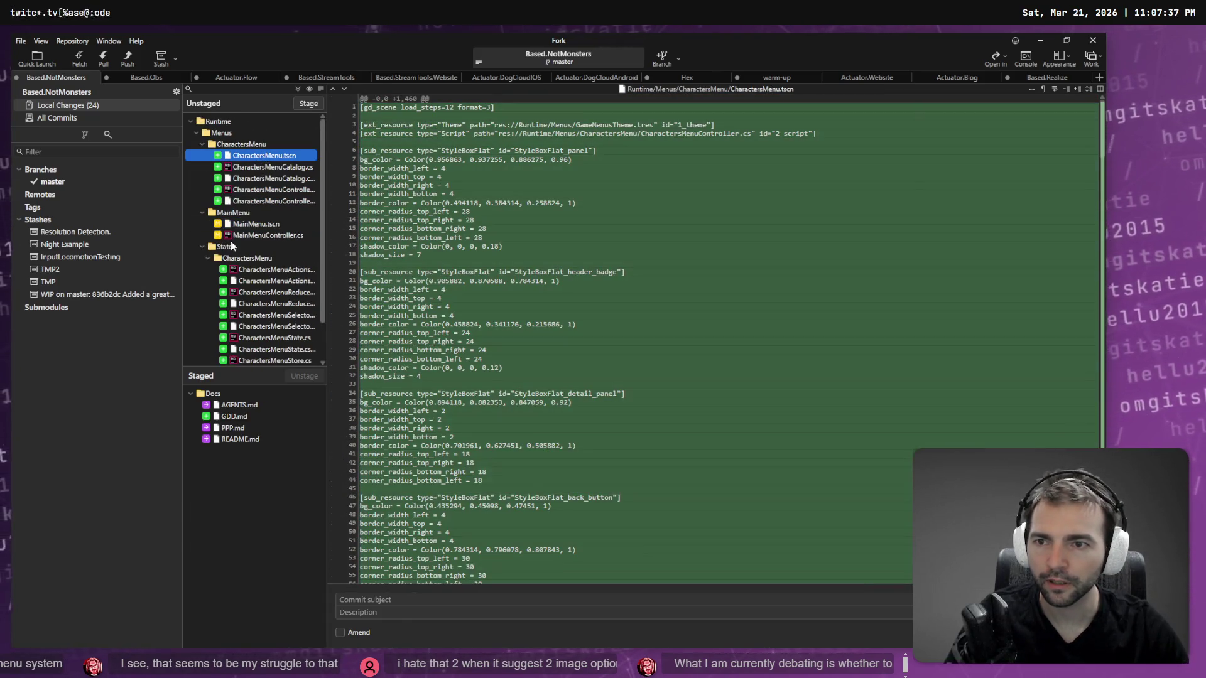
click(256, 224)
click(259, 237)
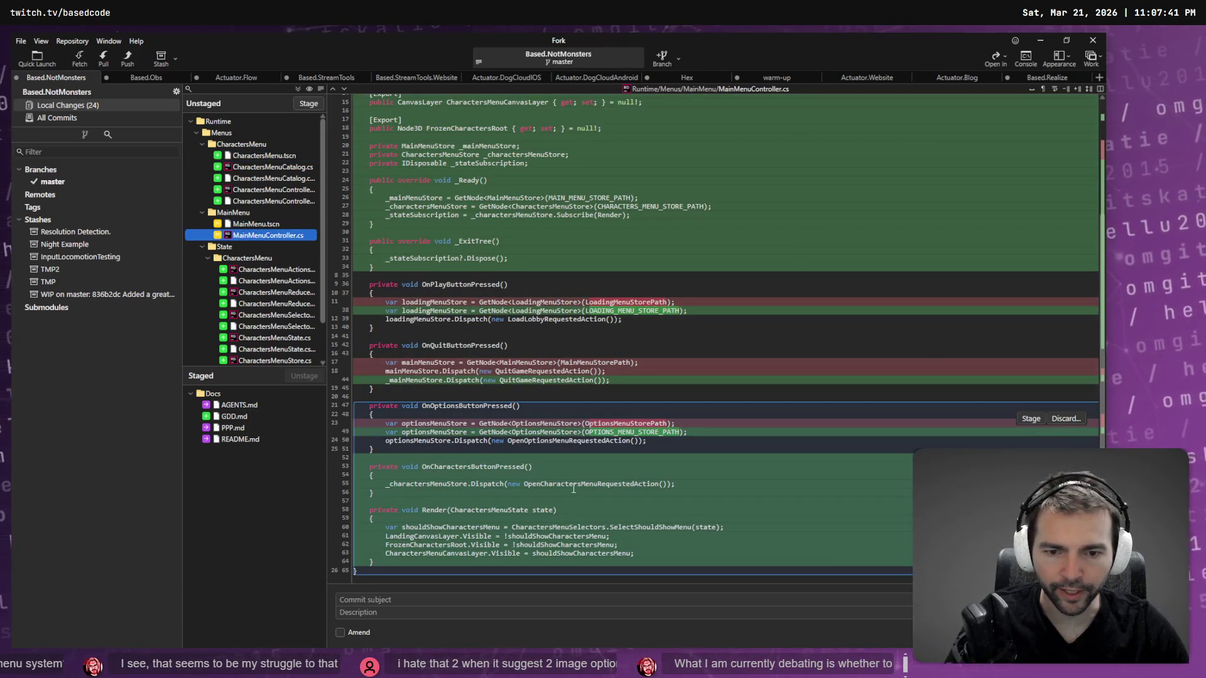
click(703, 484)
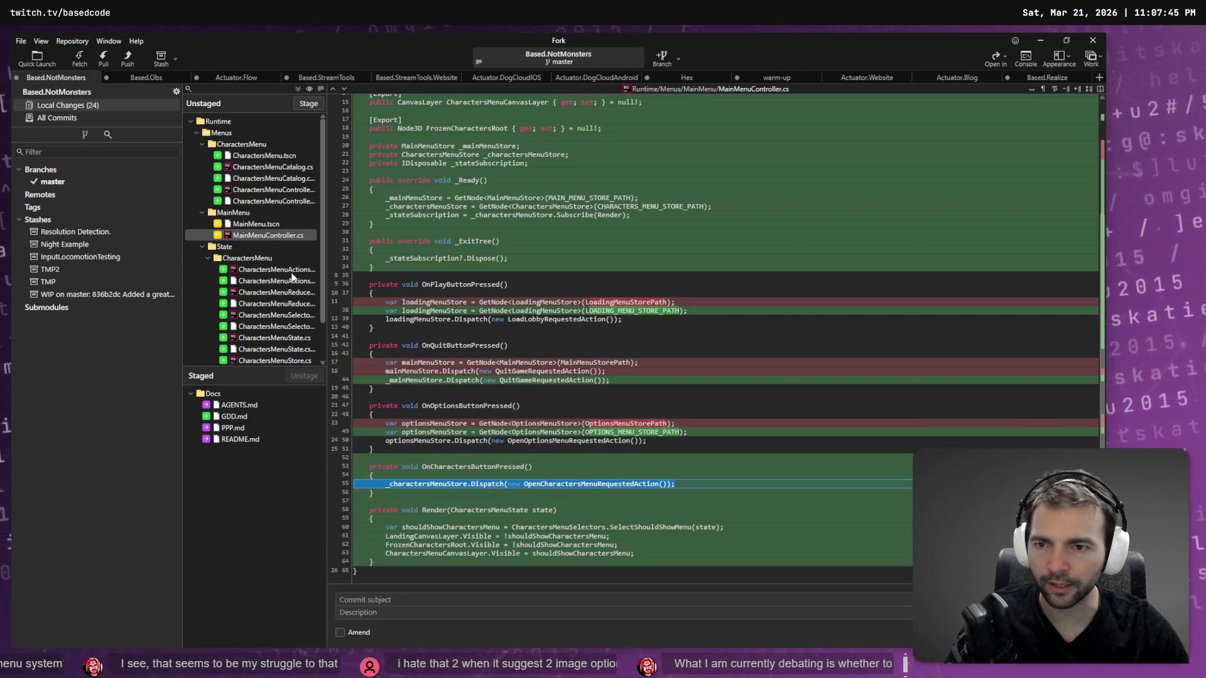
scroll(291, 277, down, 2)
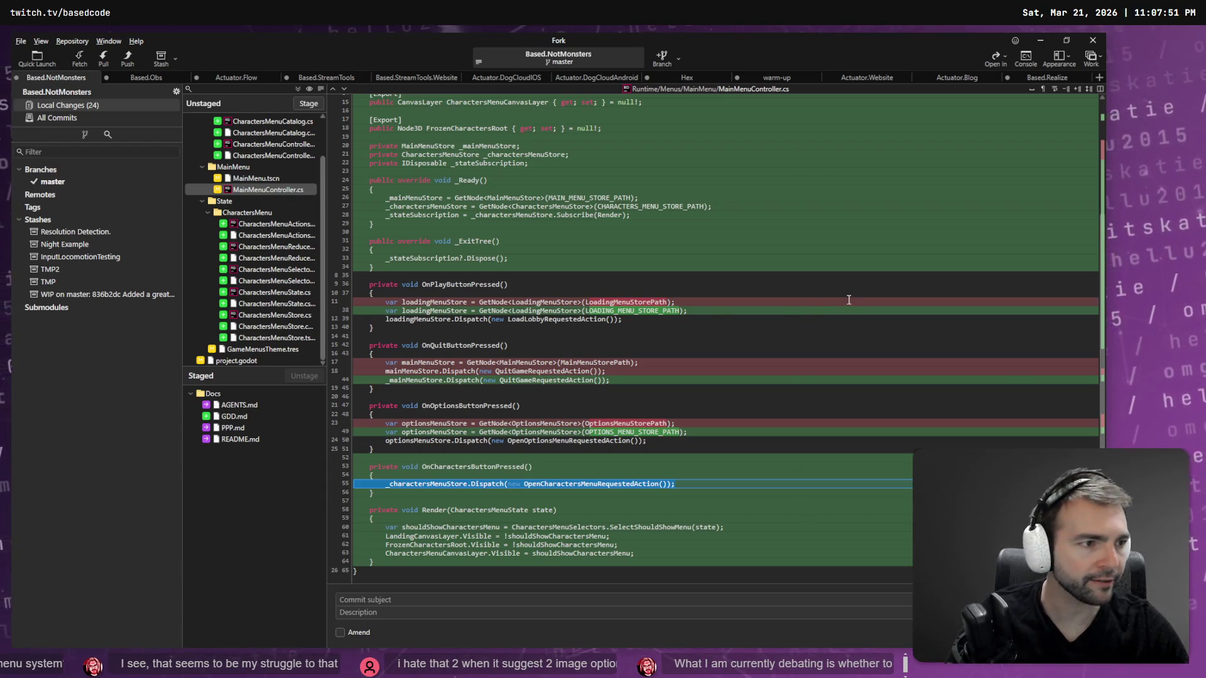
Visit the Codex chat in VS Code, then bring the Godot editor back into focus.
key(alt+Tab)
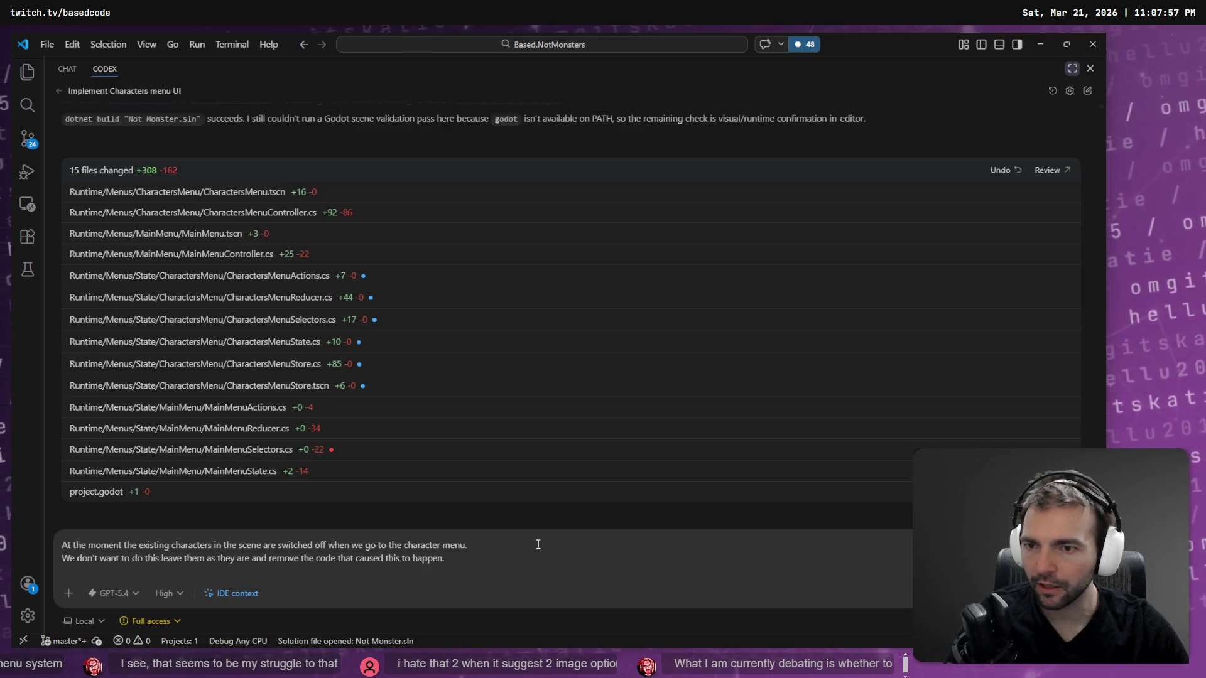
key(alt+Tab)
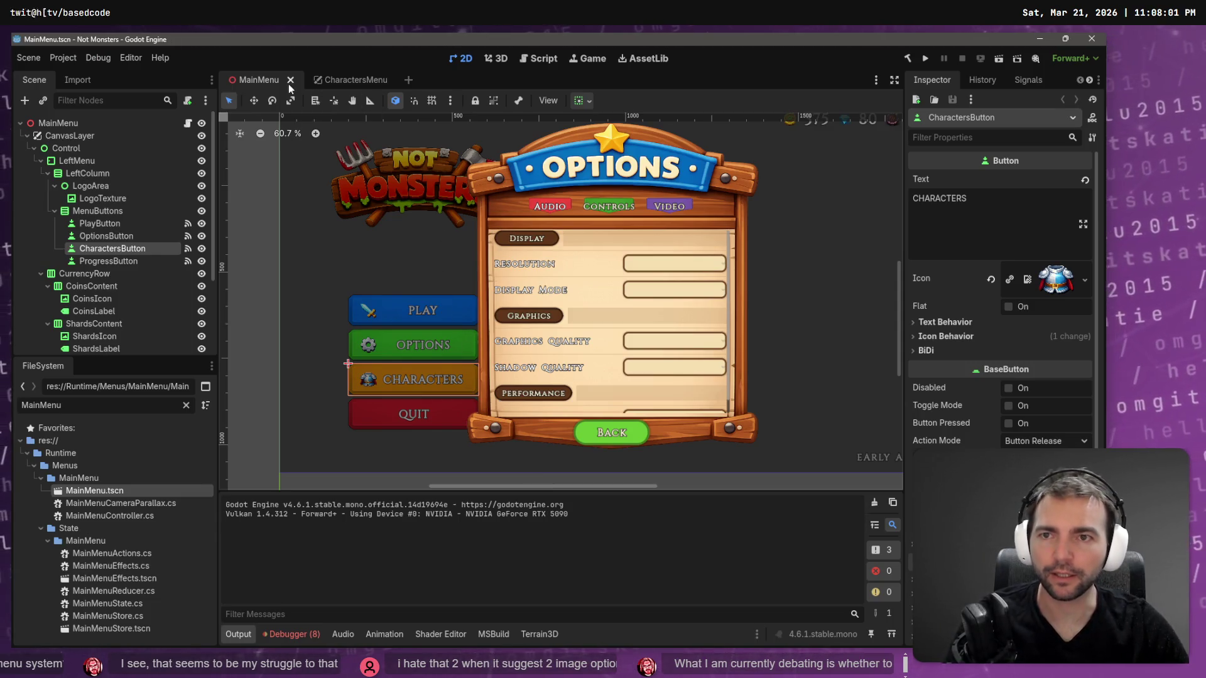
click(291, 80)
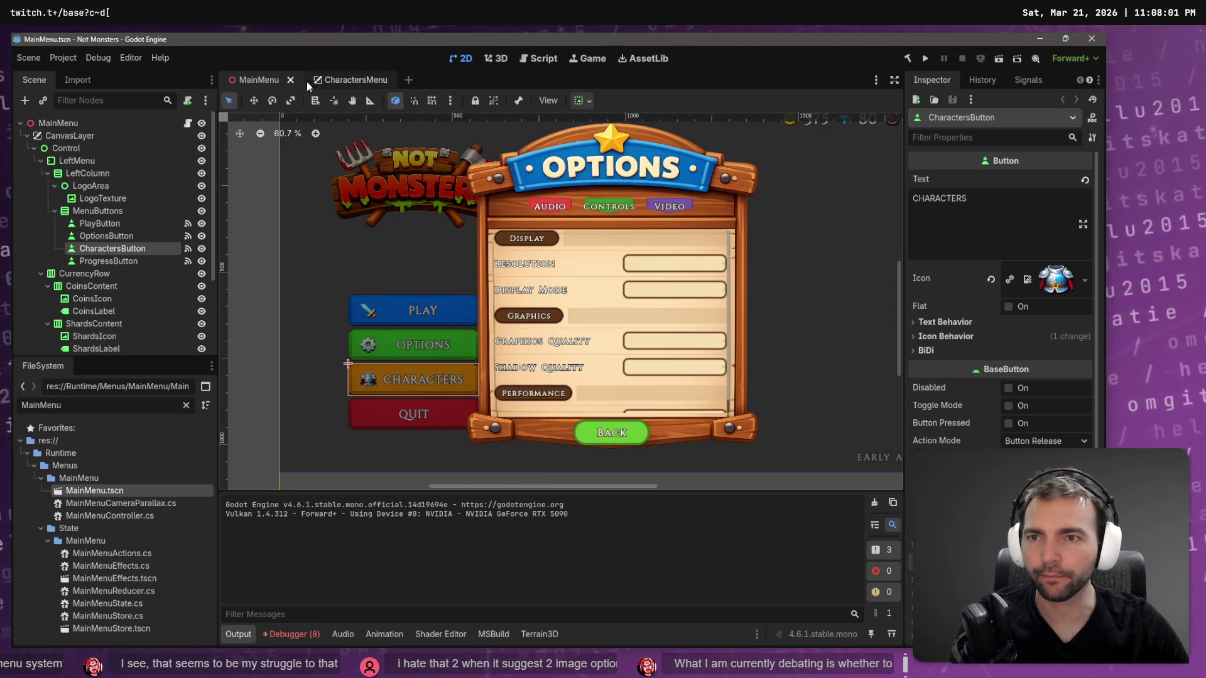
Test-run the game several times with F5, stopping it and trying the Characters option.
click(268, 79)
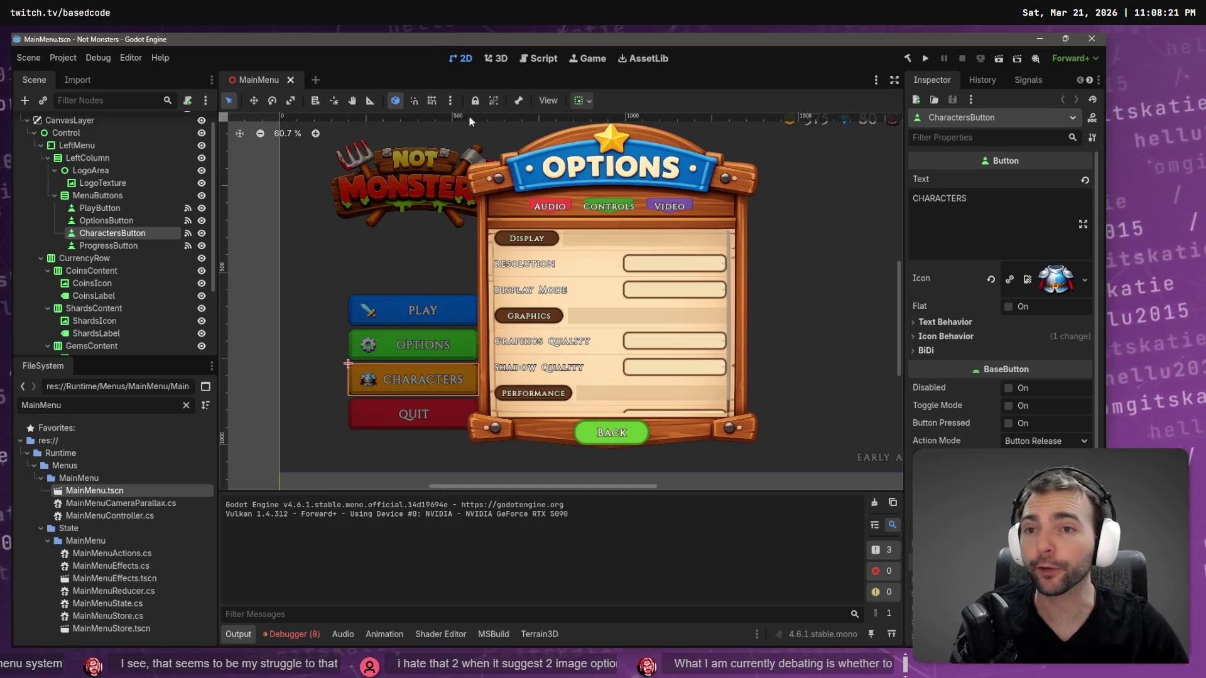
click(239, 179)
key(F5)
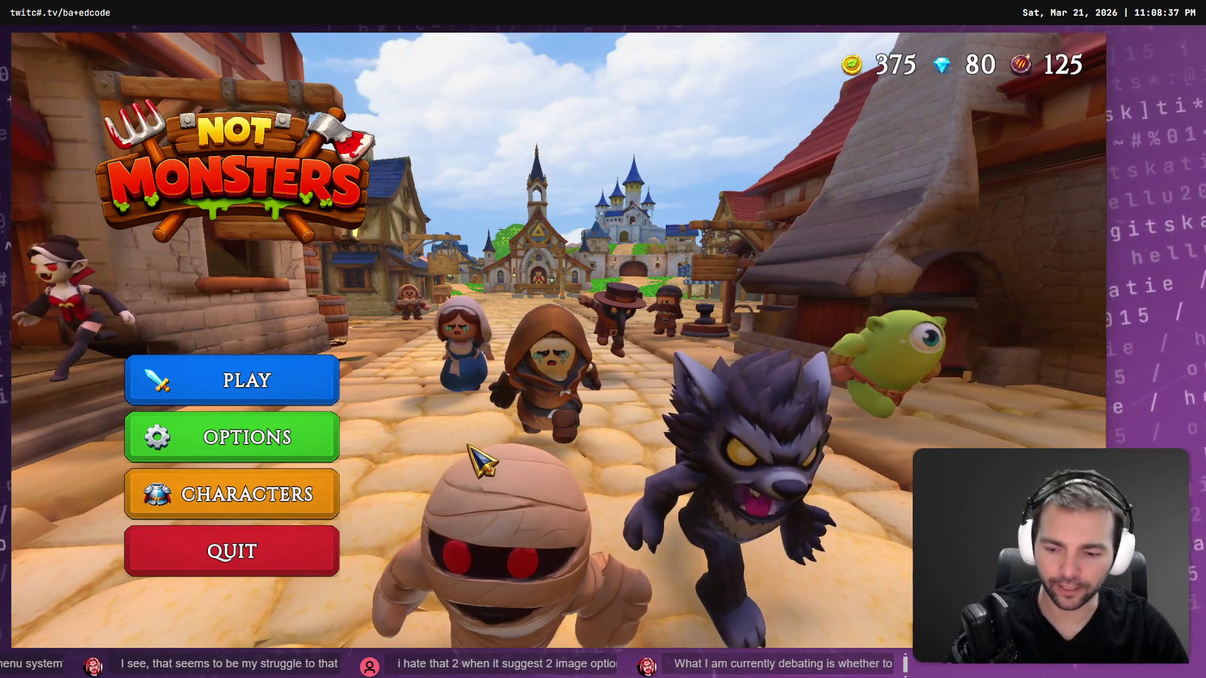
key(F8)
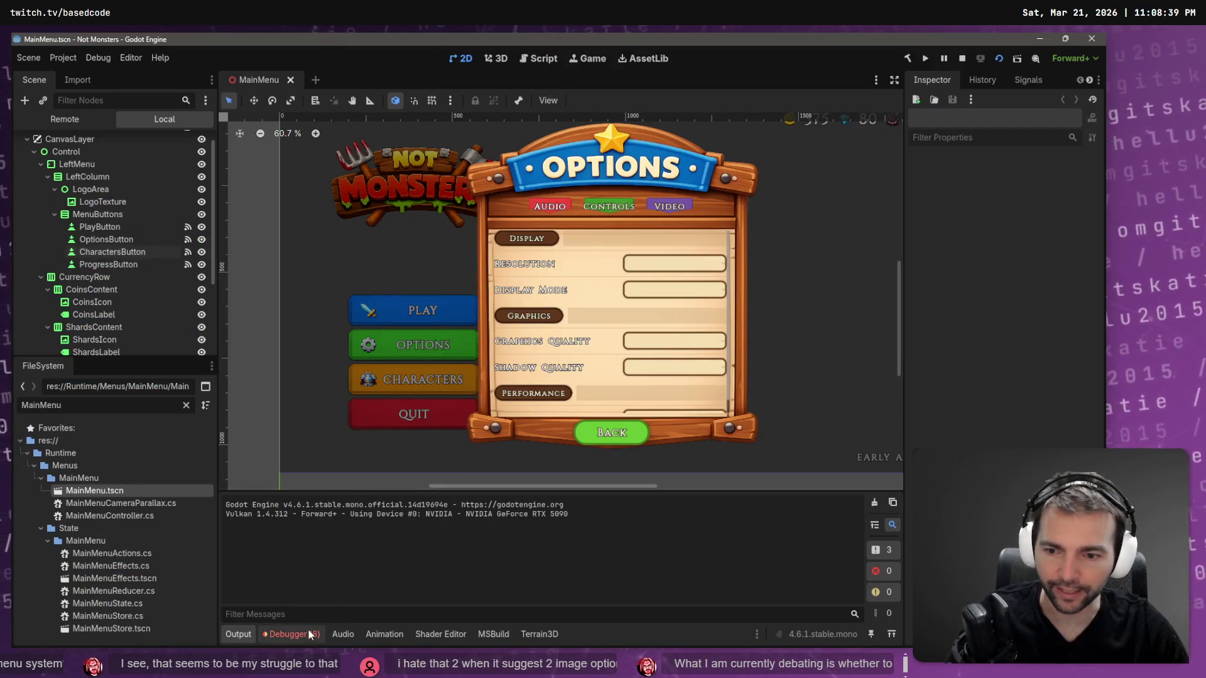
click(894, 520)
key(F5)
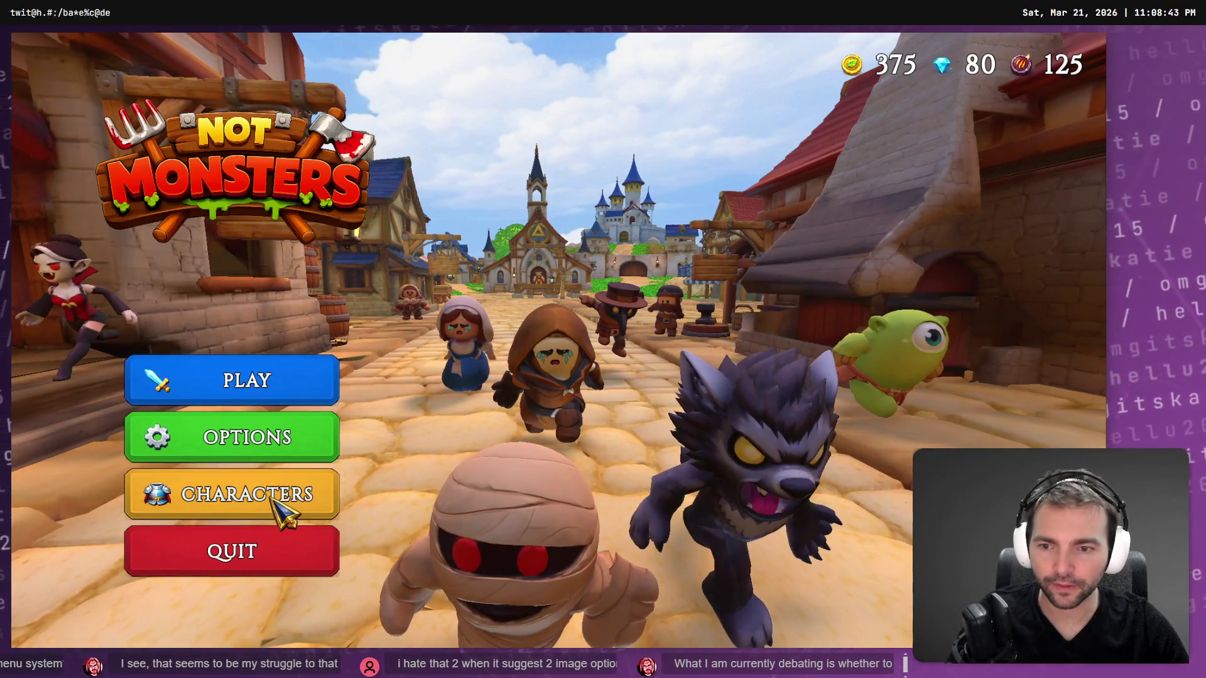
click(331, 556)
key(F5)
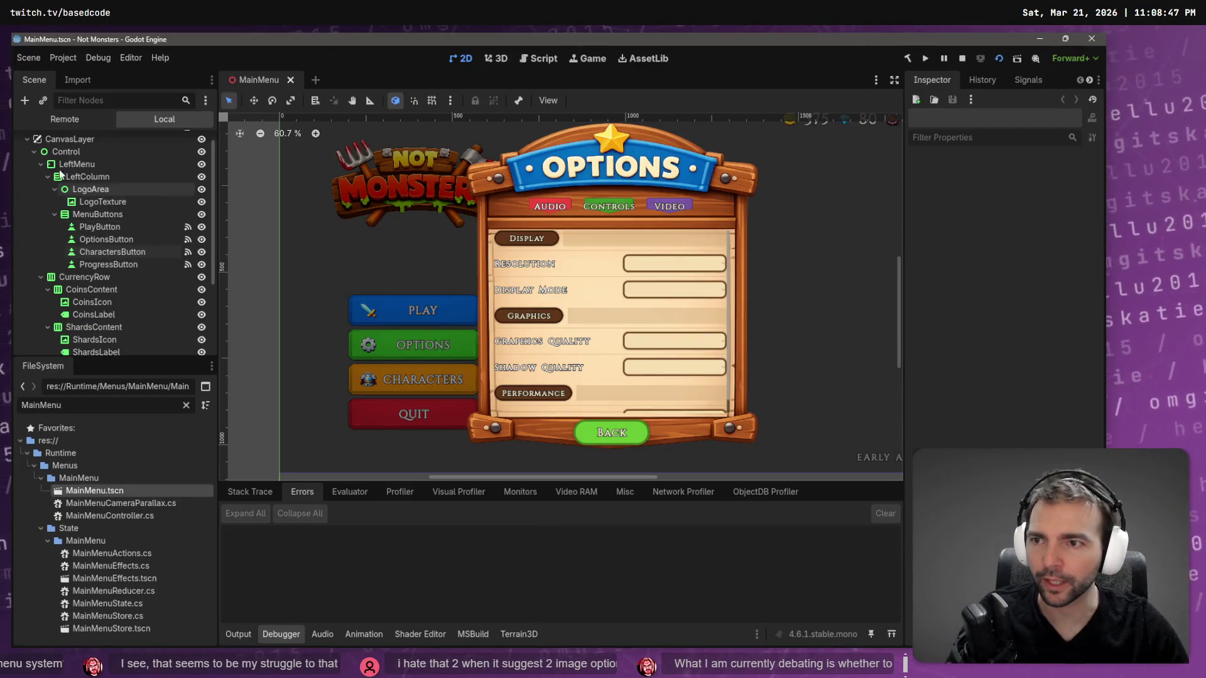
Collapse CanvasLayer and open the CharactersMenu scene in its own tab, framing the menu area.
click(28, 139)
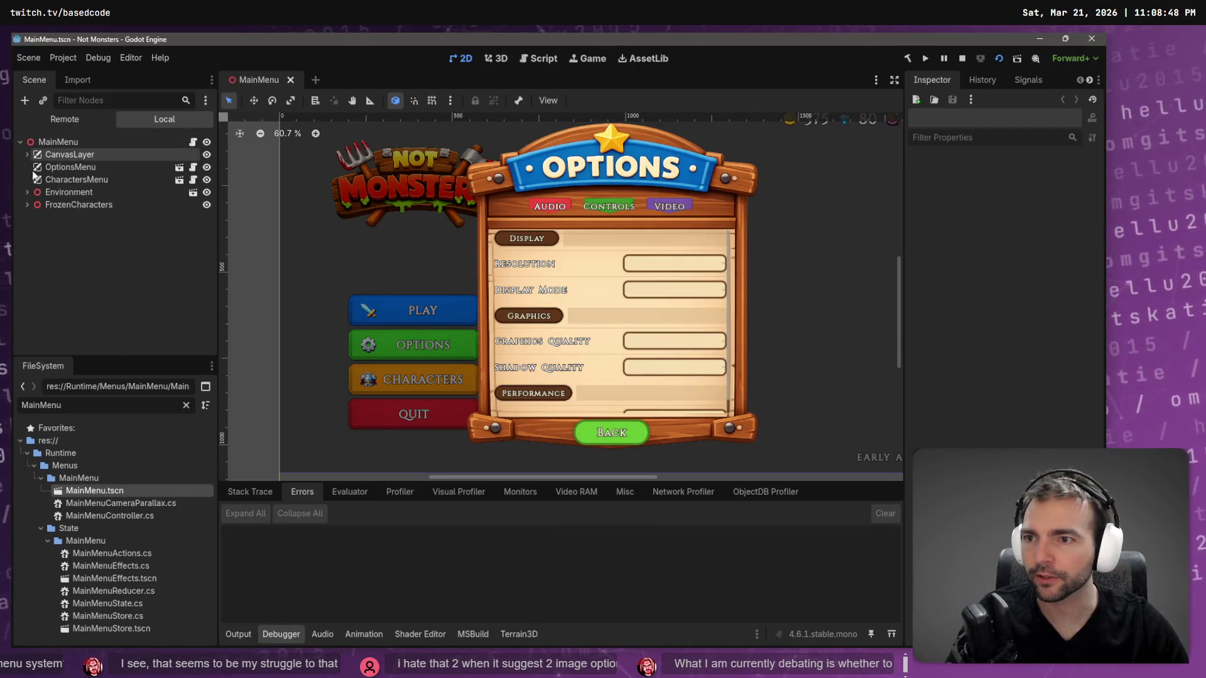
click(179, 180)
scroll(413, 251, down, 6)
mouse_move(516, 299)
mouse_down()
mouse_move(498, 271)
mouse_move(515, 274)
mouse_up()
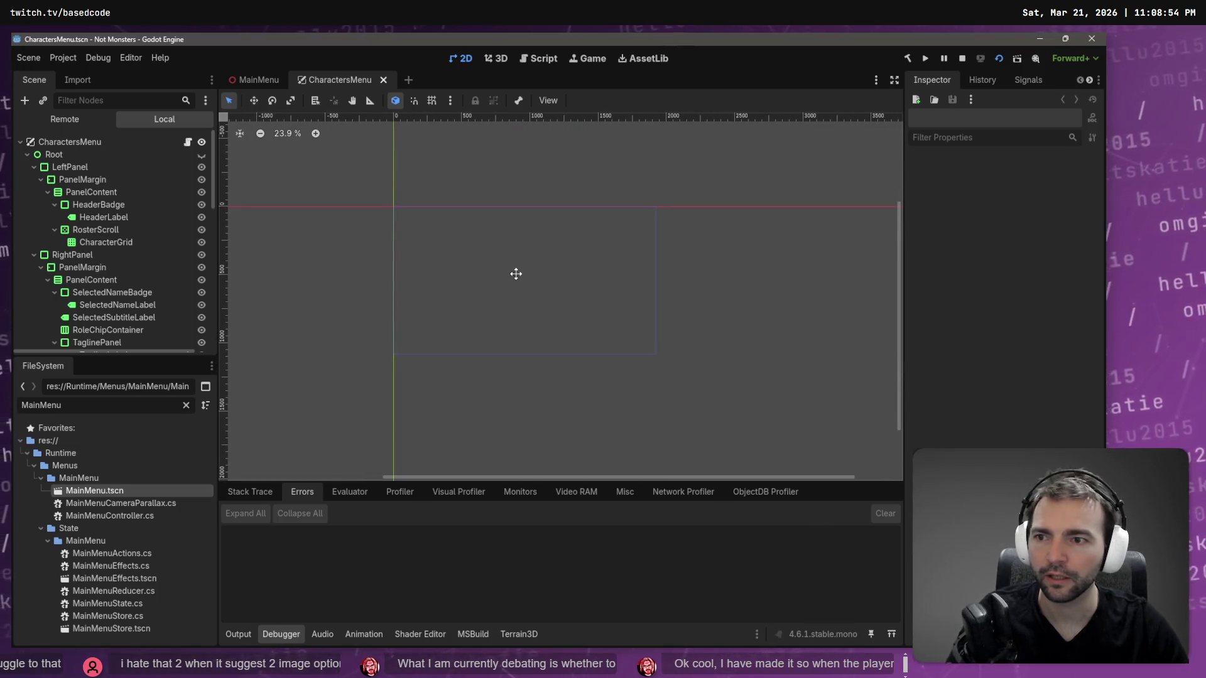
Make the CharactersMenu Root visible, select BackButton and Root, and test-run the game.
click(202, 155)
scroll(460, 311, up, 1)
scroll(458, 313, up, 2)
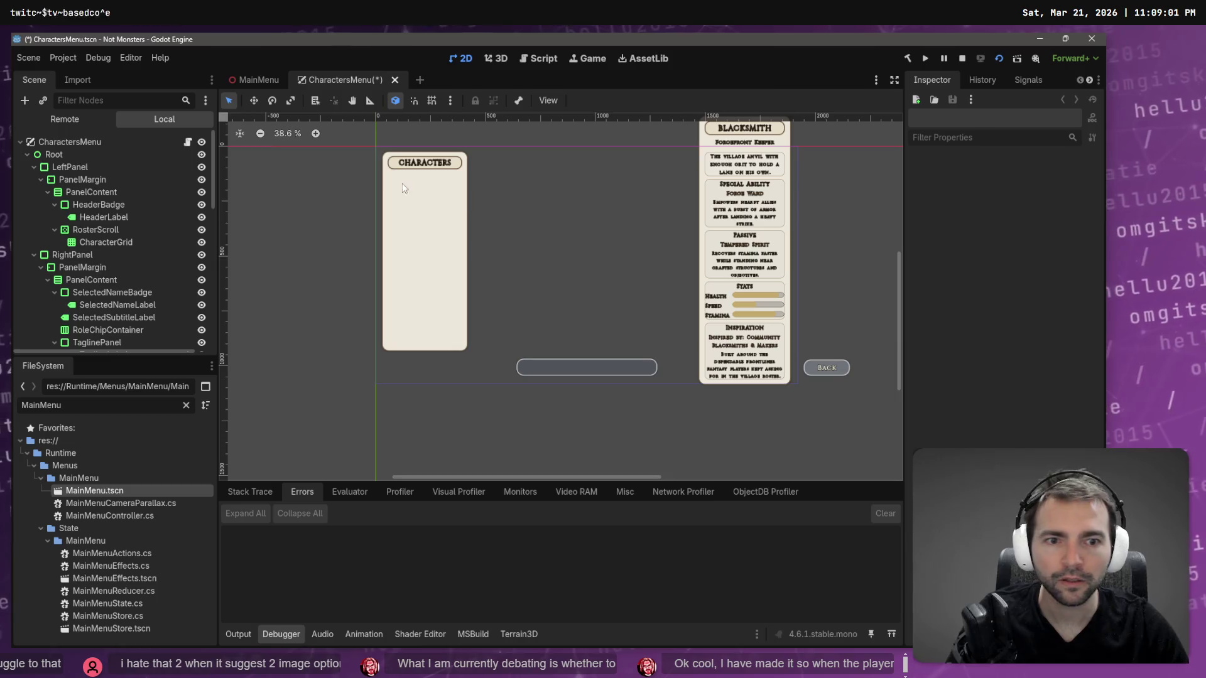
click(827, 366)
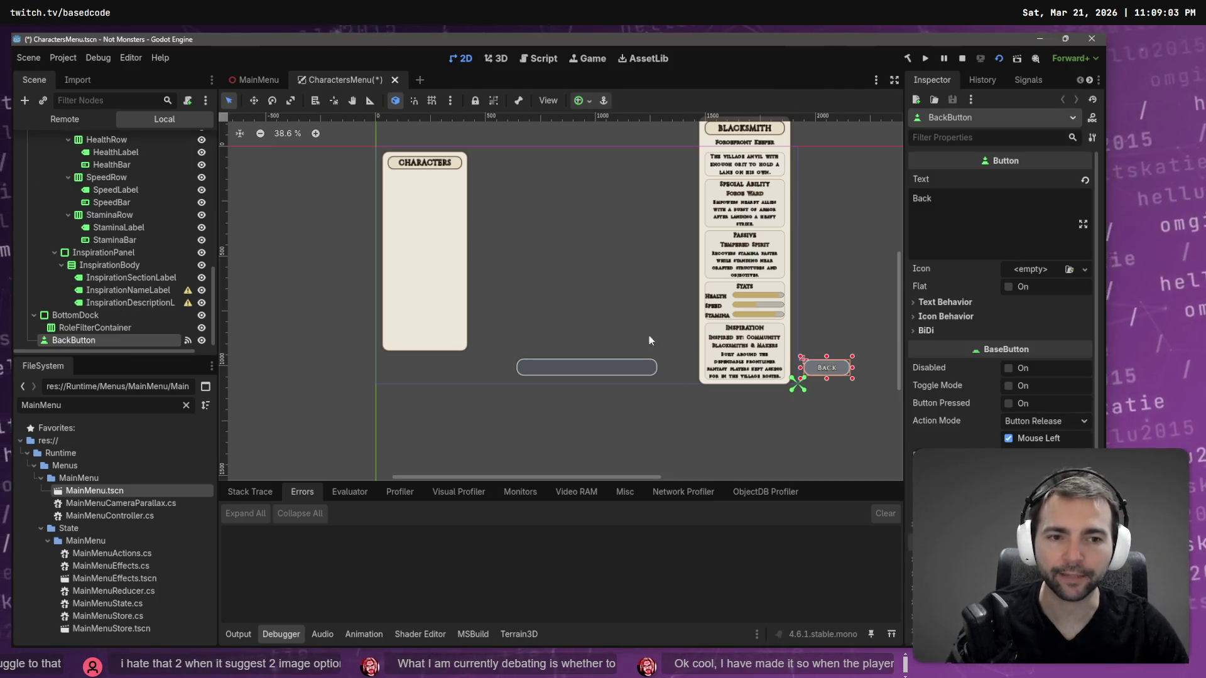
click(537, 196)
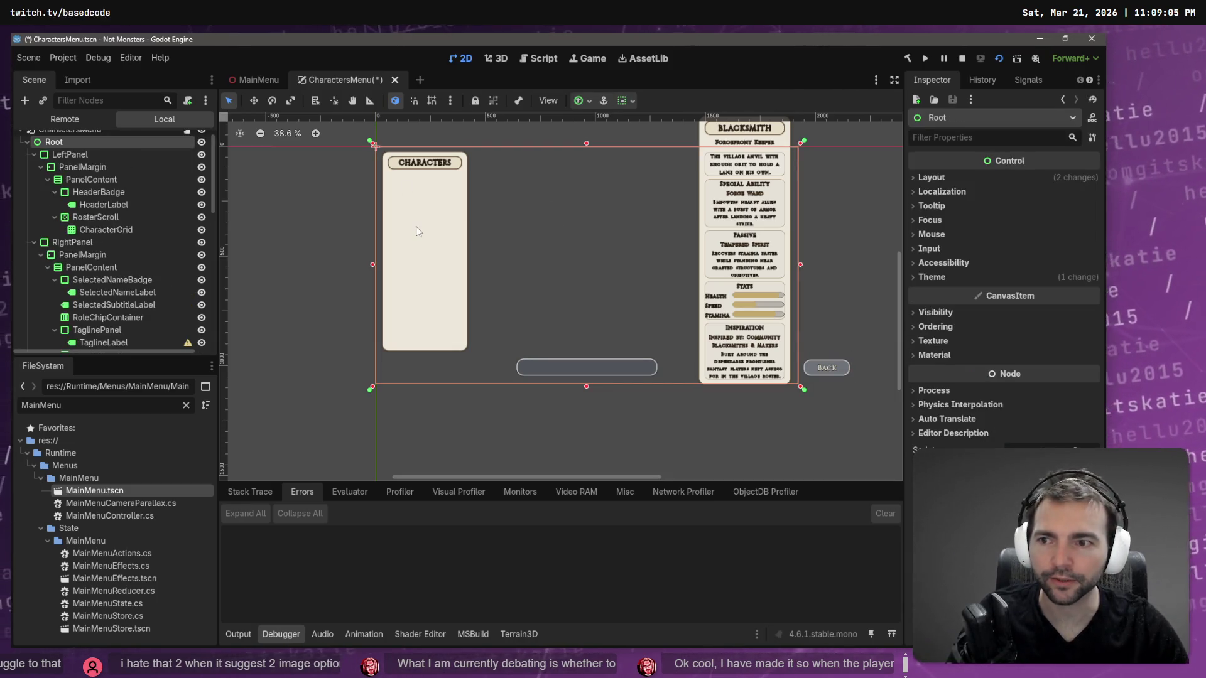
key(F5)
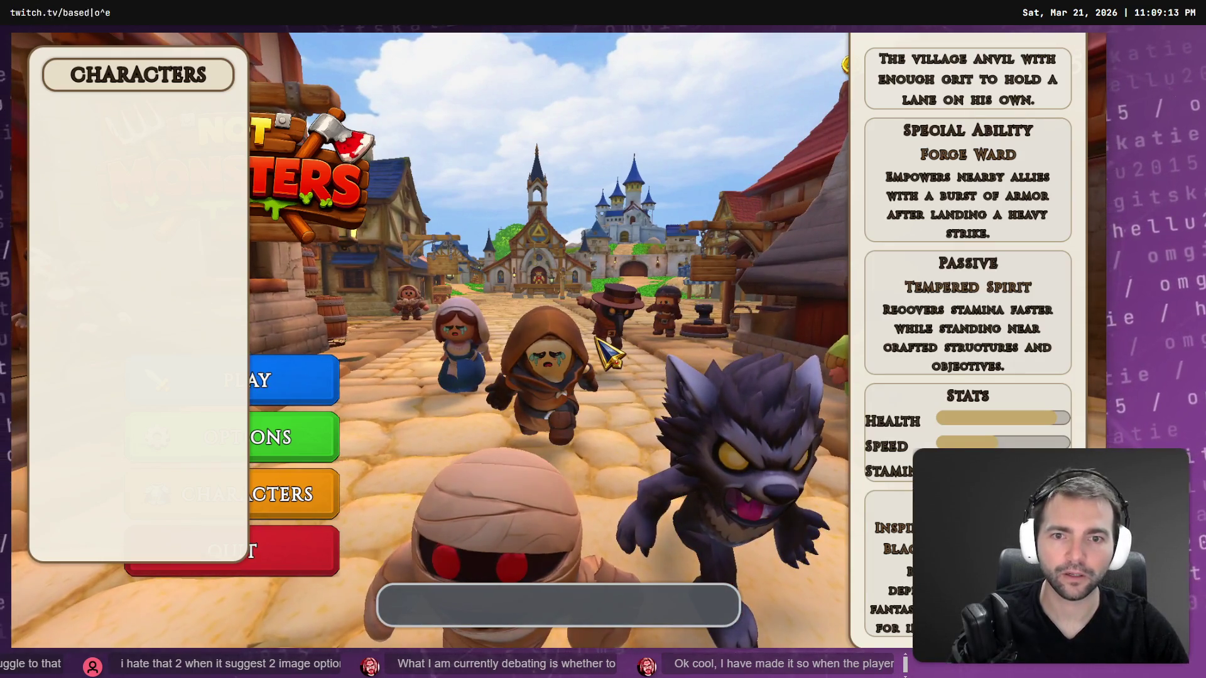
key(F8)
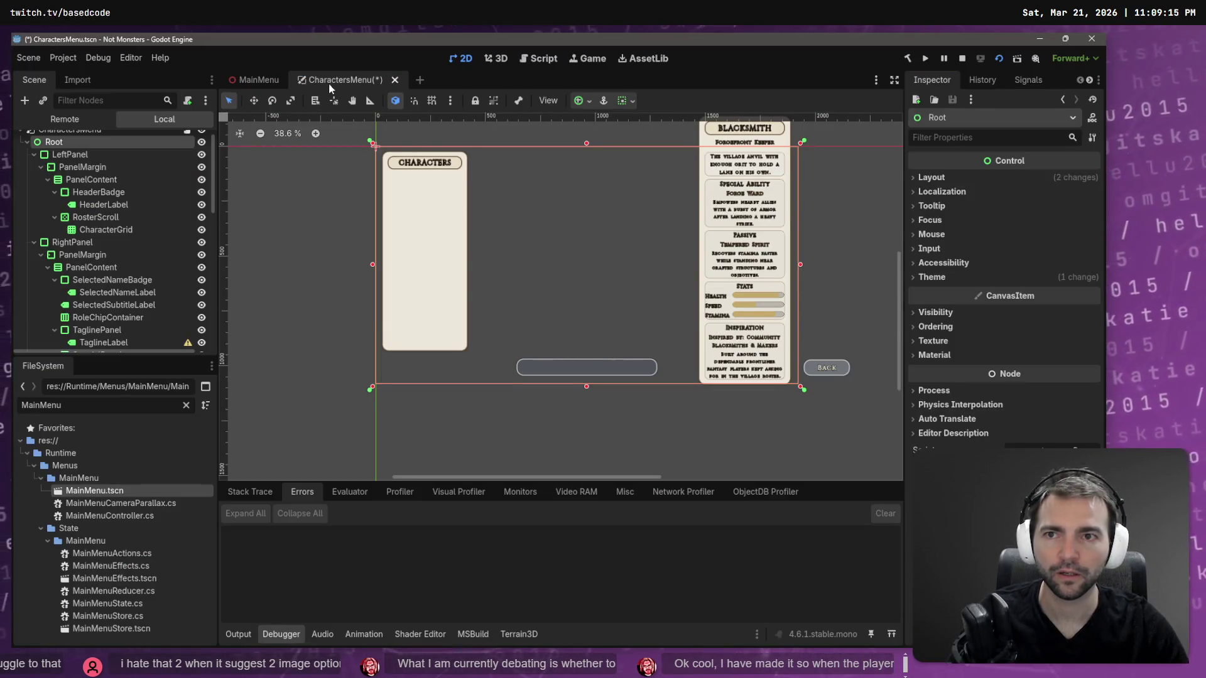
Hide the CharactersMenu Root node again after the test run.
scroll(190, 200, up, 1)
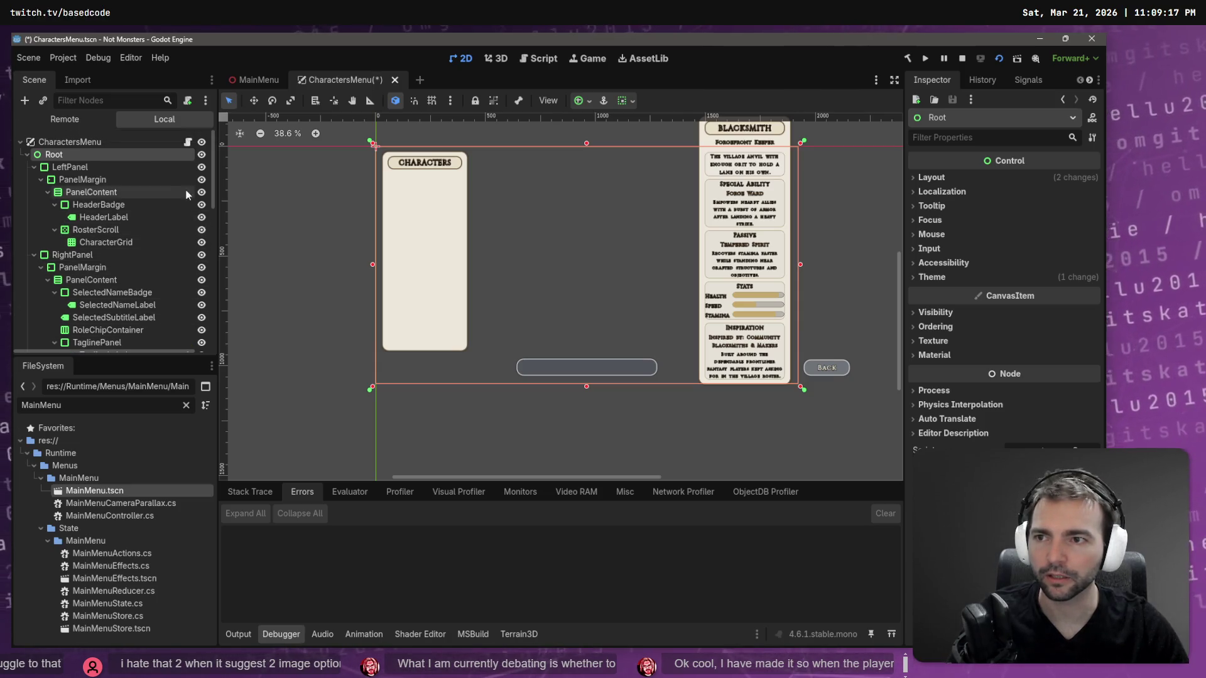
click(202, 157)
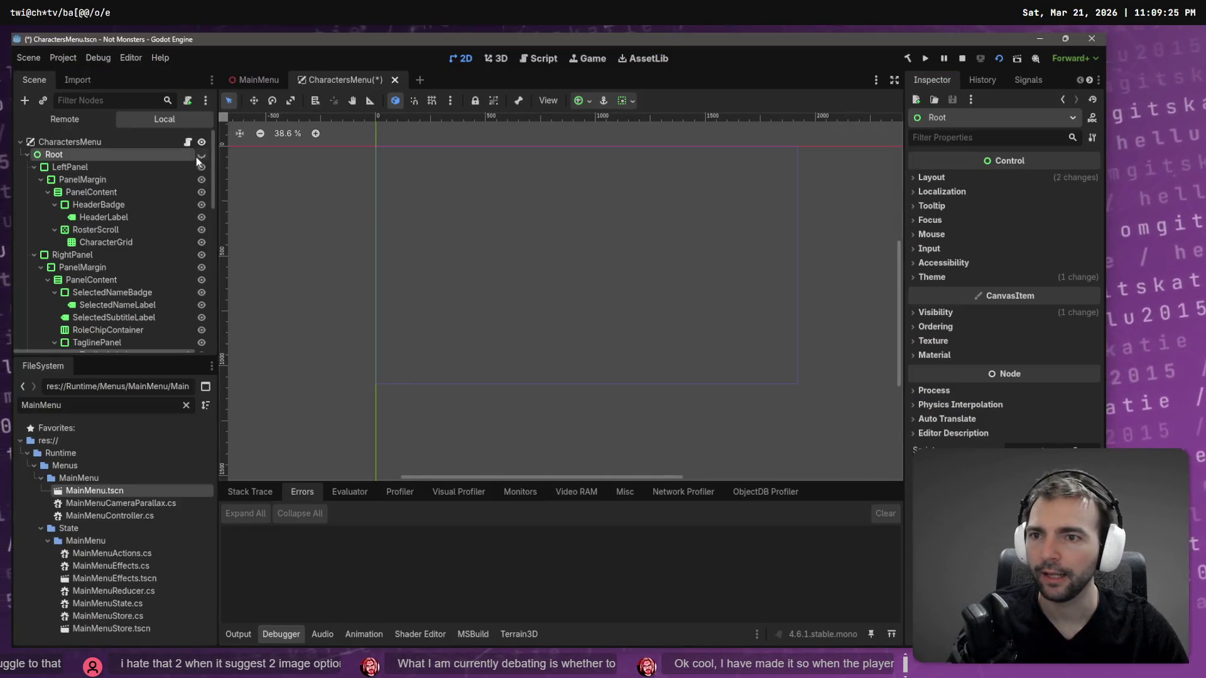
click(202, 156)
click(201, 156)
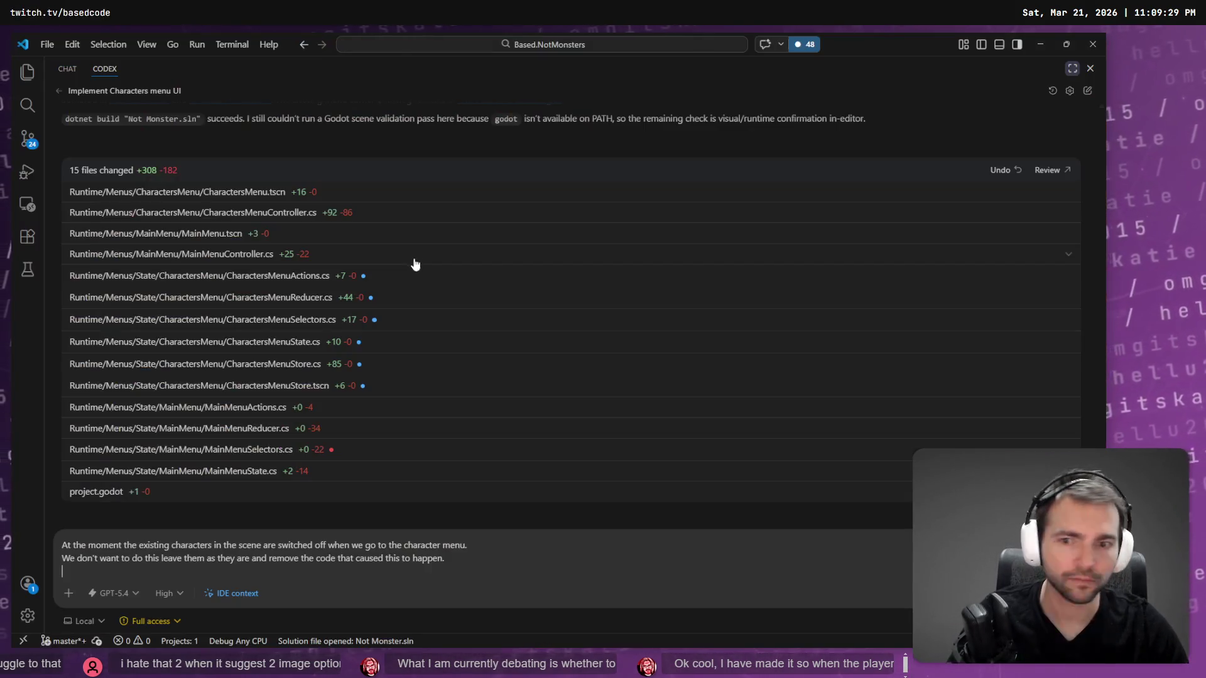
Delete the unsent prompt about switched-off characters from the Codex input.
key(ctrl+a)
key(BackSpace)
scroll(462, 440, up, 6)
scroll(264, 489, down, 3)
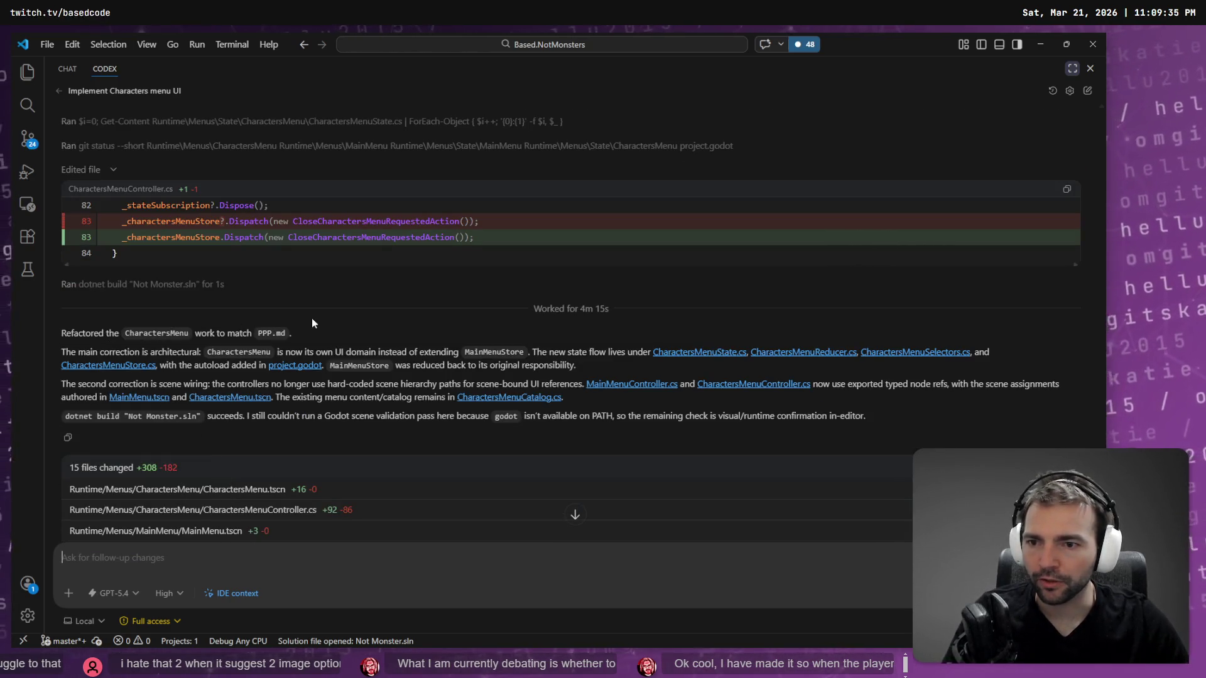
Review the summary's MainMenuStore and menu-catalog passages, then launch the game with F5.
scroll(212, 311, down, 3)
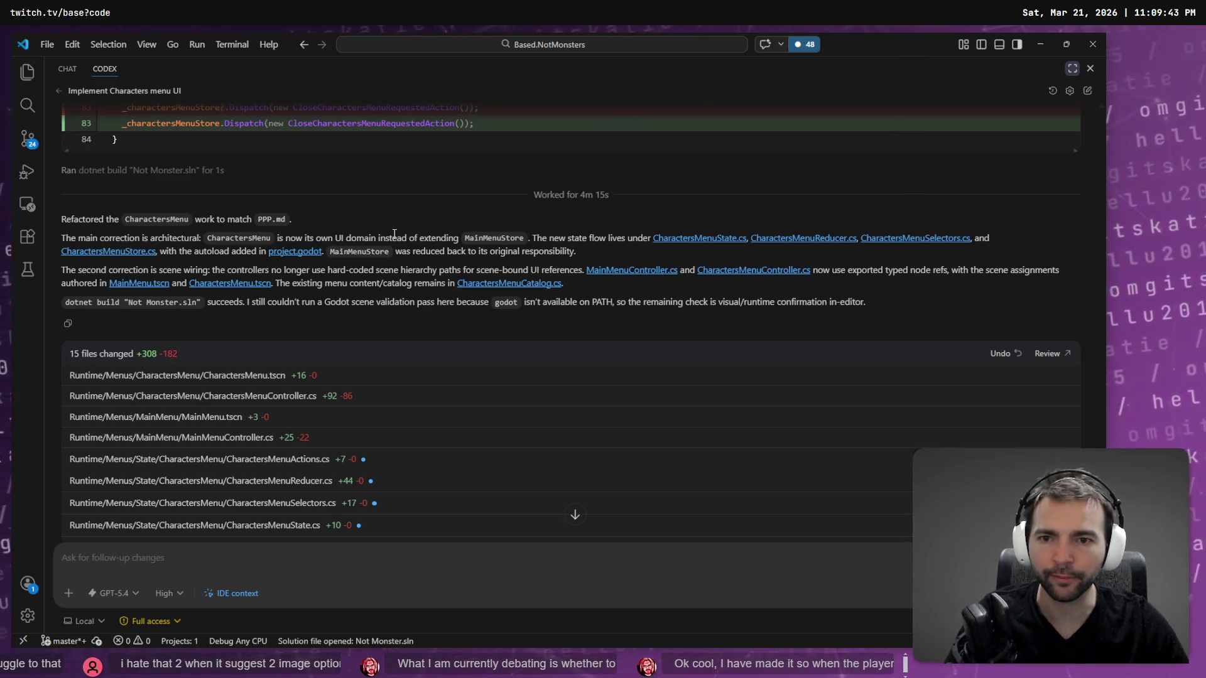
double_click(500, 239)
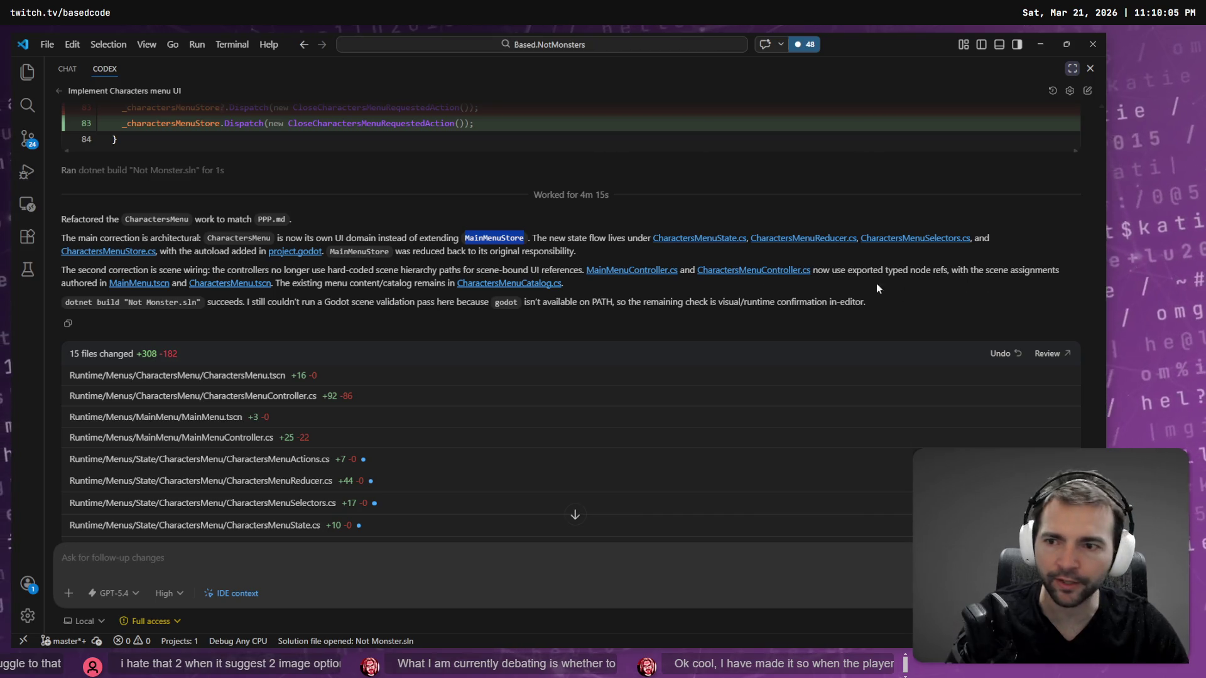
drag(277, 284, 446, 284)
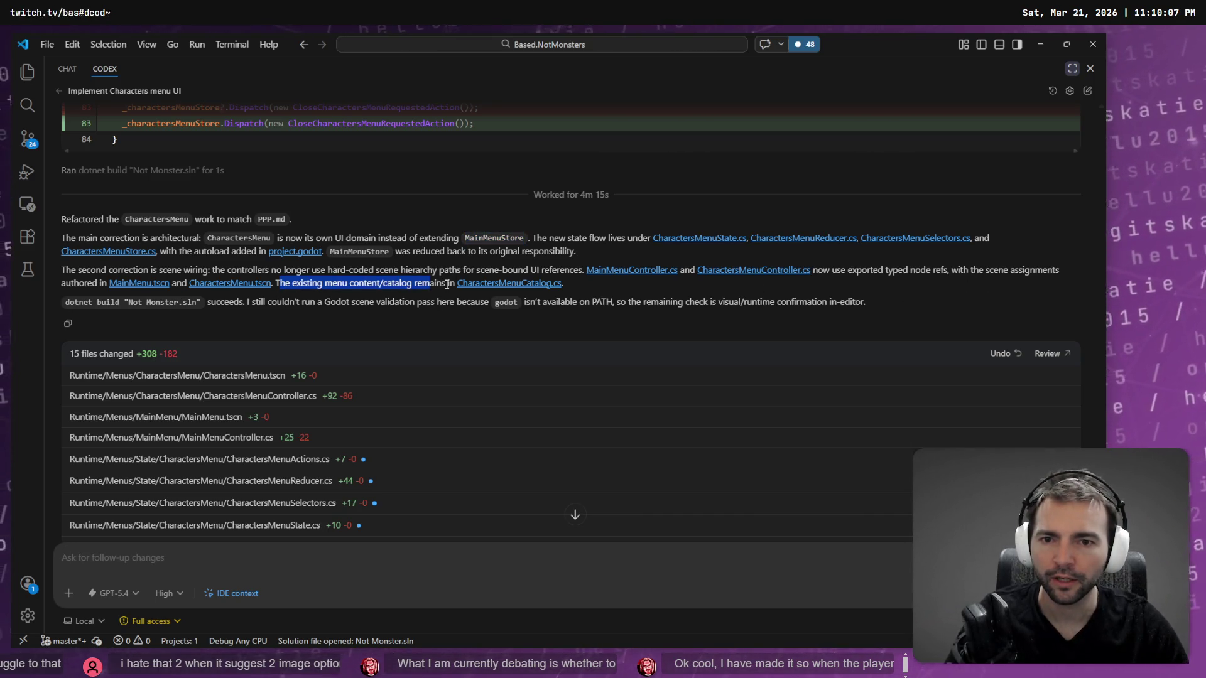
click(446, 285)
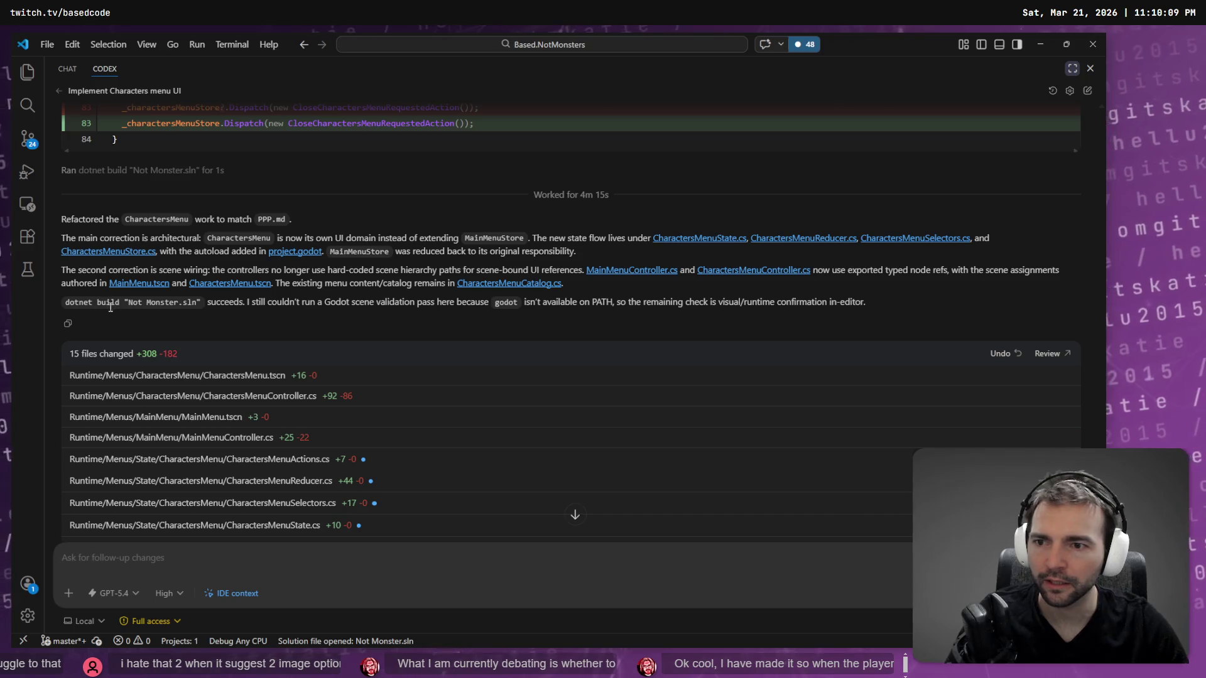
key(F5)
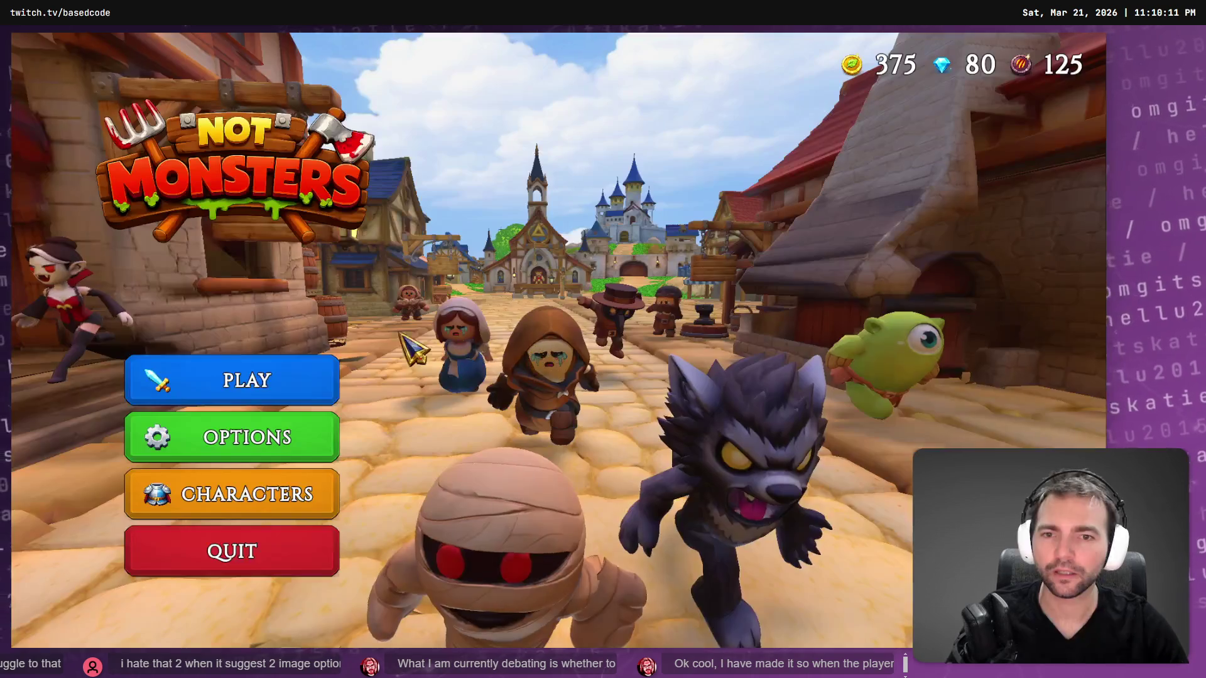
Close the game and the CharactersMenu scene, discarding its unsaved changes.
key(alt+F4)
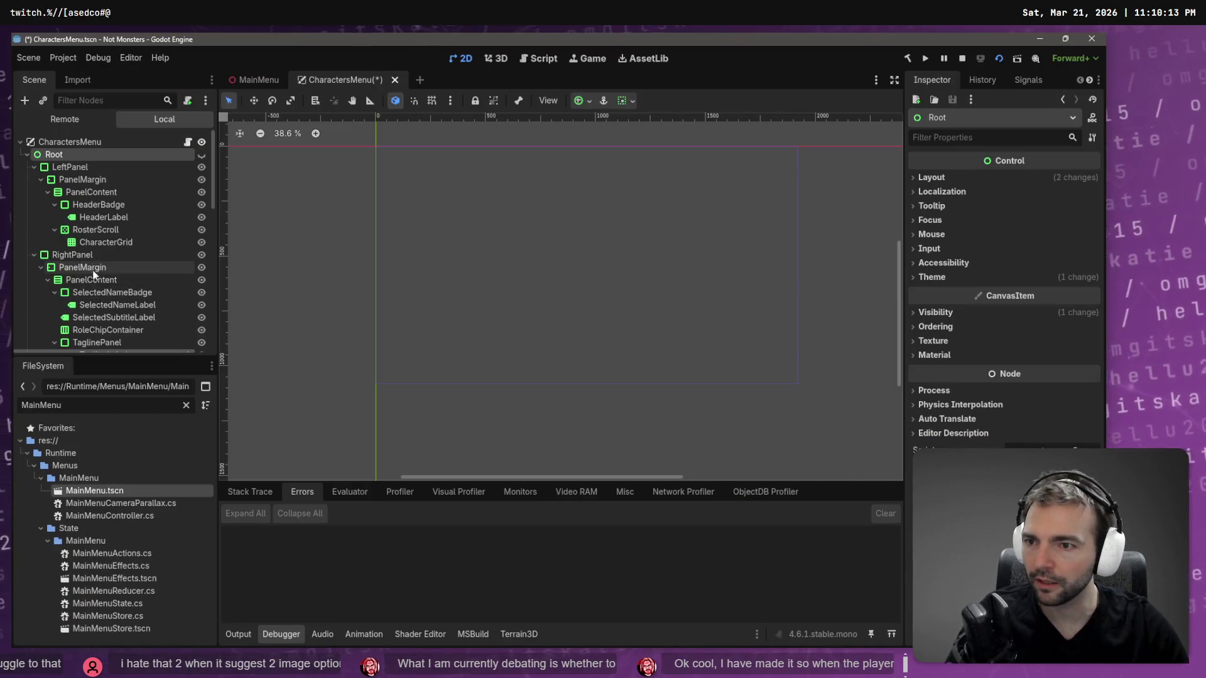
click(50, 142)
click(70, 157)
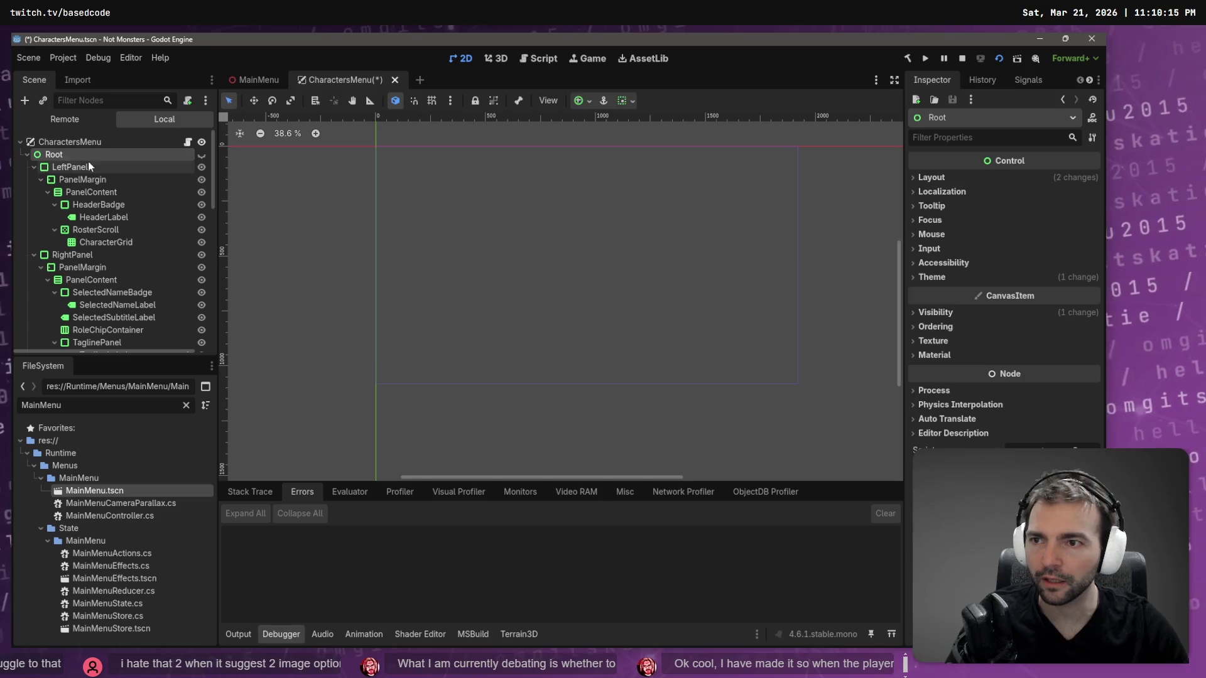
click(394, 80)
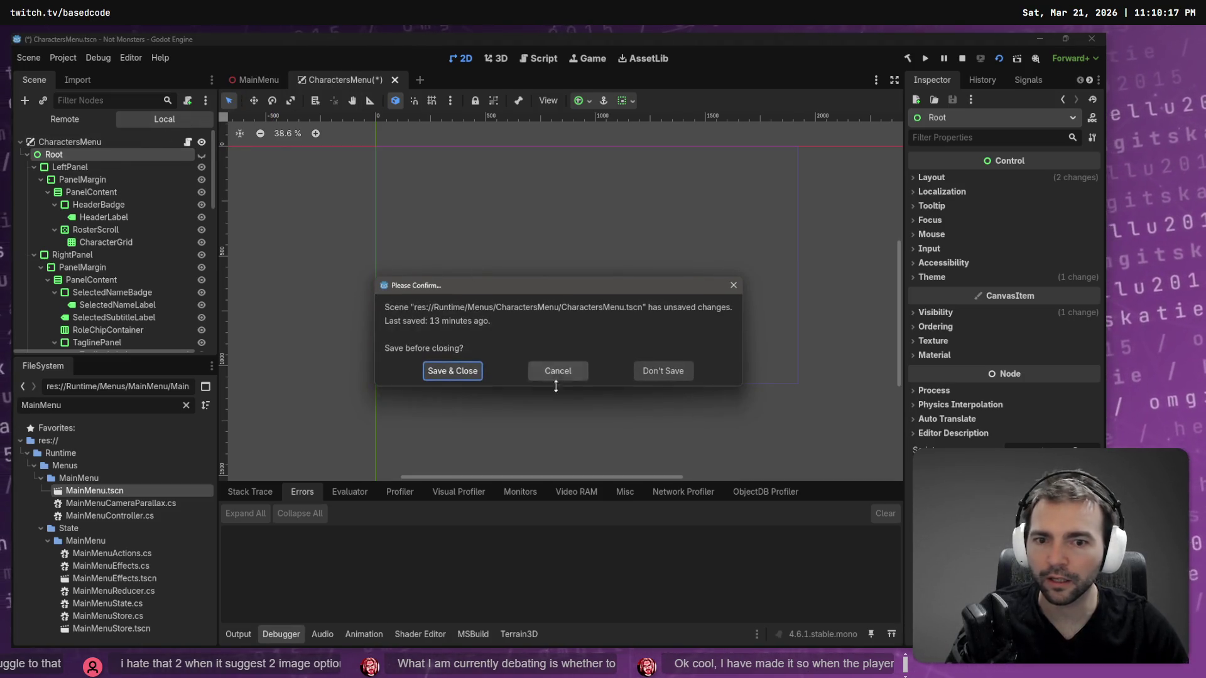
click(664, 371)
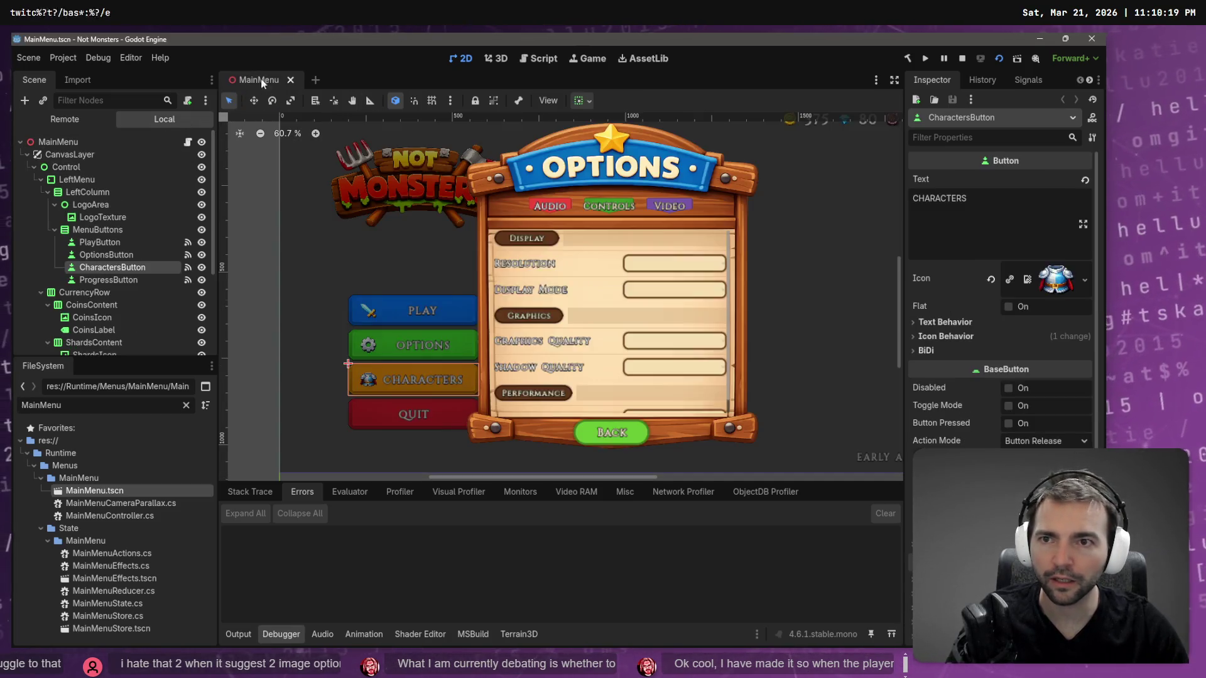
Toggle the main menu's CanvasLayer and Options panel visibility off and back on.
click(27, 154)
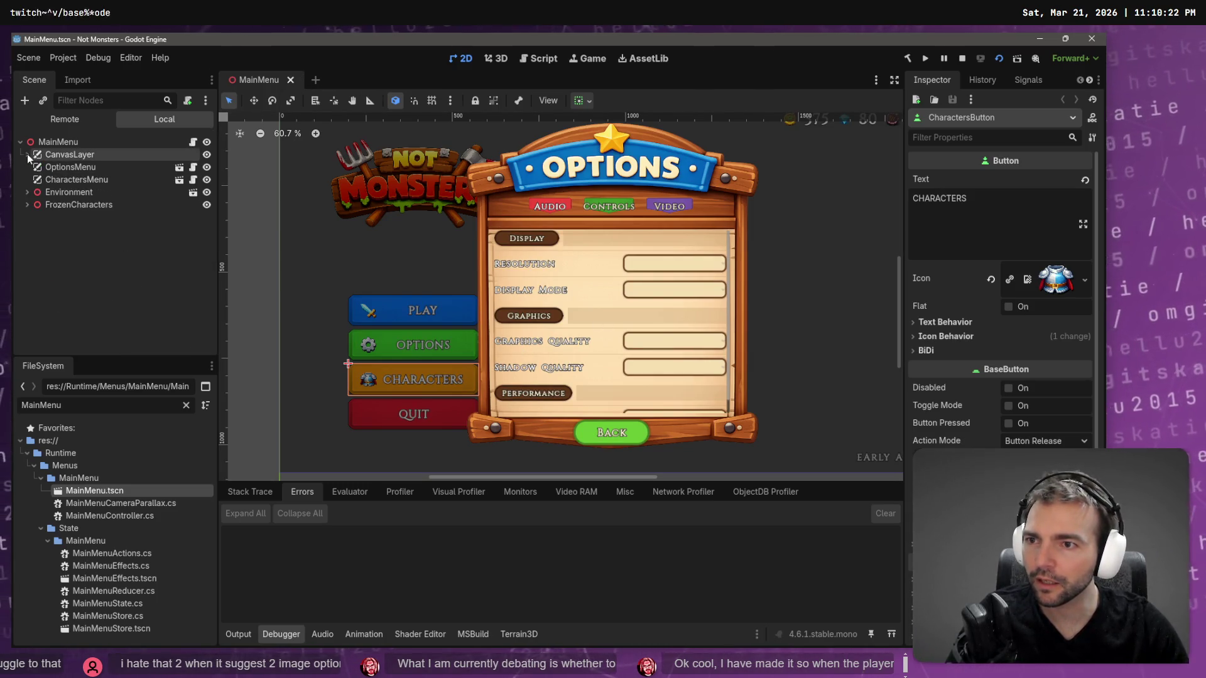
click(207, 155)
click(207, 155)
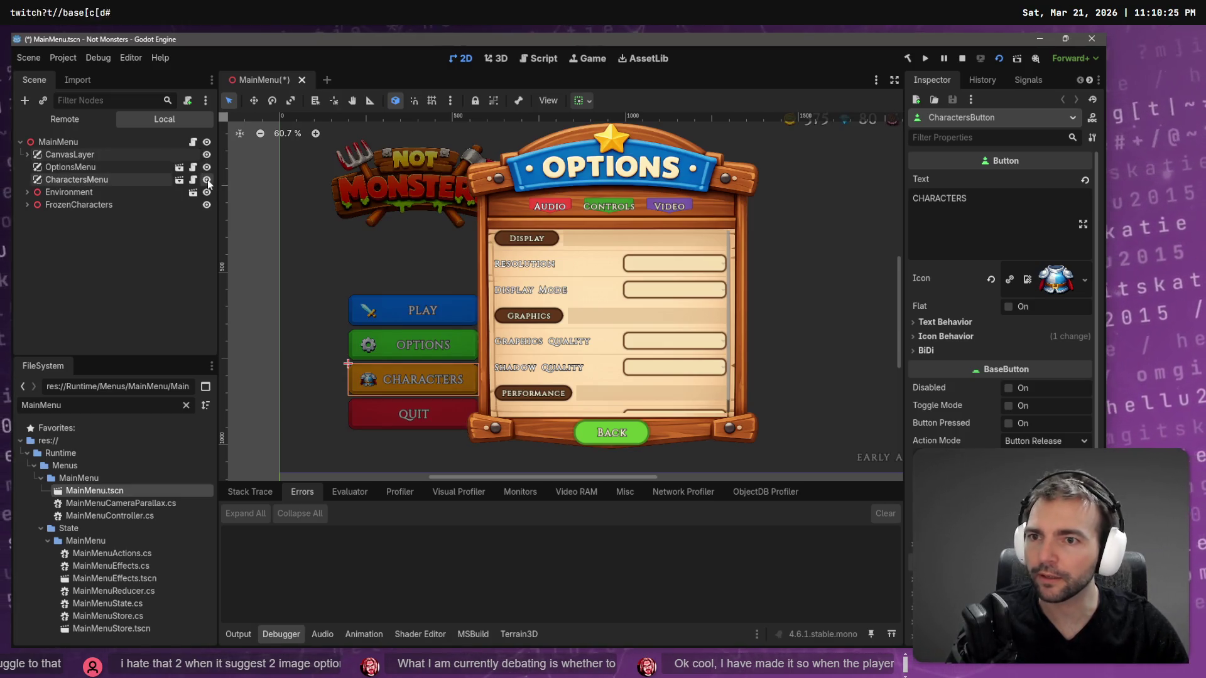
click(207, 168)
click(208, 167)
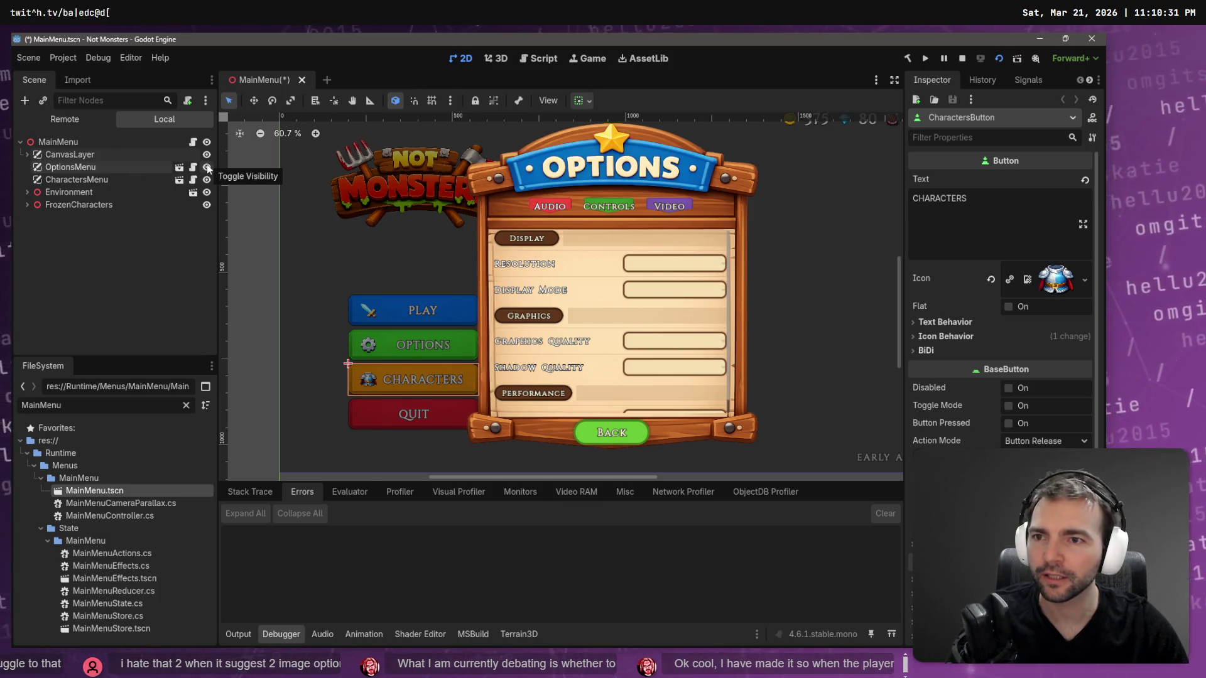
Reopen the CharactersMenu scene, save it, and return to the MainMenu tab.
click(179, 180)
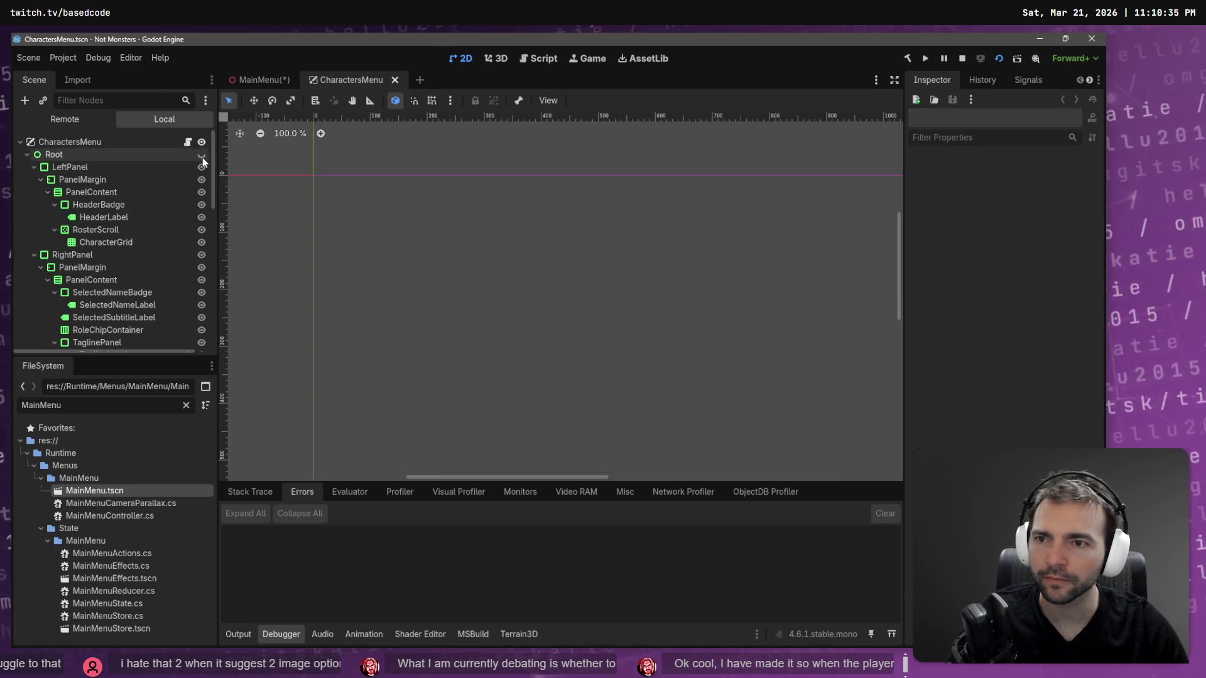
key(ctrl+s)
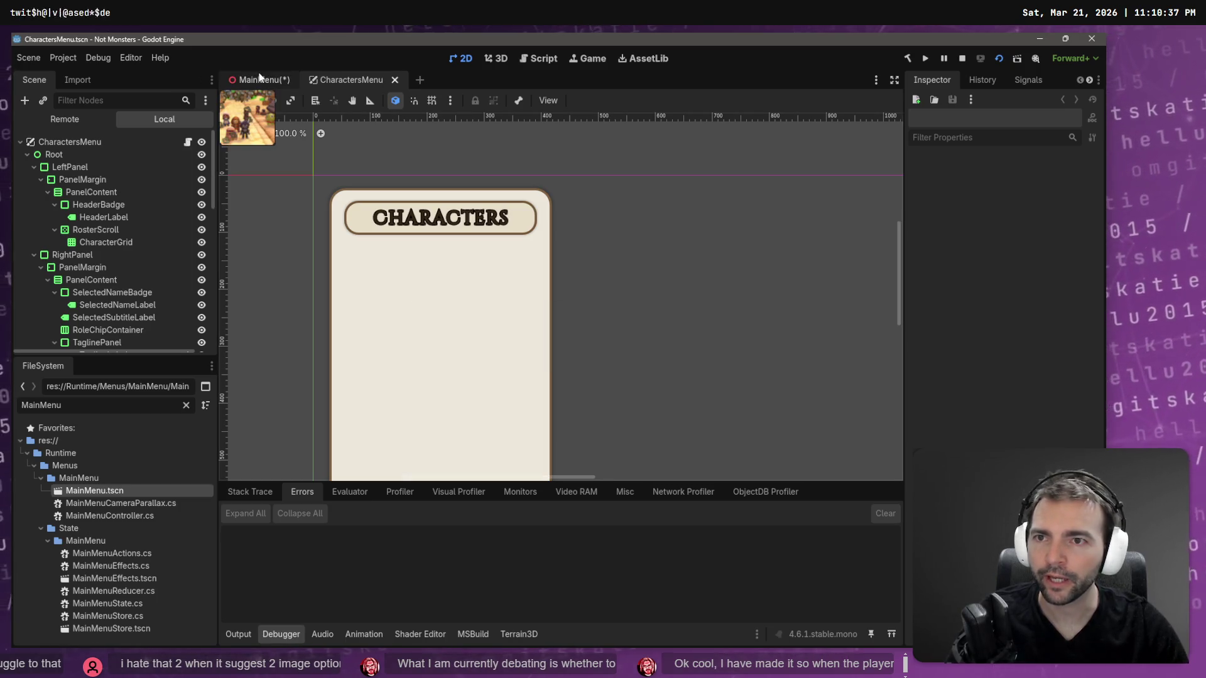
click(263, 80)
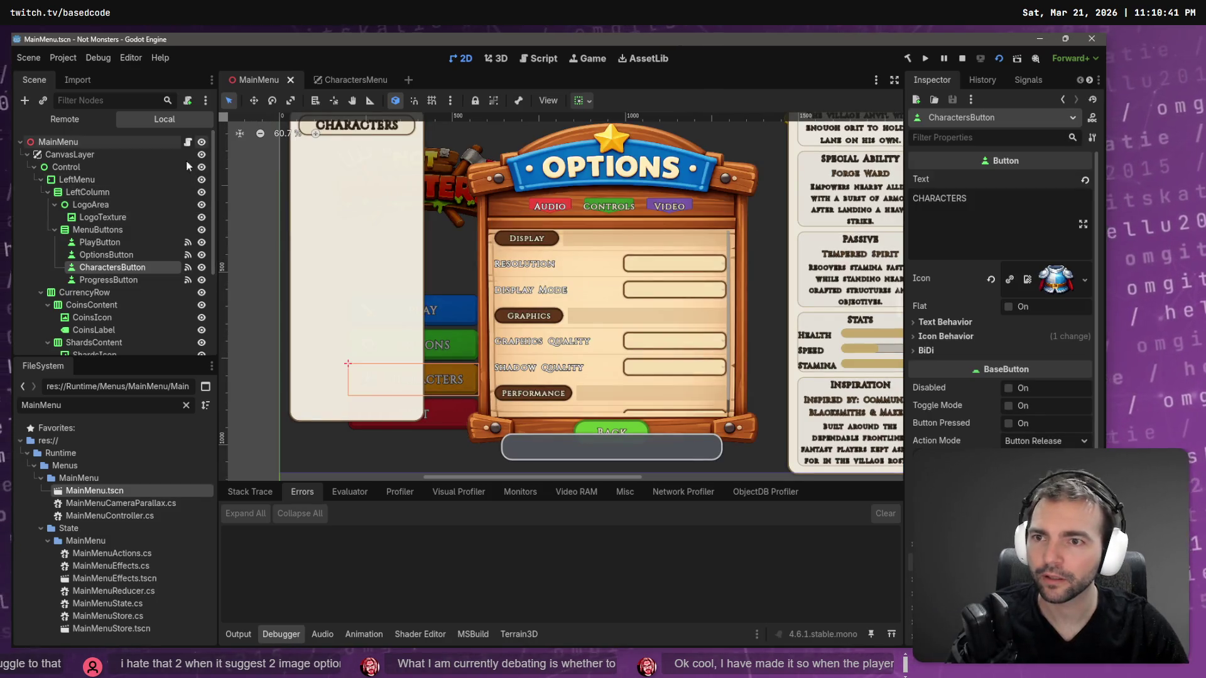
Run the game from the MainMenu root node, stop it, and switch to Codex.
click(93, 142)
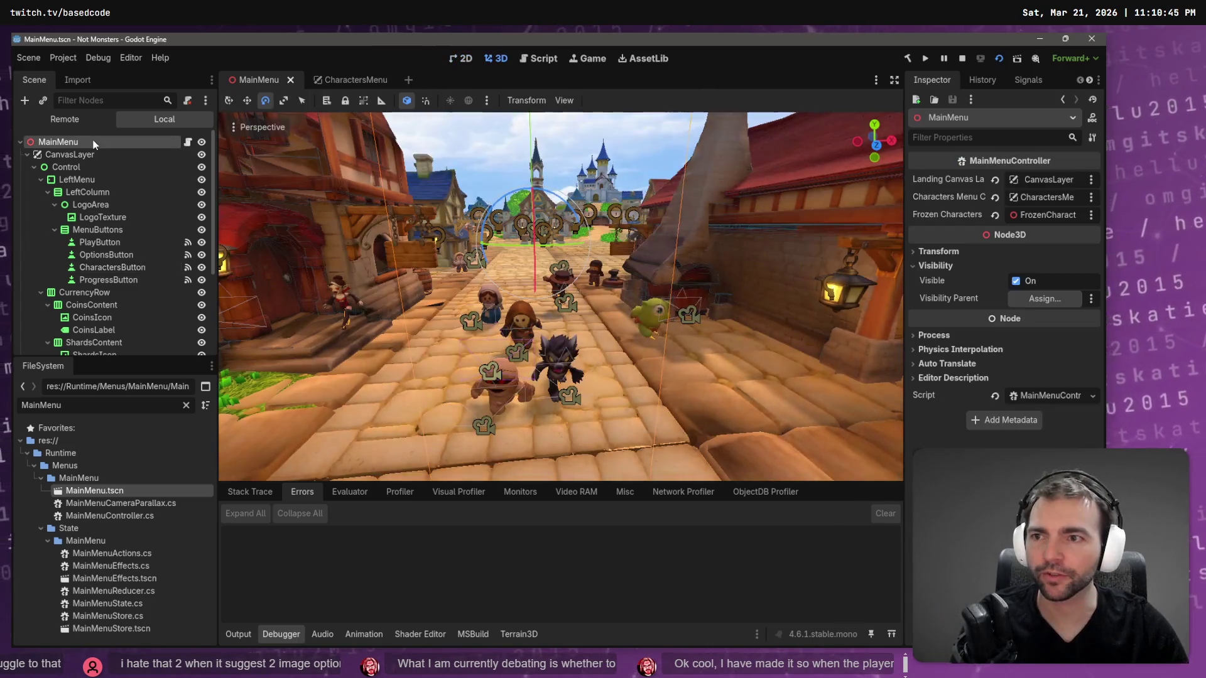
key(F5)
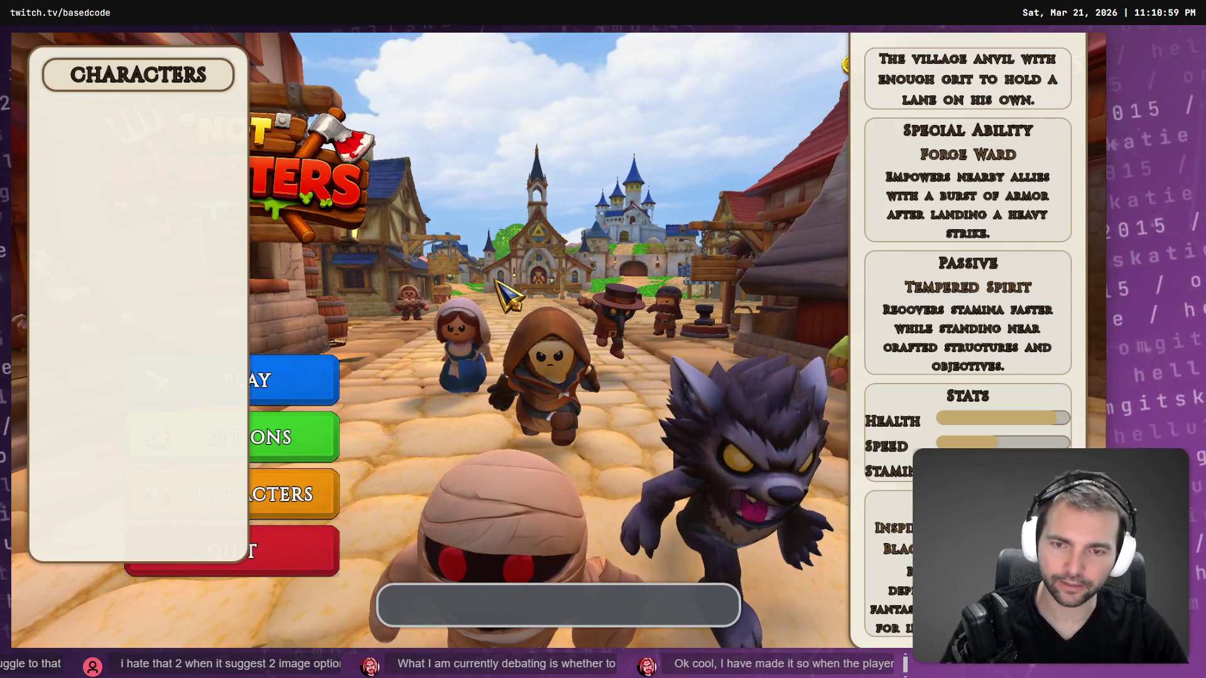
key(F8)
key(alt+Tab)
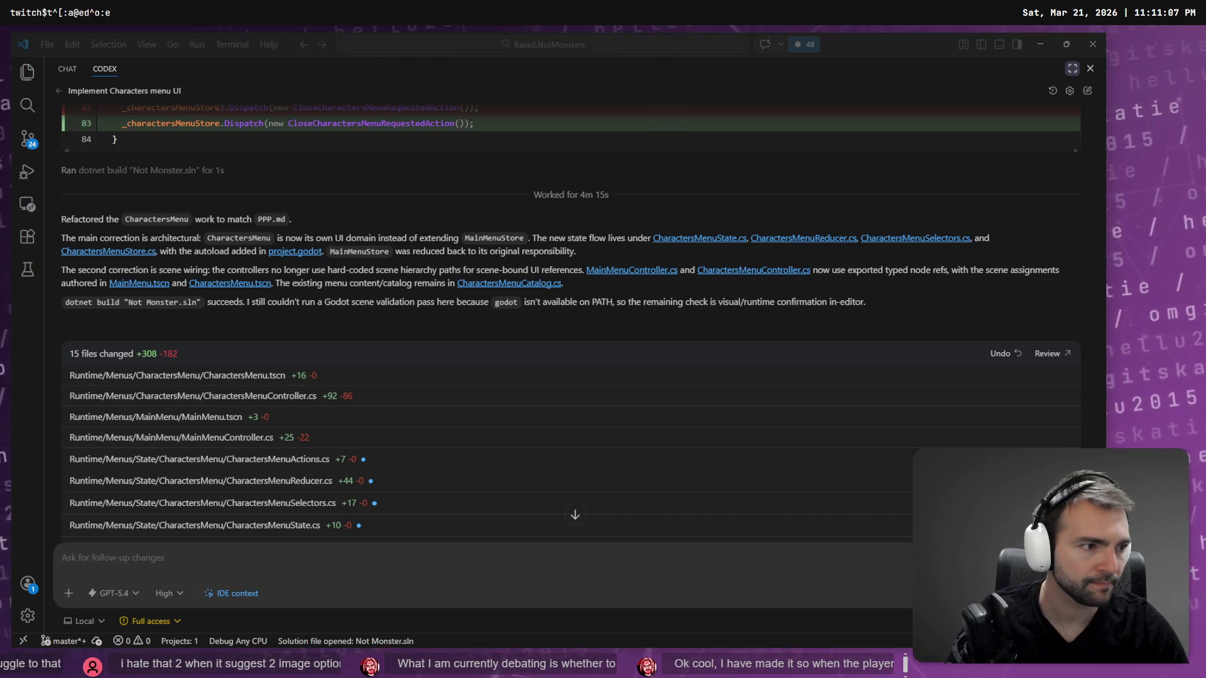
Send Codex a dictated follow-up: Characters button should hide the old menus and show the new one.
key(alt+Tab)
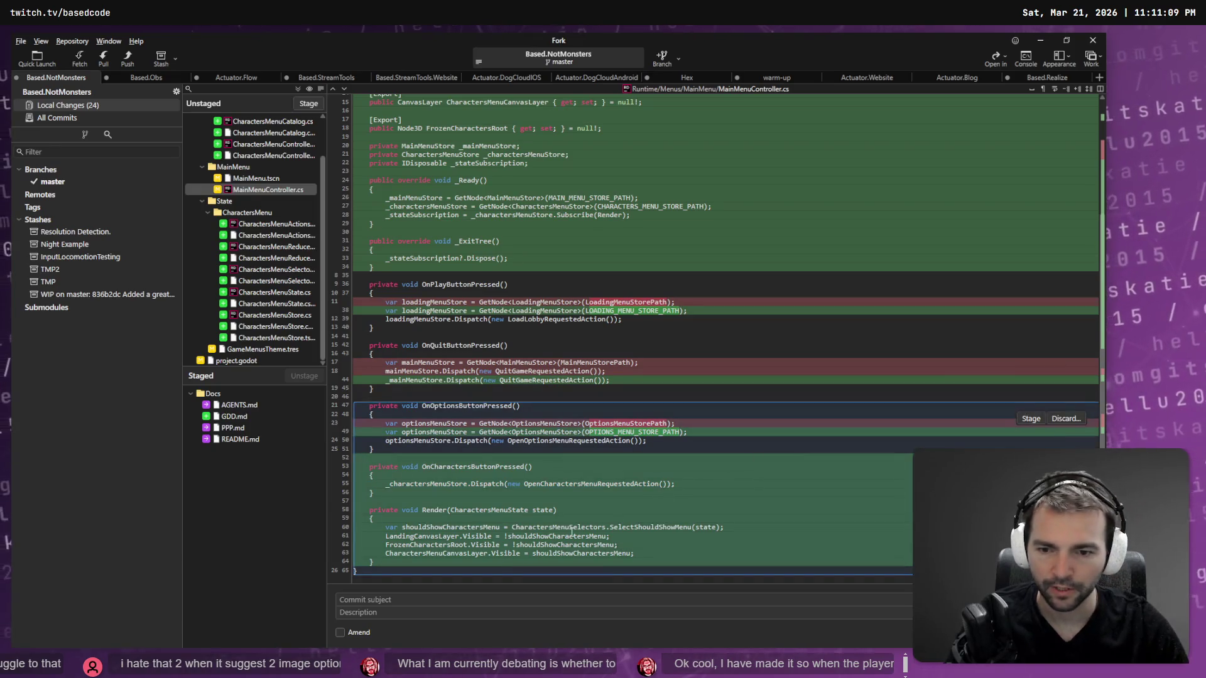
key(alt+Tab)
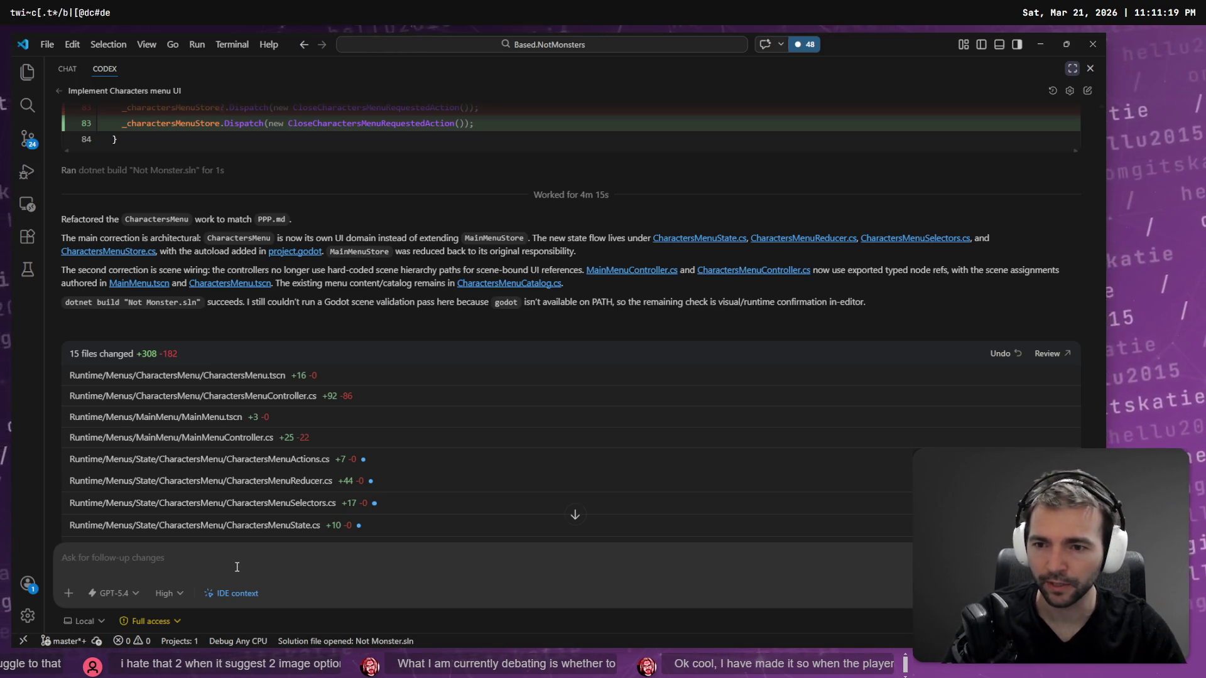
scroll(439, 473, down, 3)
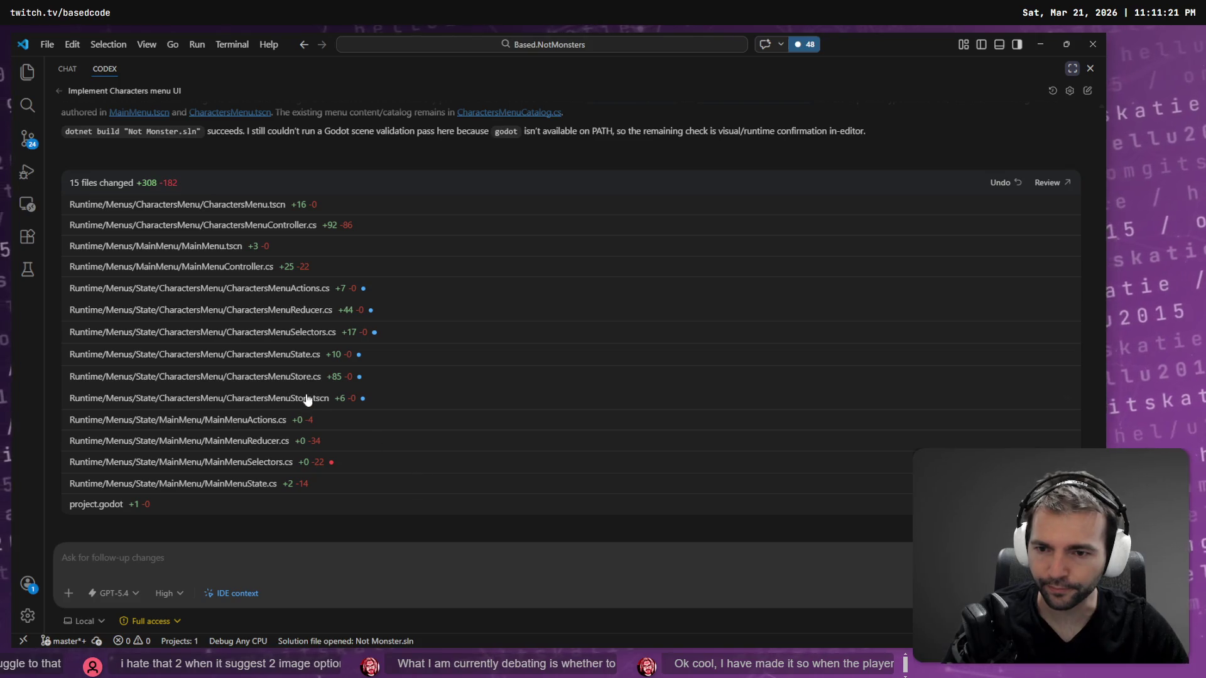
key(super+h)
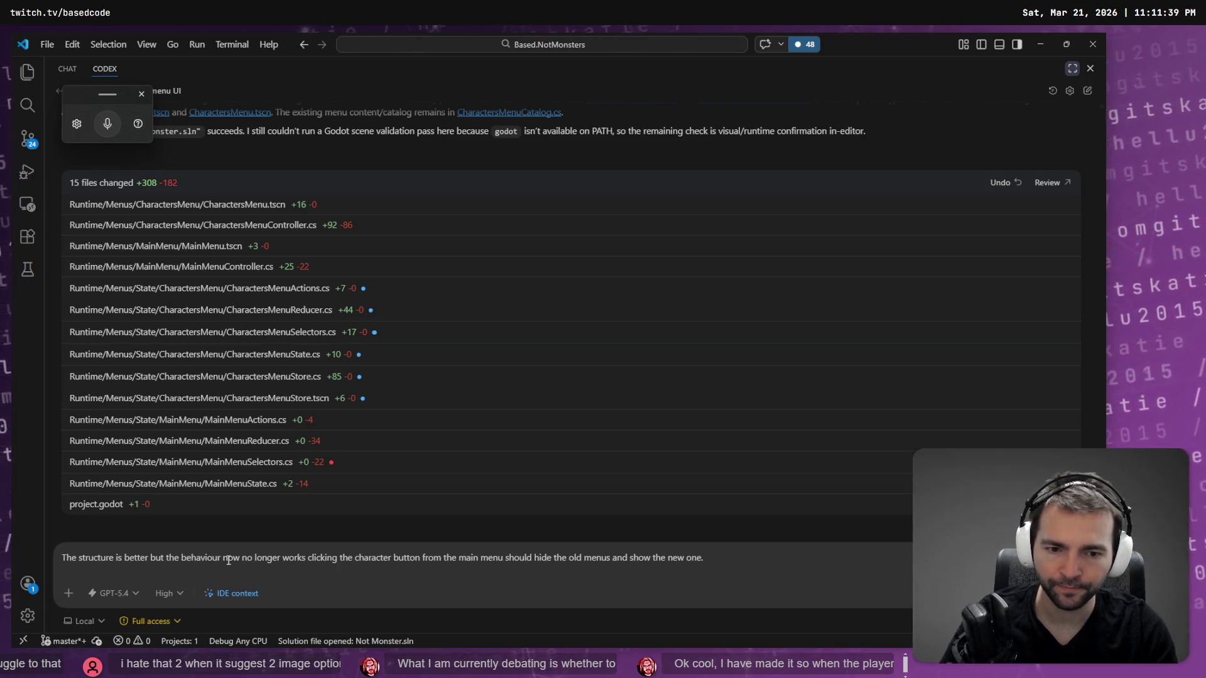
key(Return)
key(alt+Tab)
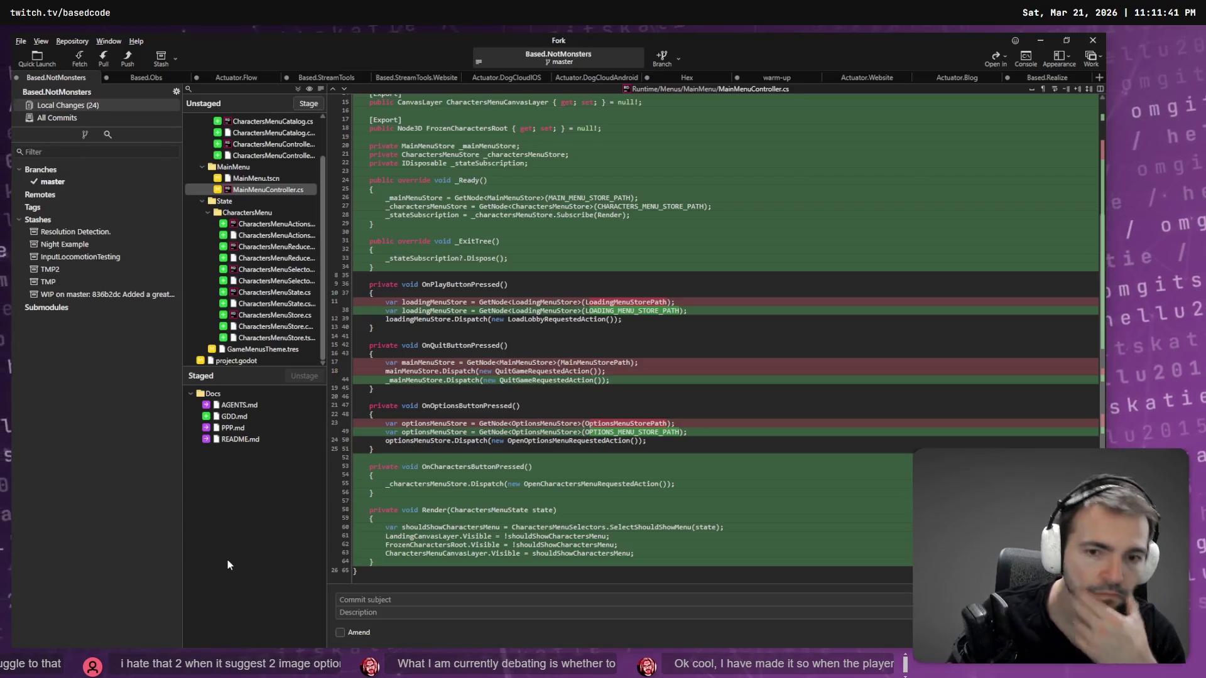
key(alt+Tab)
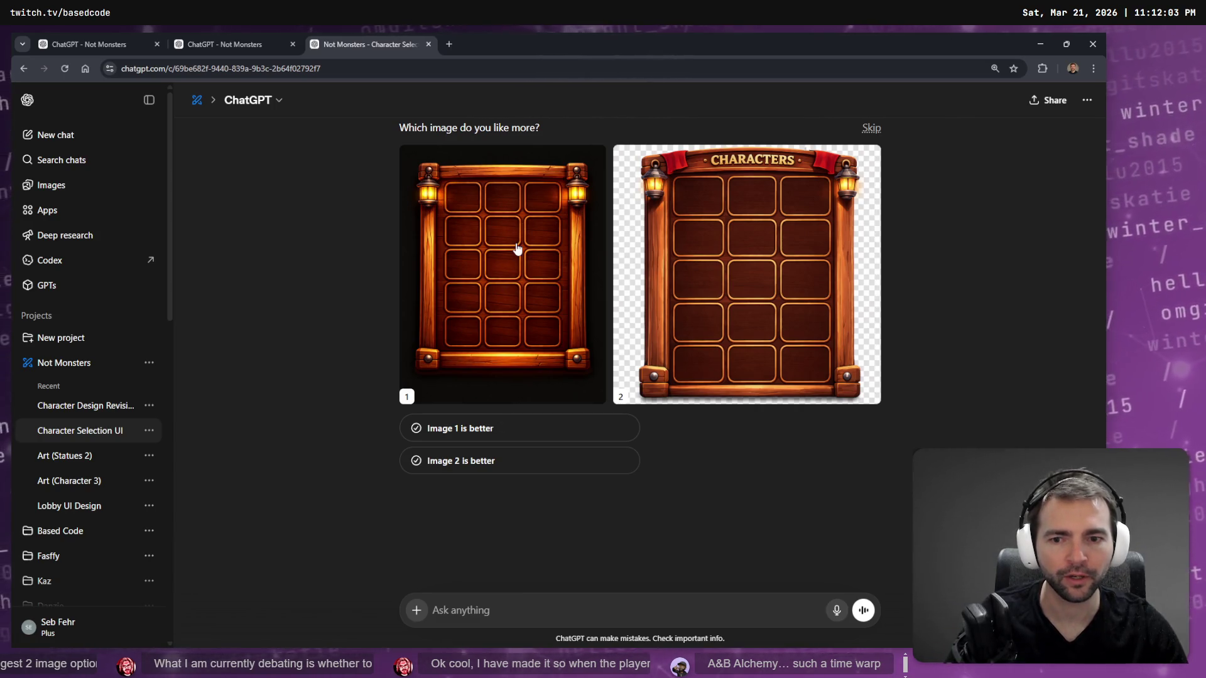
Choose the first, bannerless lantern panel as the better image and copy it to the clipboard.
click(511, 311)
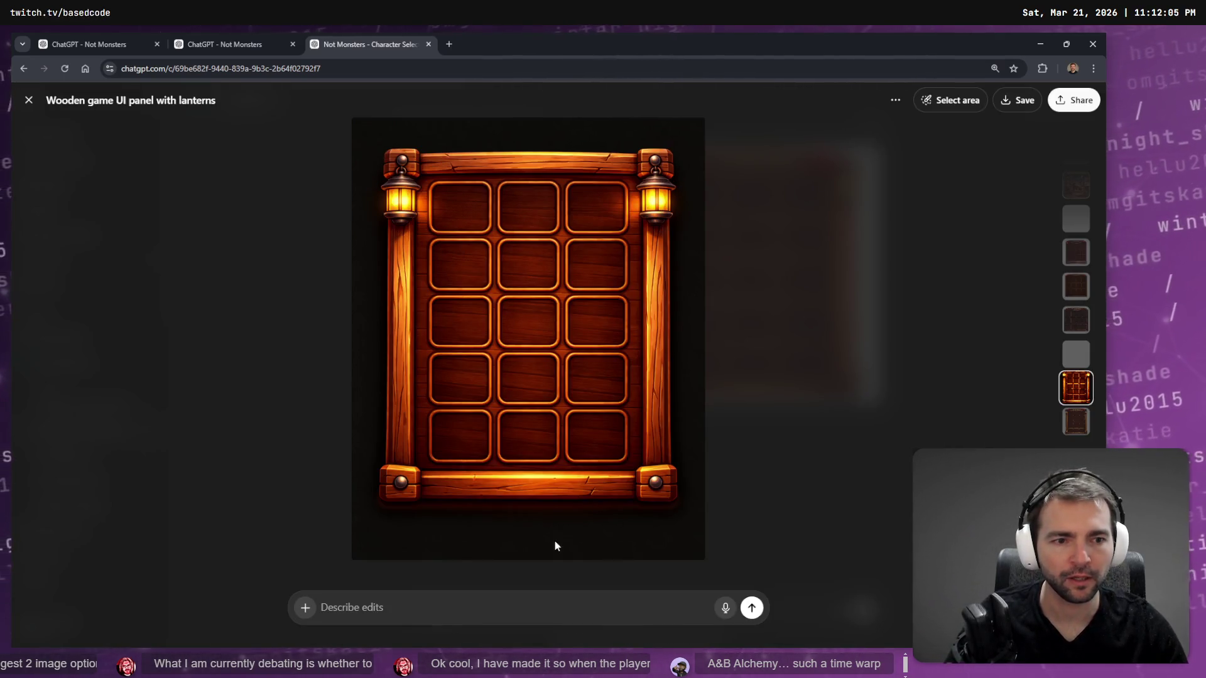
key(Escape)
click(484, 429)
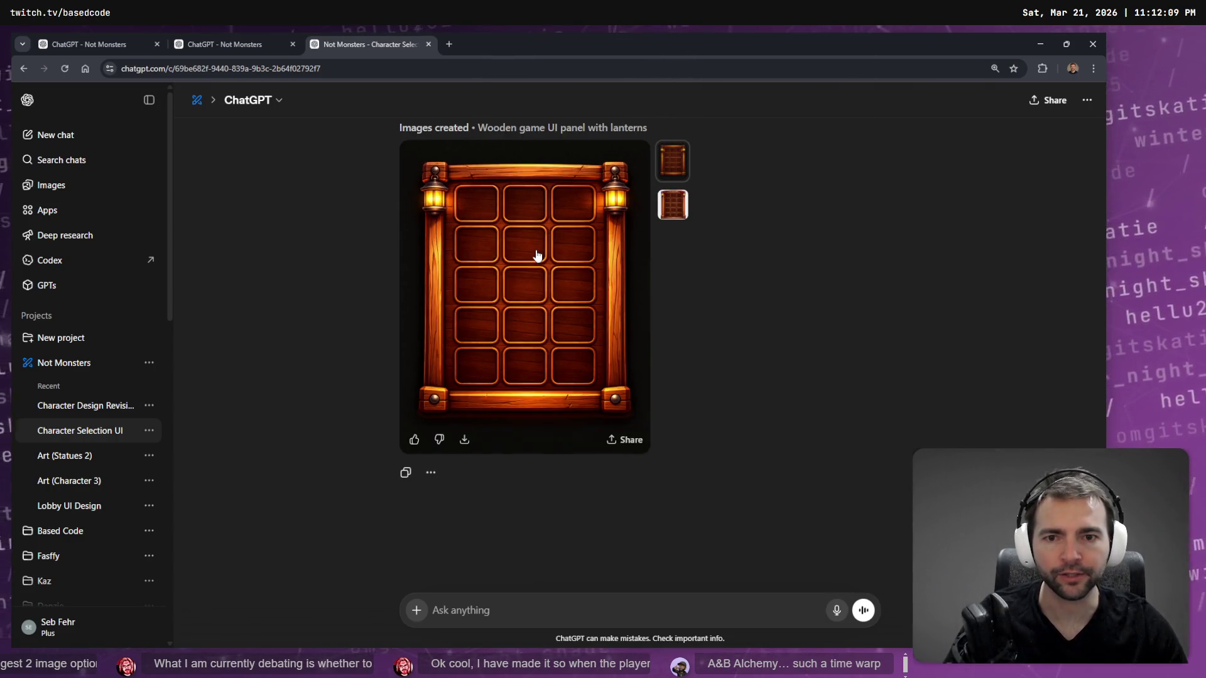
click(542, 267)
right_click(536, 257)
click(570, 298)
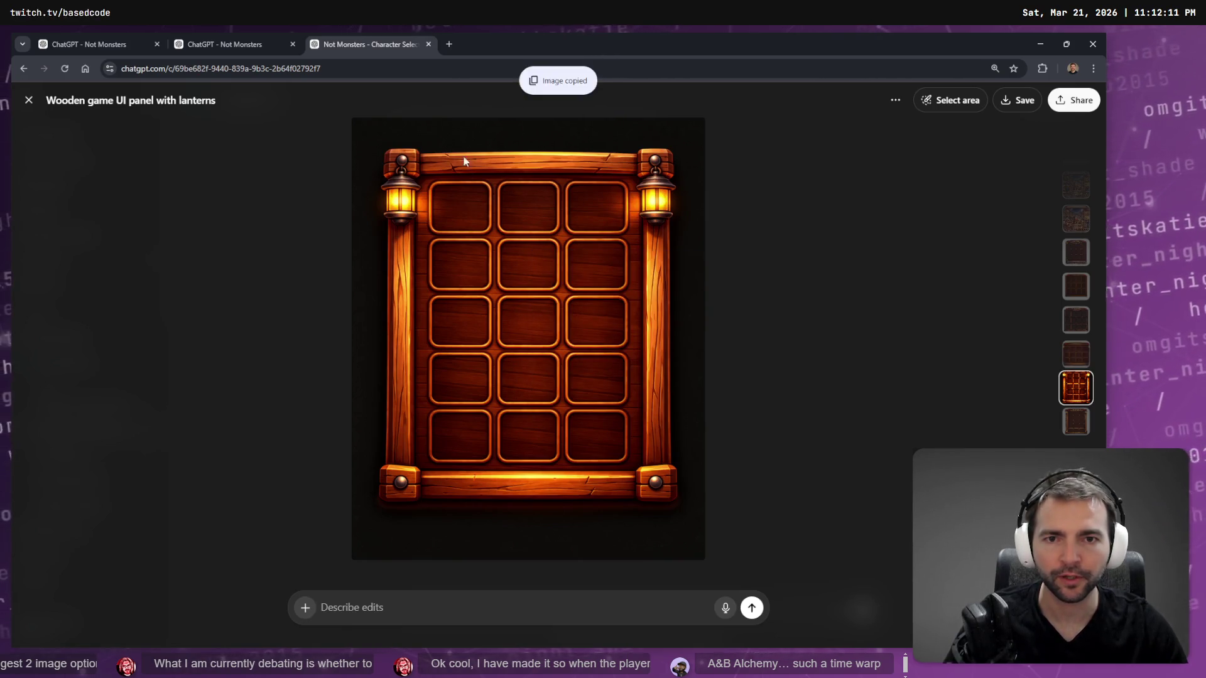
click(449, 44)
Open imgupscaler.com from the address bar by searching 'ai up'.
text(ai up)
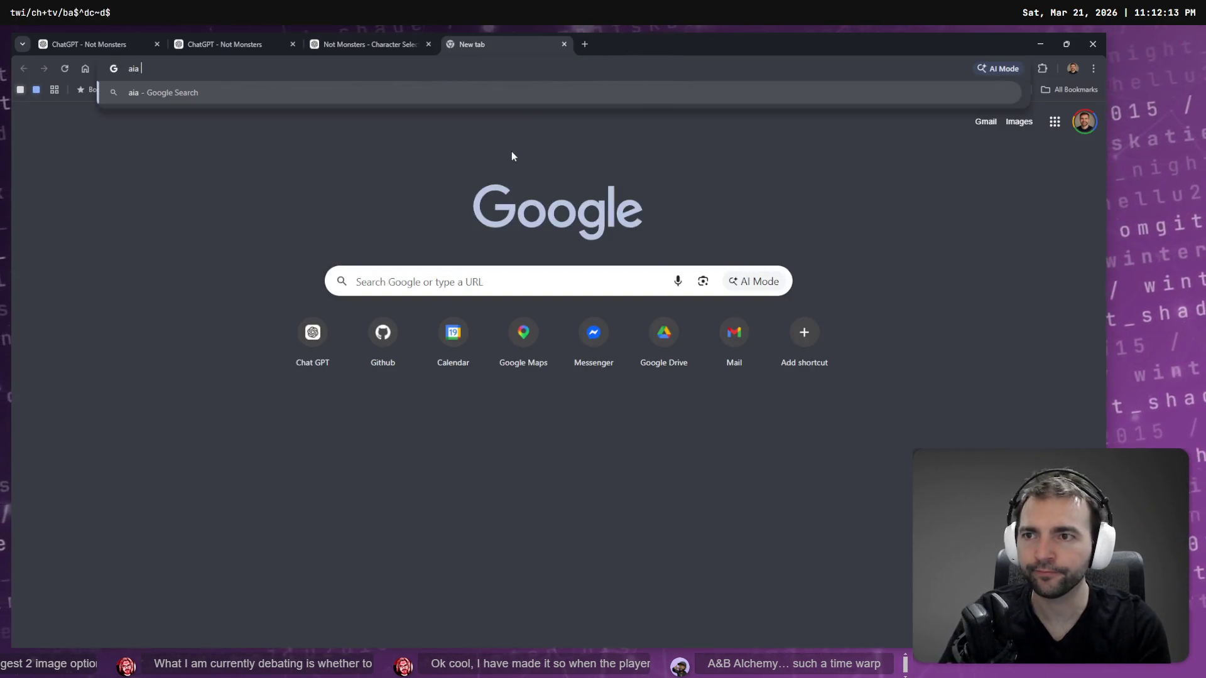
key(Down)
key(Down)
key(Down)
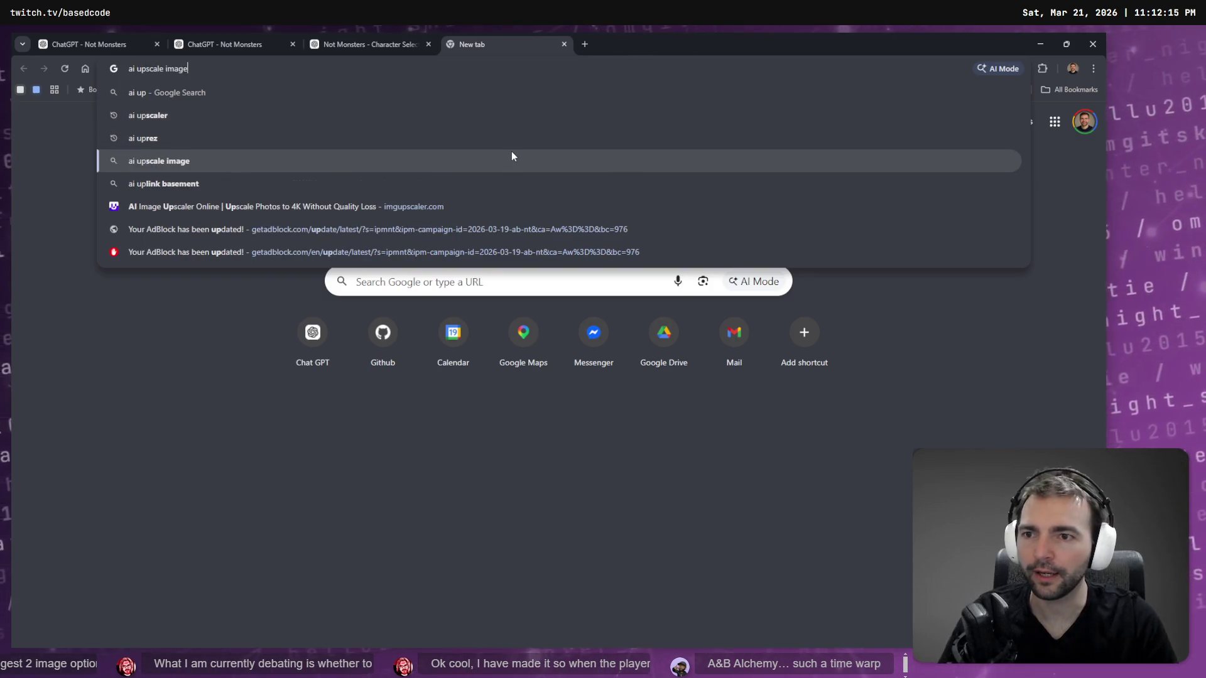
key(Return)
key(ctrl+w)
Copy the lantern panel image again from the ChatGPT viewer.
click(368, 44)
right_click(492, 241)
click(563, 295)
key(alt+Tab)
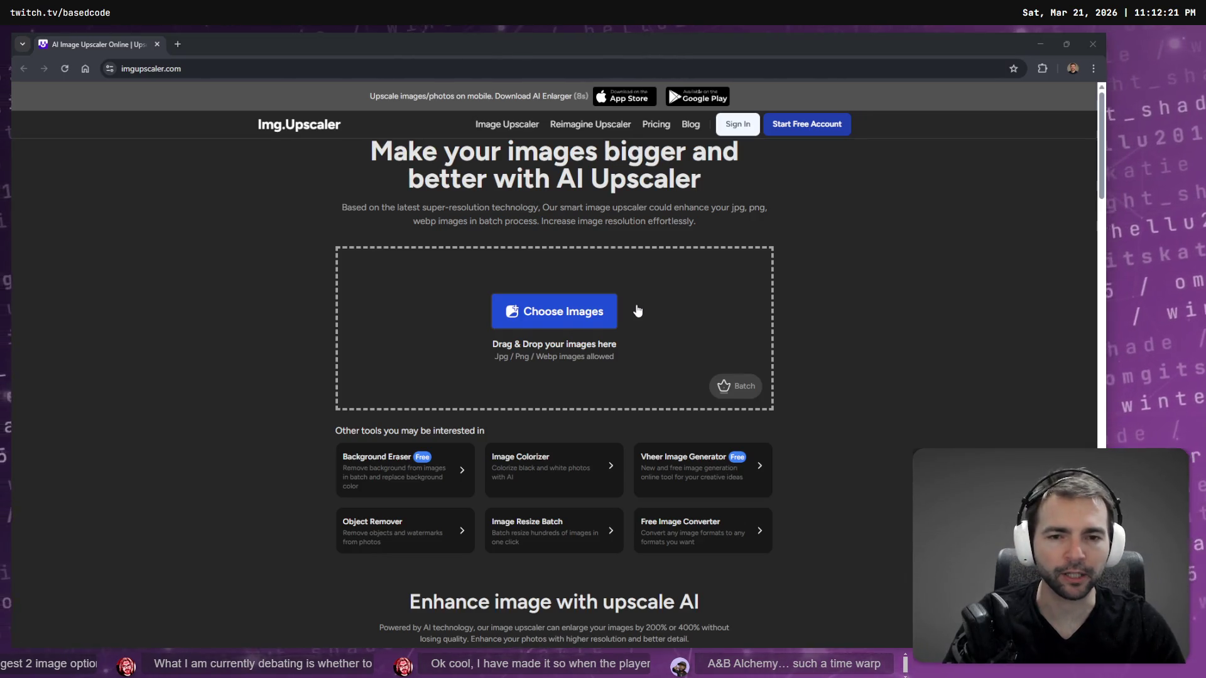
key(alt+Tab)
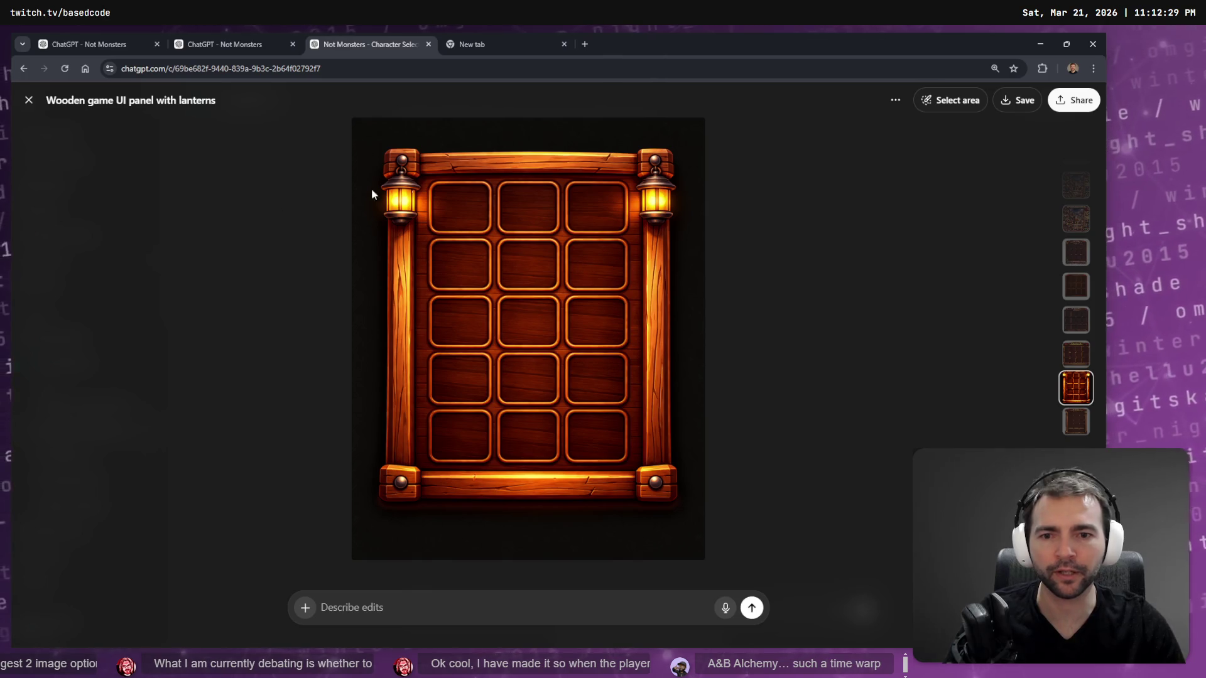
Ask ChatGPT by dictated edit to remove the grid and borders from the lantern panel.
click(430, 611)
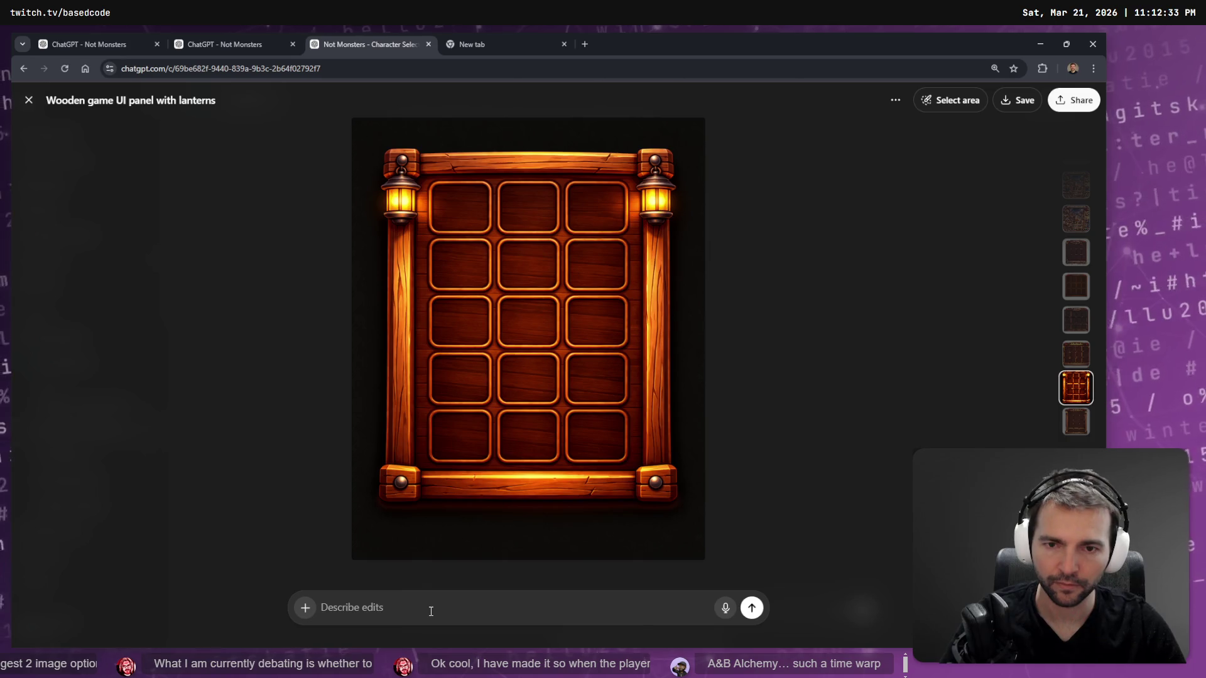
key(super+h)
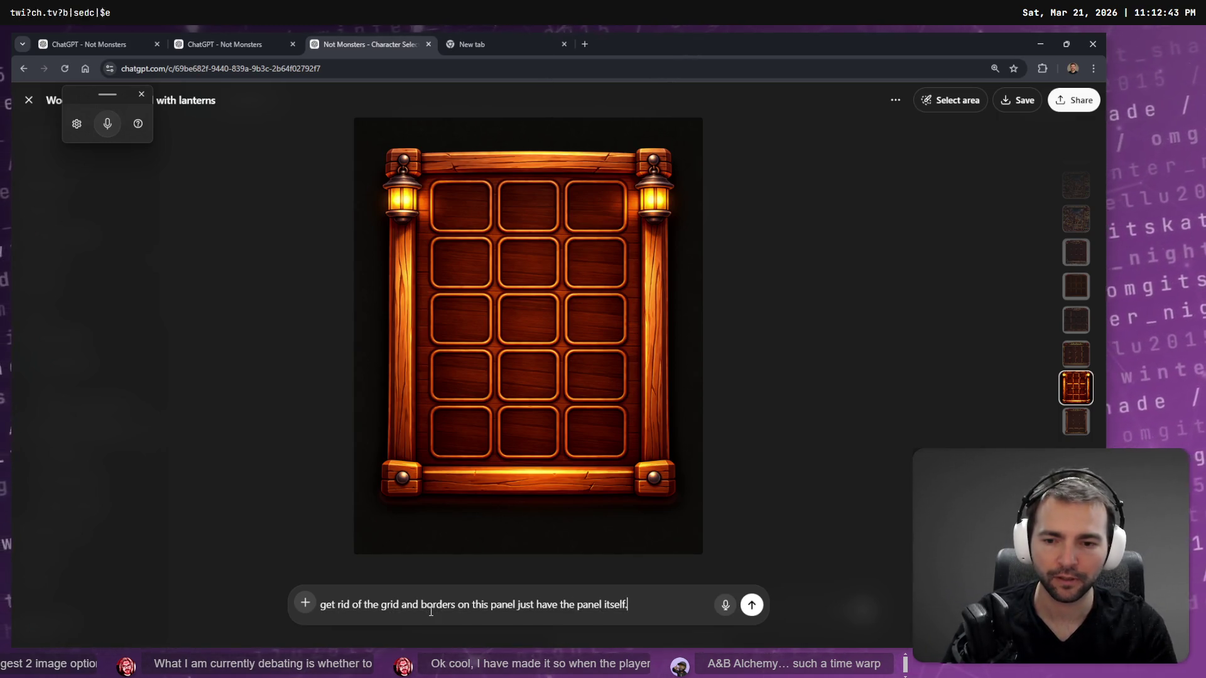
key(Return)
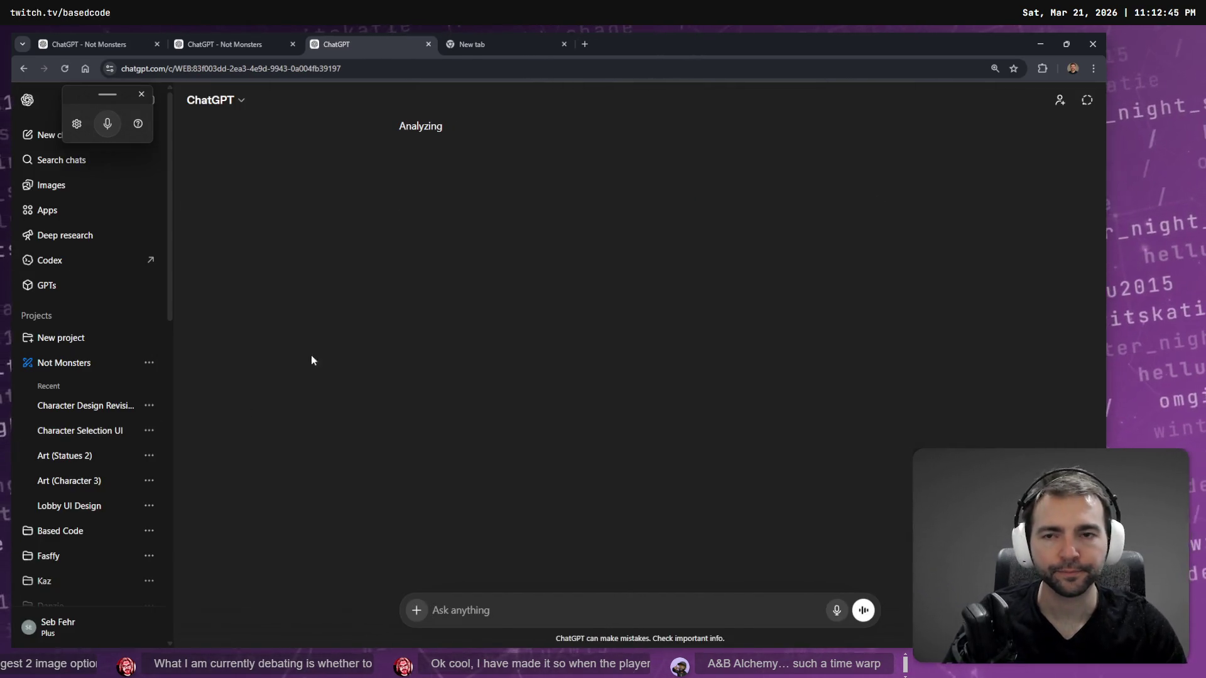
Load imgupscaler.com in the empty new tab and return to the ChatGPT conversation.
click(474, 39)
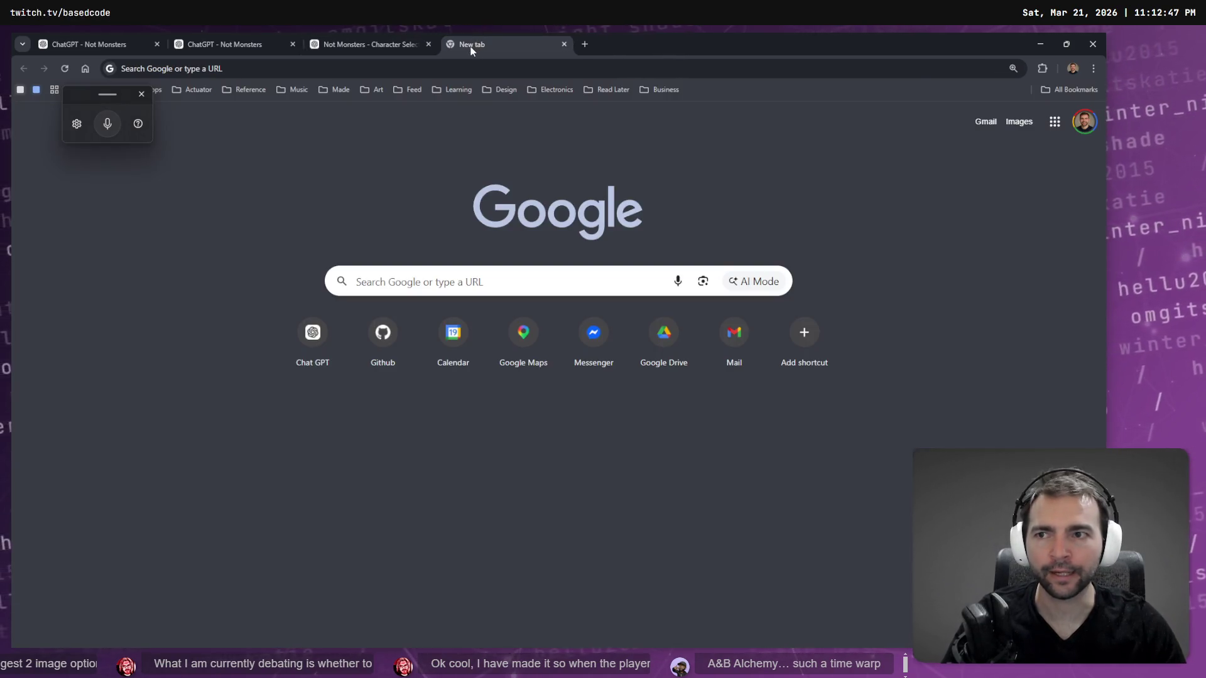
click(346, 65)
text(i u)
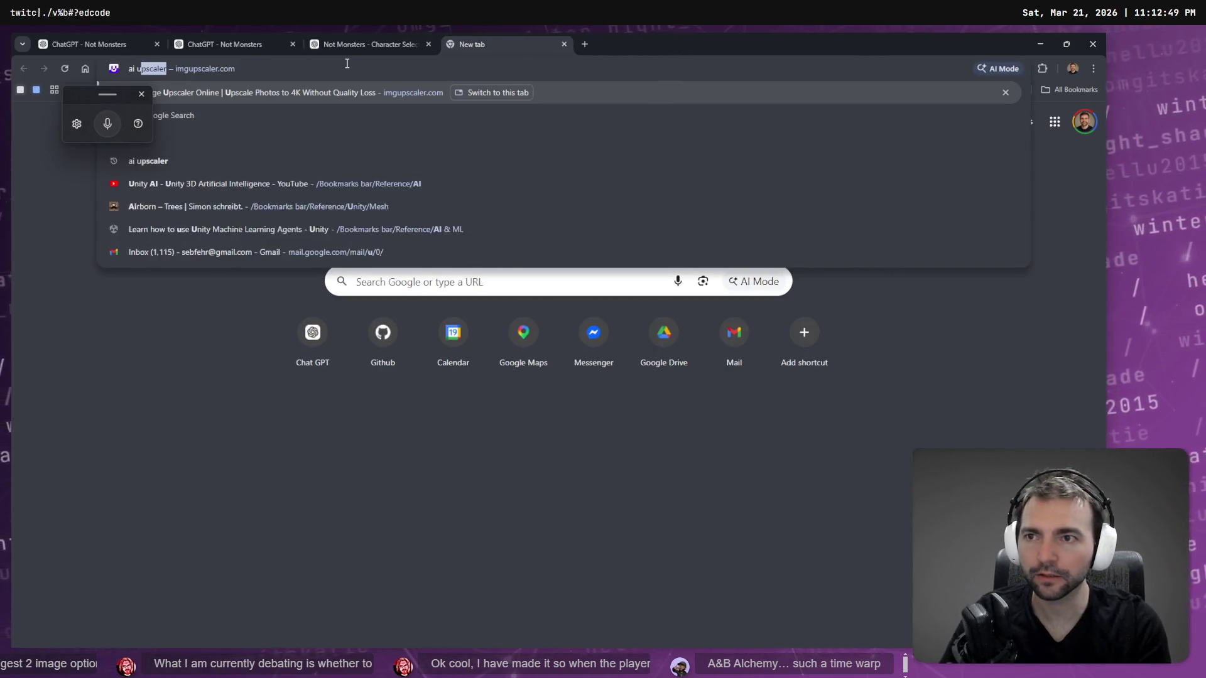
key(Return)
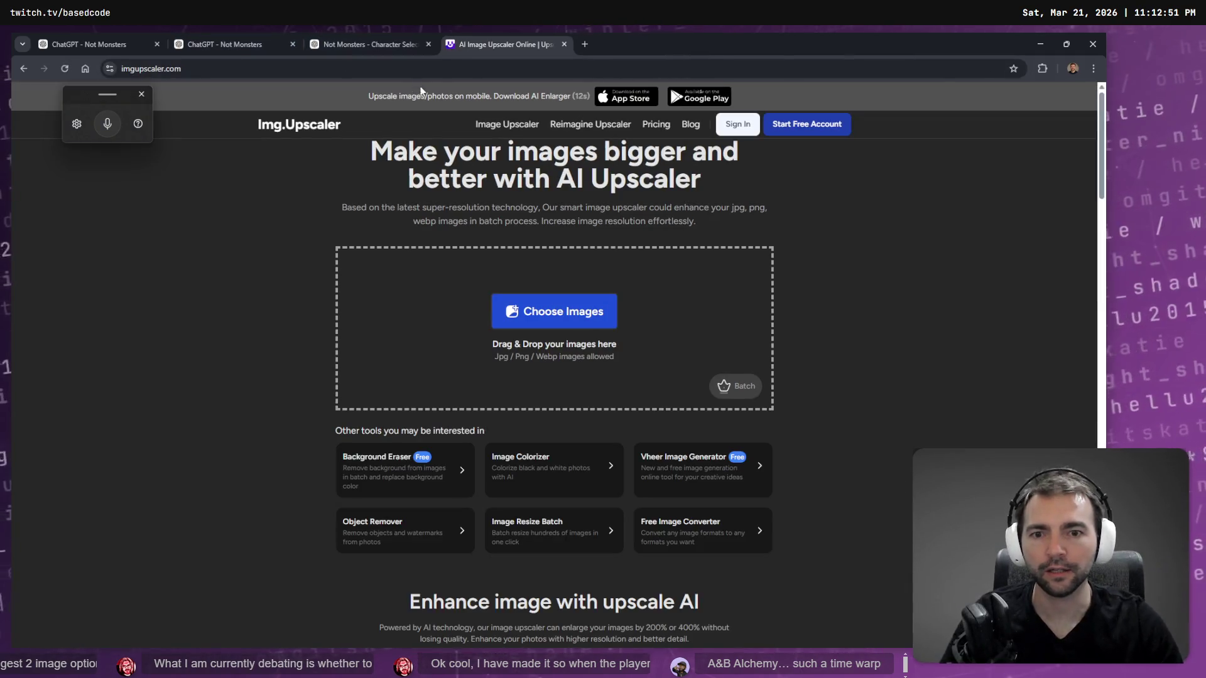
click(376, 44)
key(alt+Tab)
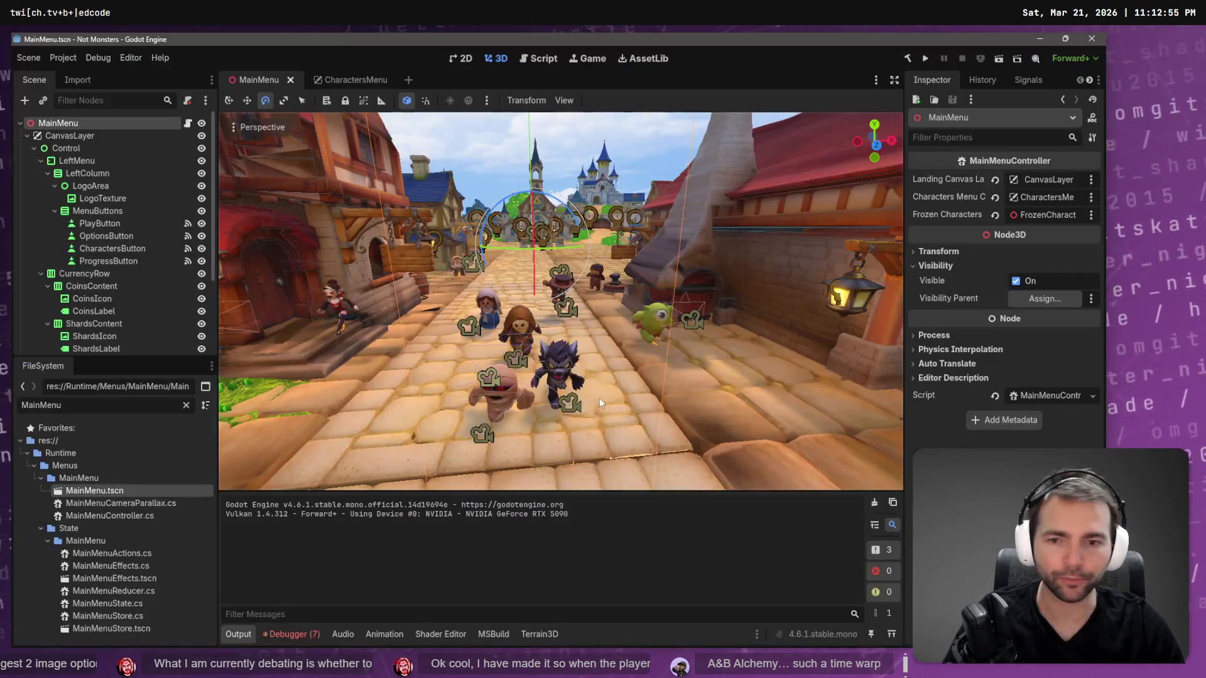
Collapse the MainMenu and State folders, clear the FileSystem filter, and reload the modified scene.
click(40, 476)
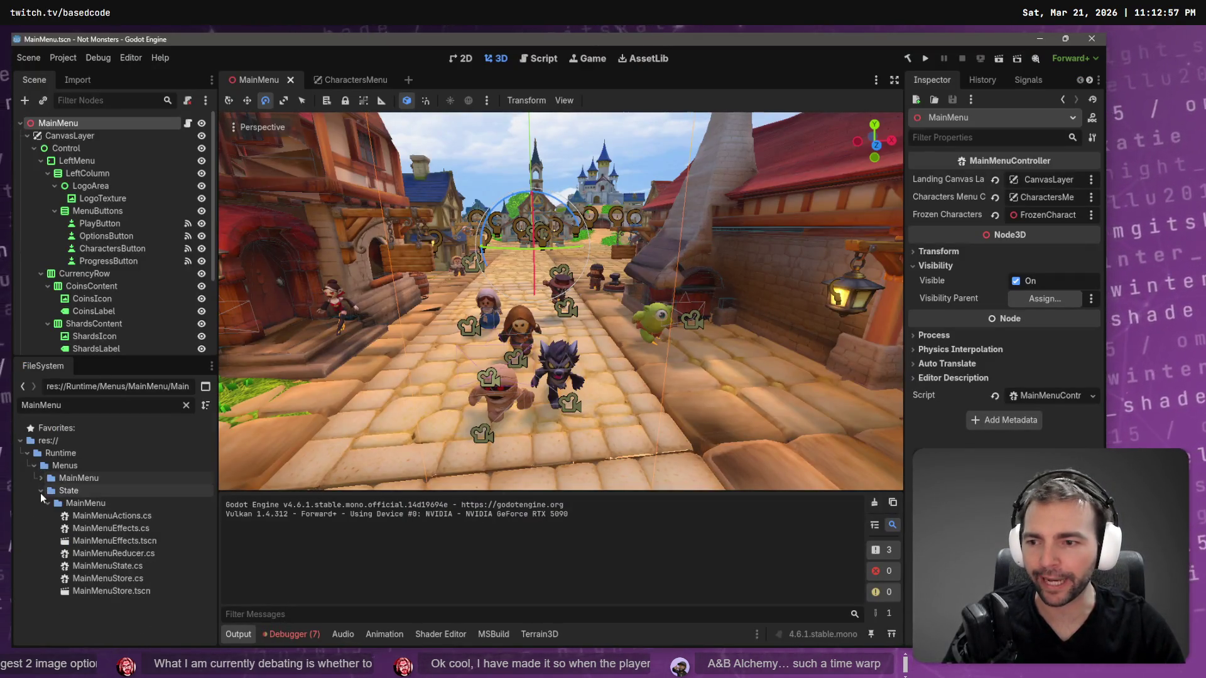
click(40, 492)
click(186, 407)
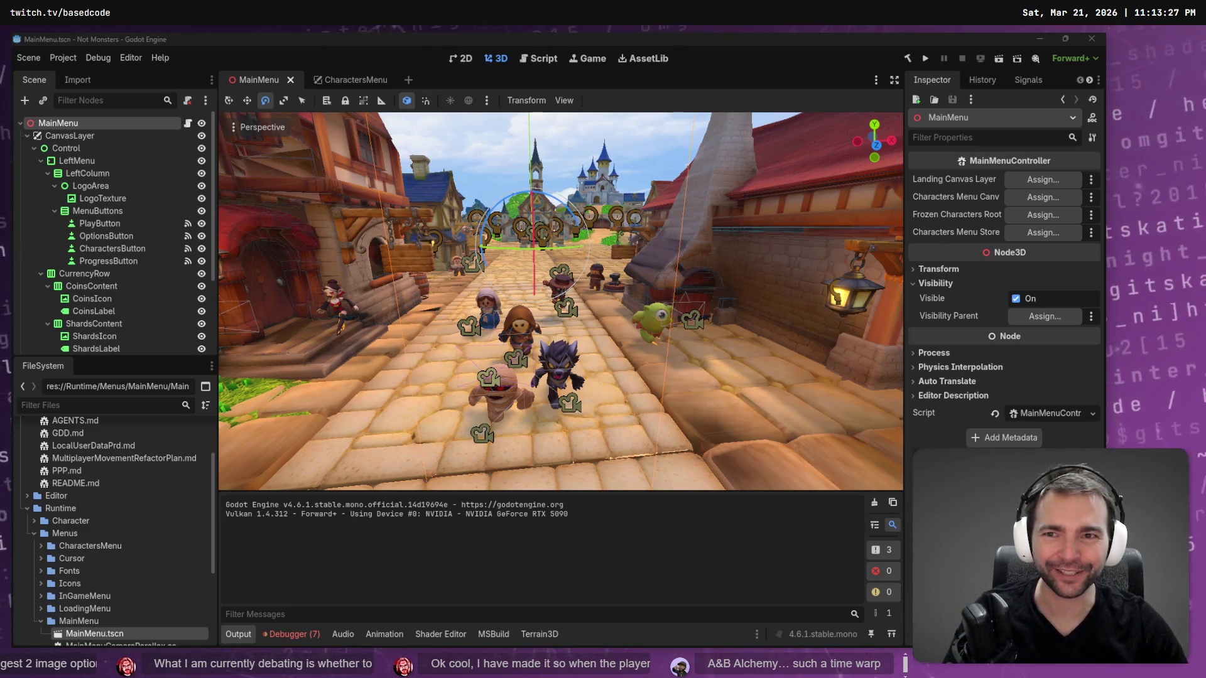
click(568, 419)
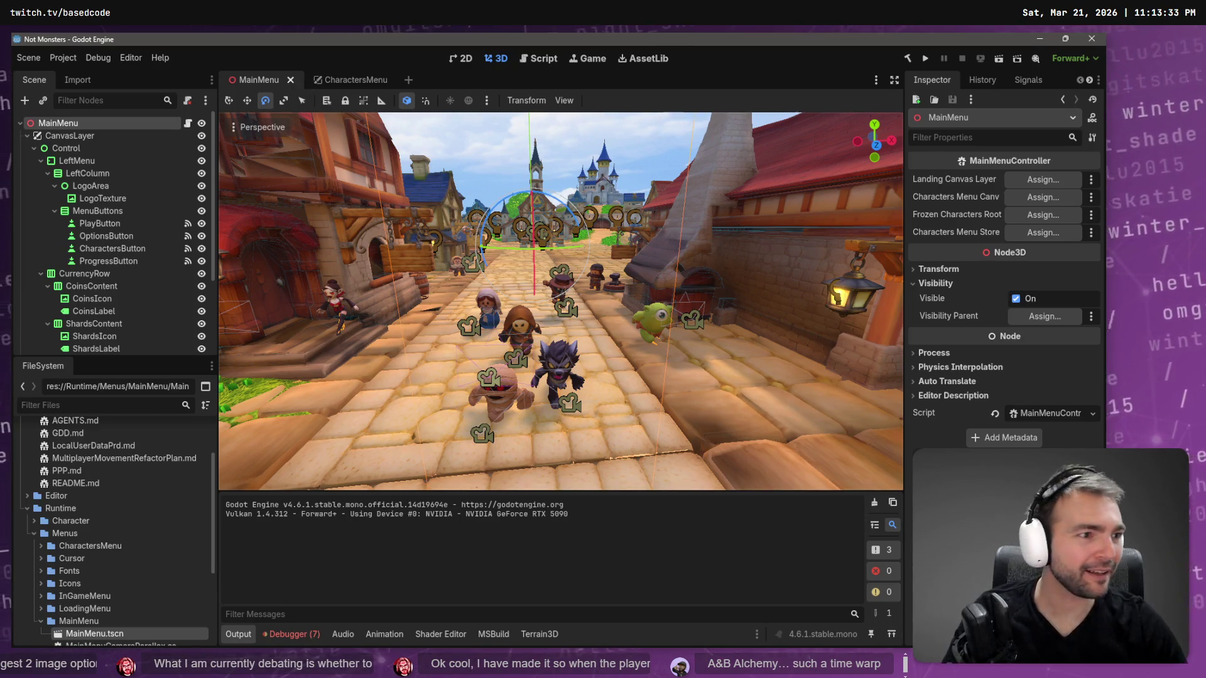
key(alt+Tab)
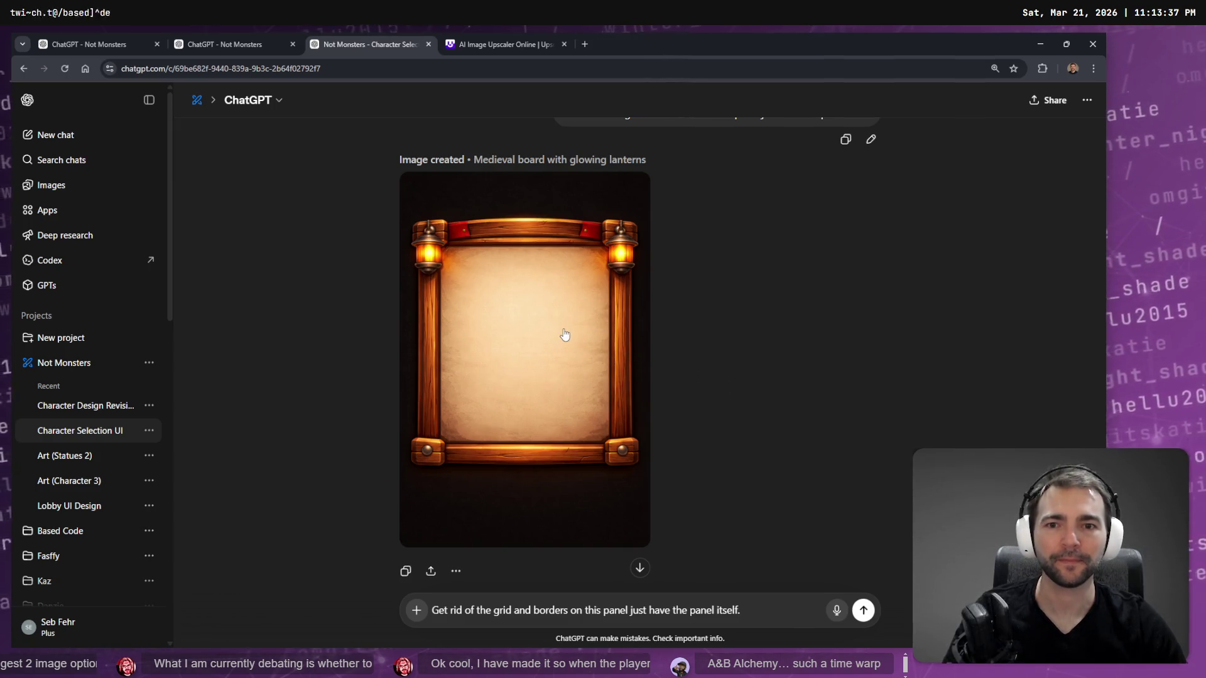
Ask ChatGPT to give the grid-free lantern board a true alpha-channel transparent background.
click(579, 364)
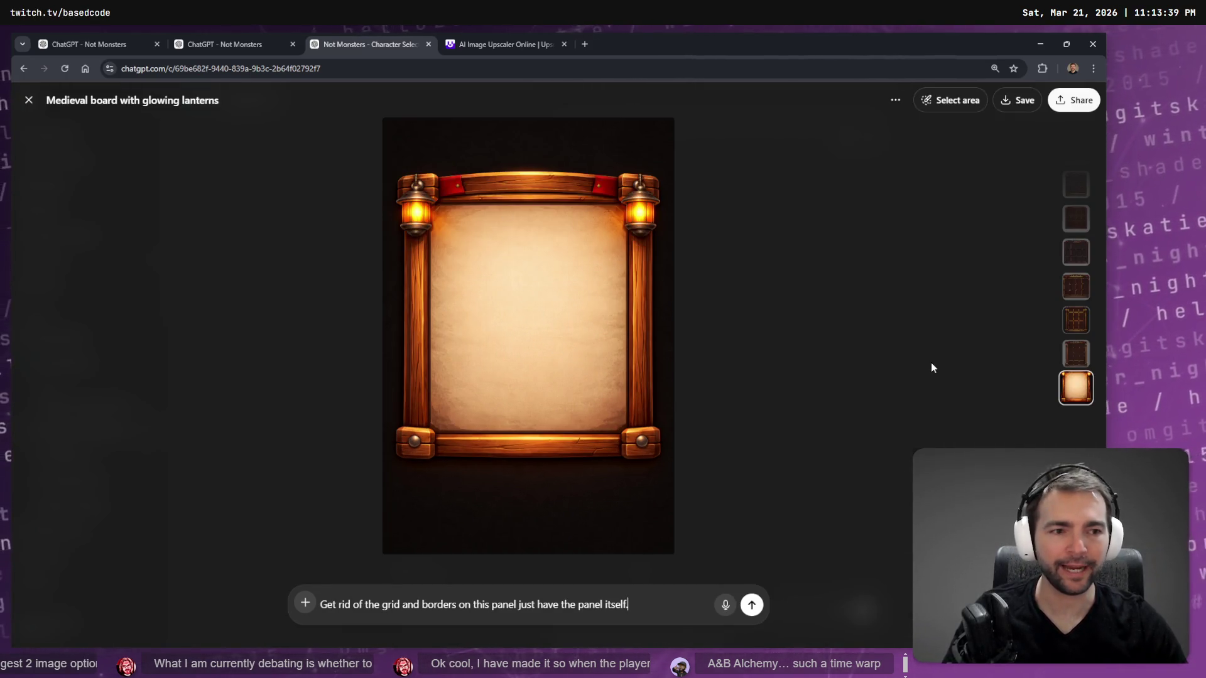
key(Escape)
key(ctrl+a)
key(BackSpace)
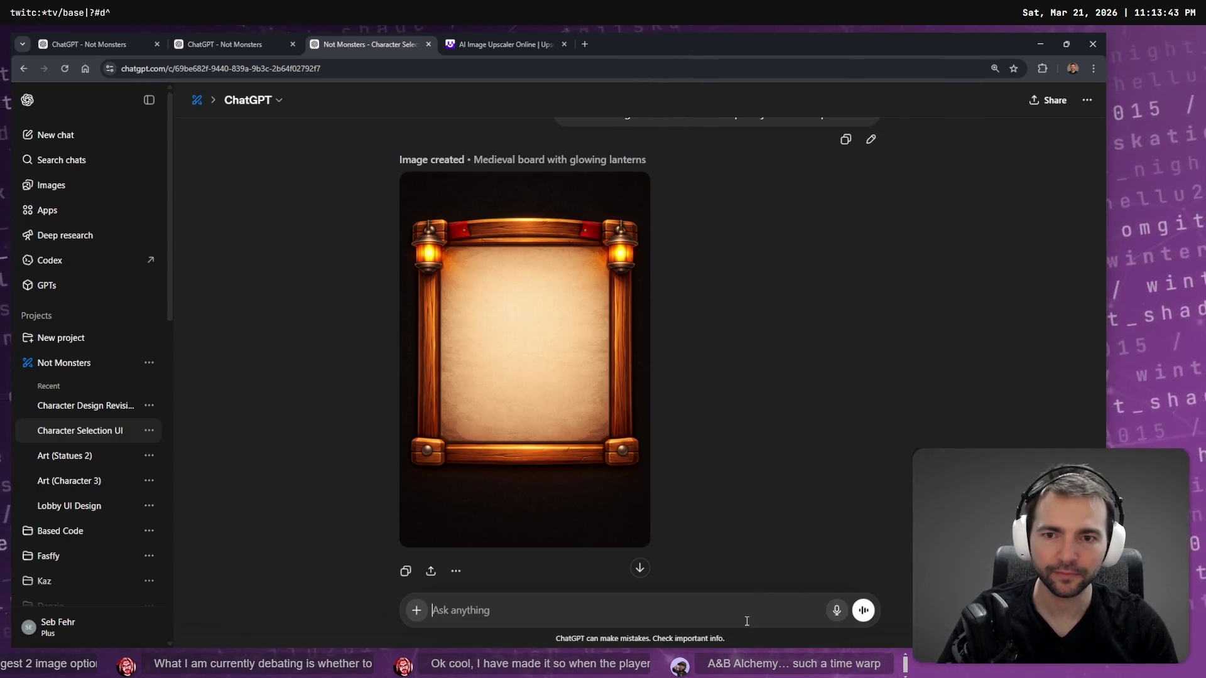
key(super+h)
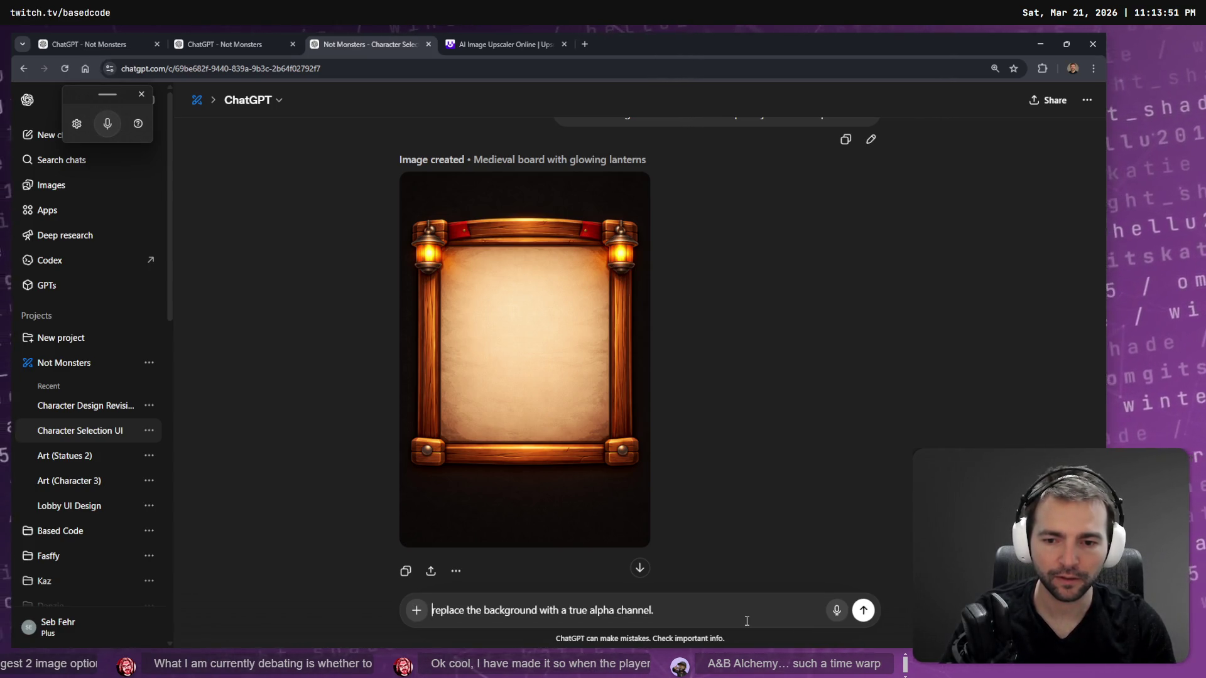
key(Return)
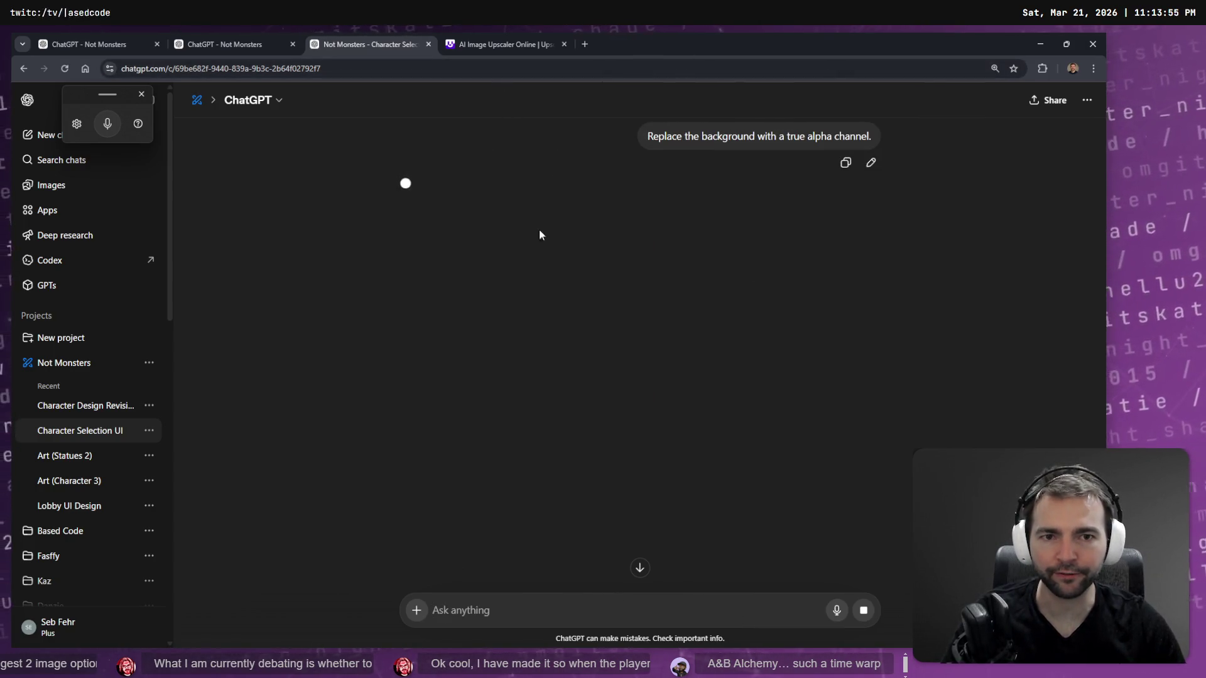
key(alt+Tab)
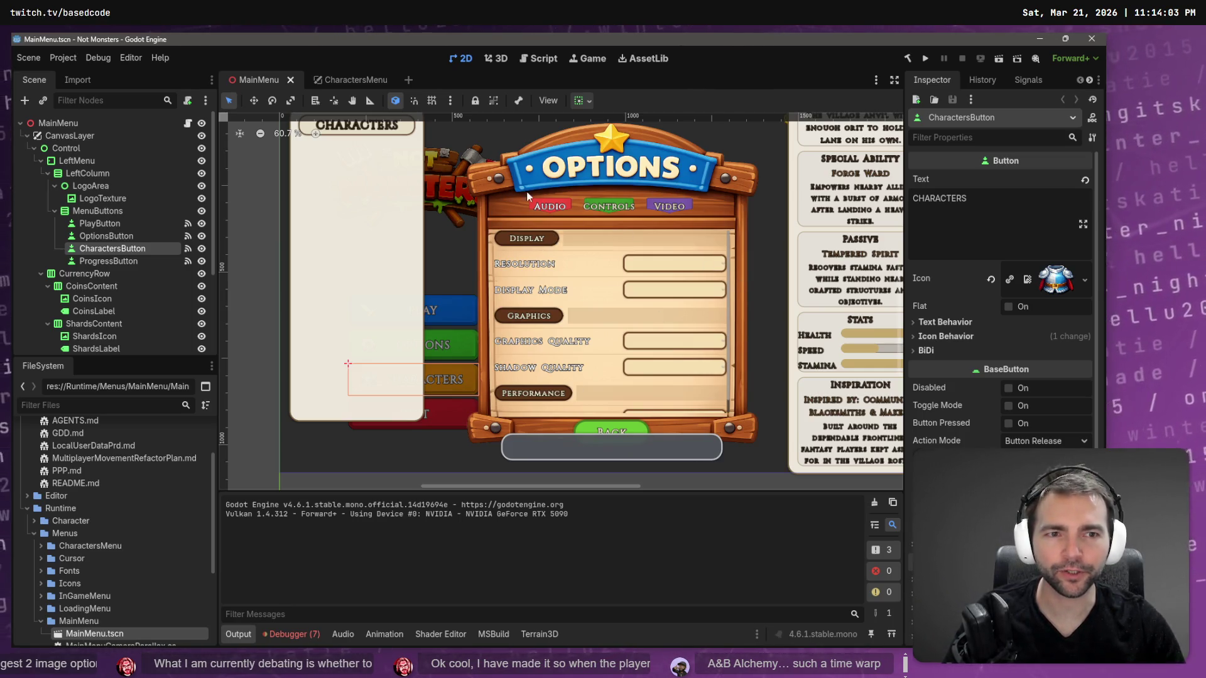
Check the ChatGPT image generation and the Codex conversation, then return to Godot.
scroll(718, 306, up, 1)
scroll(697, 251, down, 2)
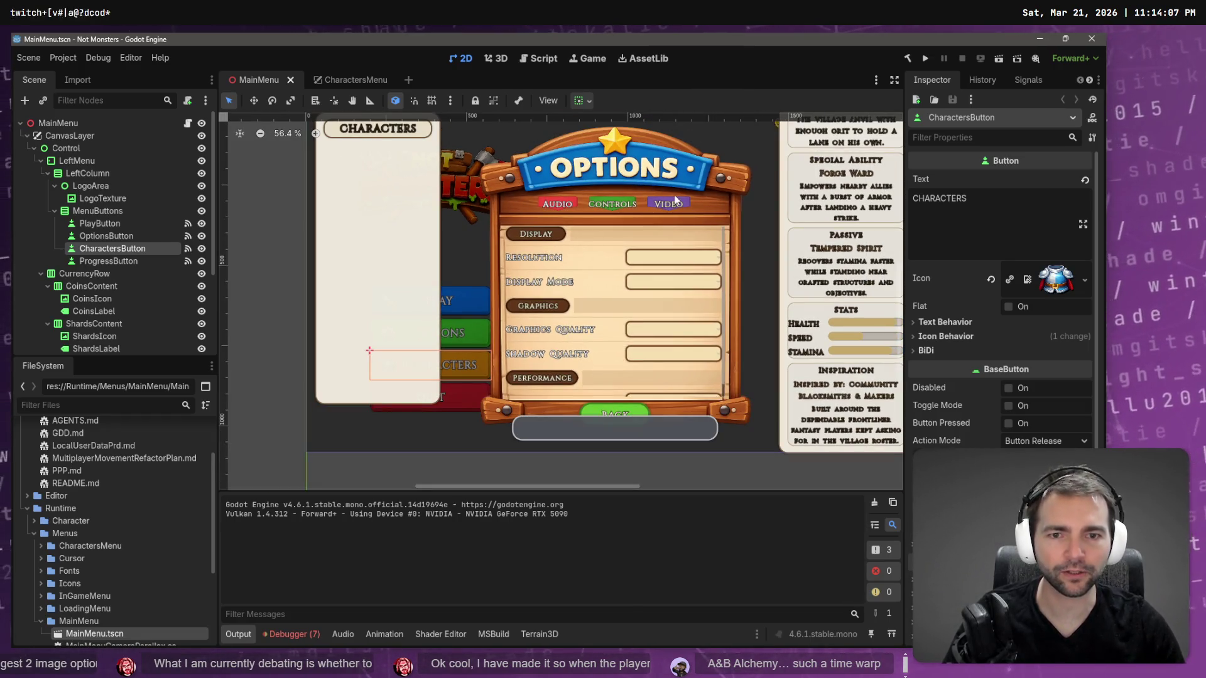
key(alt+Tab)
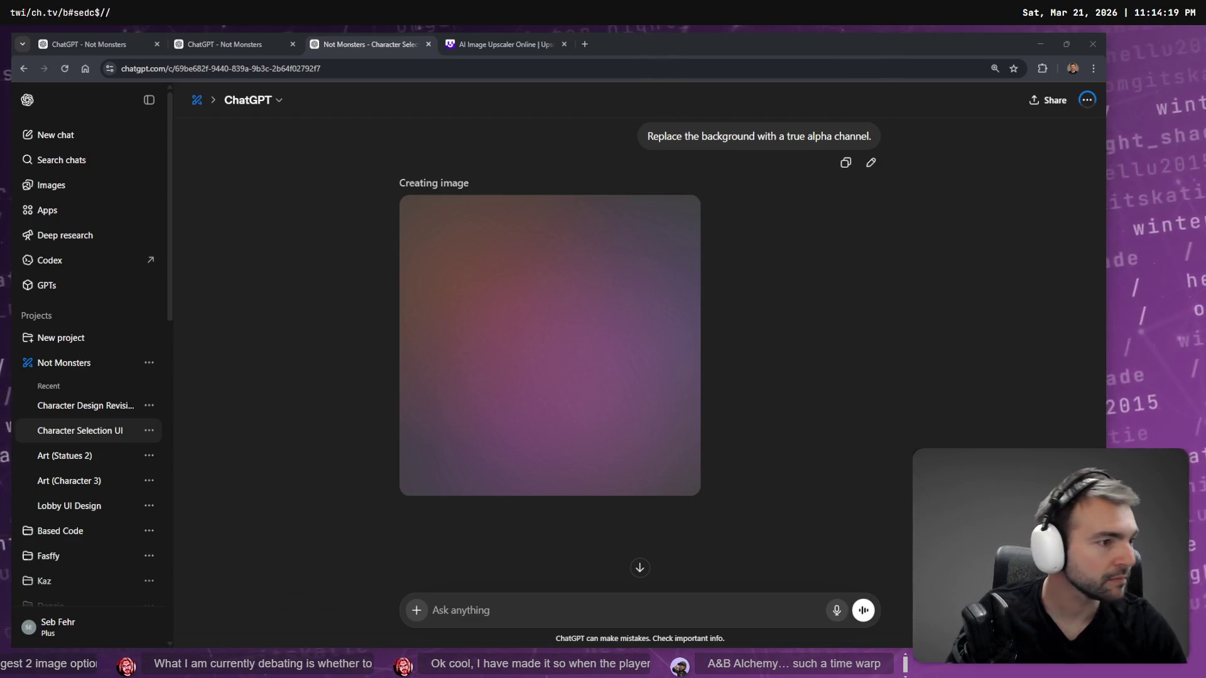
key(alt+Tab)
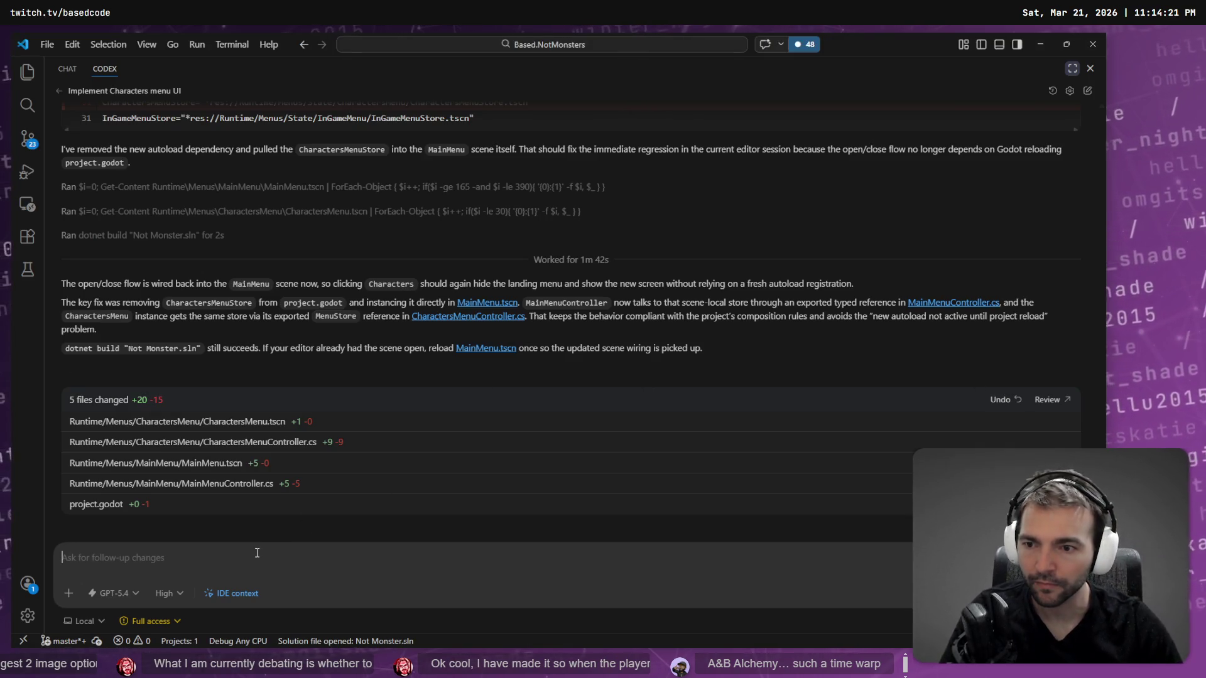
key(alt+Tab)
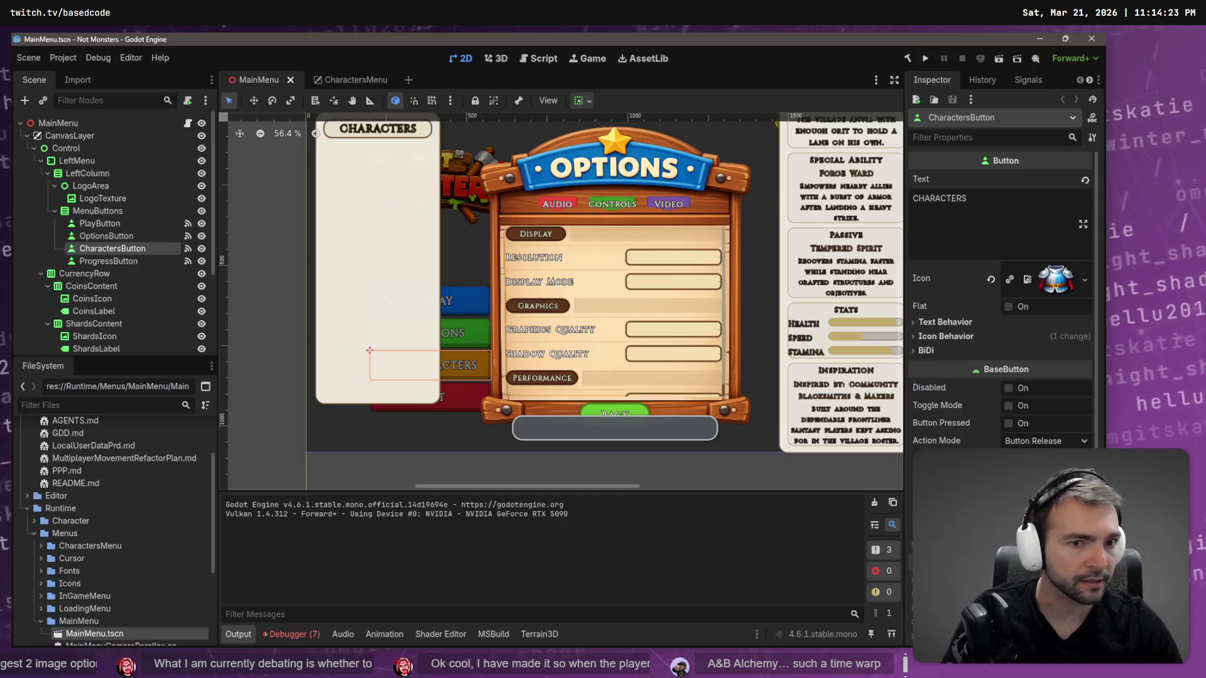
Close the CharactersMenu scene, collapse CanvasLayer, and run the game with F5.
middle_click(349, 81)
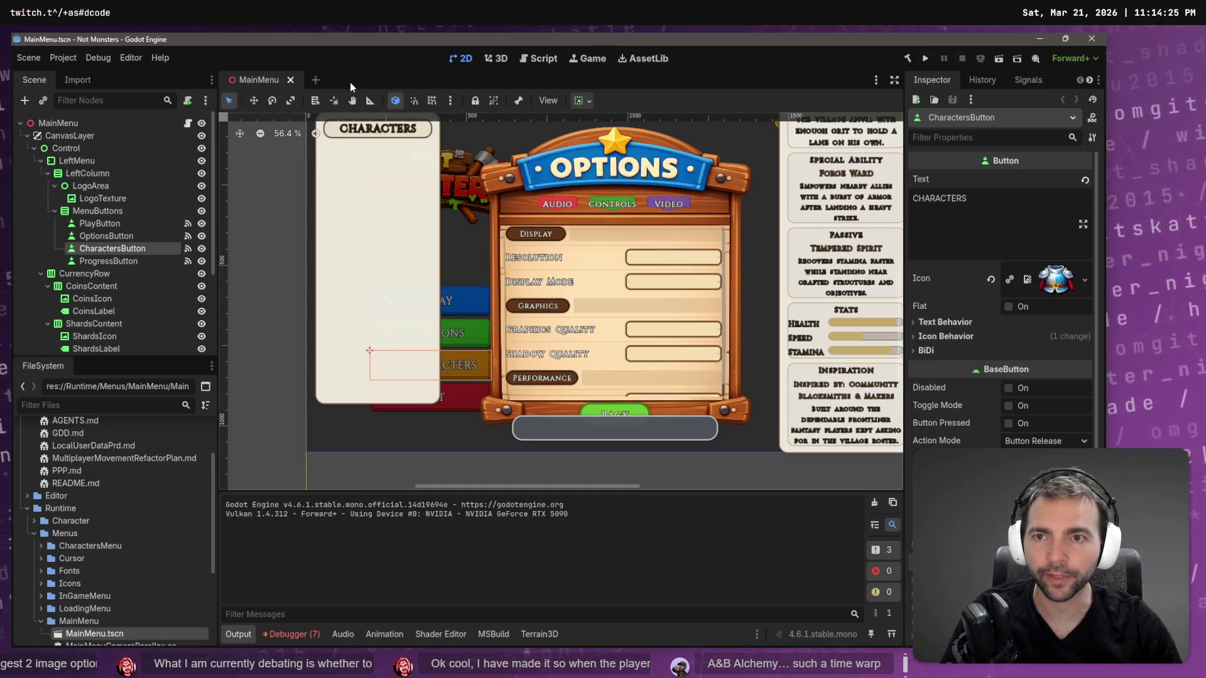
click(26, 136)
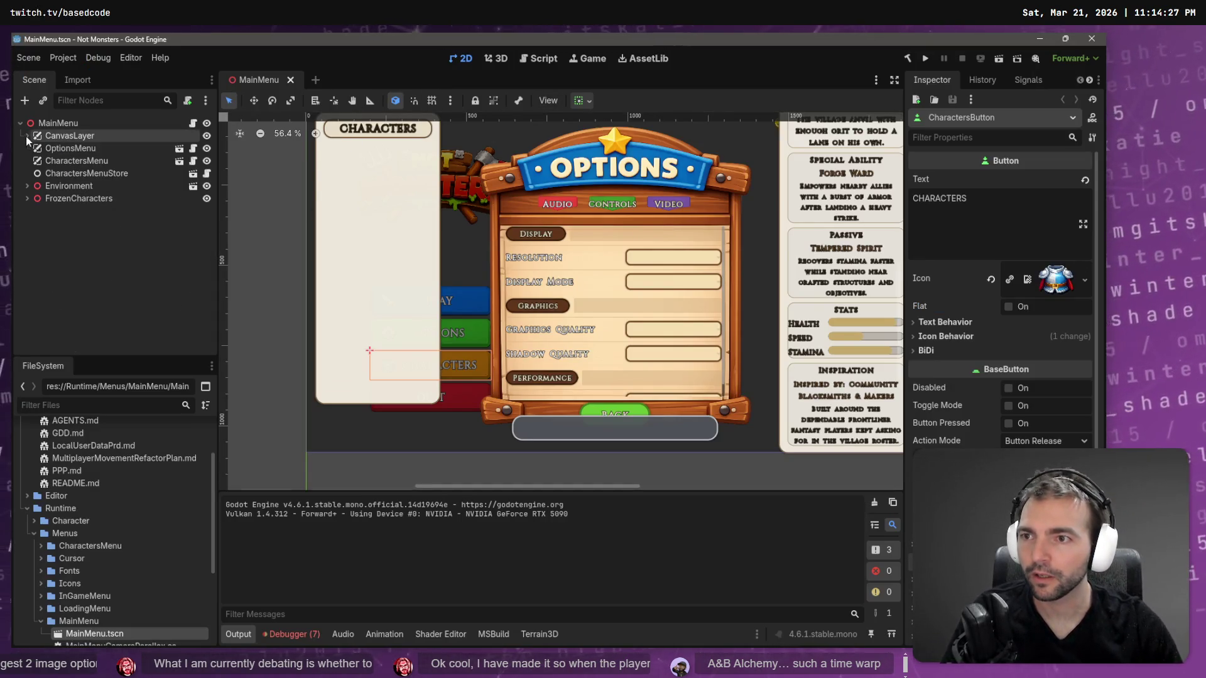
key(F5)
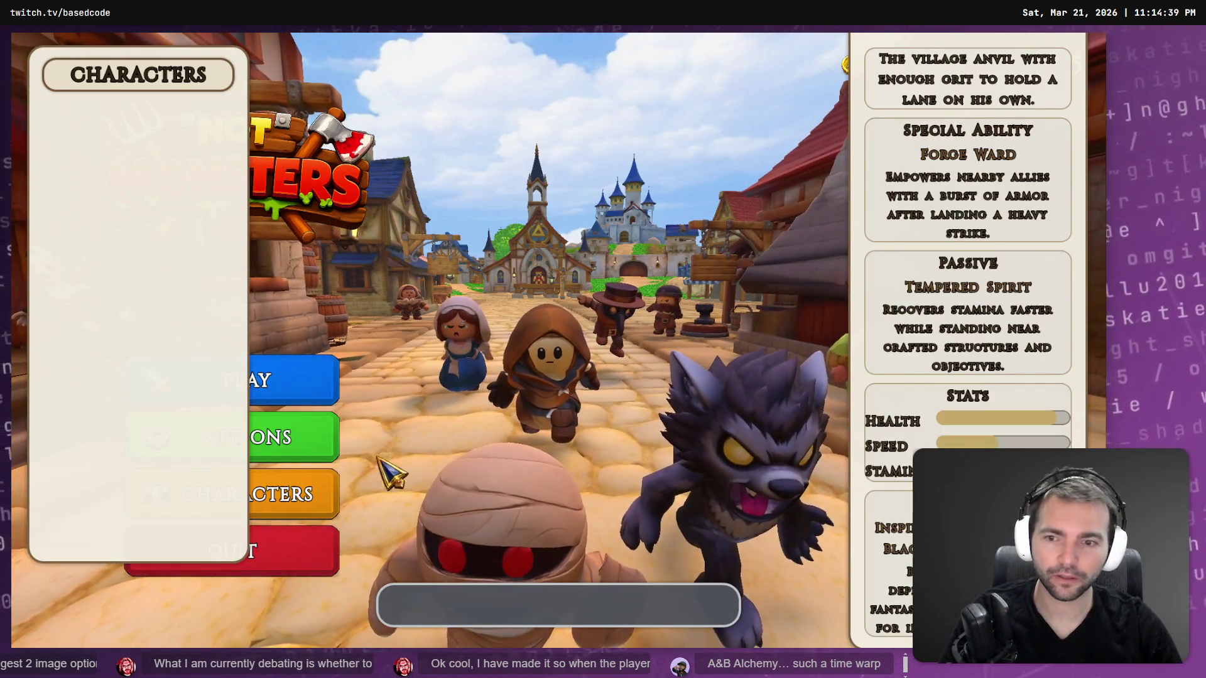
Close the game and inspect the CharactersMenuStore scene's root node and script options.
key(alt+F4)
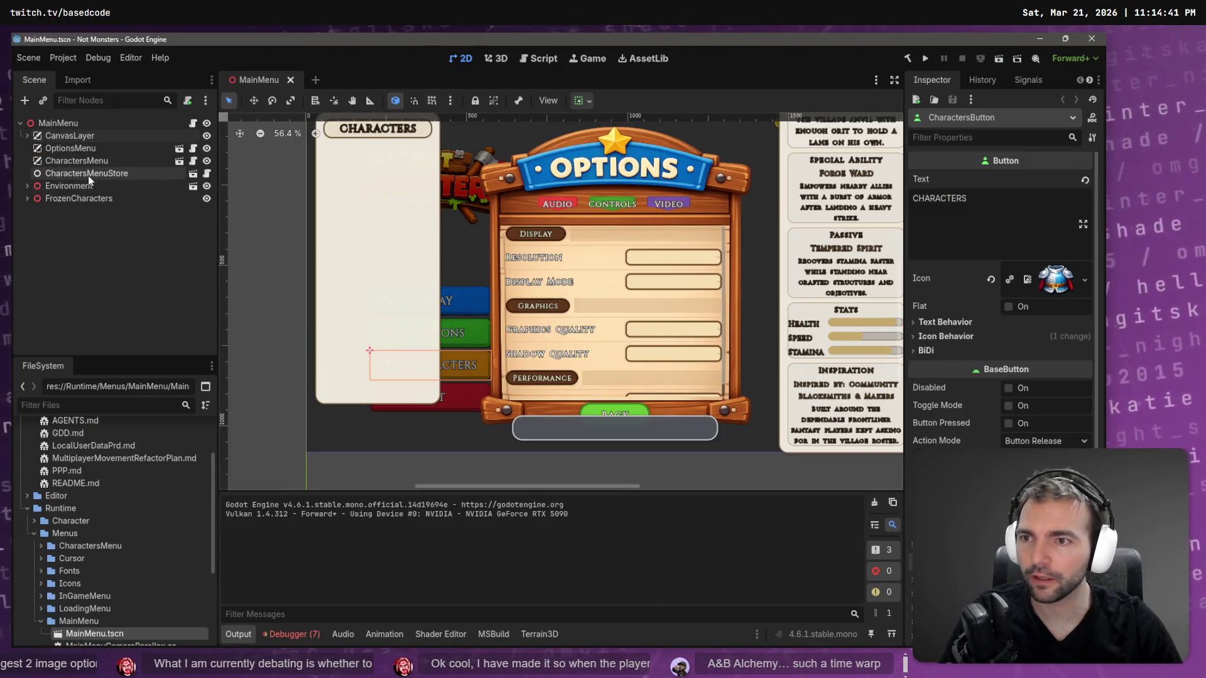
click(88, 175)
click(192, 174)
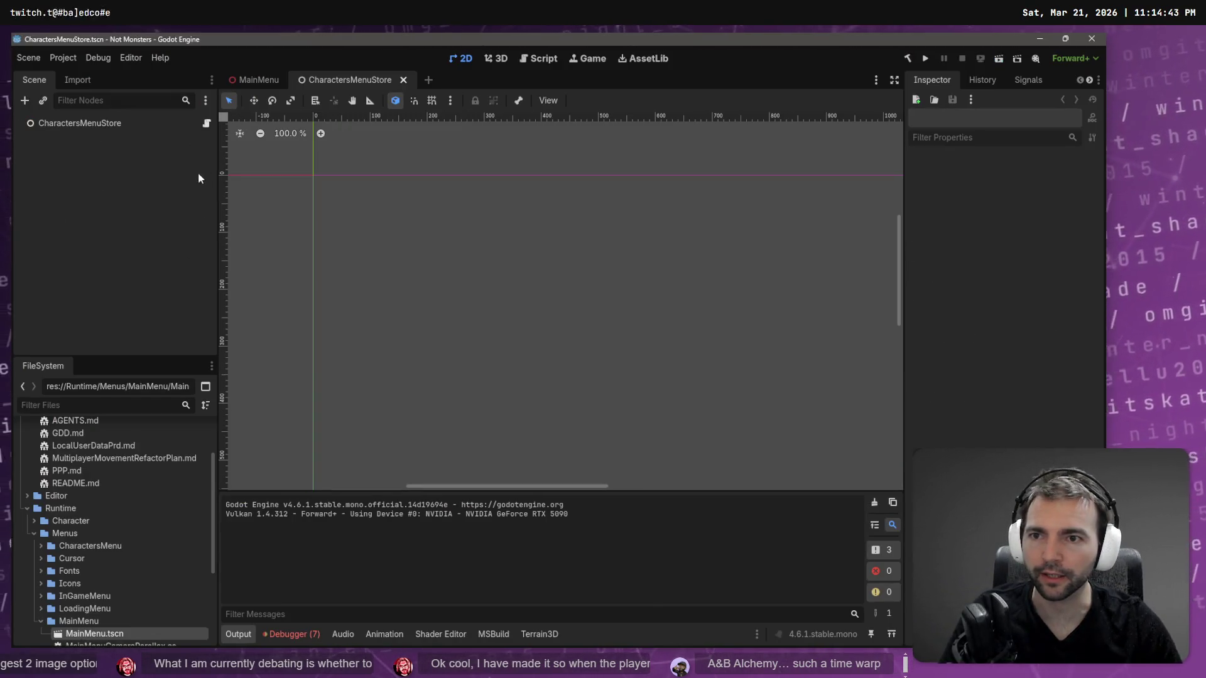
click(98, 129)
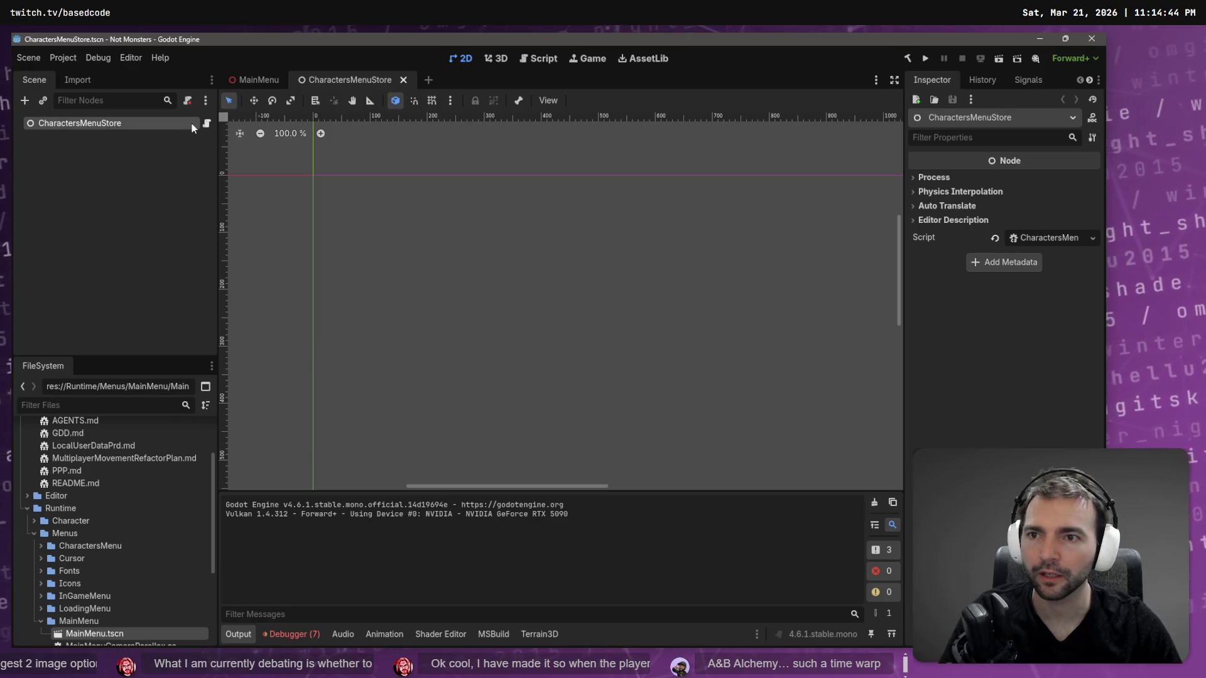
click(1093, 238)
click(940, 292)
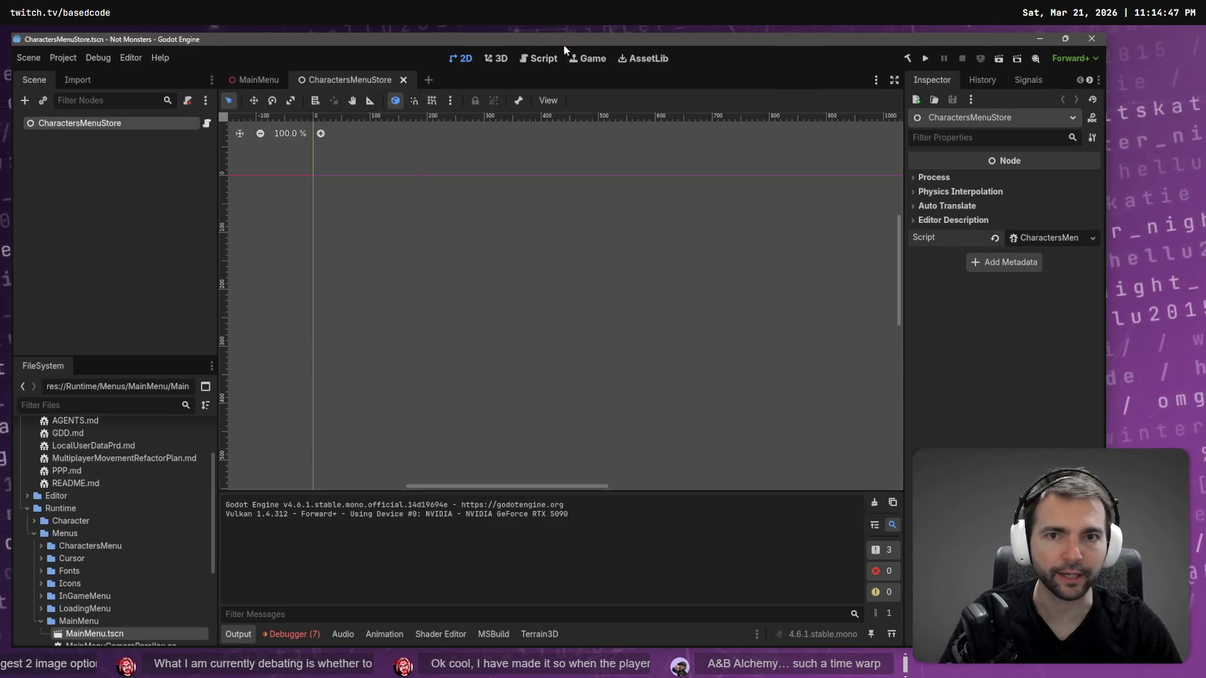
Close the CharactersMenuStore scene and review the CharactersMenu node's controller properties.
click(403, 79)
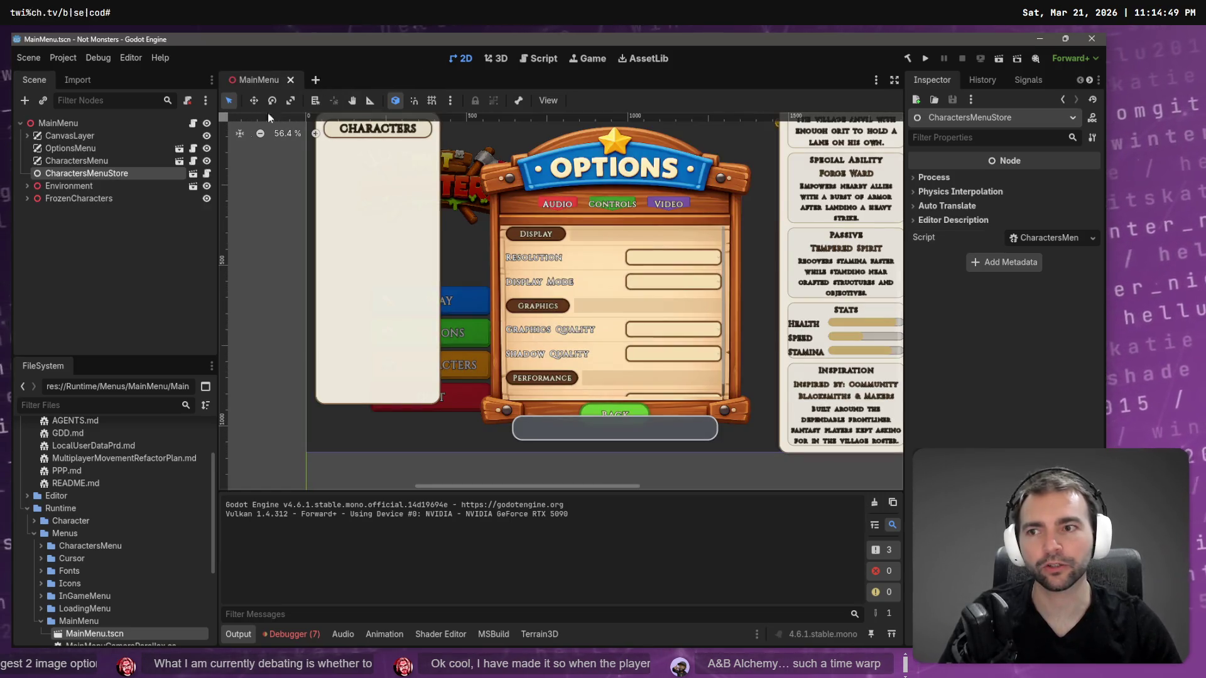
click(103, 164)
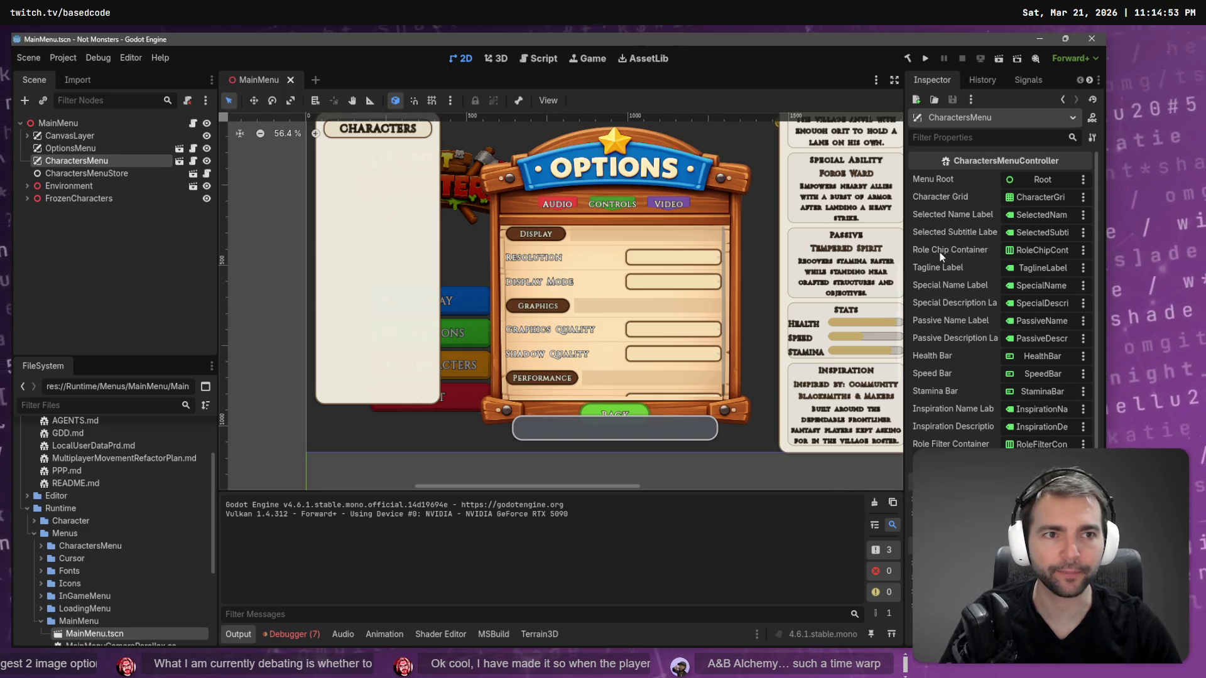
key(alt+Tab)
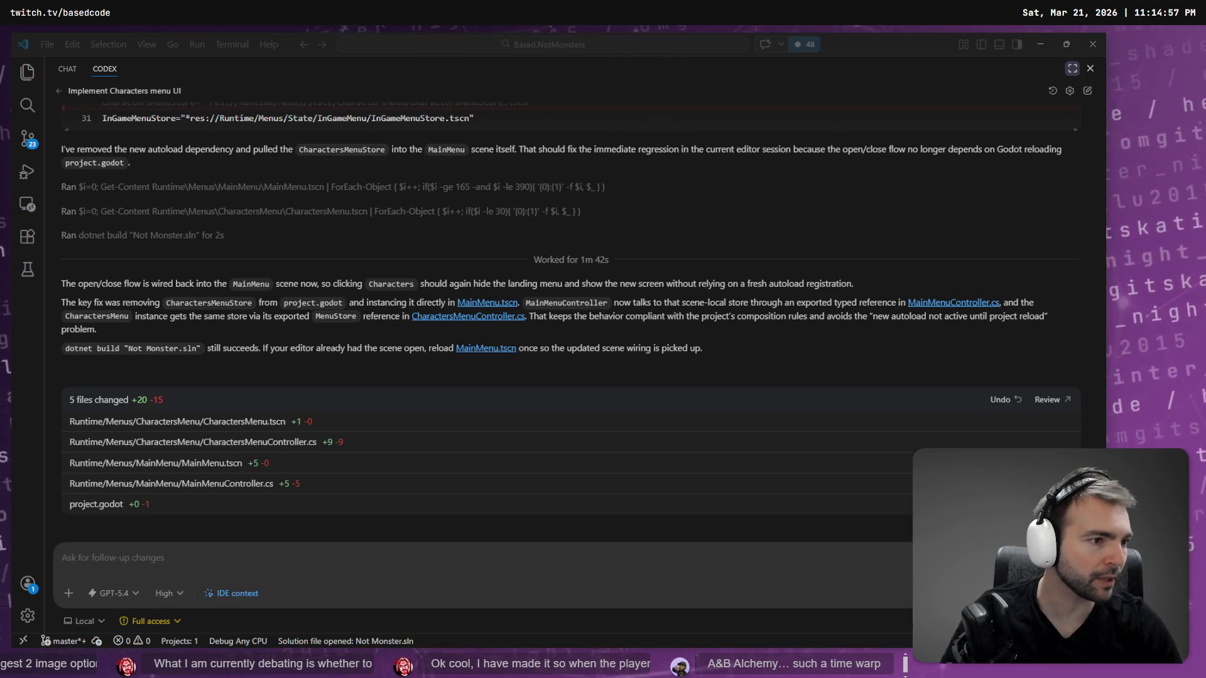
Stash all 19 unstaged files in Fork with the message 'Character Menu Attempt'.
key(alt+Tab)
click(273, 155)
key(ctrl+a)
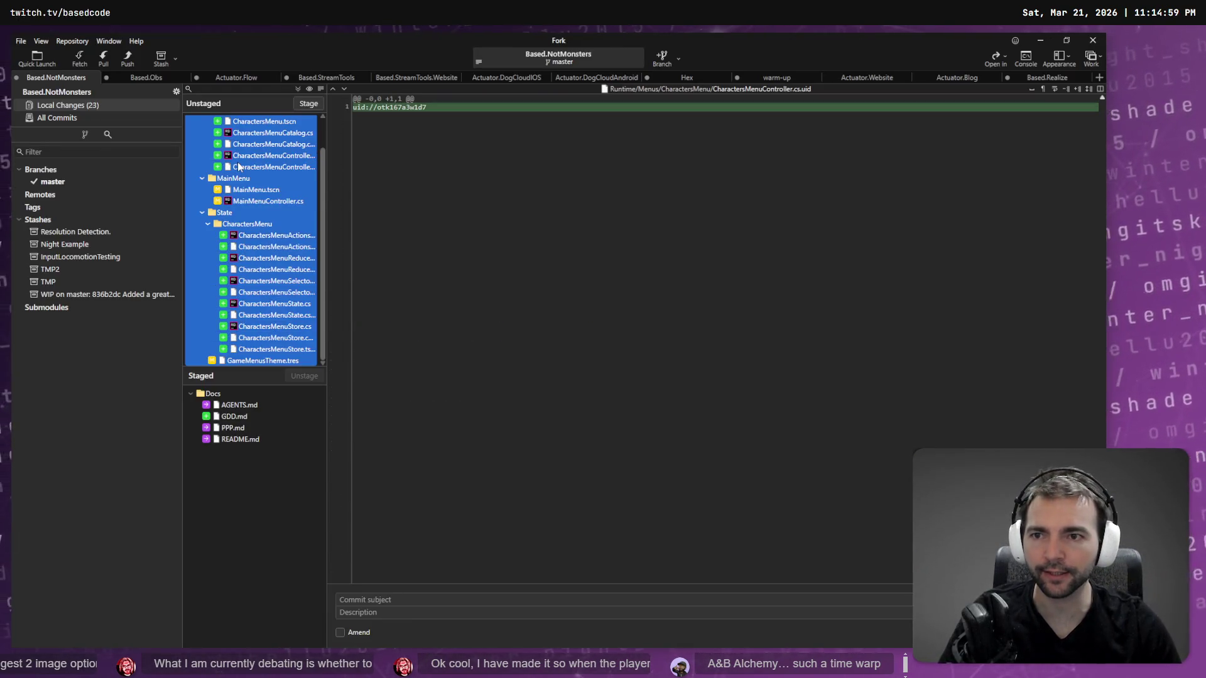
right_click(239, 167)
click(270, 282)
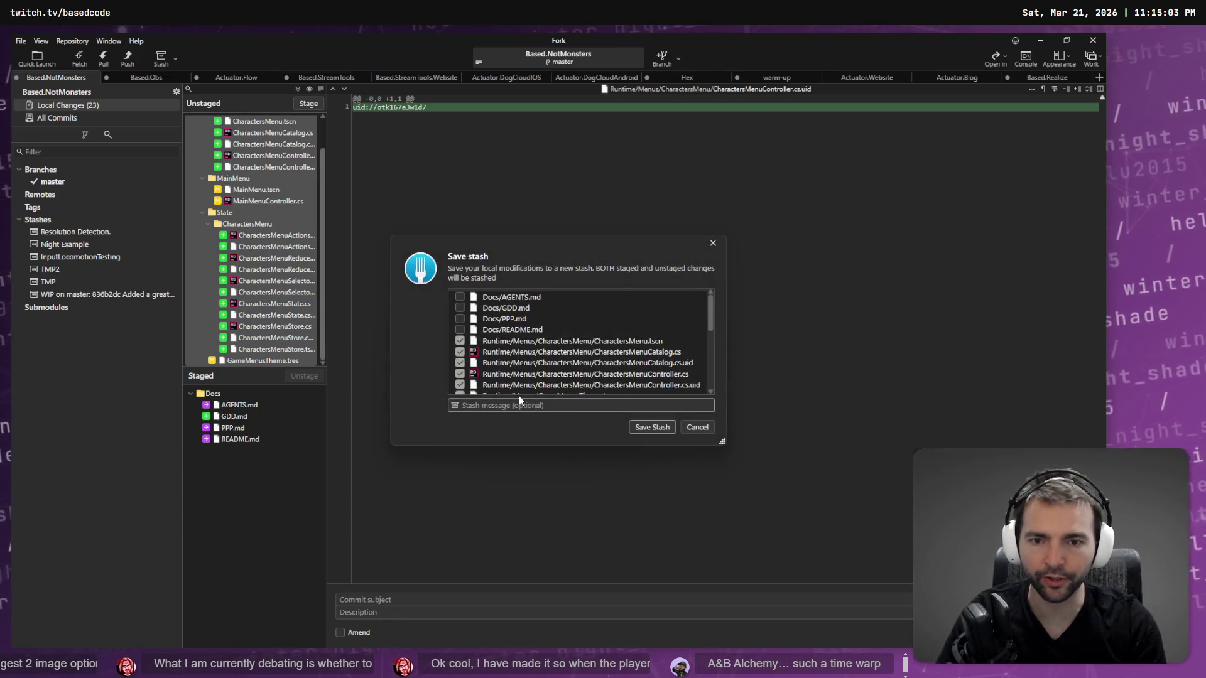
text(Character Menu Attempt)
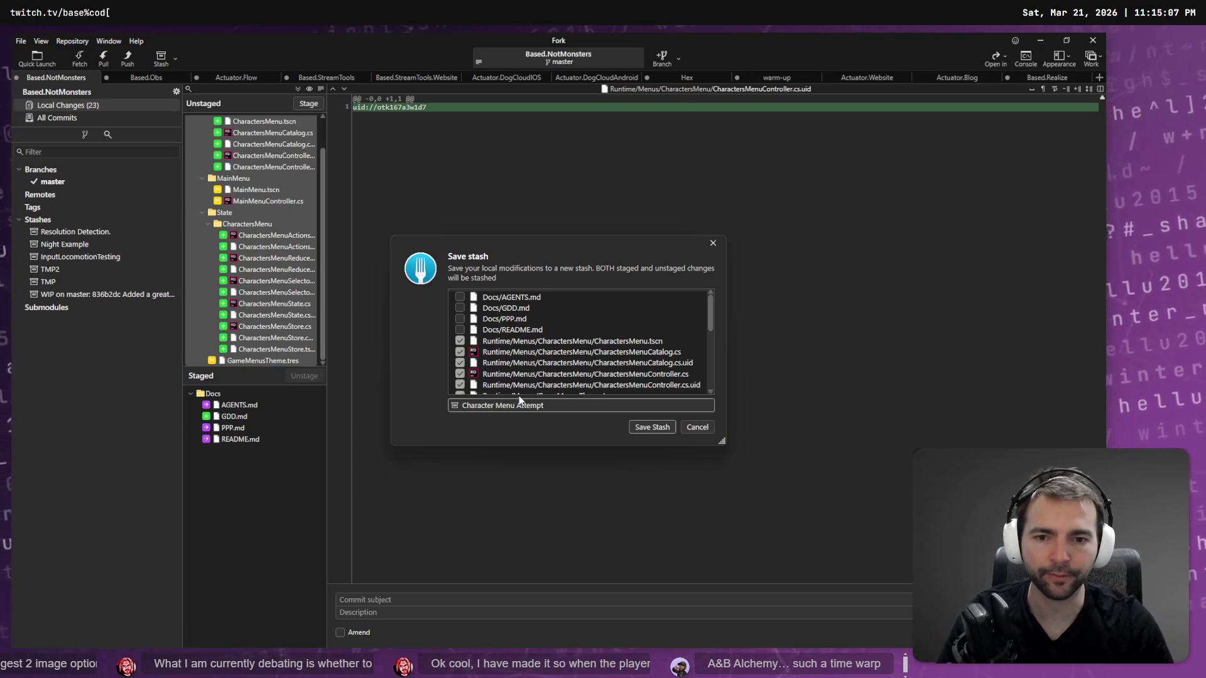
click(662, 428)
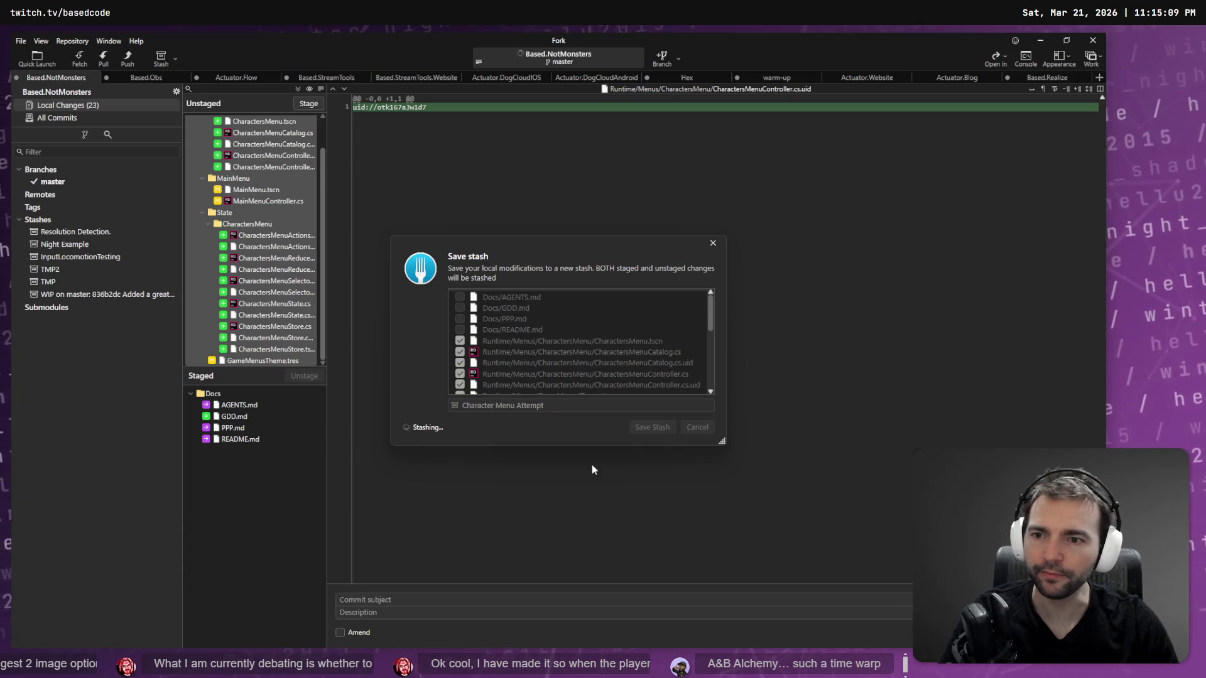
Cycle through Codex and Fork, then bring the Godot editor back to the front.
key(alt+Tab)
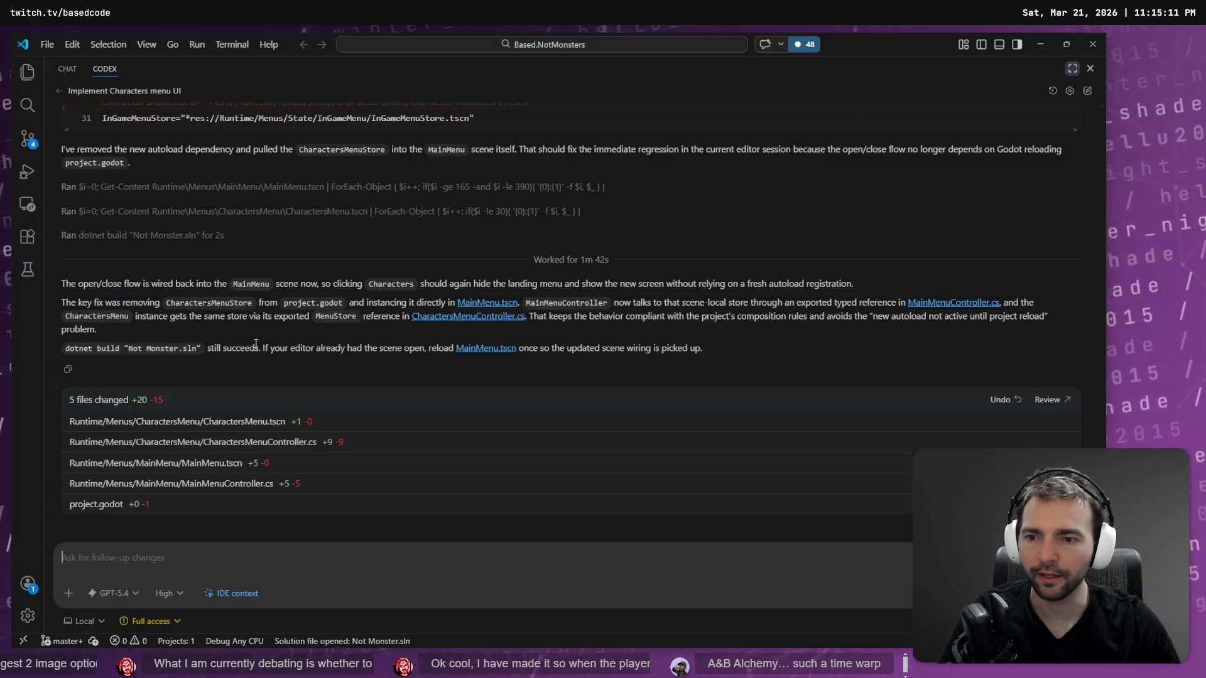
key(alt+Tab)
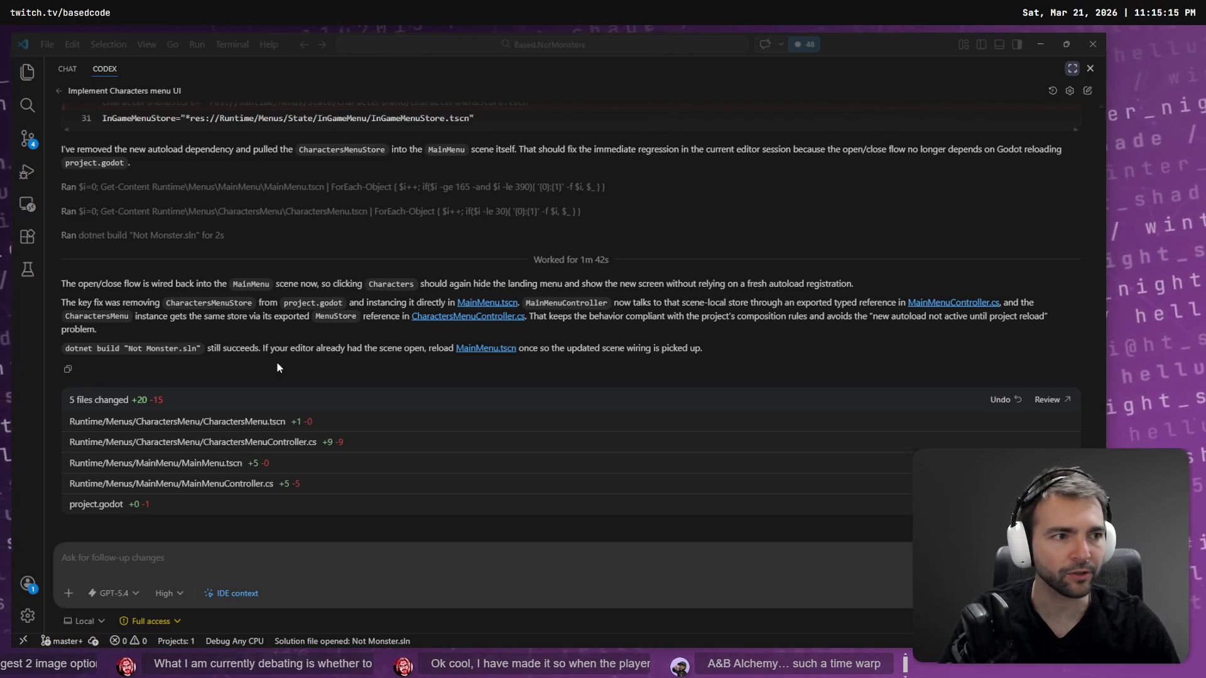
key(alt+Tab)
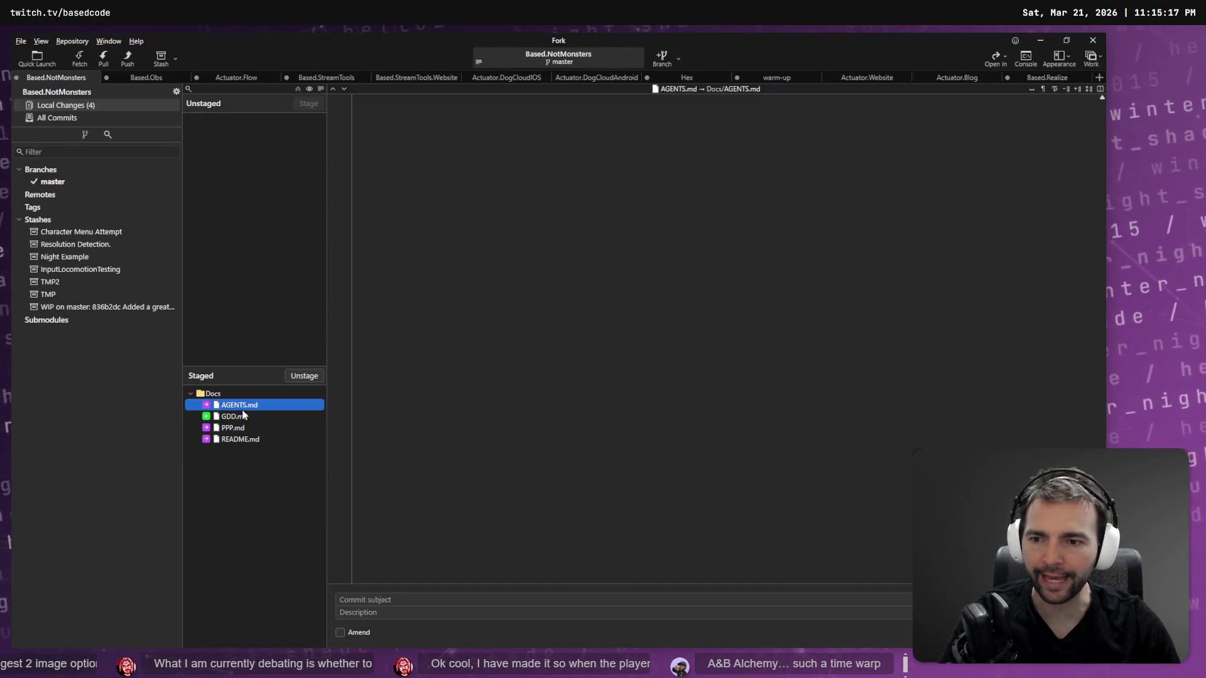
key(alt+Tab)
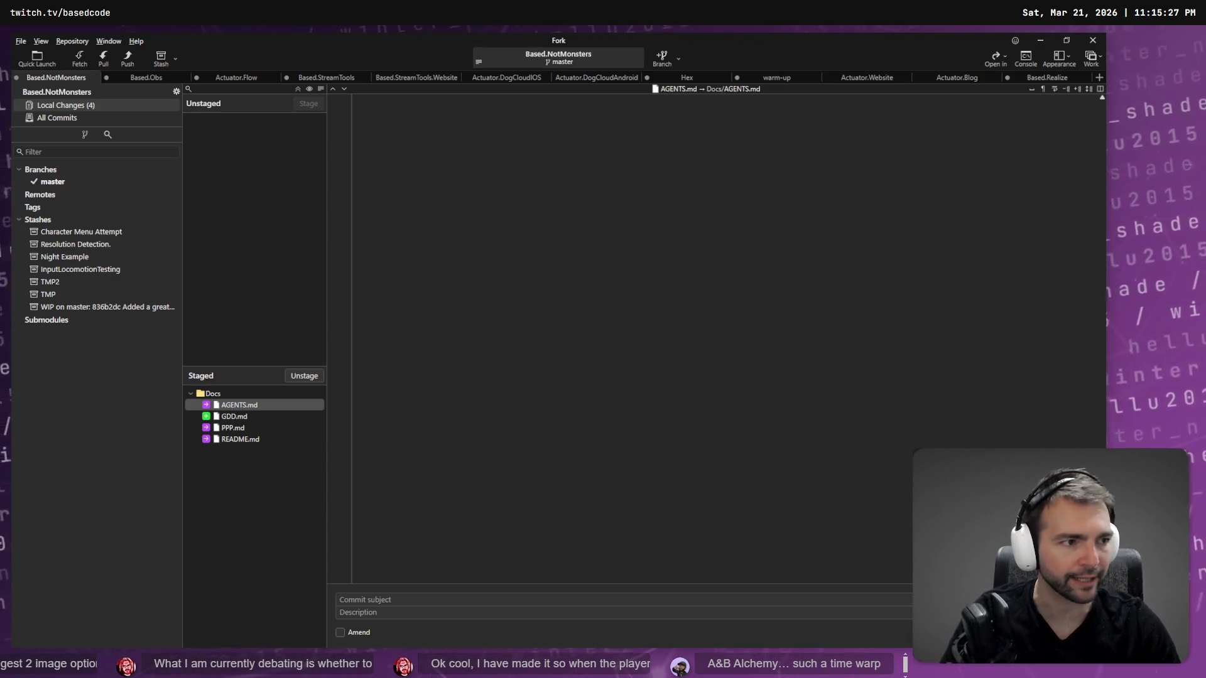
key(alt+Tab)
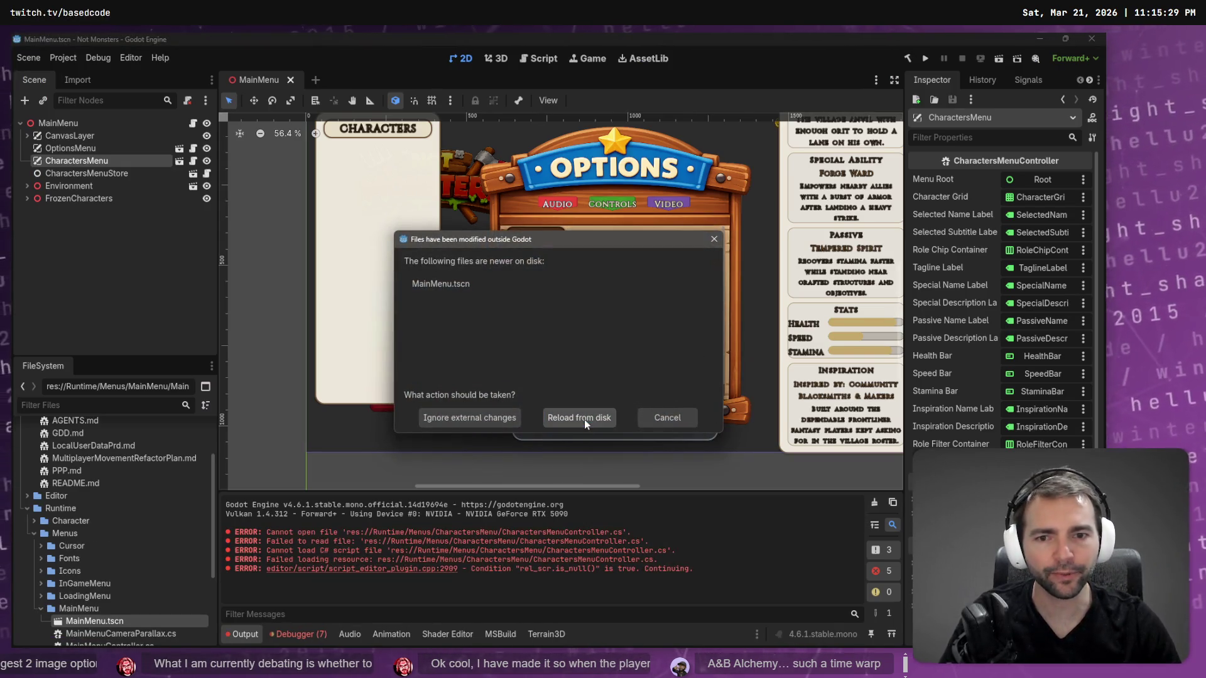
Reload MainMenu from disk and move AGENTS.md, GDD.md, PPP.md and README.md from Docs to res://.
click(583, 423)
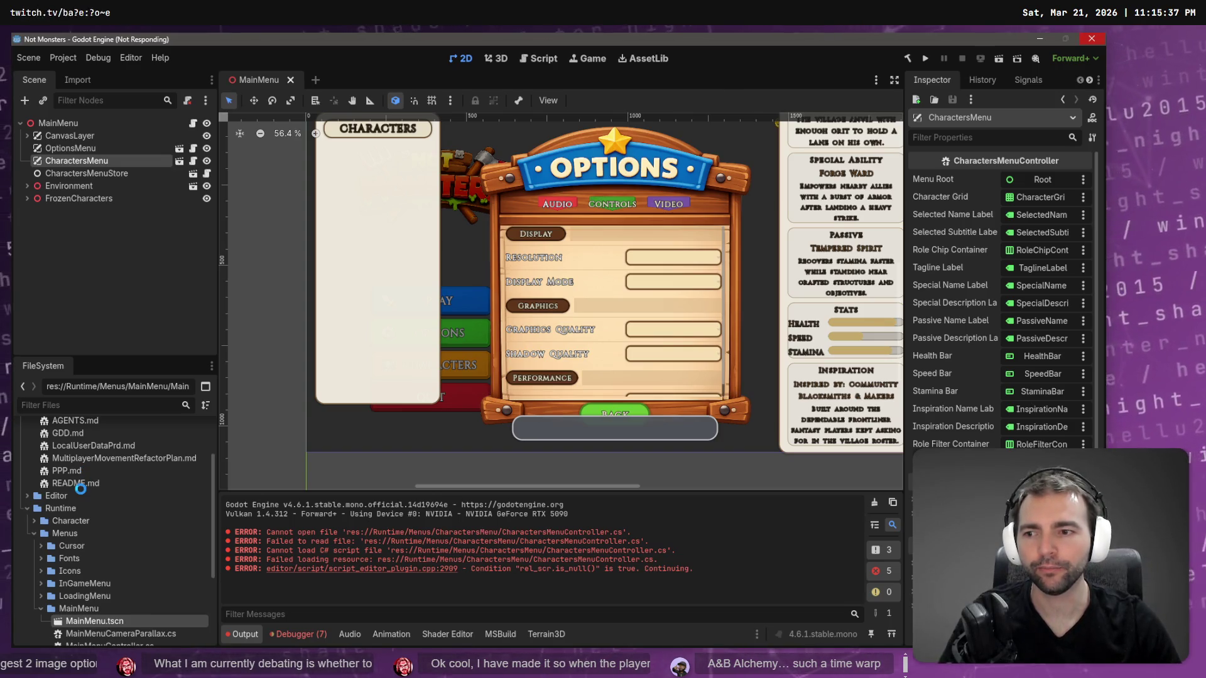
click(85, 486)
ctrl+click(67, 495)
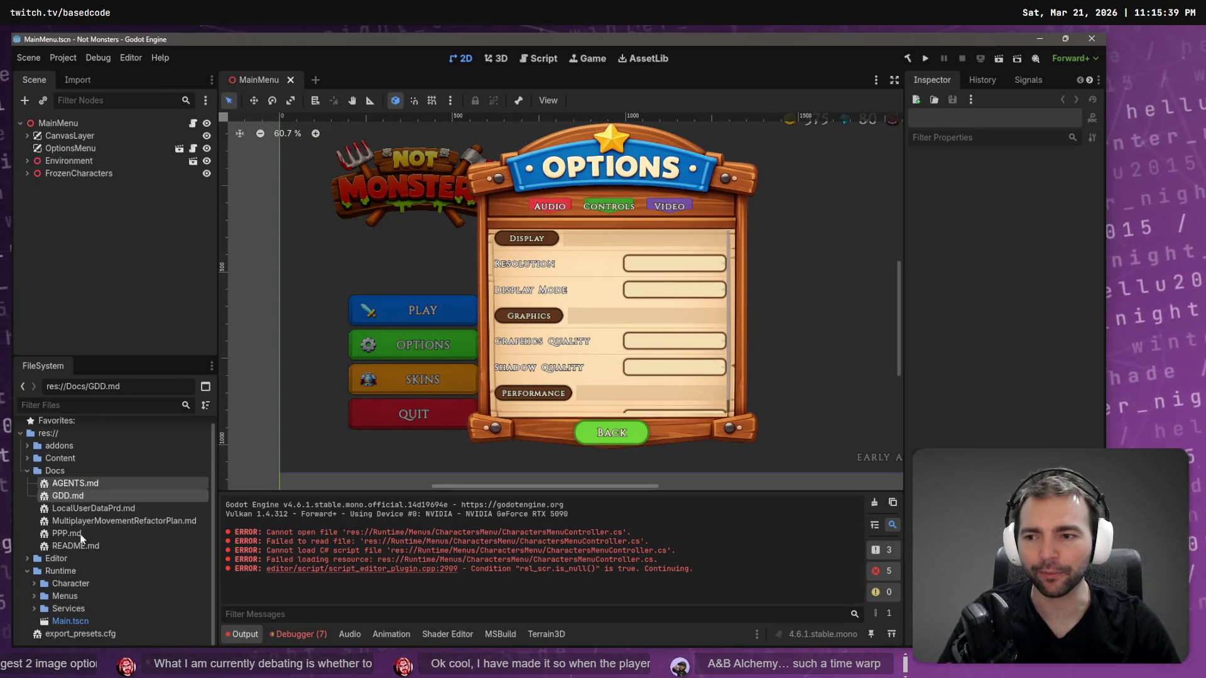
ctrl+click(75, 545)
ctrl+click(66, 533)
drag(64, 491, 47, 439)
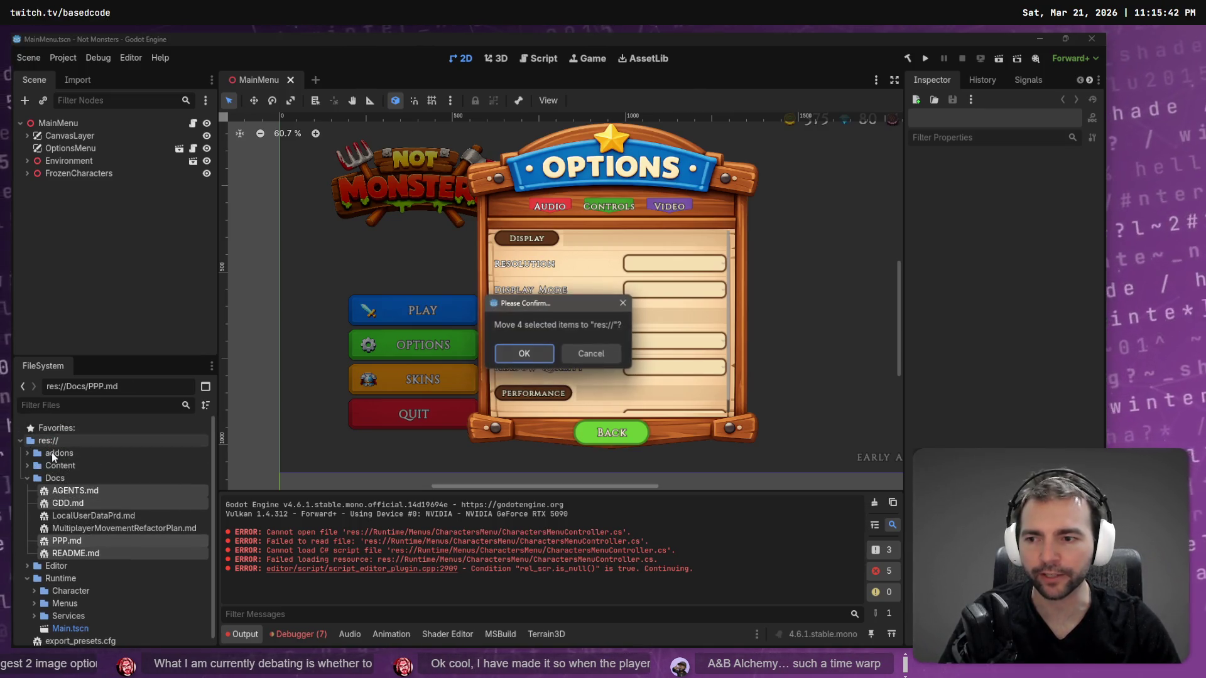
click(520, 353)
Collapse the Docs folder and select AGENTS.md in the project root.
click(28, 480)
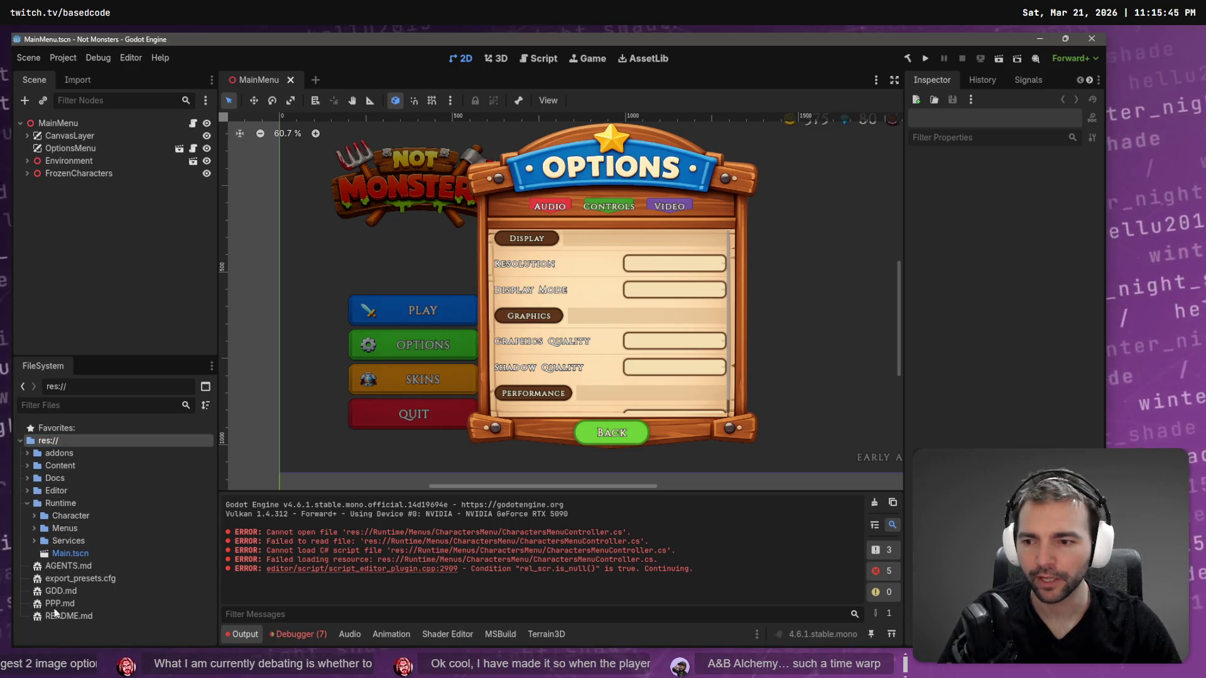
click(78, 566)
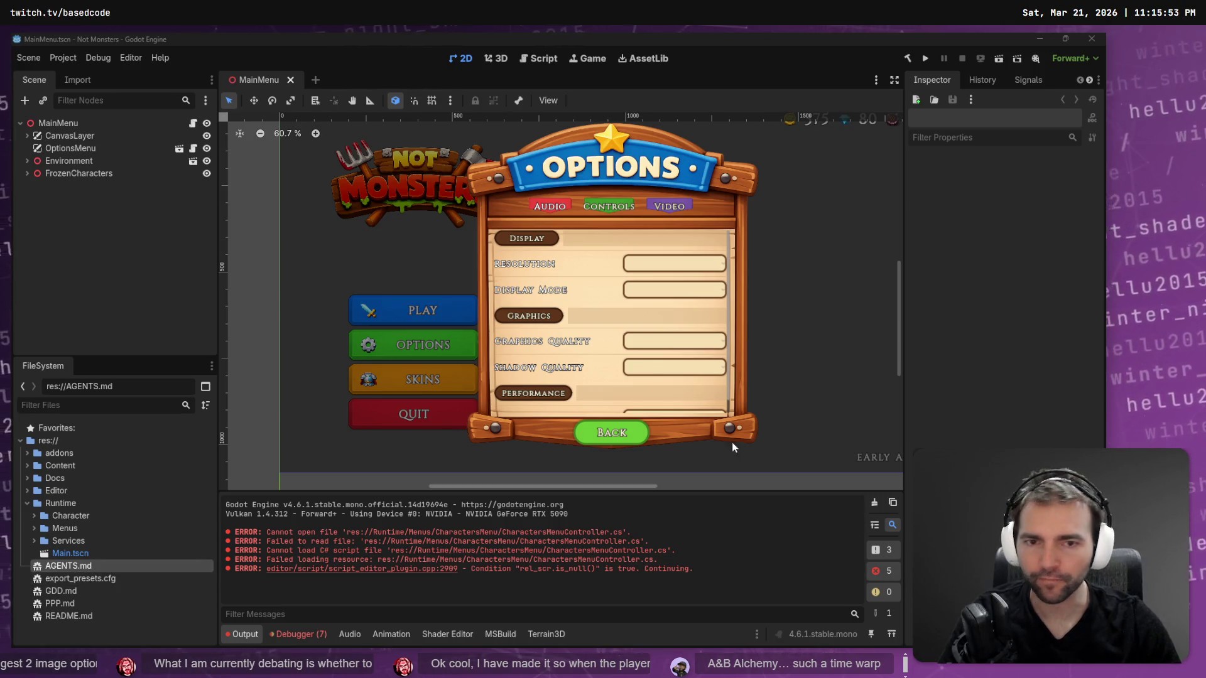
key(alt+Tab)
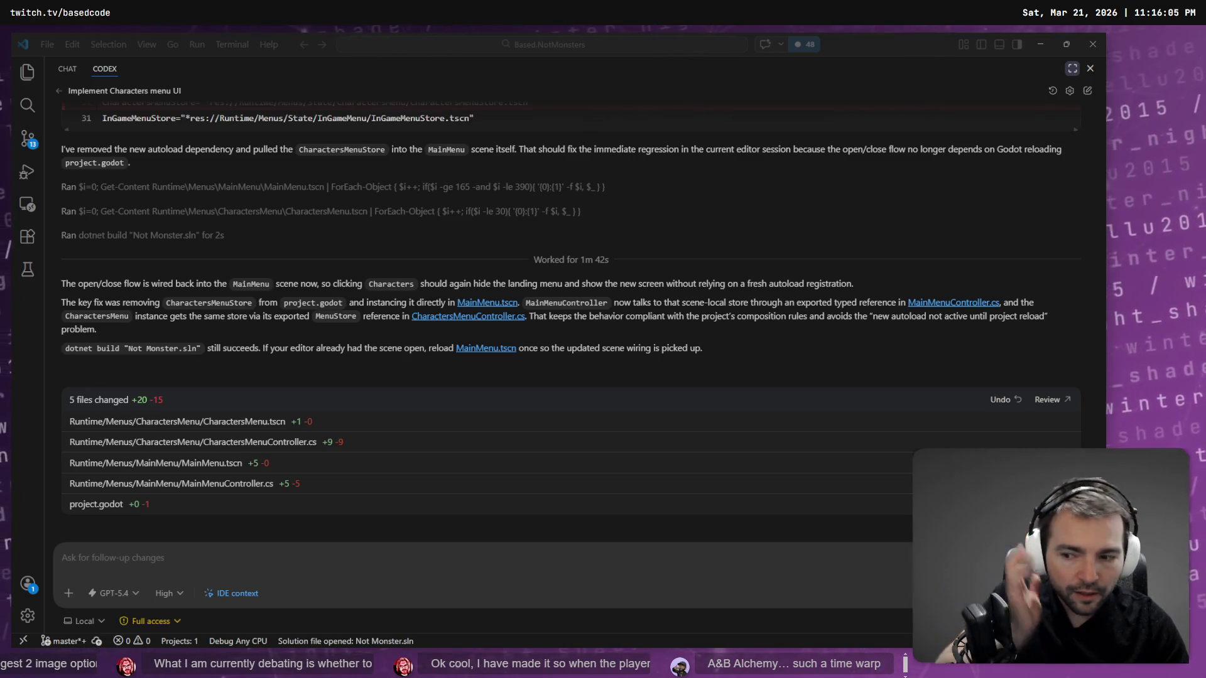
Start a fresh, empty Codex conversation in VS Code.
click(213, 549)
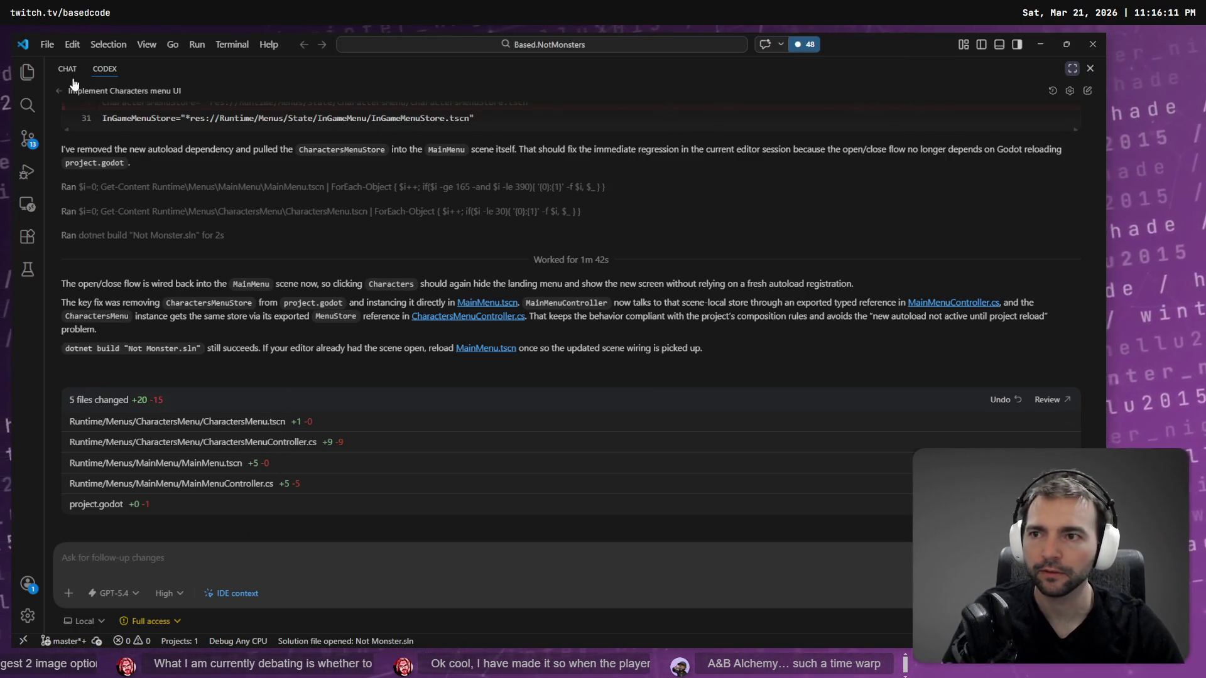
click(1087, 91)
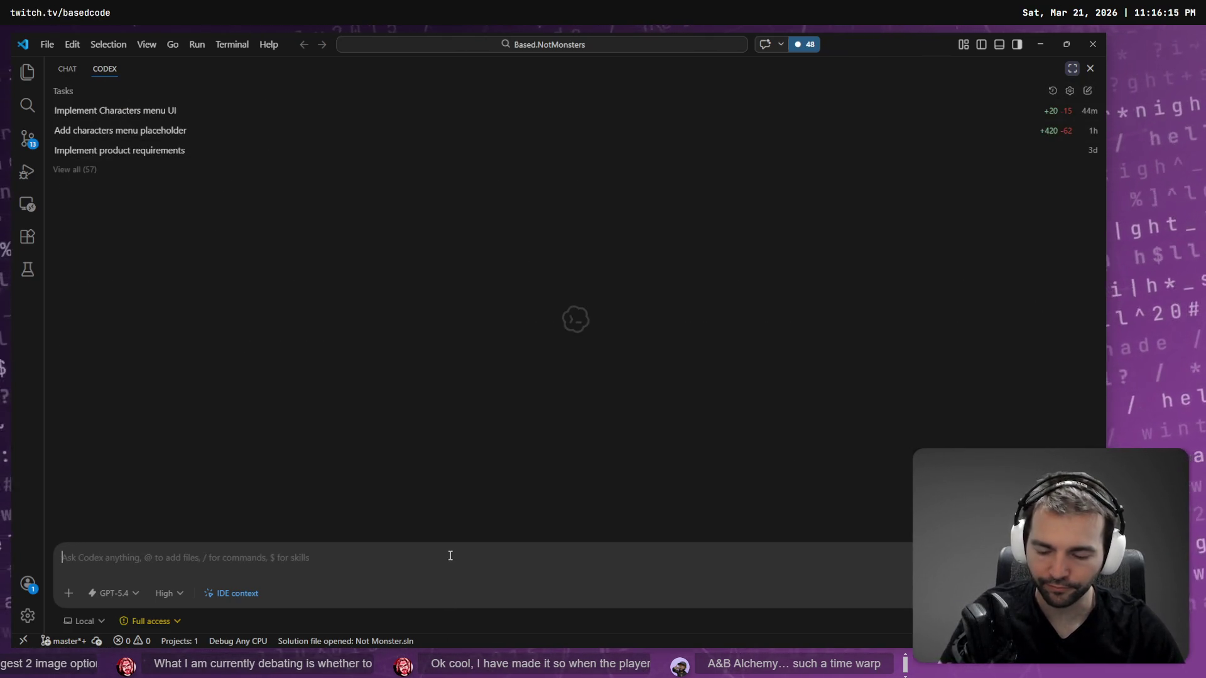
key(alt+Tab)
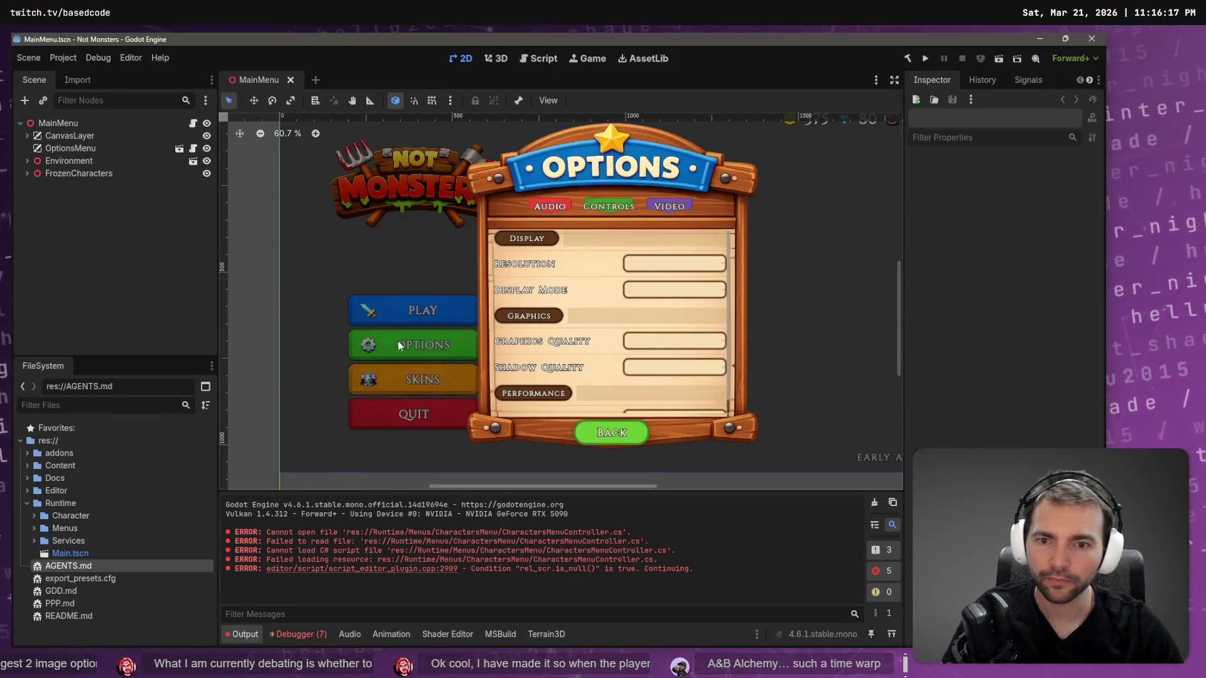
Inspect the OptionsMenu and CanvasLayer nodes, expanding and collapsing CanvasLayer's children.
click(74, 149)
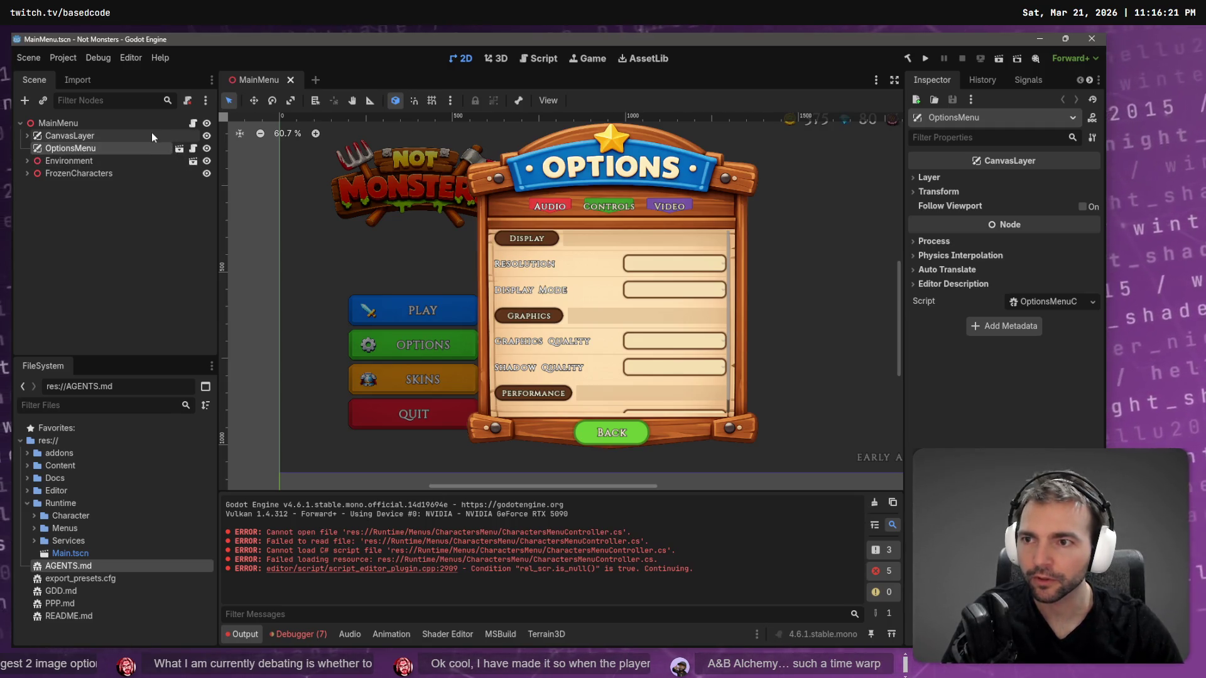
click(27, 136)
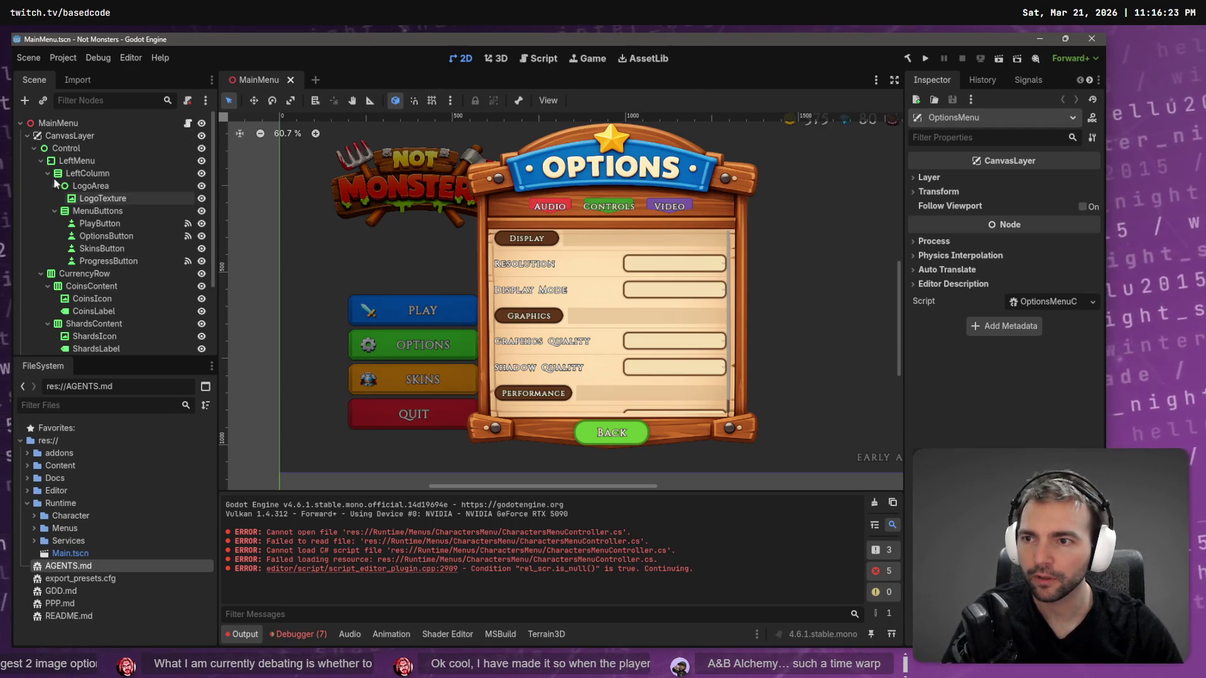
click(33, 148)
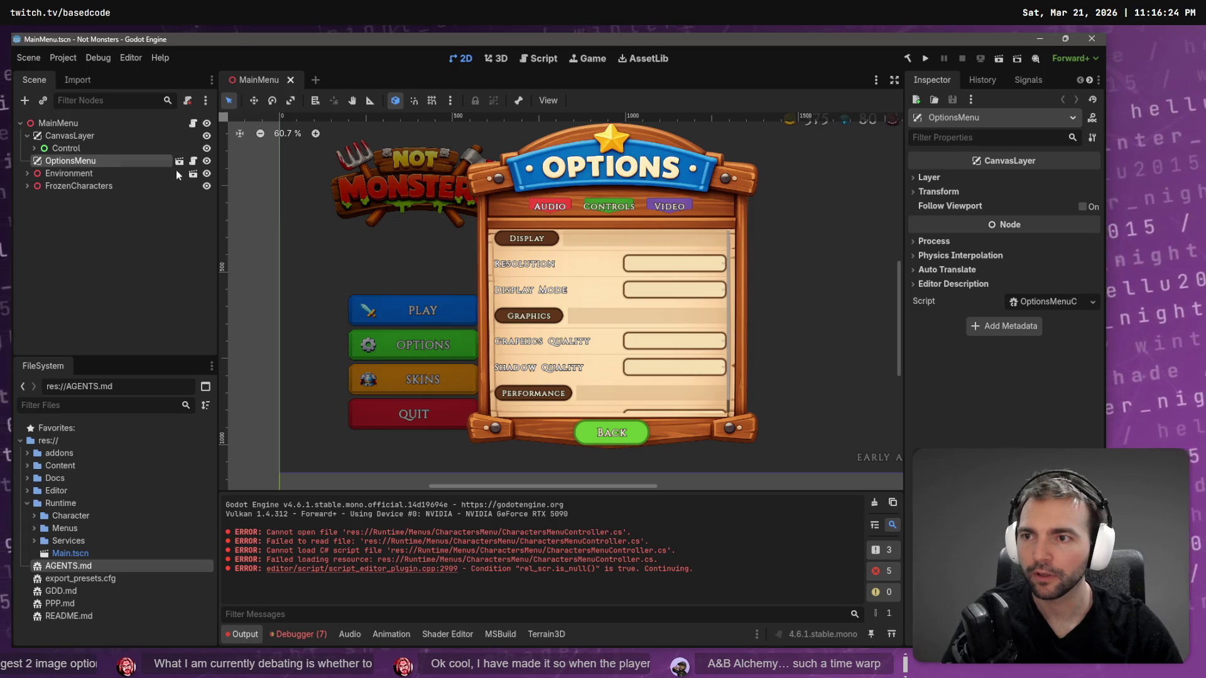
click(127, 132)
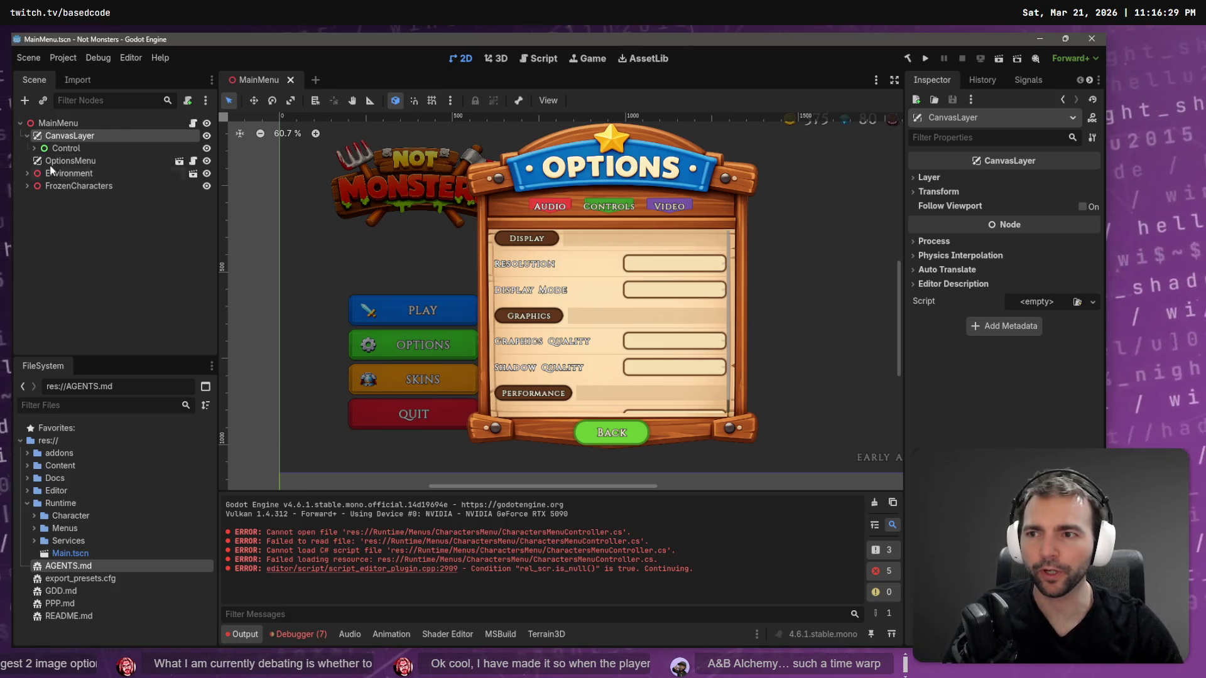
click(27, 135)
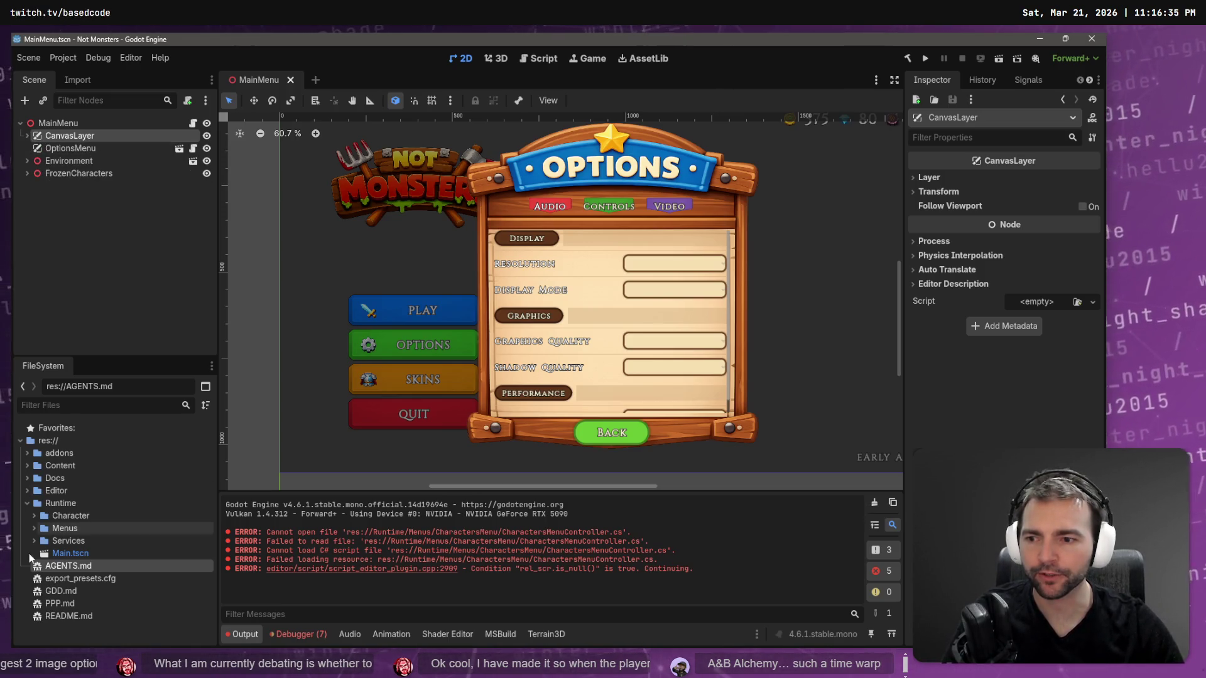
Expand res://Runtime/Menus in the FileSystem dock and reselect OptionsMenu and CanvasLayer.
click(32, 529)
click(32, 528)
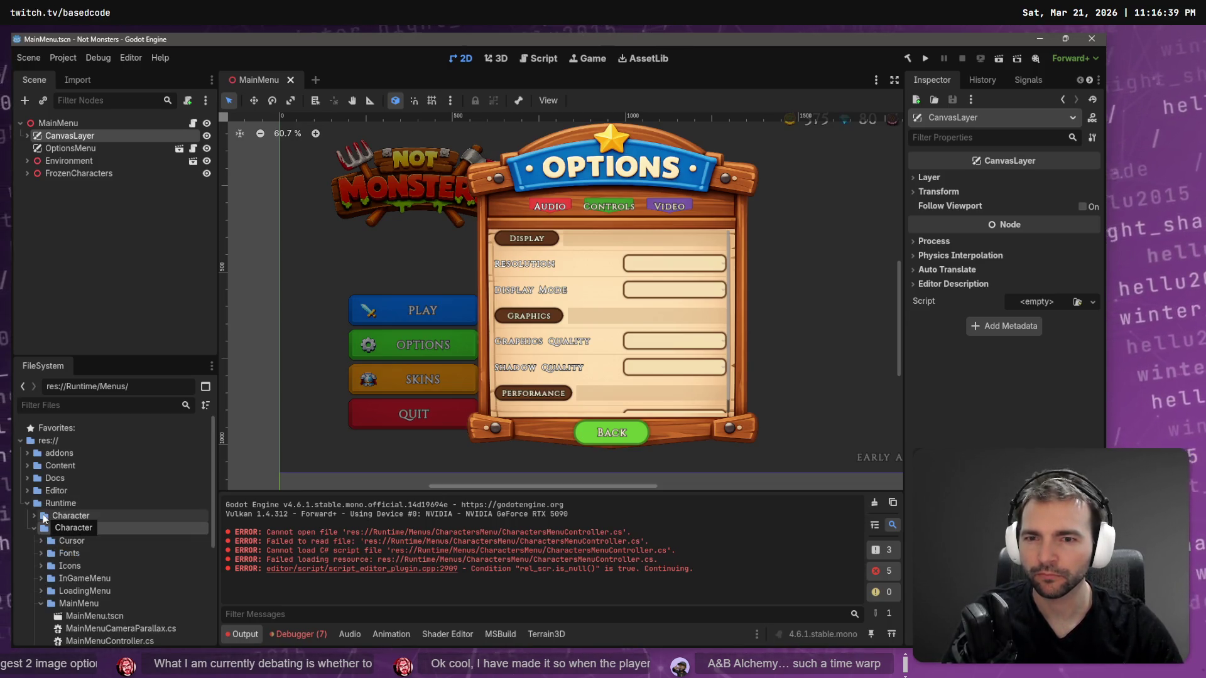
click(28, 136)
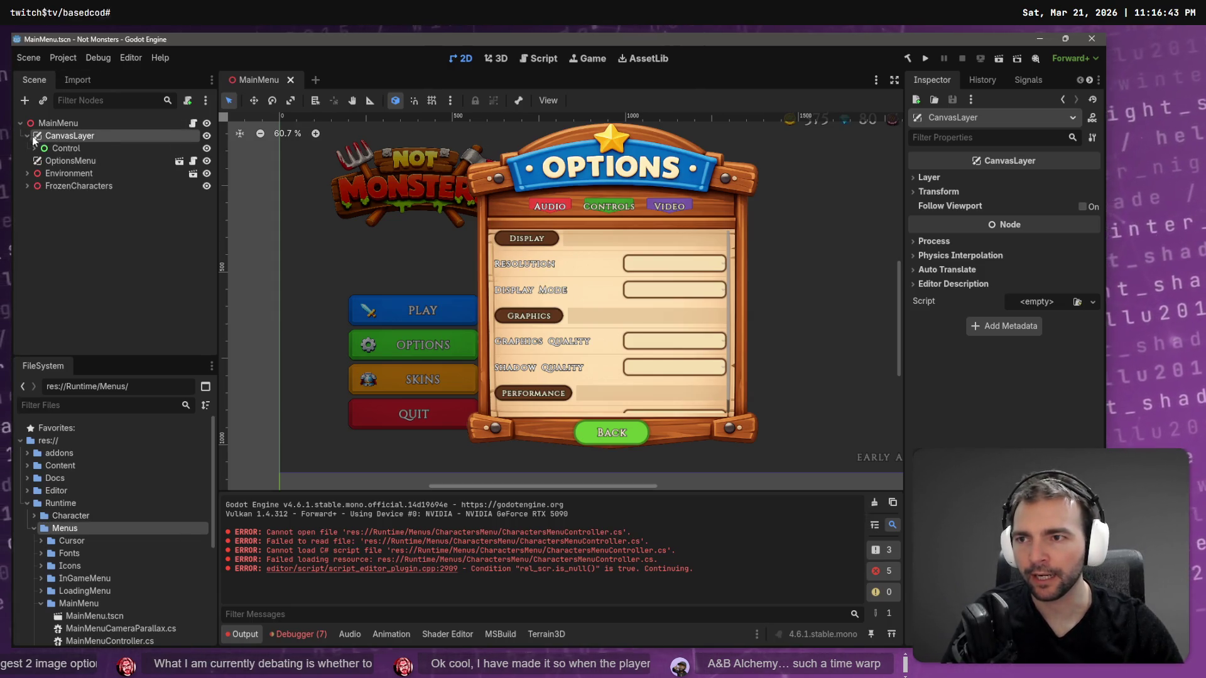
click(27, 135)
click(82, 149)
click(141, 138)
key(alt+Tab)
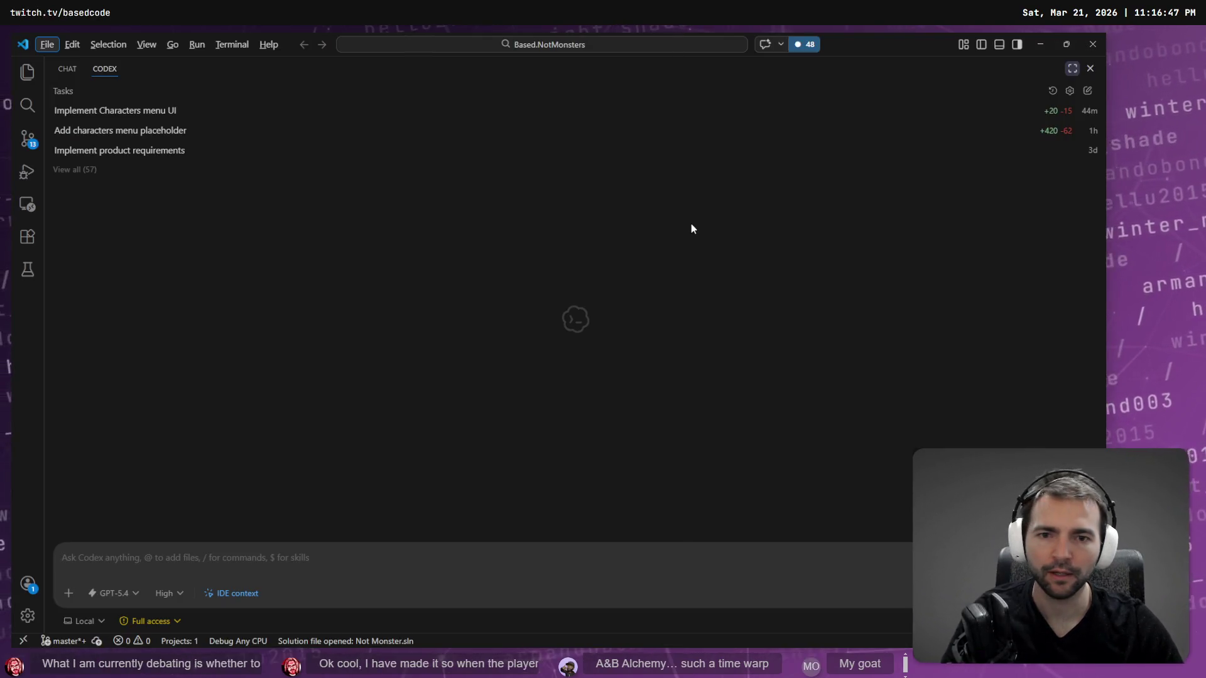
Begin the Codex prompt with 'in' plus a MainMenu.tscn file reference.
text(in @MainM)
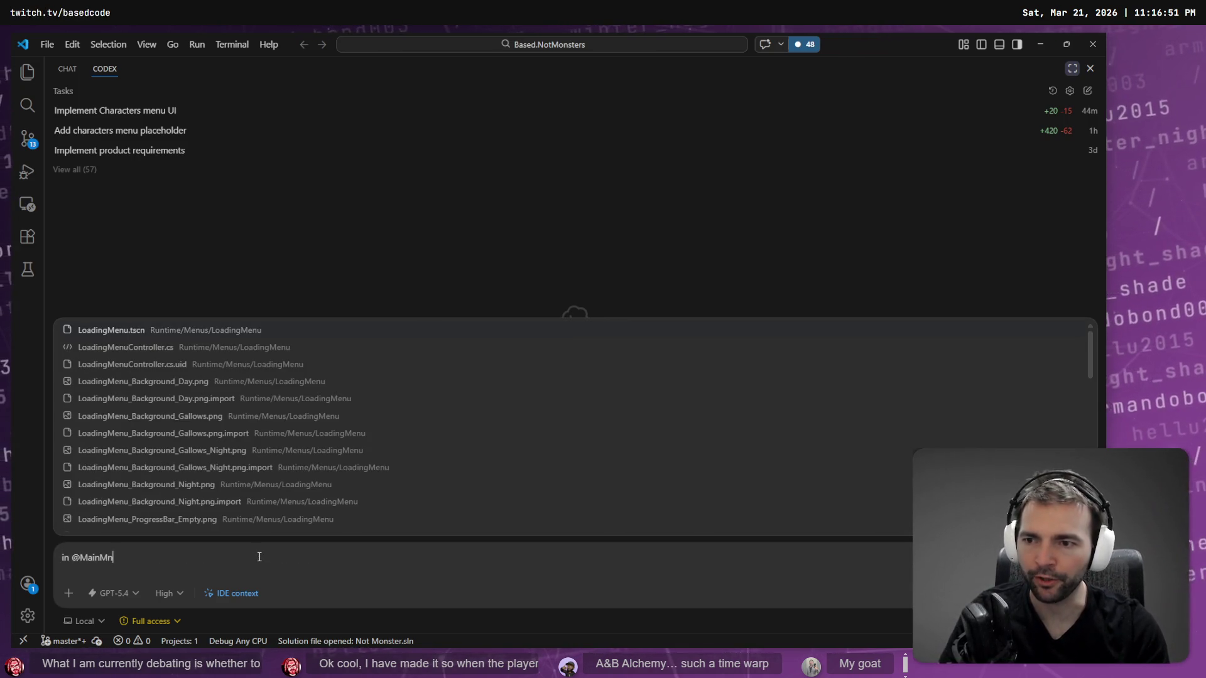
key(Return)
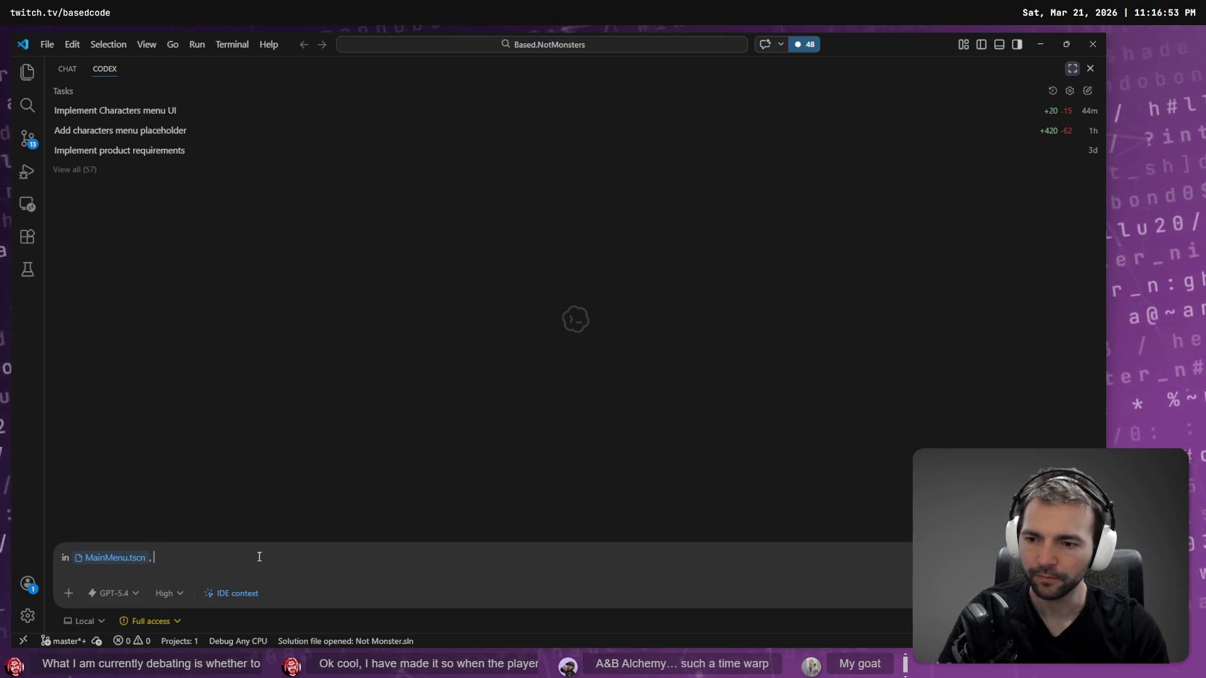
key(alt+Tab)
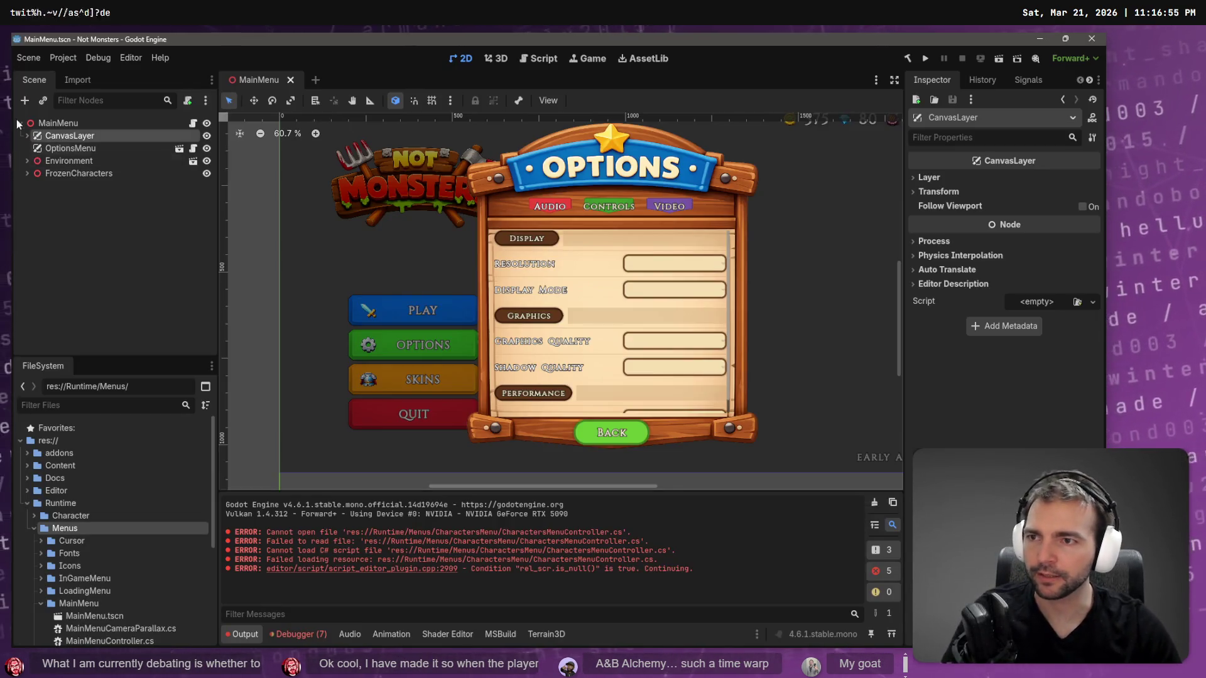
click(27, 135)
Rename the SkinsButton node under Control to CharactersButton.
click(39, 149)
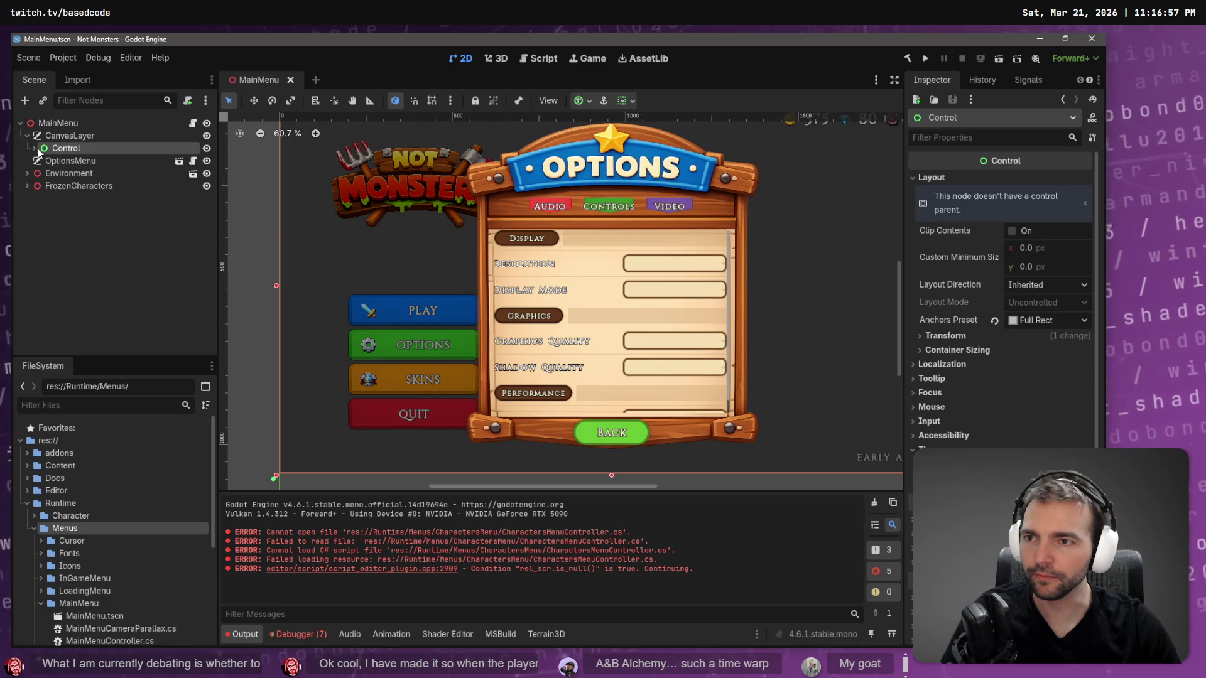
shift+click(34, 148)
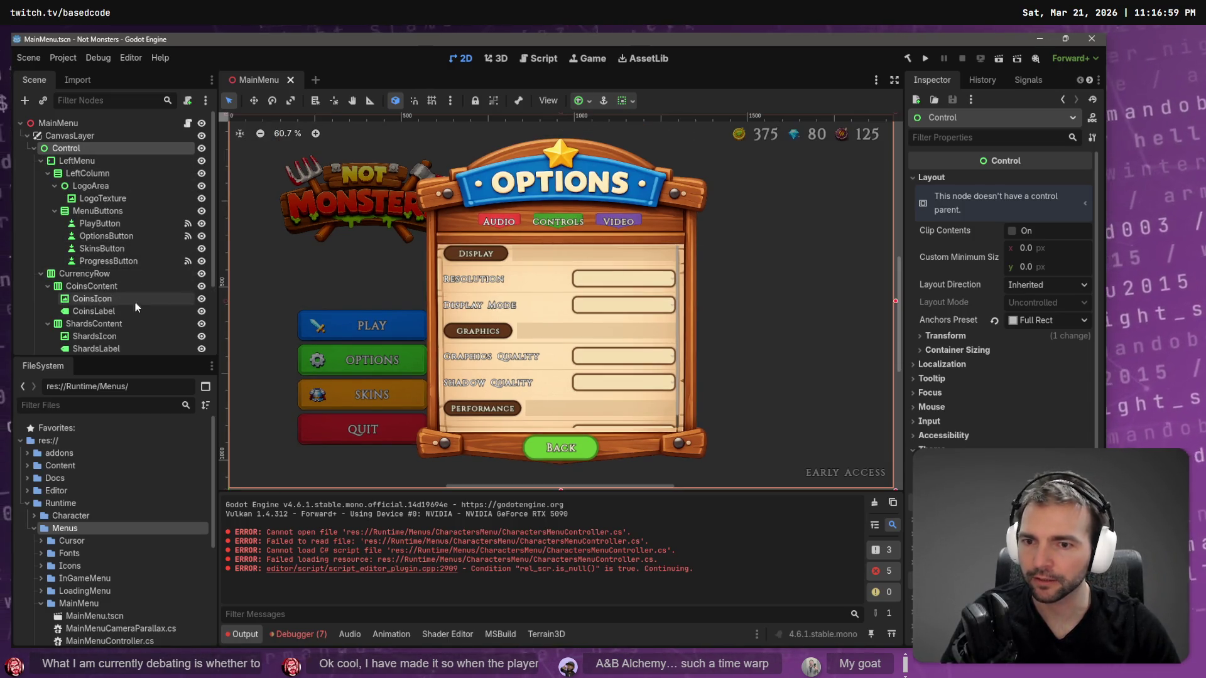
double_click(102, 249)
text(Charac)
text(ters)
key(Return)
Set the button's text to CHARACTERS and save the MainMenu scene.
click(978, 220)
text(CHARAC)
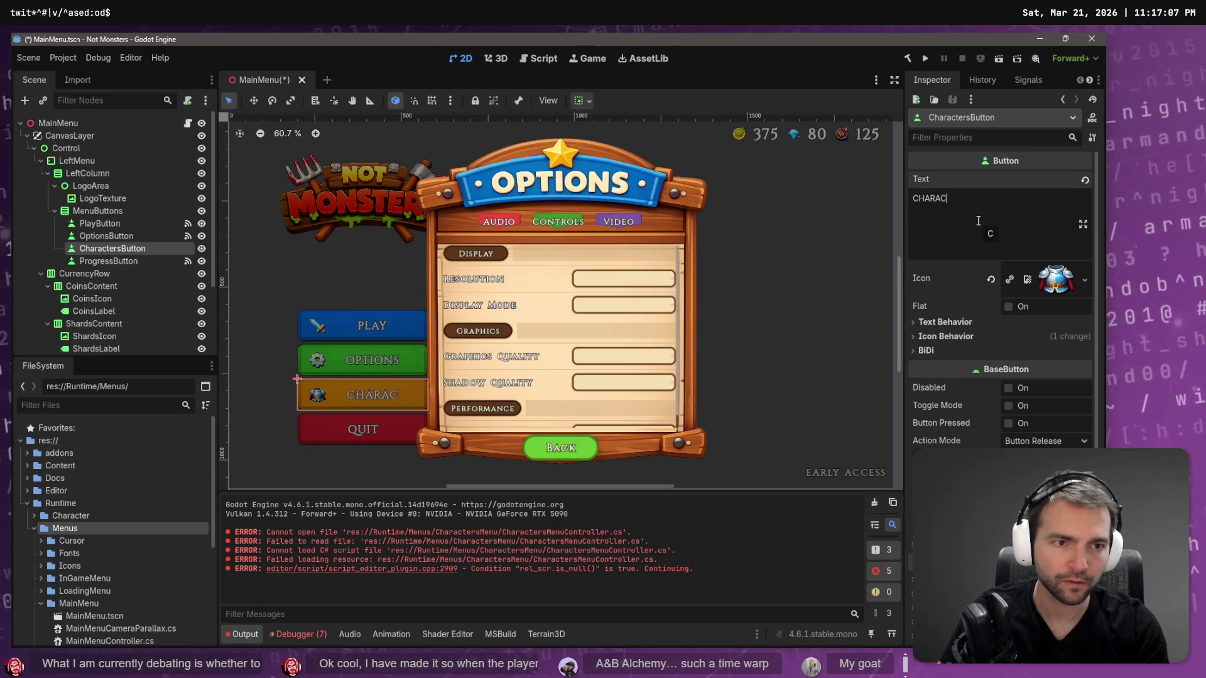
text(TERS)
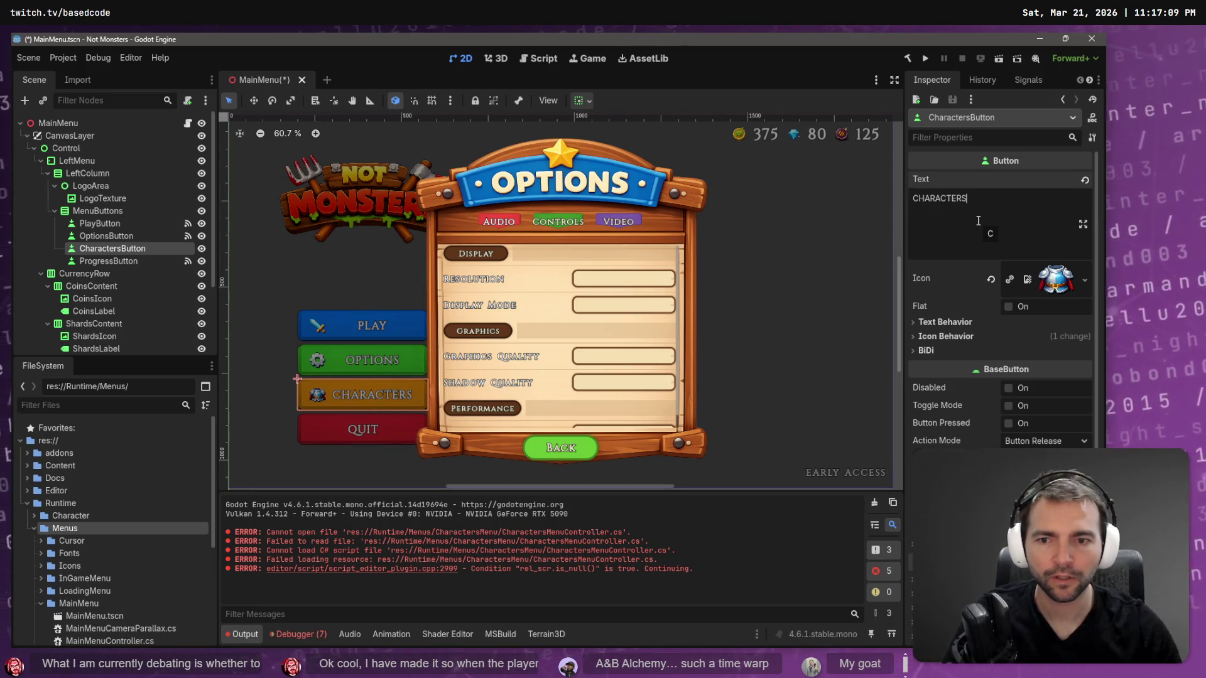
click(81, 210)
key(ctrl+s)
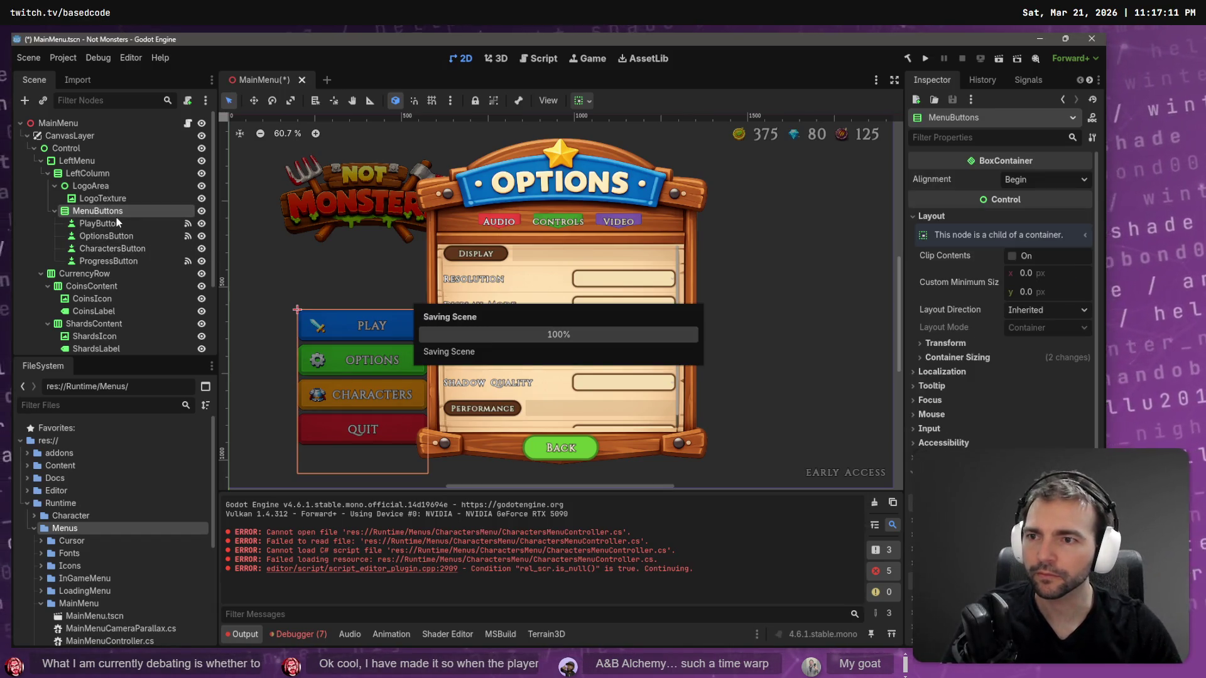
click(117, 219)
key(alt+Tab)
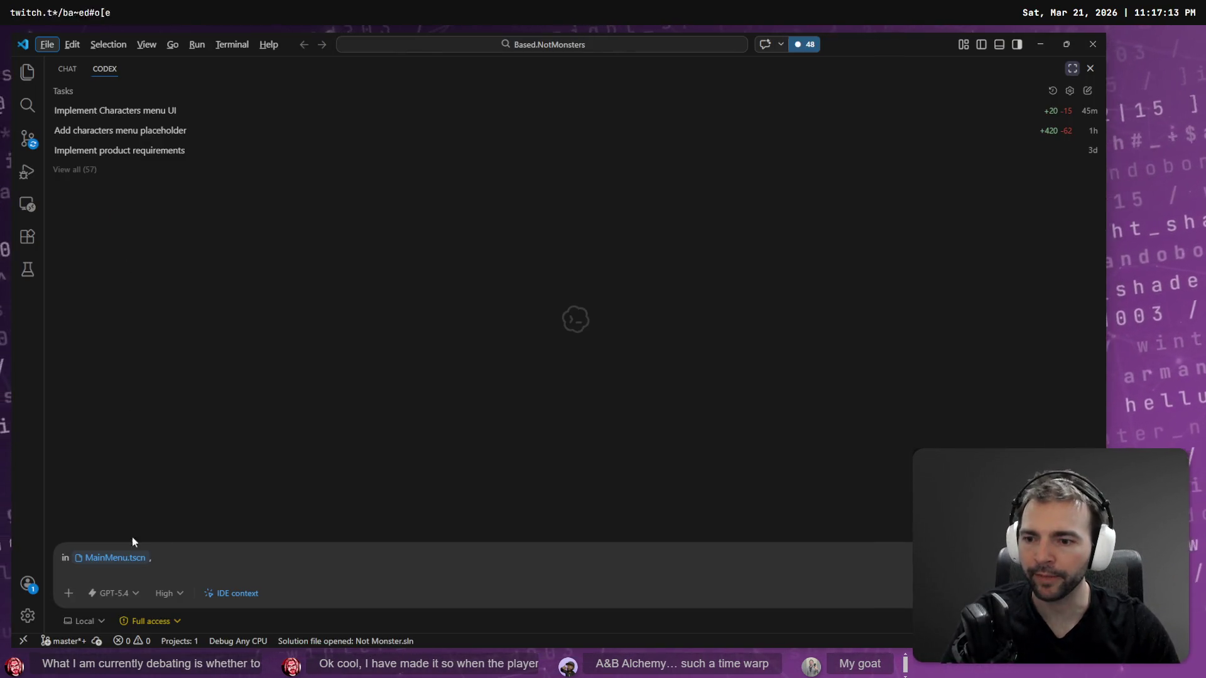
Continue the prompt with 'there is a' and compare against the scene in Godot.
text( there is a @)
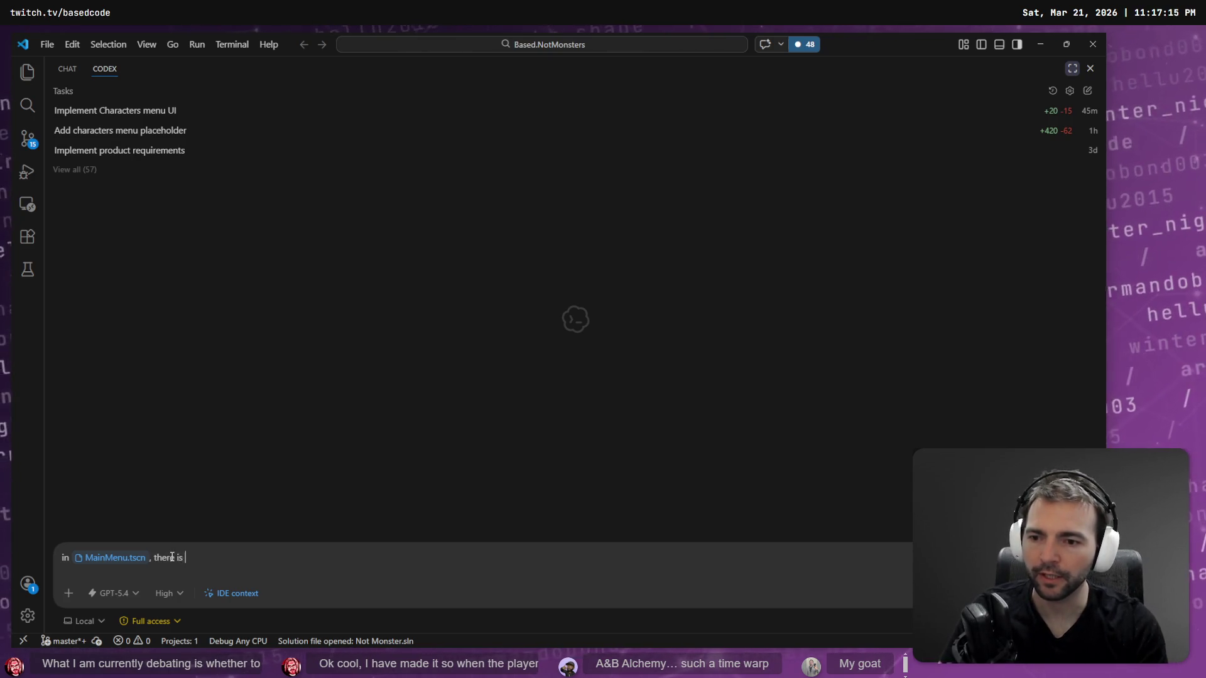
key(BackSpace)
key(alt+Tab)
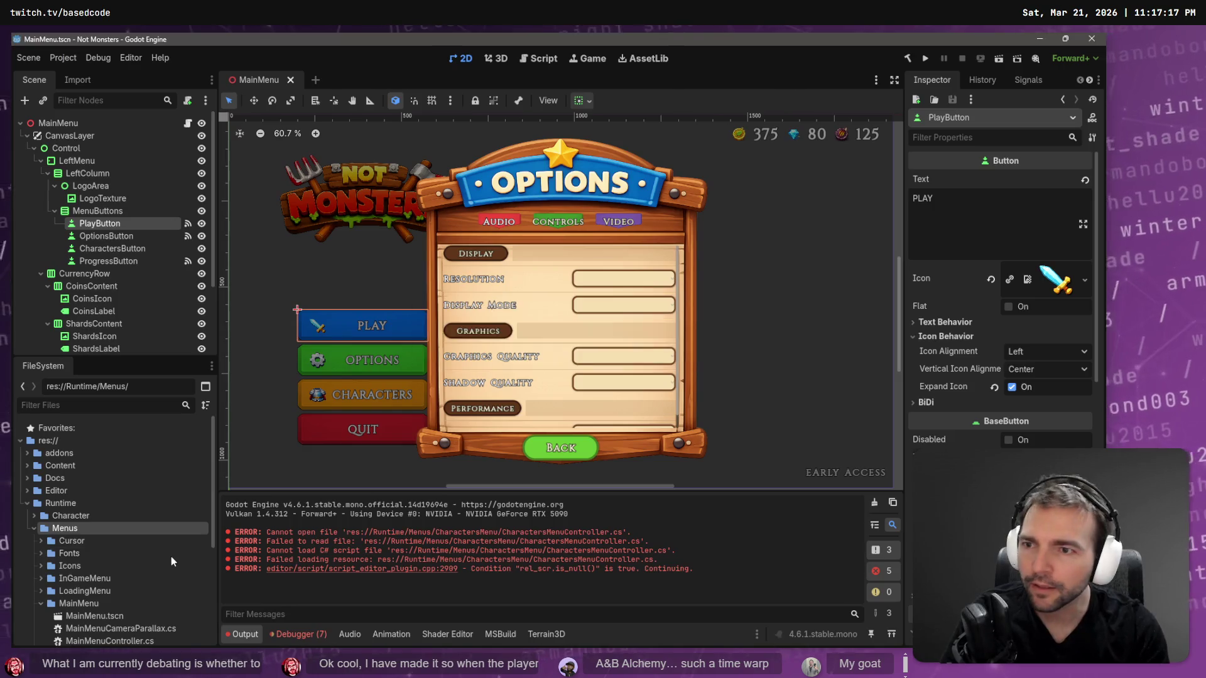
key(alt+Tab)
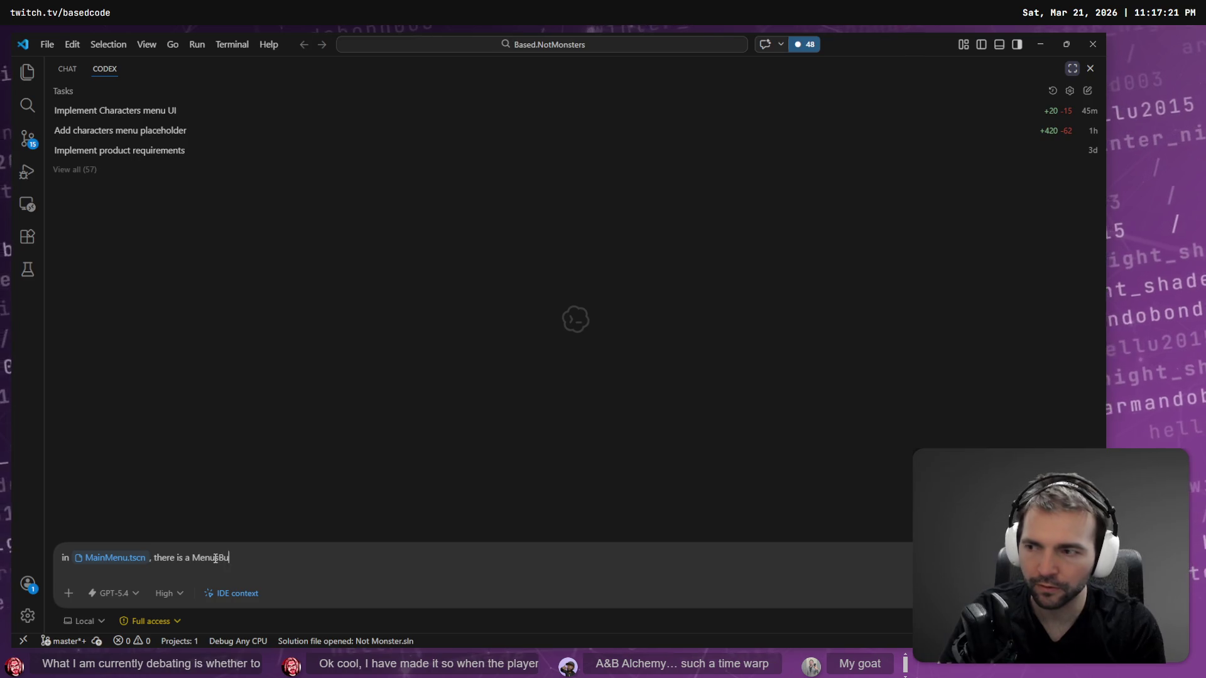
key(alt+Tab)
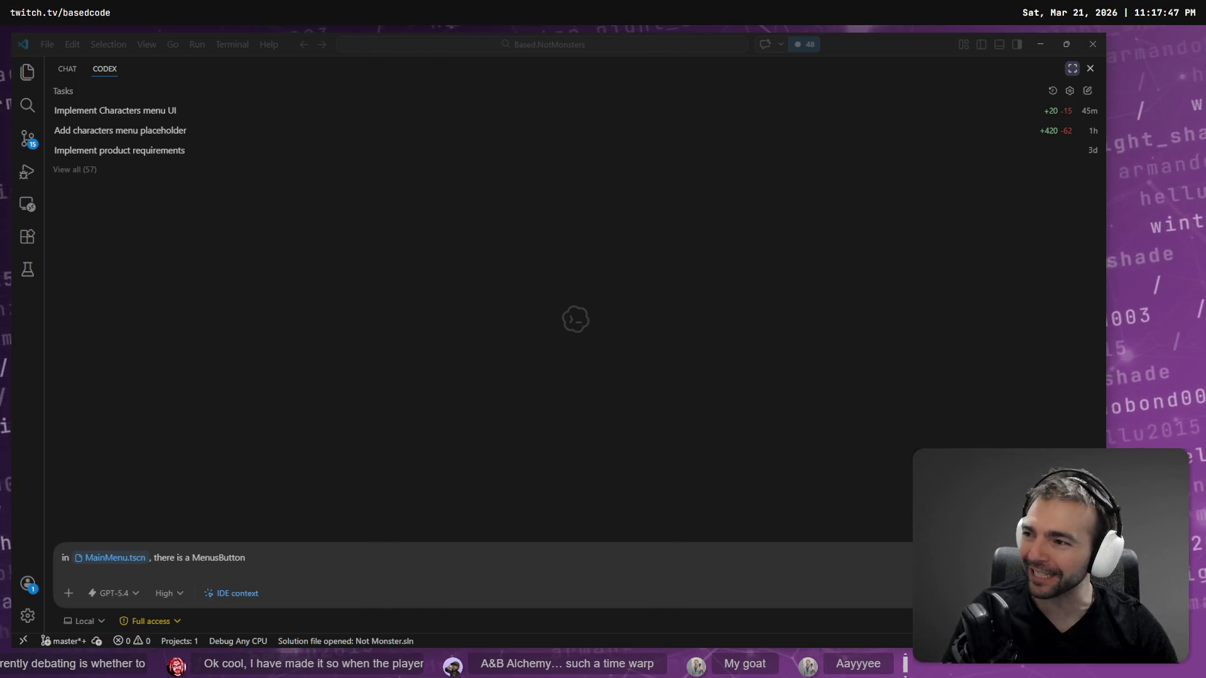
Correct the misspelled MenusButton name after checking Godot, then start Win+H dictation.
click(298, 555)
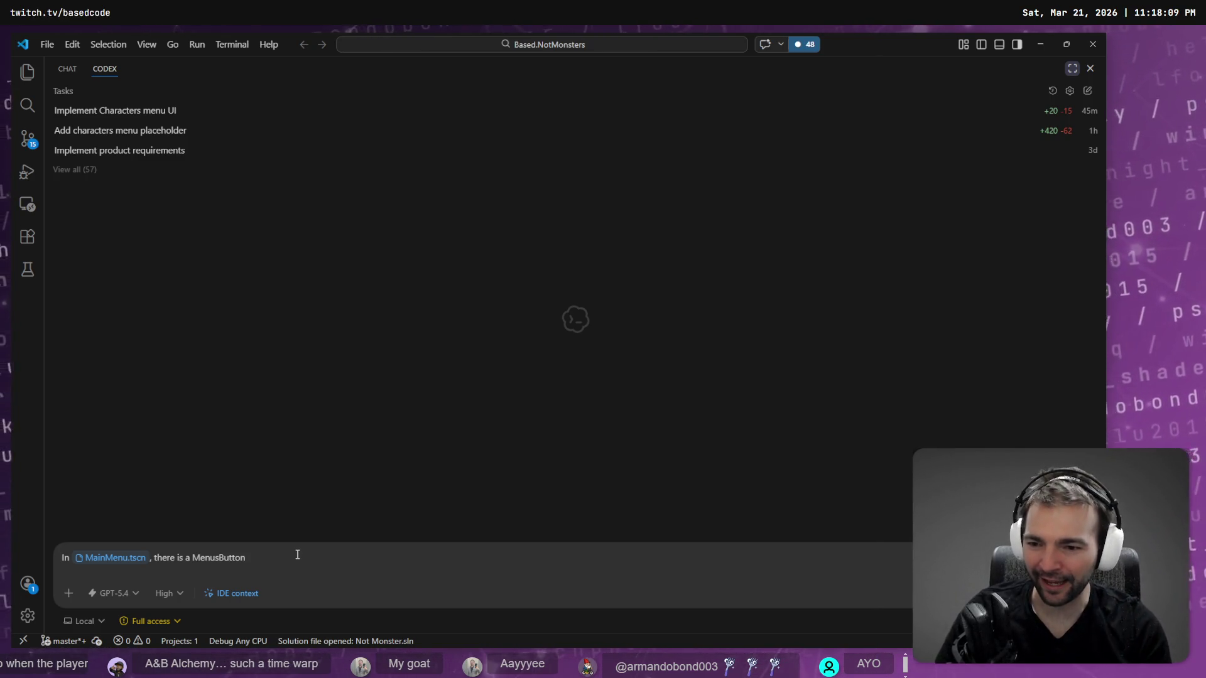
key(ctrl+BackSpace)
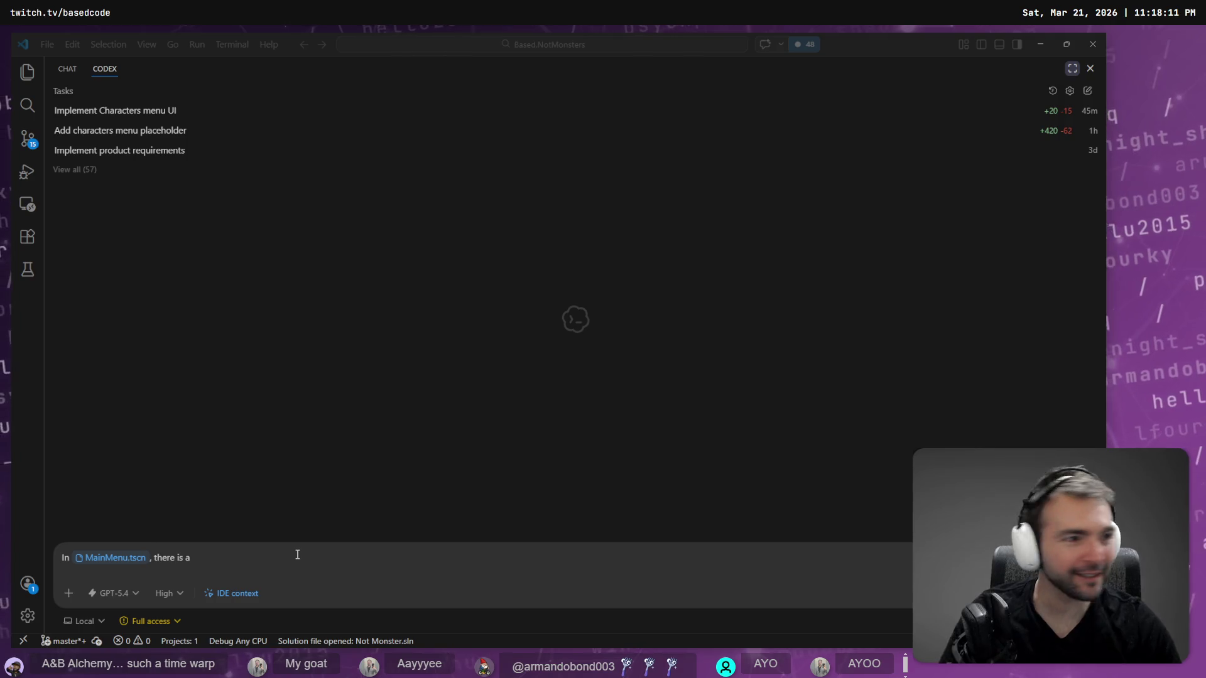
key(alt+Tab)
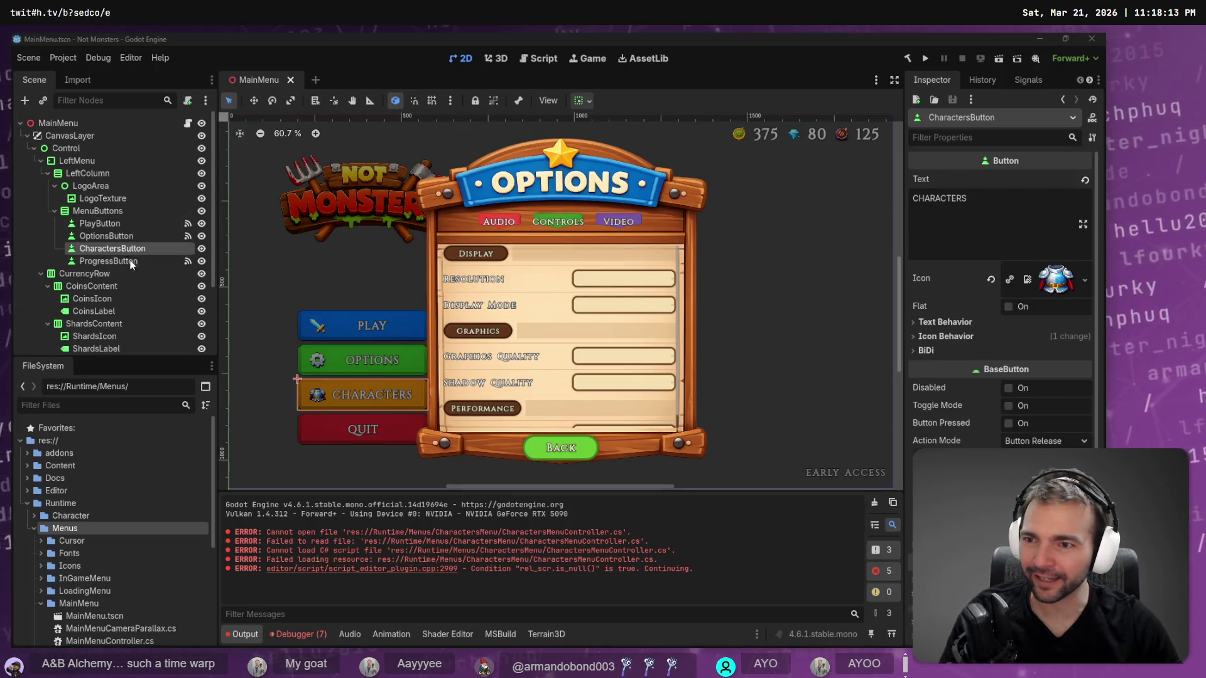
key(alt+Tab)
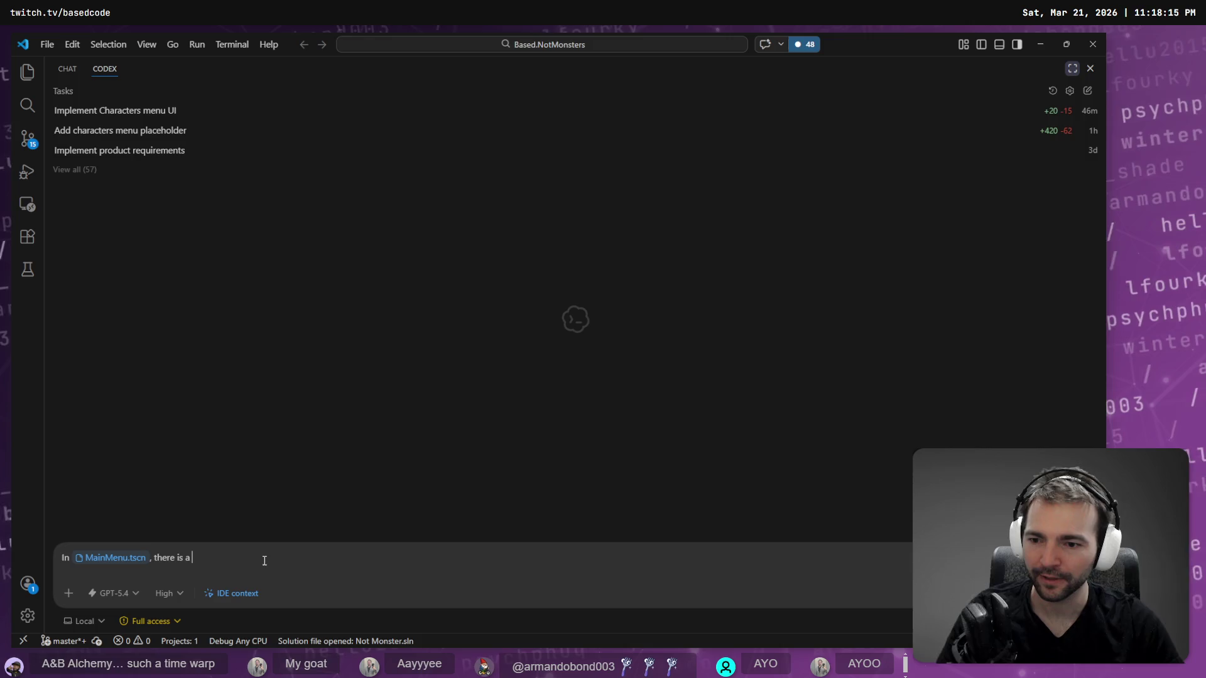
key(super+h)
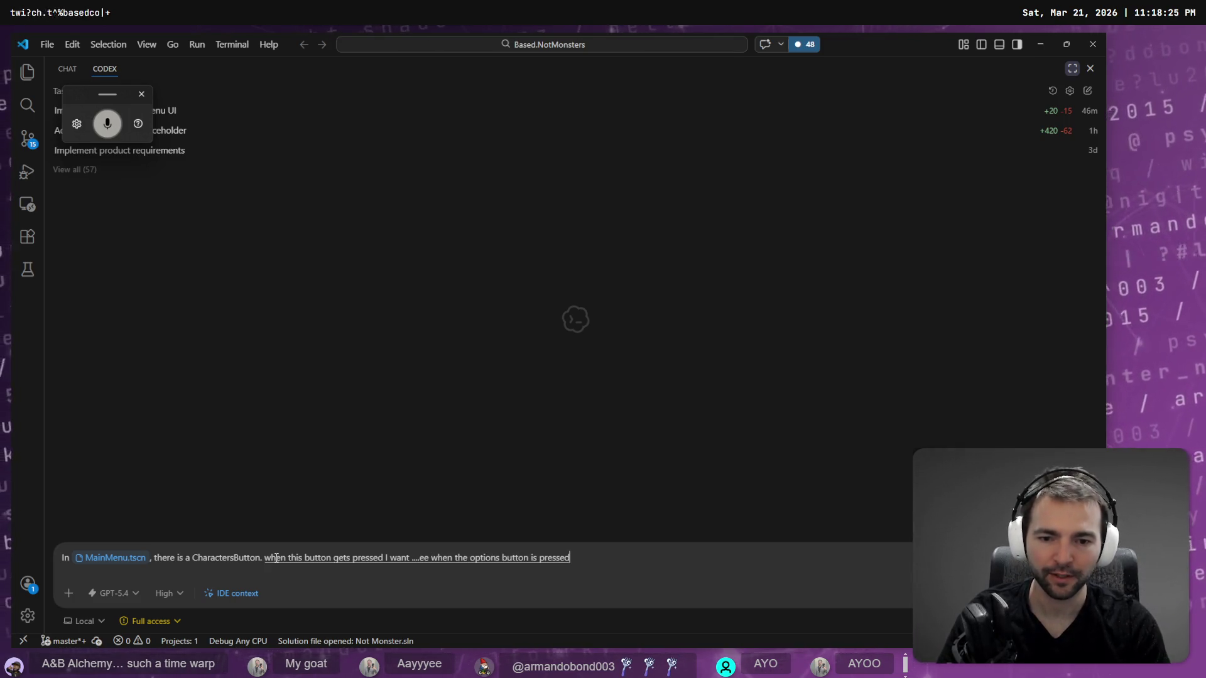
Dictate the request, quoting "Characters Menu" and referencing PPP.md.
key(super+h)
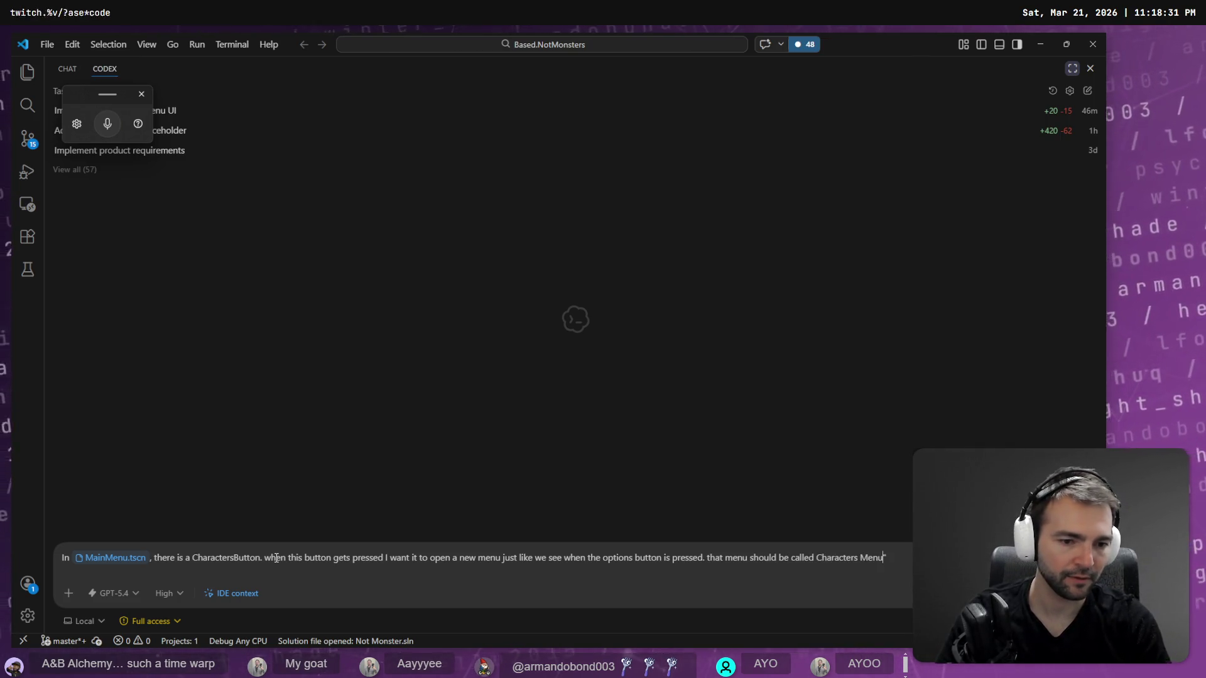
text(")
key(End)
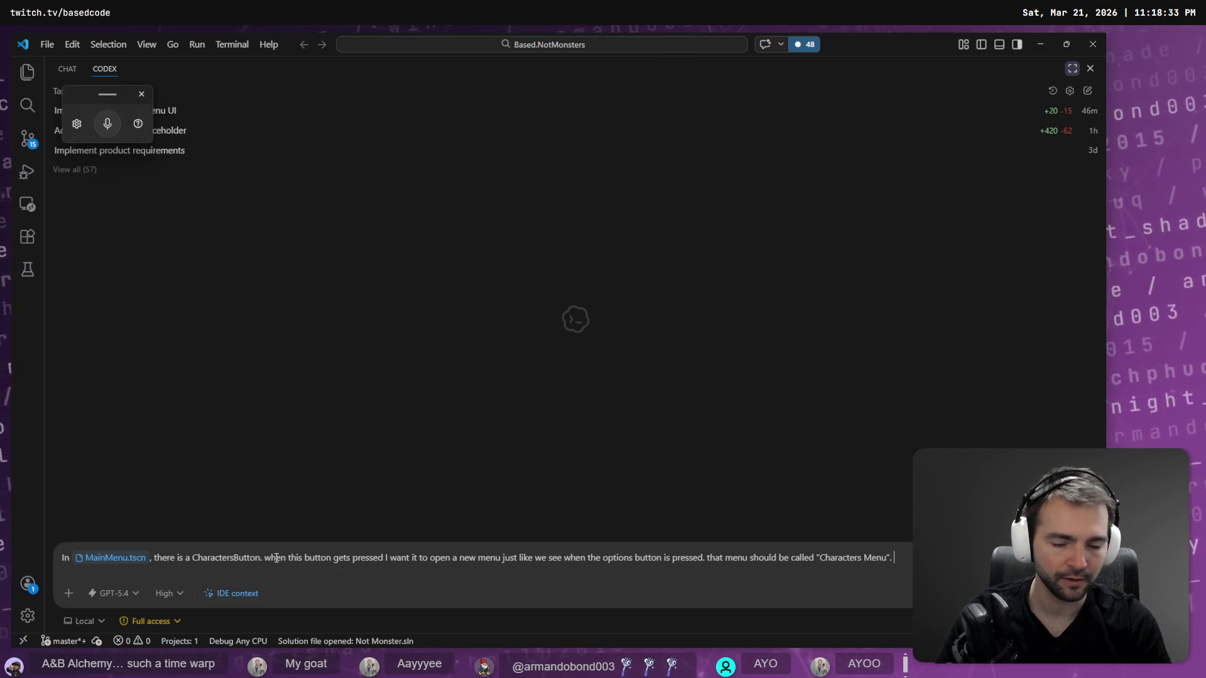
key(super+h)
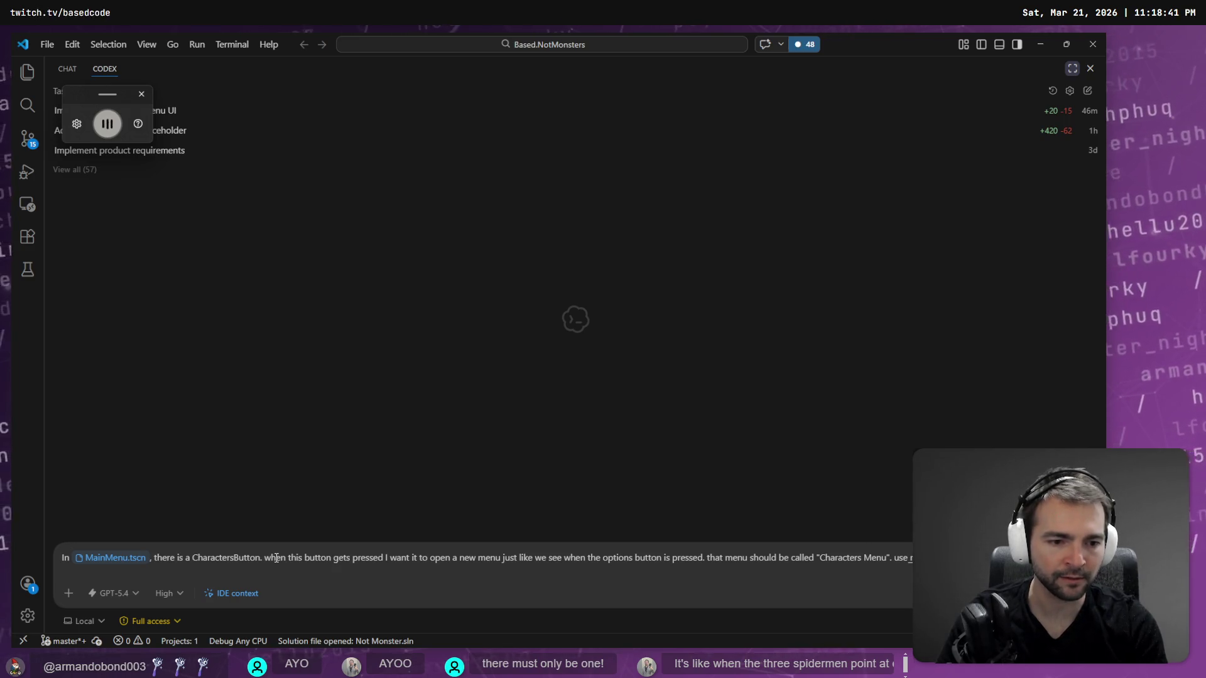
text(@)
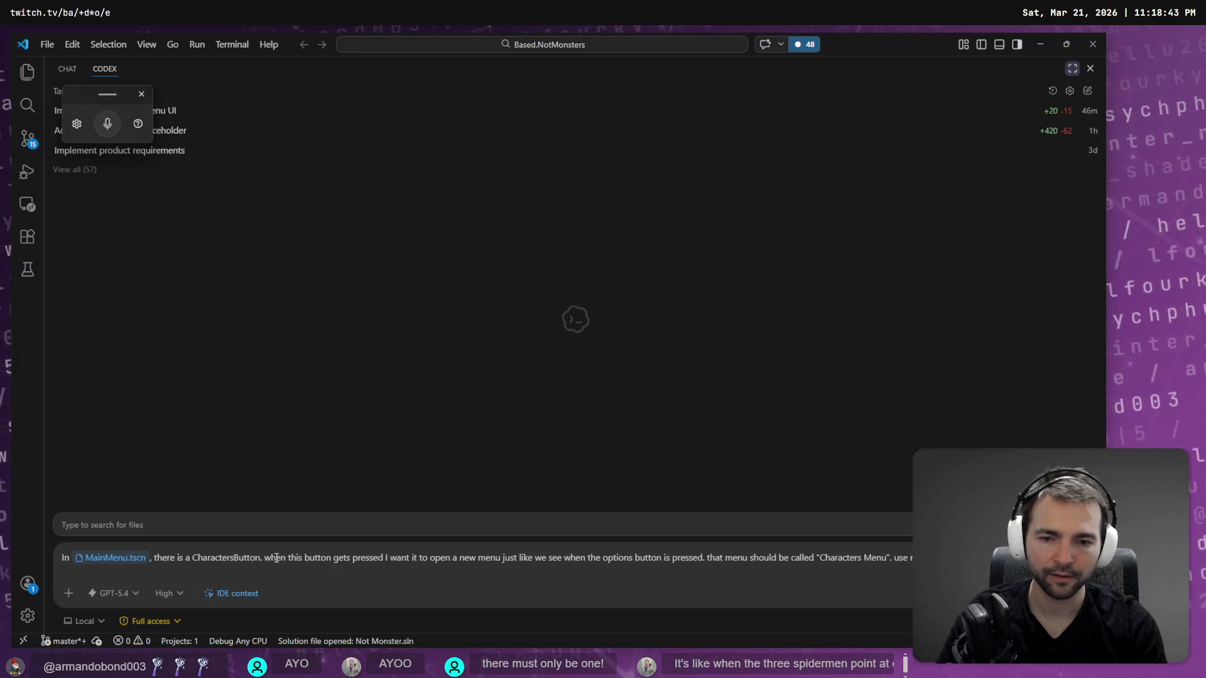
key(Return)
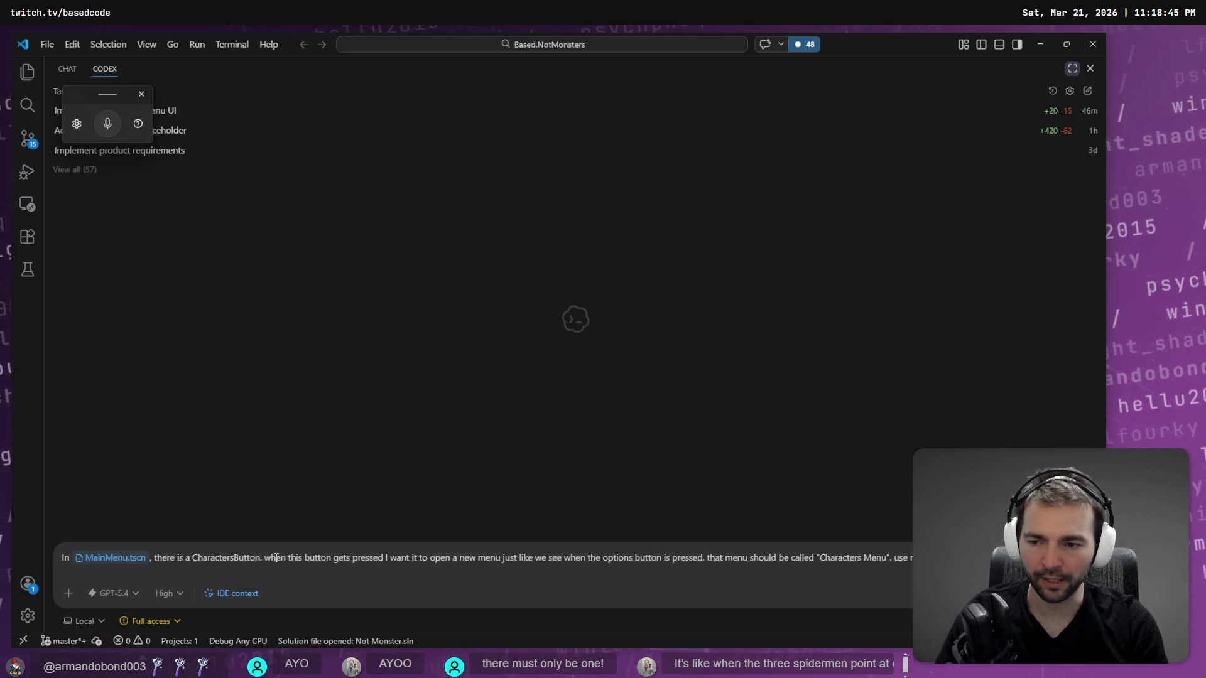
key(super+h)
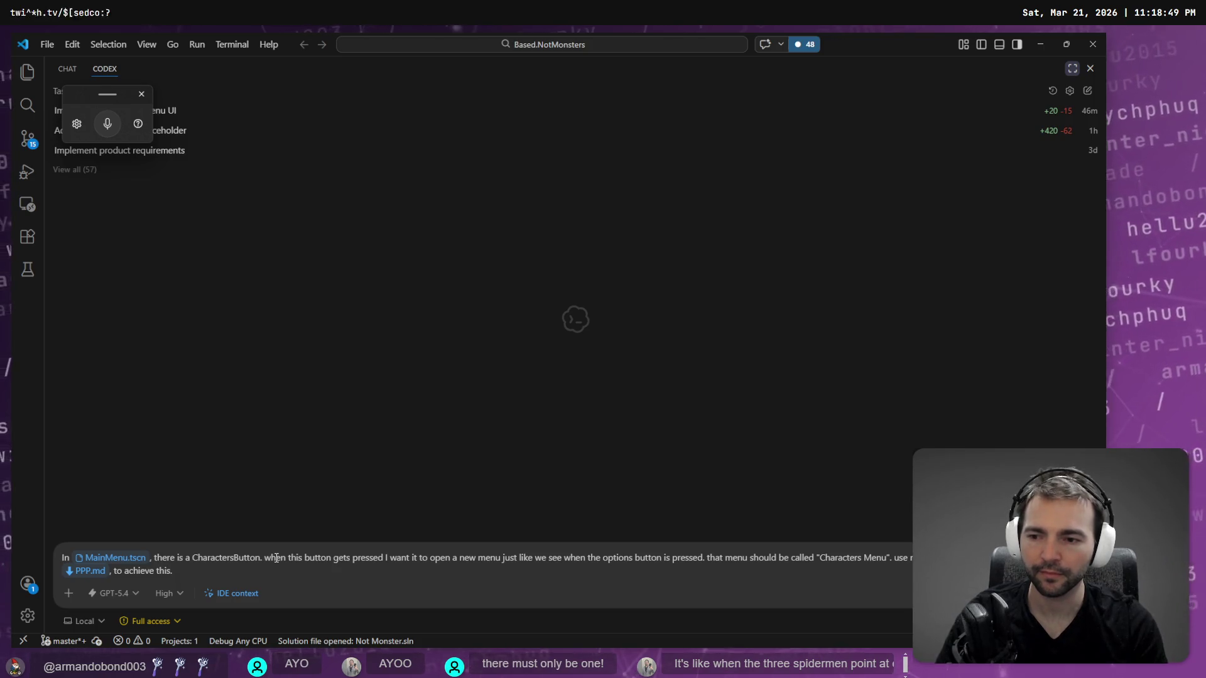
key(super+h)
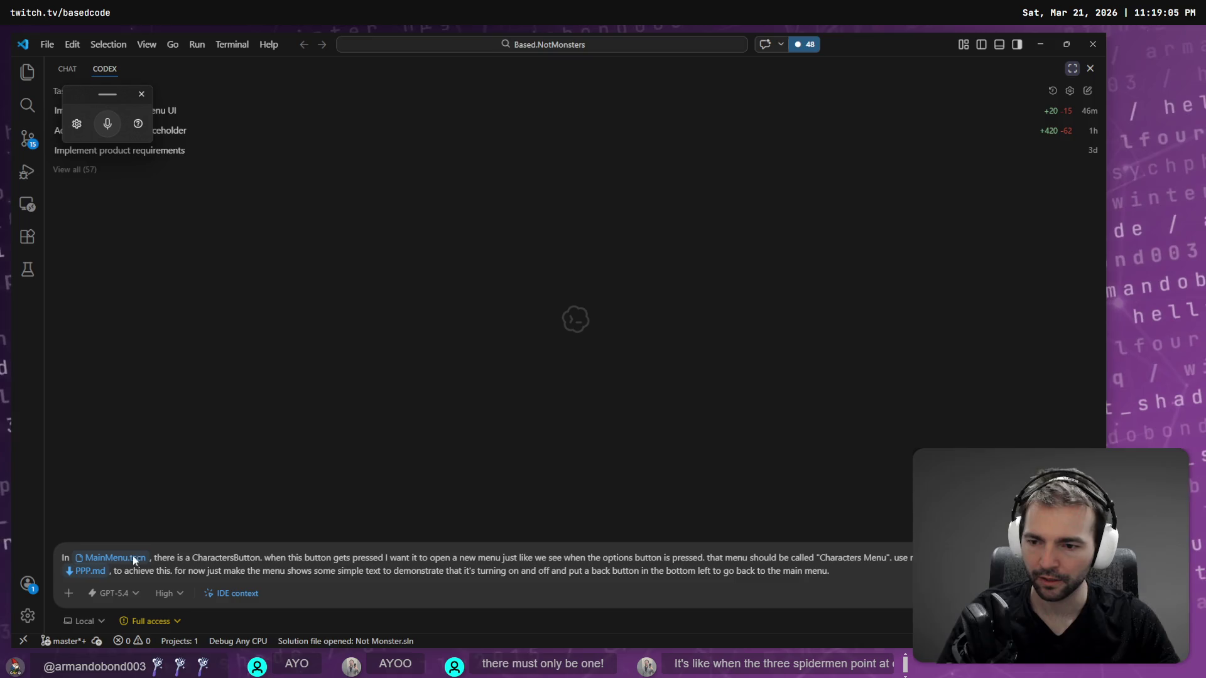
Set reasoning effort to Extra High and send the Characters Menu request to Codex.
click(113, 594)
click(156, 470)
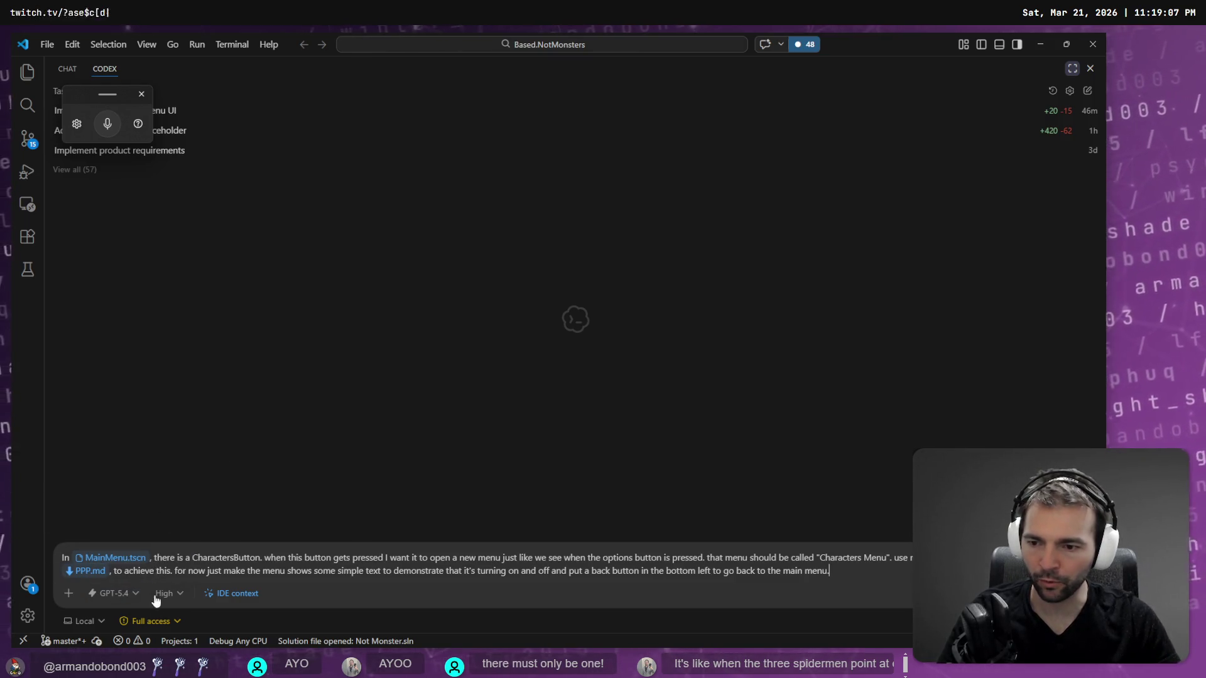
click(156, 593)
click(209, 572)
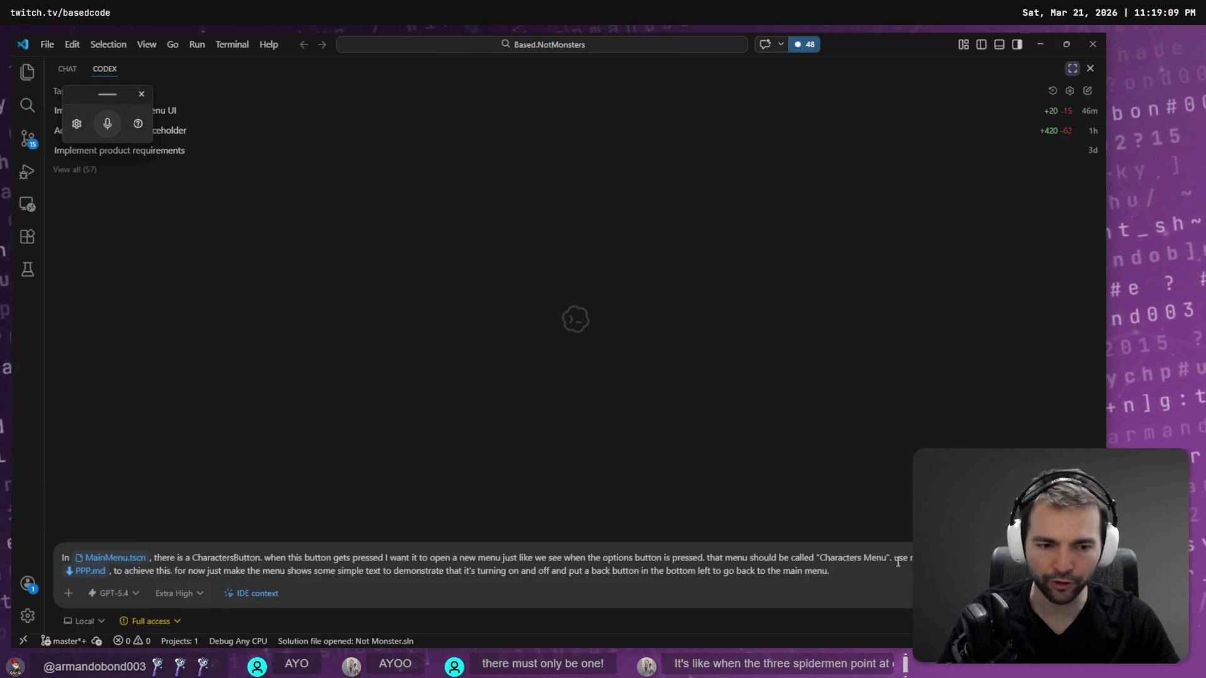
key(Return)
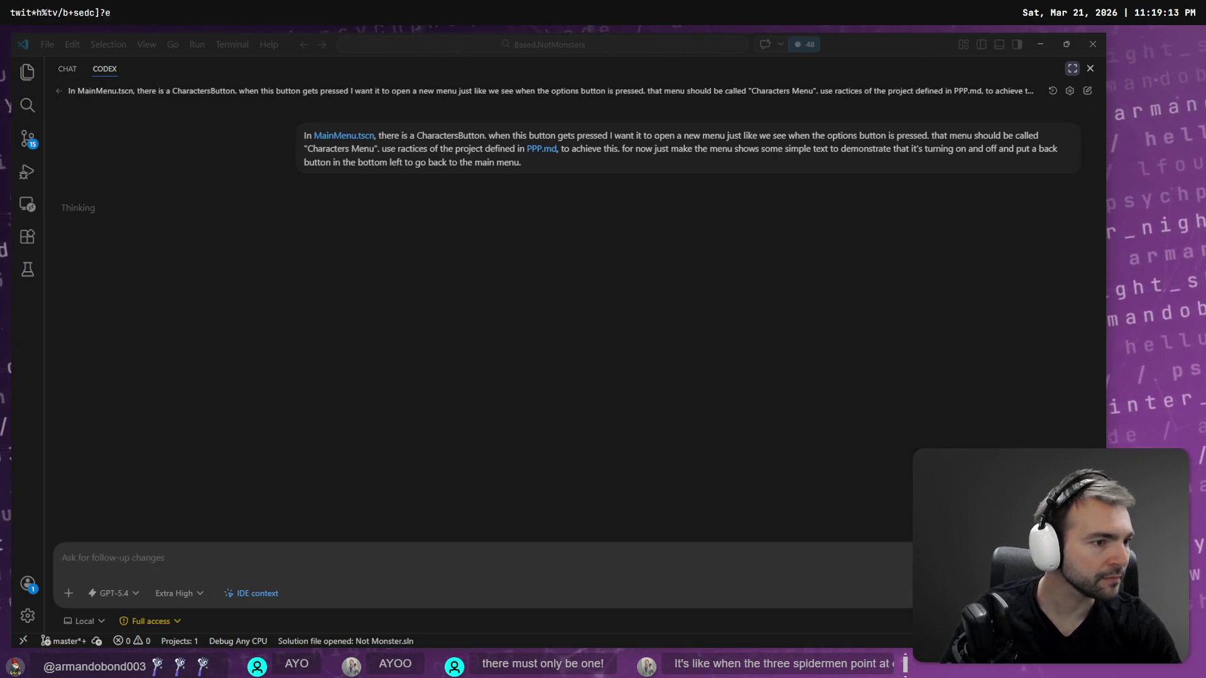
key(alt+Tab)
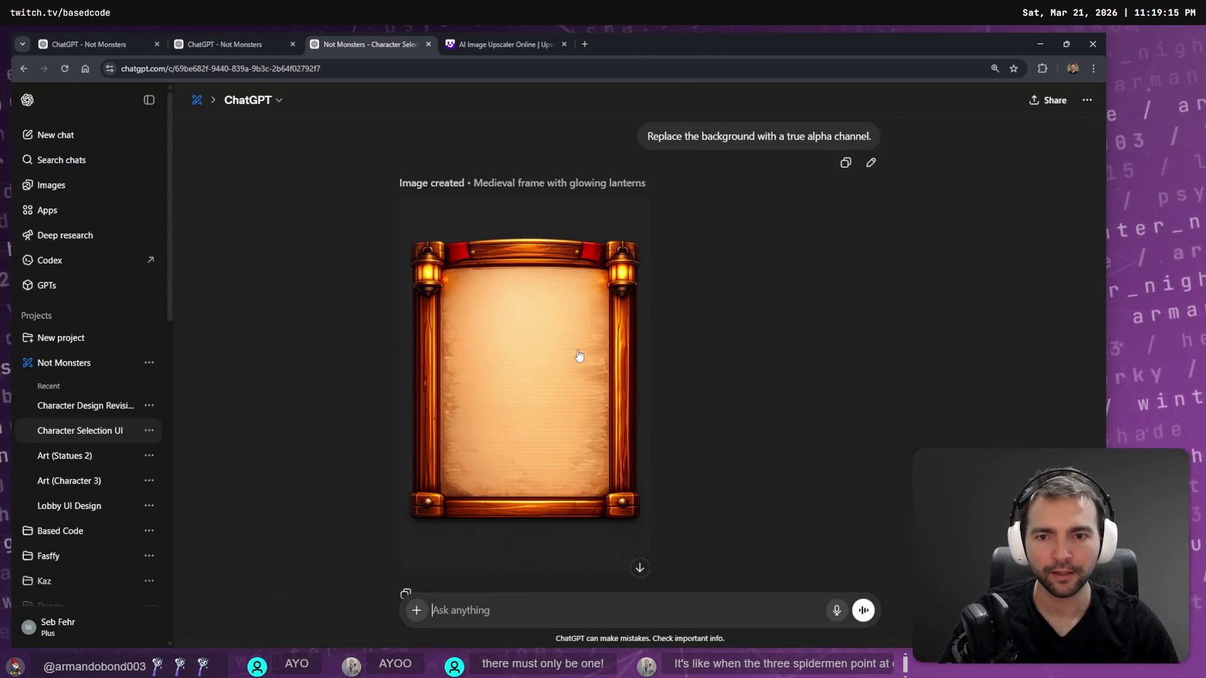
Copy the 'Medieval frame with glowing lanterns' image from ChatGPT and paste it onto the tldraw board.
click(578, 352)
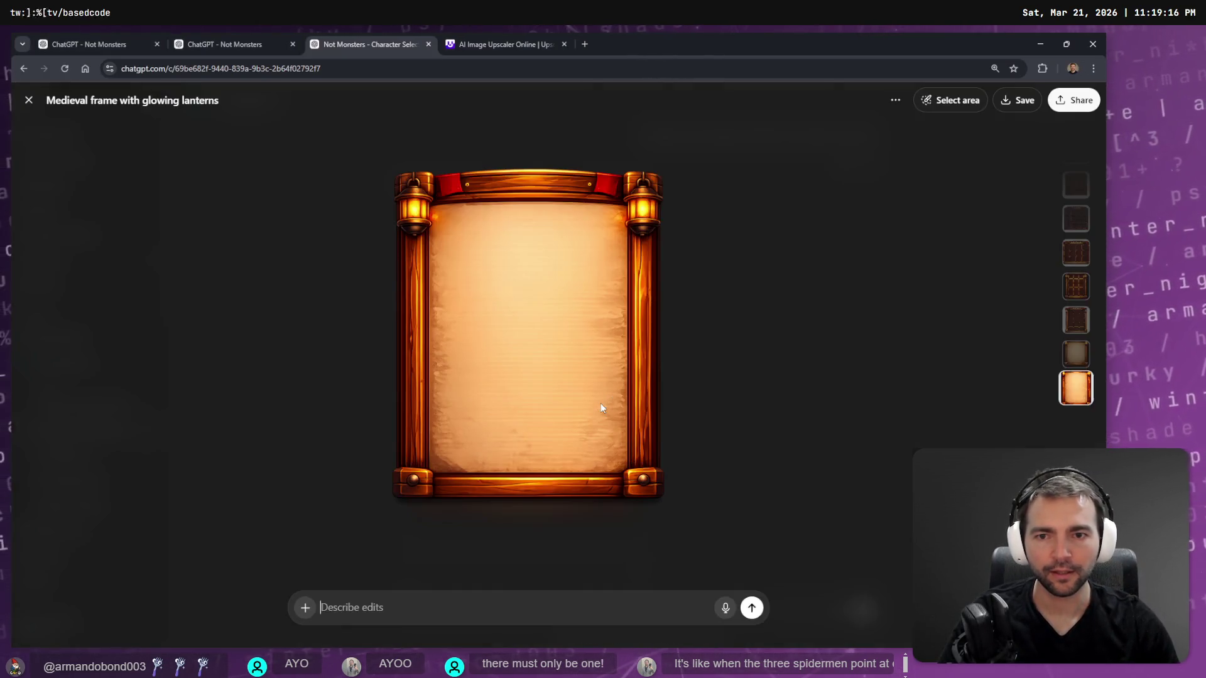
right_click(503, 326)
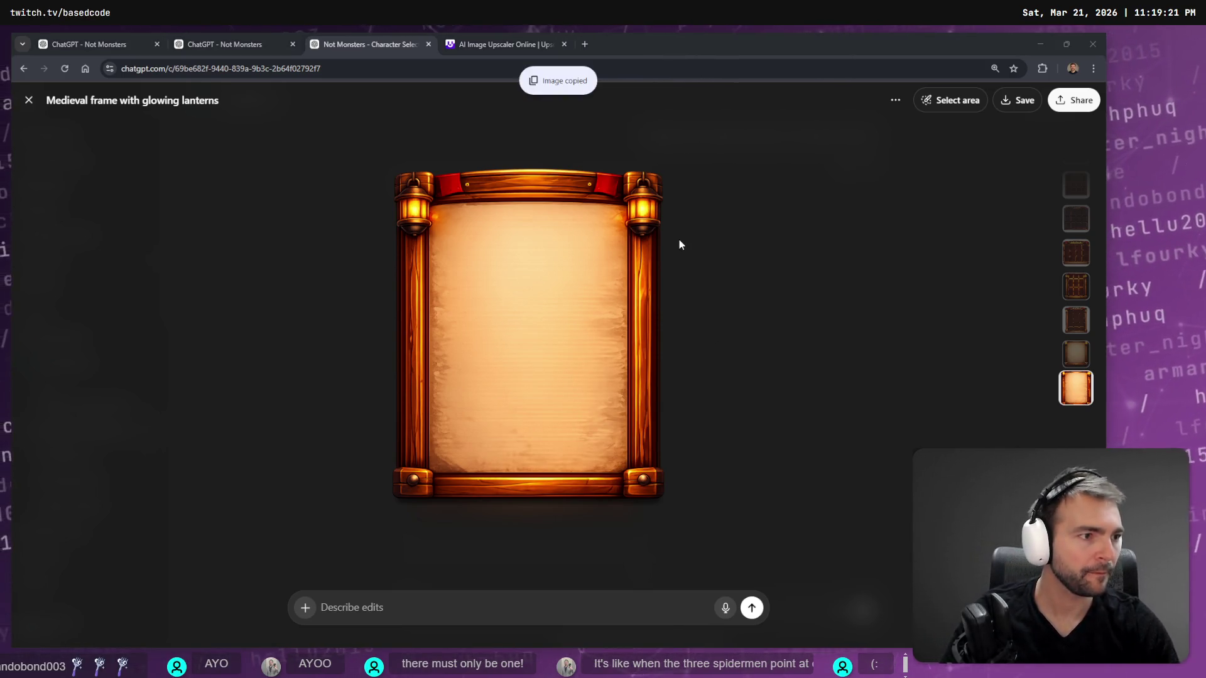
key(alt+Tab)
key(ctrl+v)
mouse_move(553, 295)
mouse_down()
mouse_move(295, 412)
mouse_move(350, 243)
mouse_move(304, 268)
mouse_up()
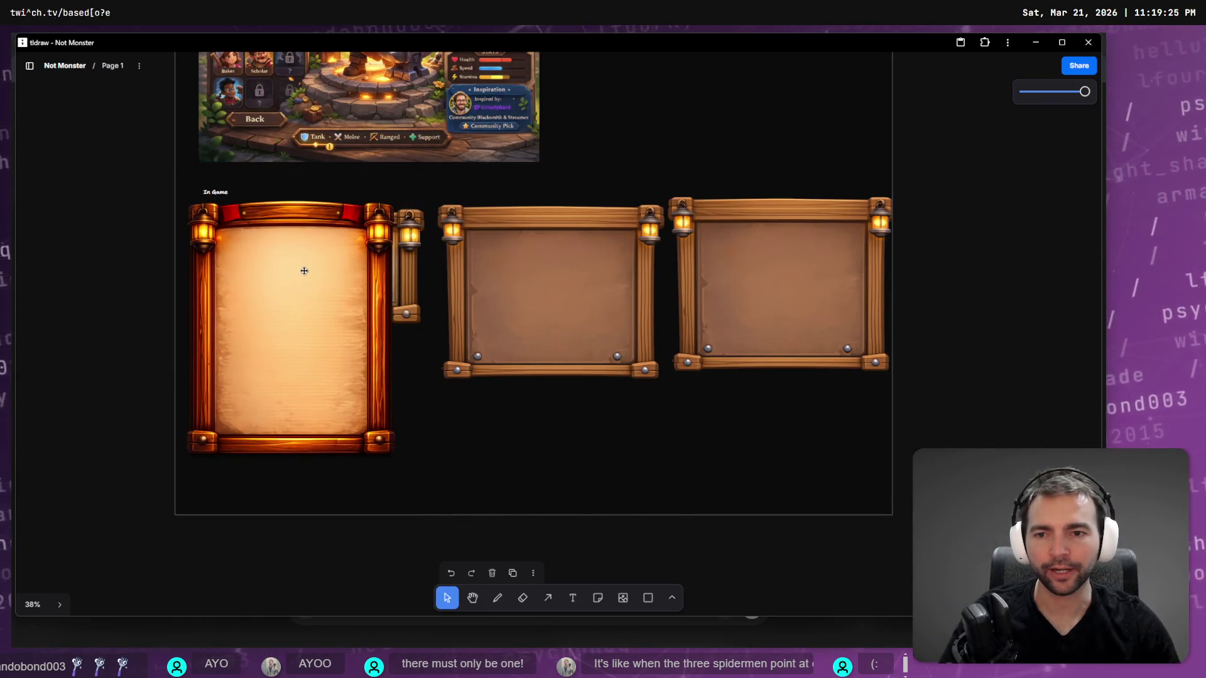
Move the tall lantern frame below the small wide parchment frame on the tldraw board.
scroll(317, 274, down, 3)
click(442, 415)
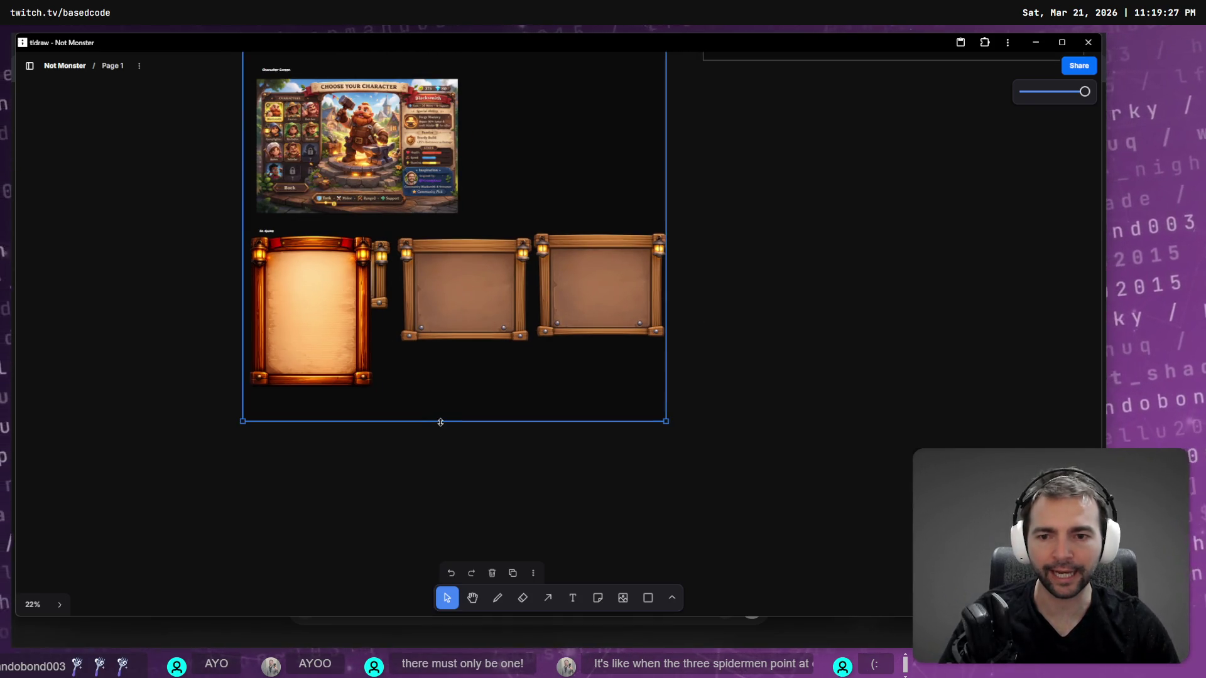
scroll(299, 376, up, 3)
scroll(305, 434, down, 2)
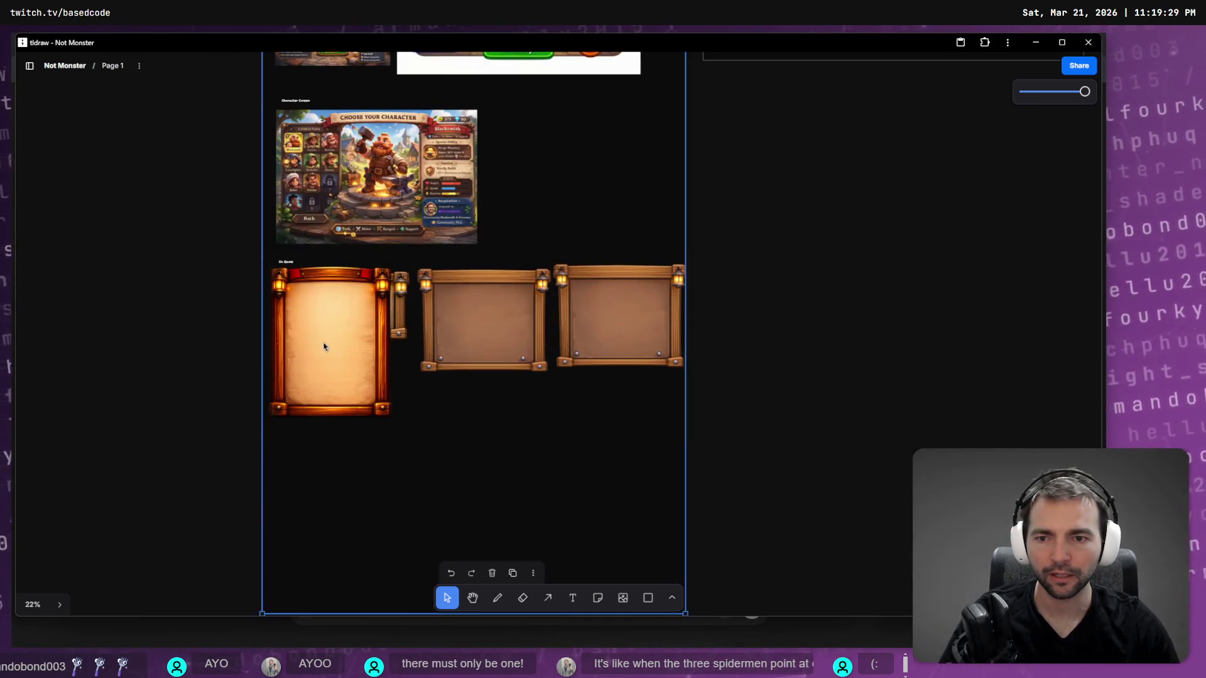
mouse_move(323, 363)
mouse_down()
mouse_move(336, 465)
mouse_move(335, 450)
mouse_up()
click(336, 450)
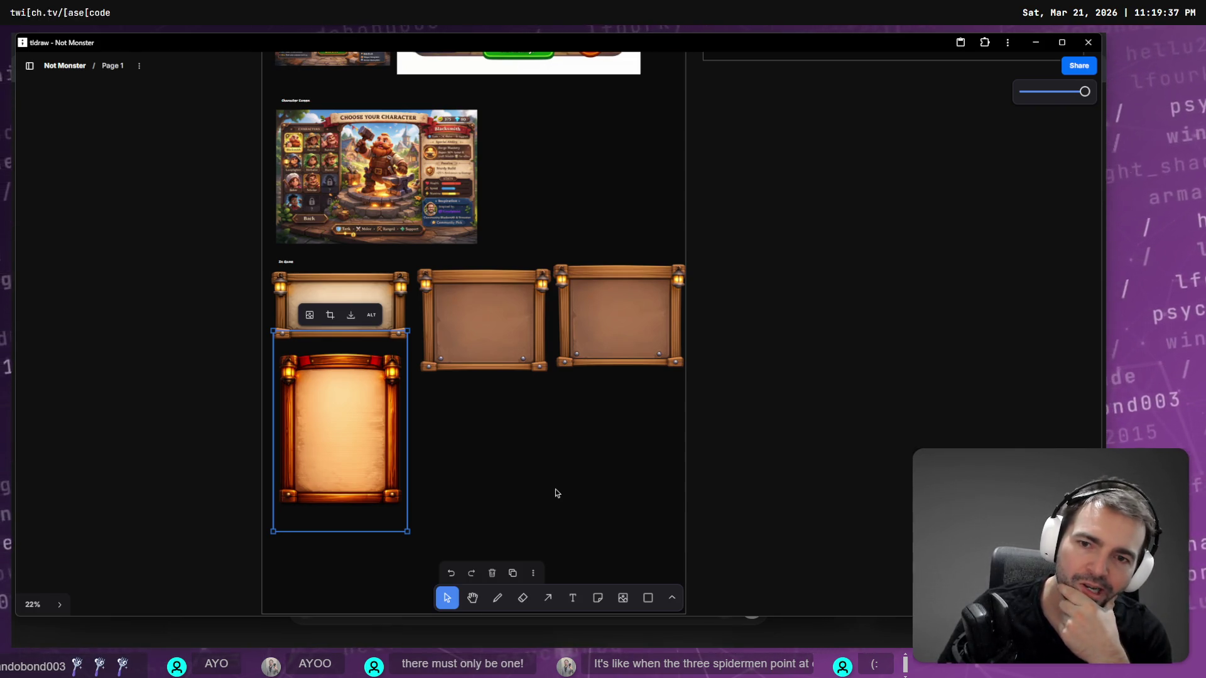
click(382, 292)
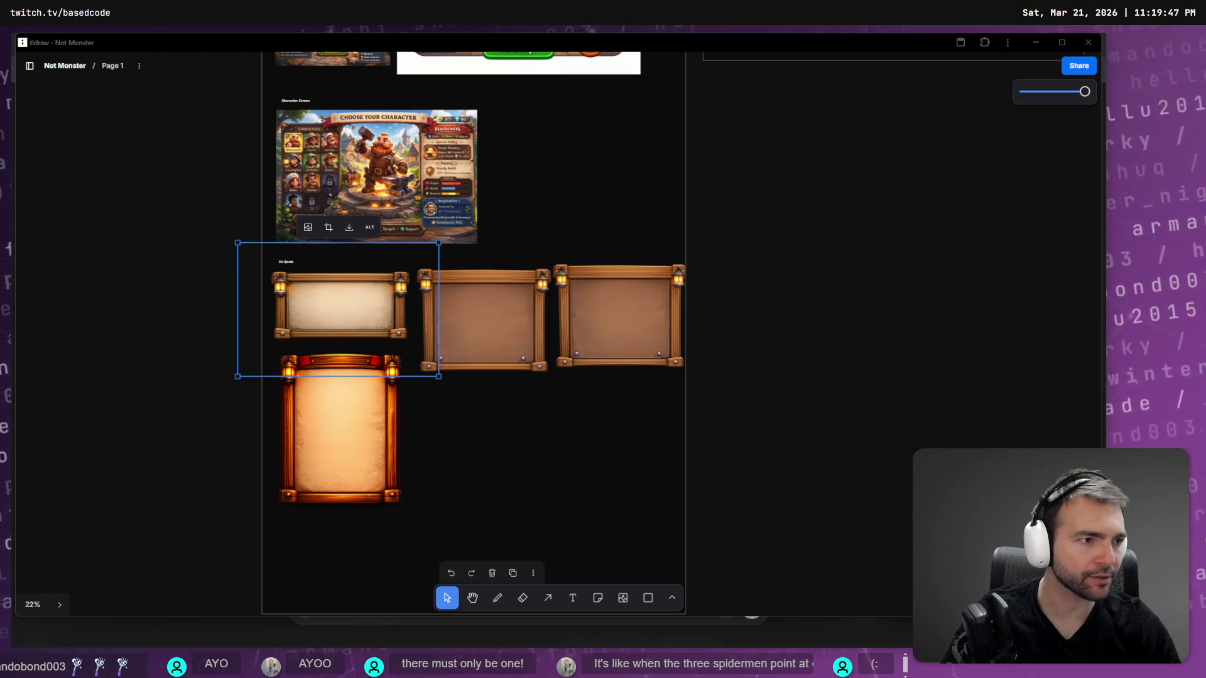
Open chatgpt.com in a new Chrome tab and go to the My images gallery.
key(alt+Tab)
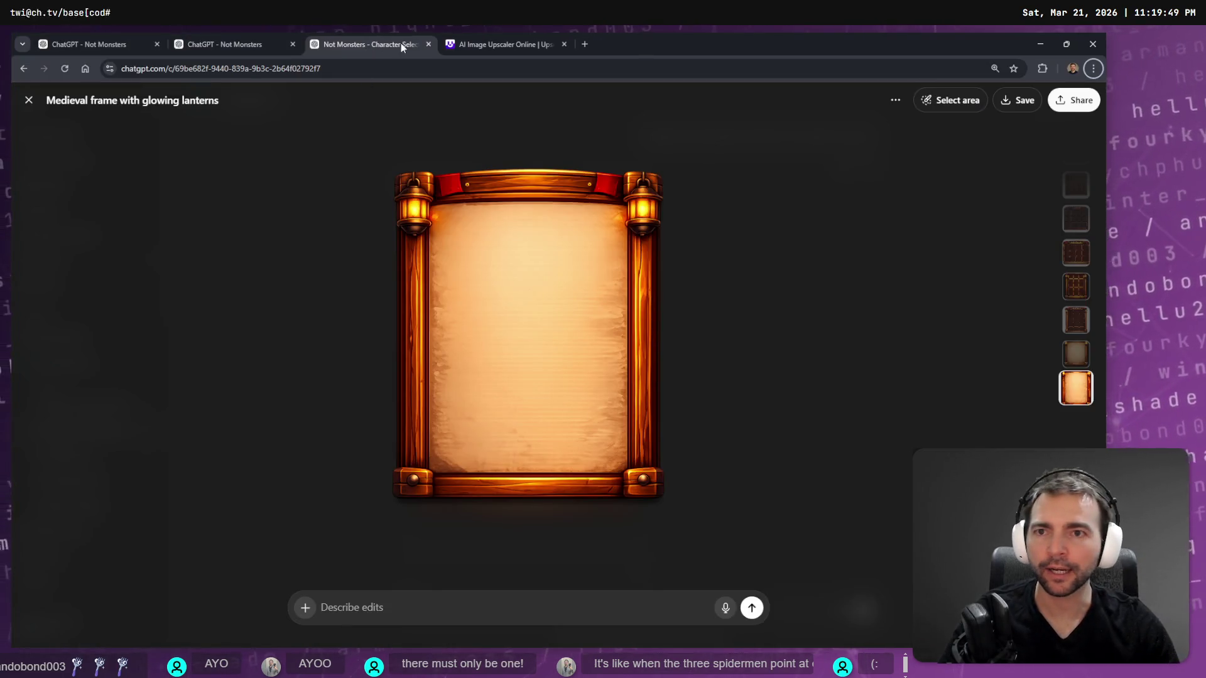
click(593, 44)
text(chatgpt.com)
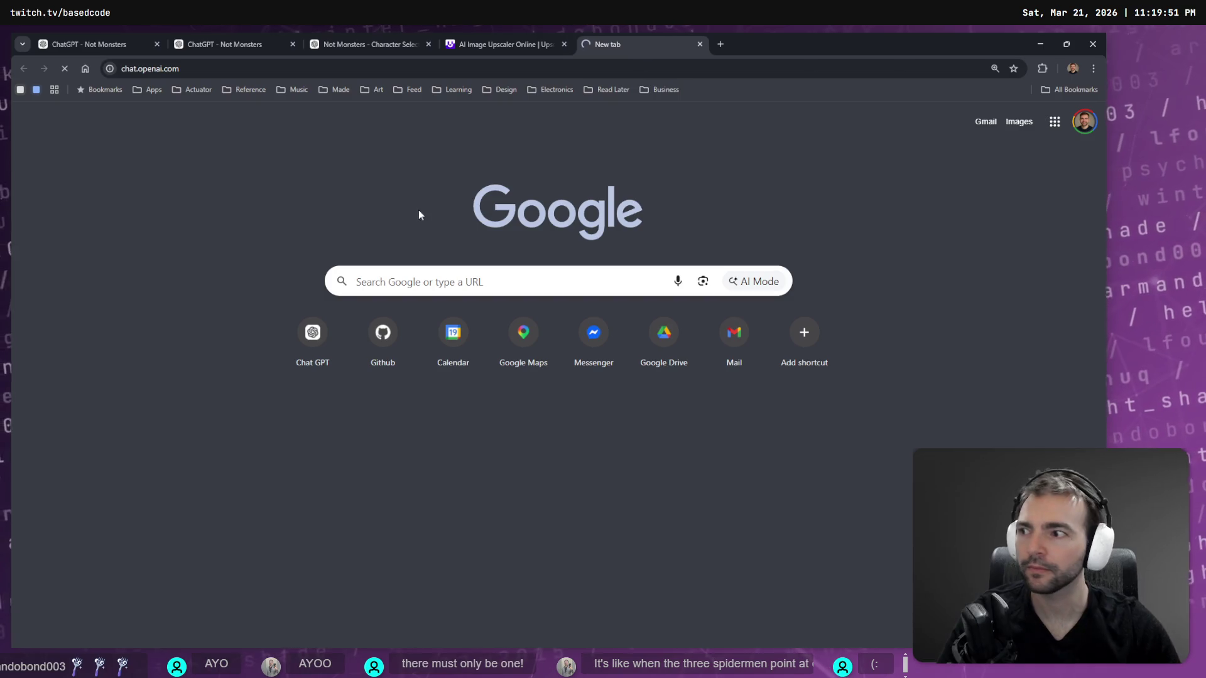
key(Return)
click(50, 185)
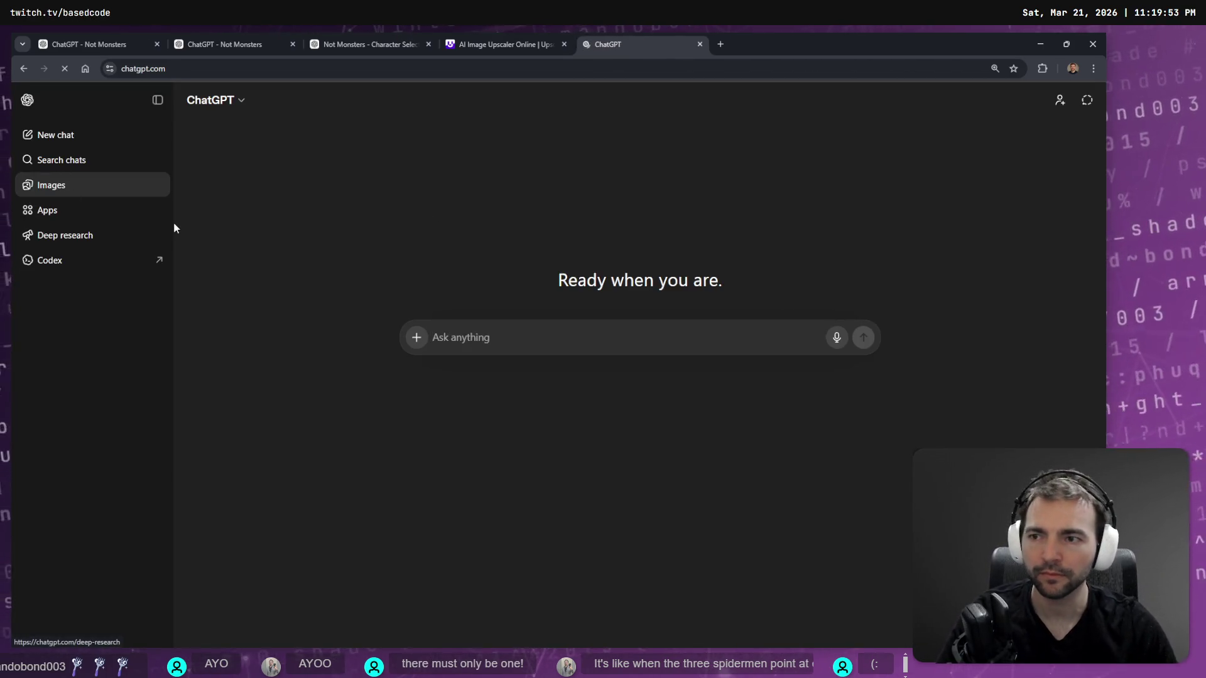
scroll(363, 337, down, 7)
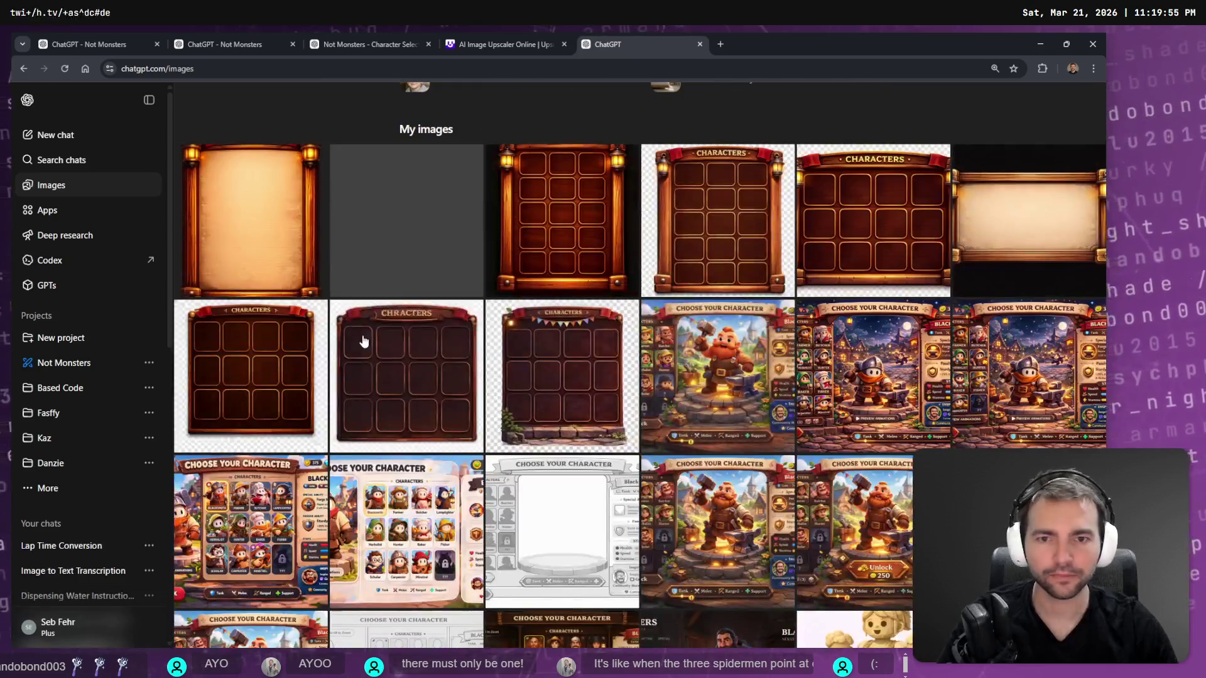
Find and open the wooden dialogue frame with lanterns, then jump to its 'Escape Menu Design' chat.
scroll(611, 252, down, 10)
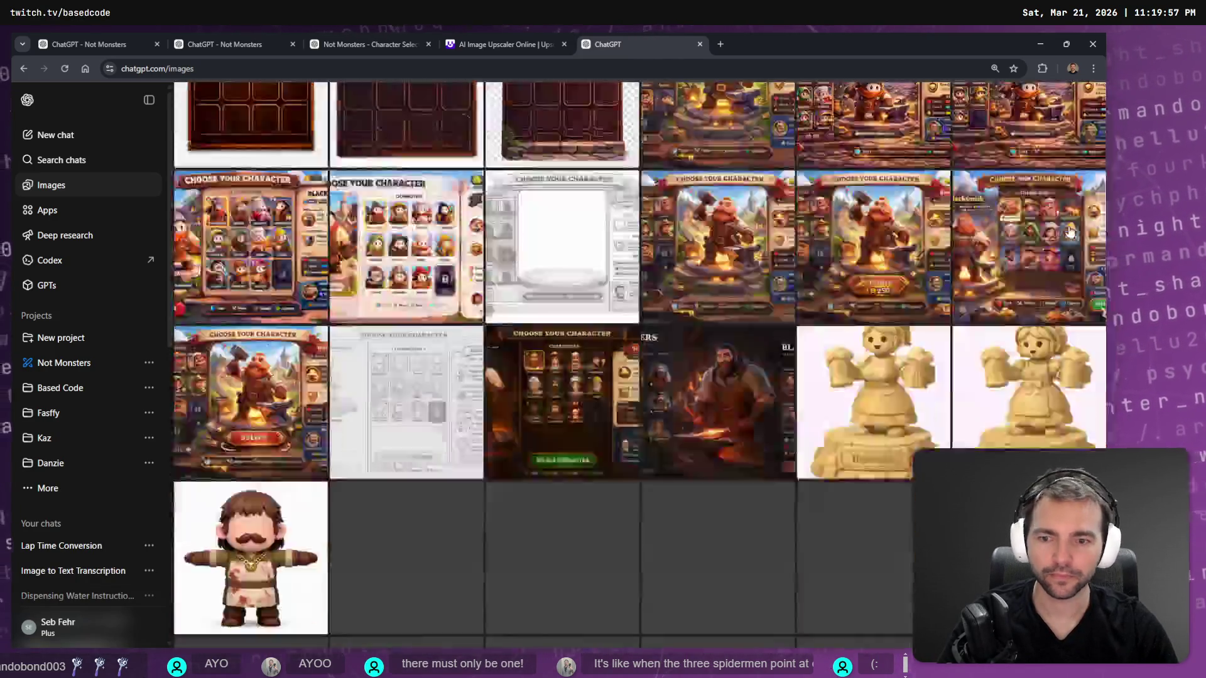
scroll(611, 252, down, 5)
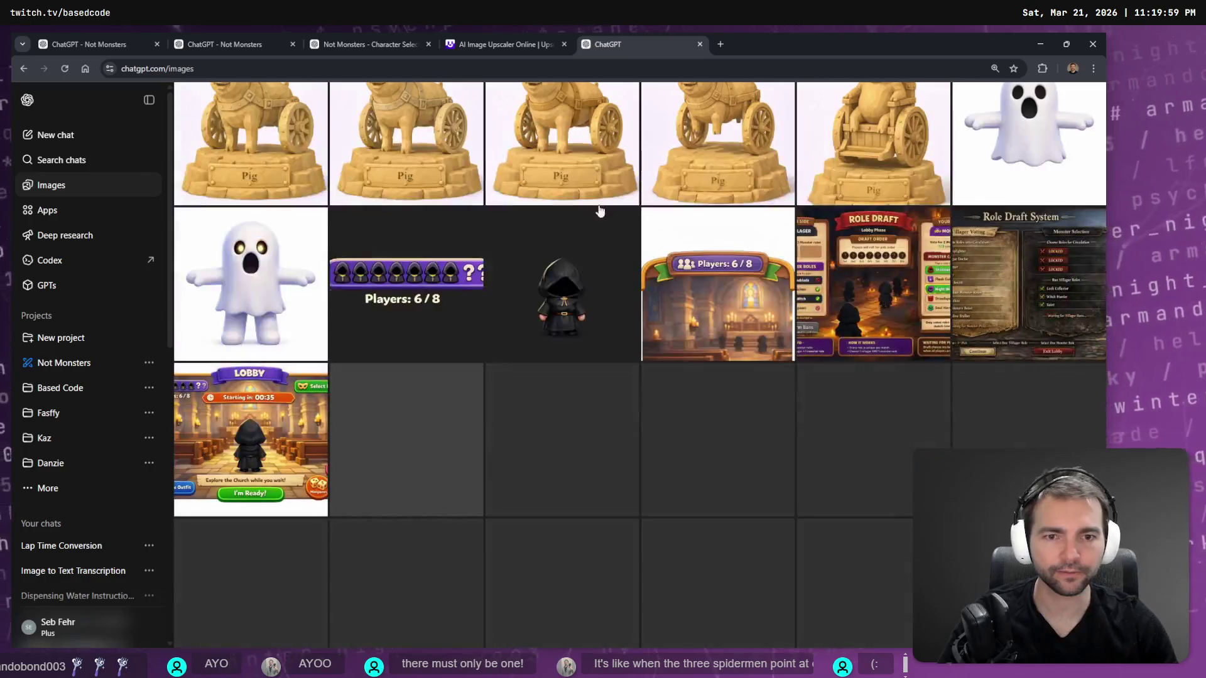
scroll(672, 342, down, 2)
scroll(672, 342, down, 15)
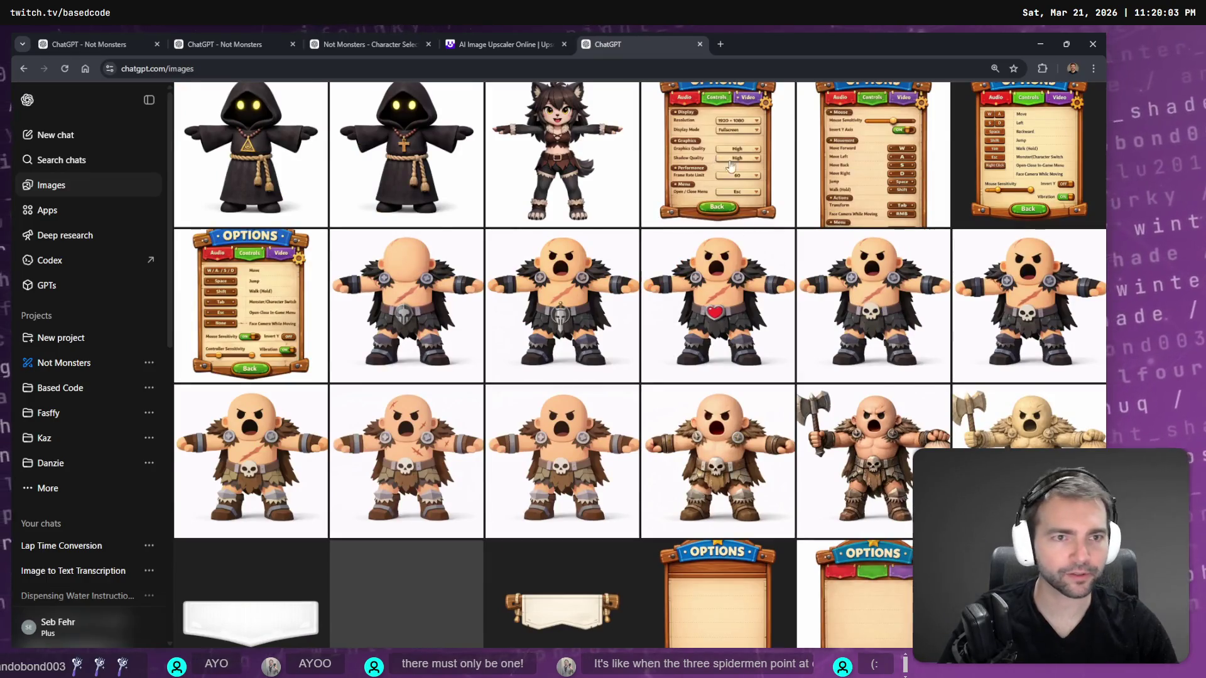
scroll(810, 198, down, 4)
scroll(810, 198, down, 2)
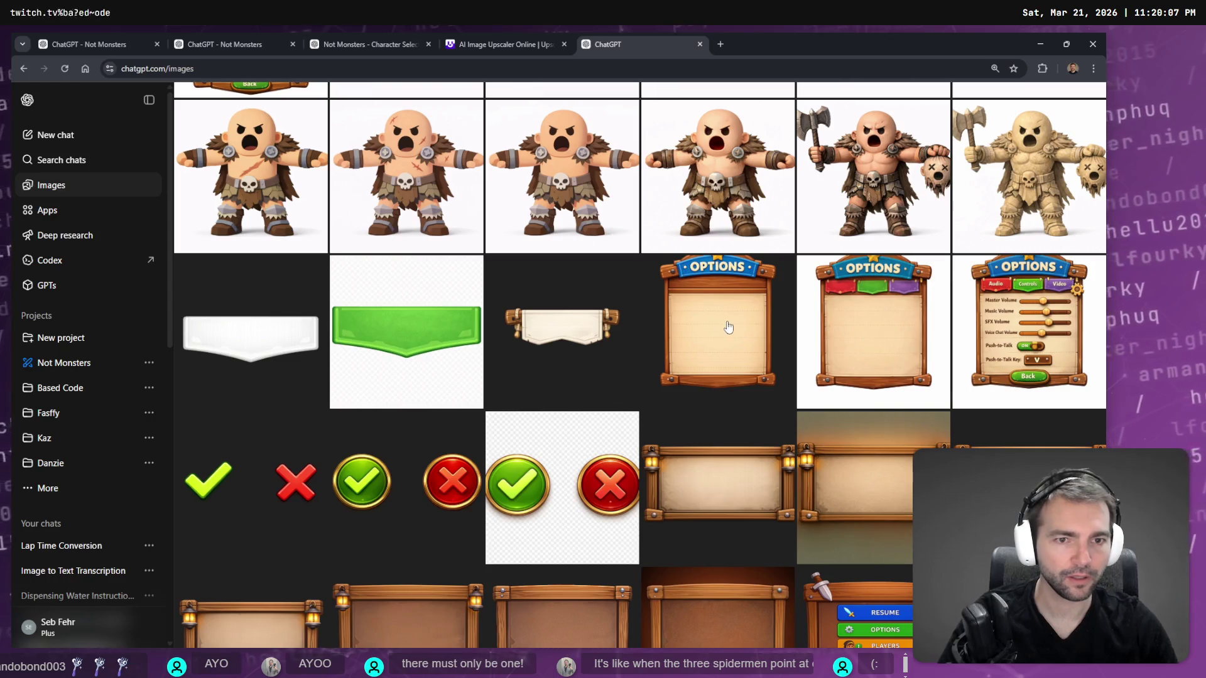
scroll(729, 479, down, 2)
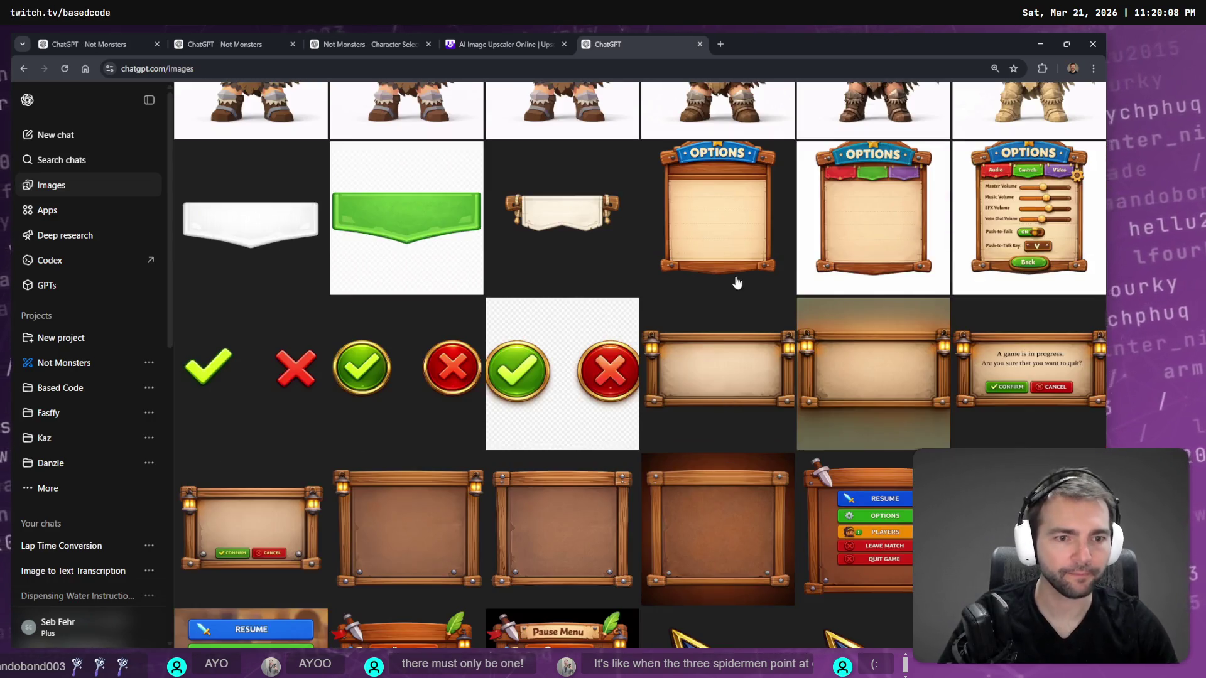
click(737, 364)
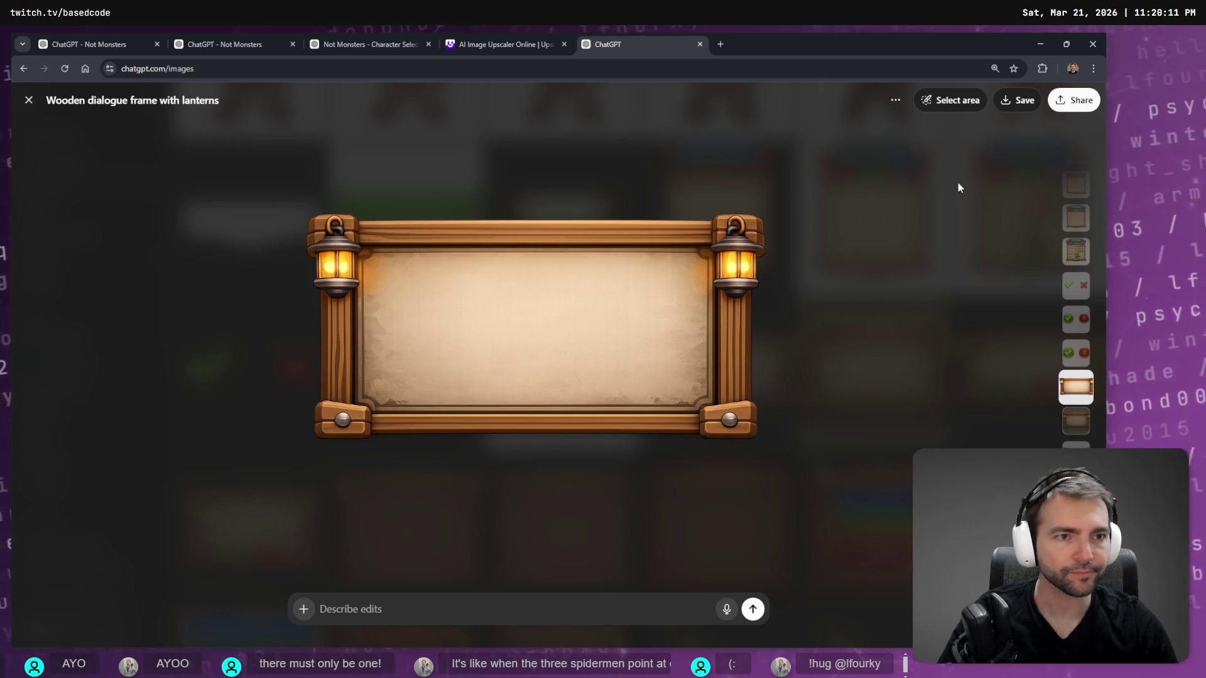
click(896, 102)
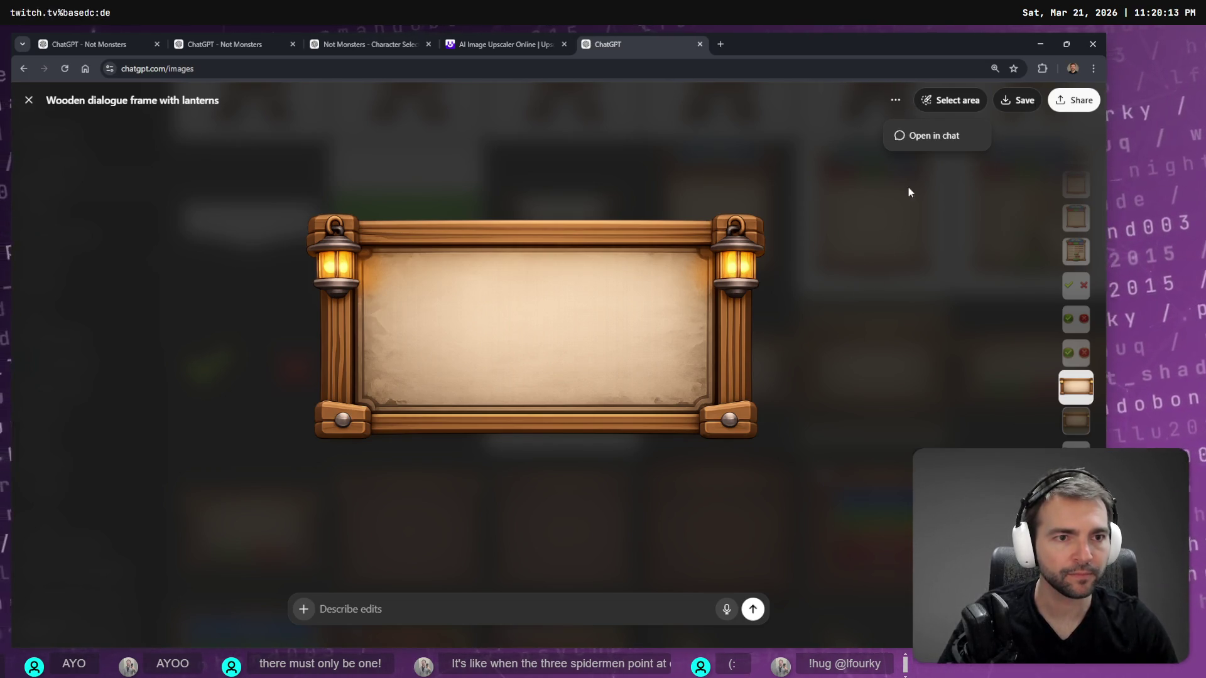
click(932, 136)
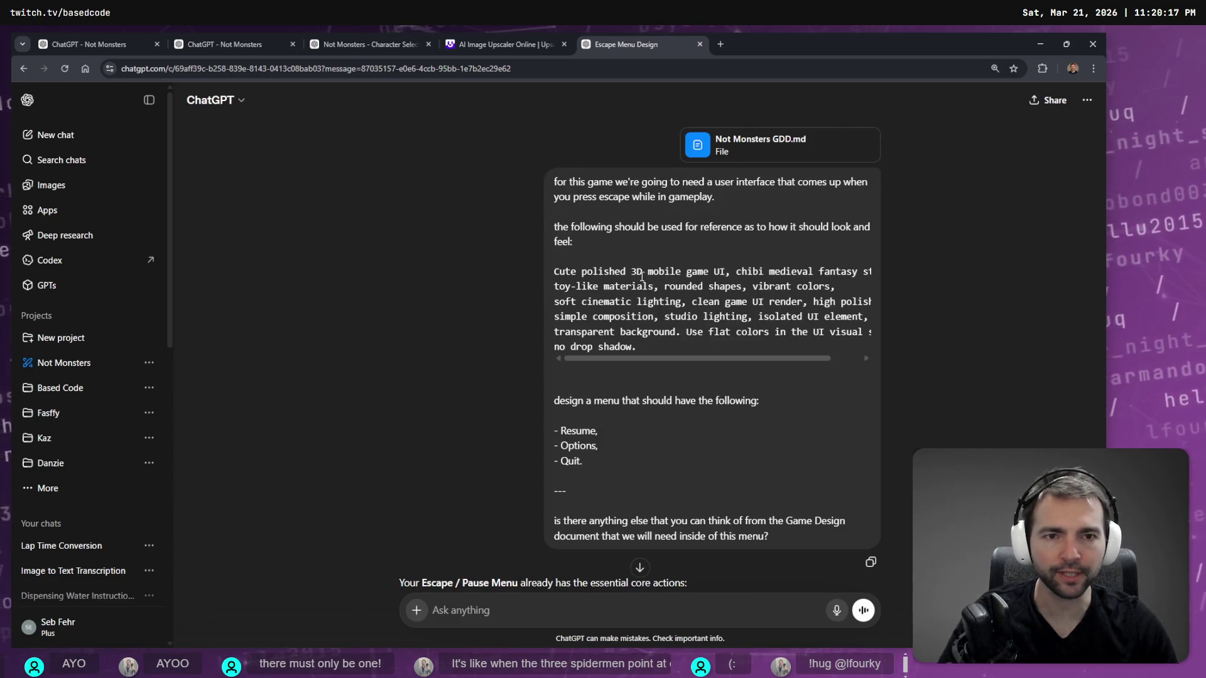
scroll(642, 275, down, 15)
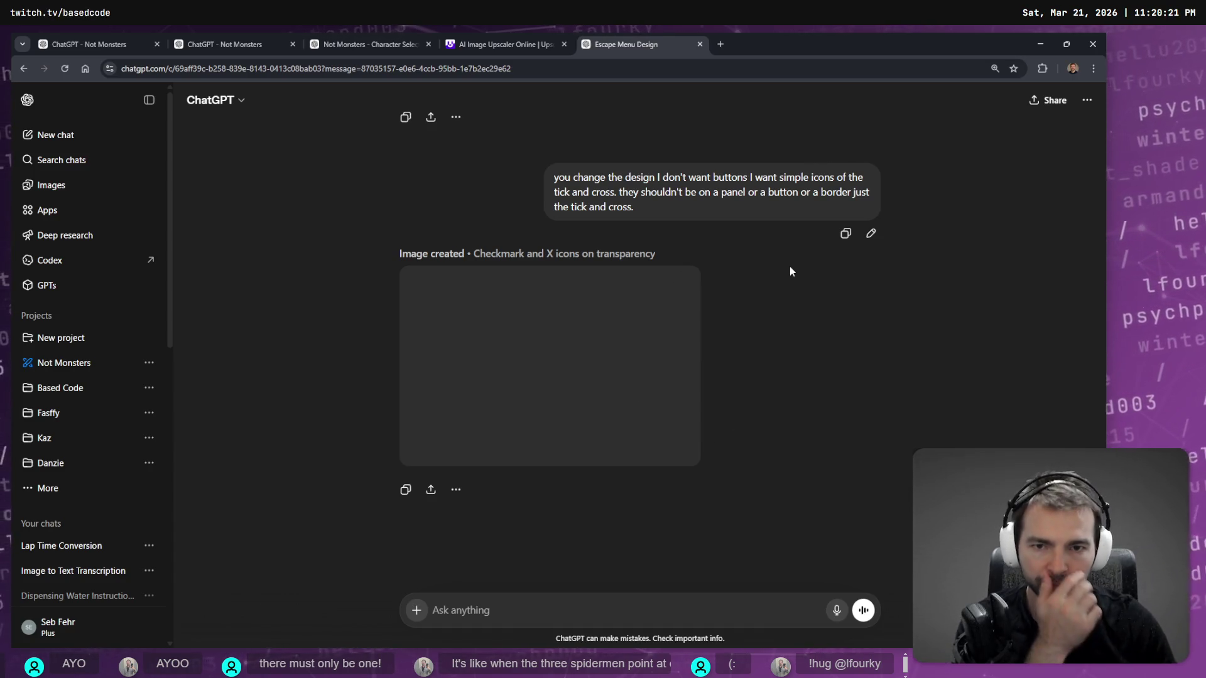
scroll(826, 293, up, 20)
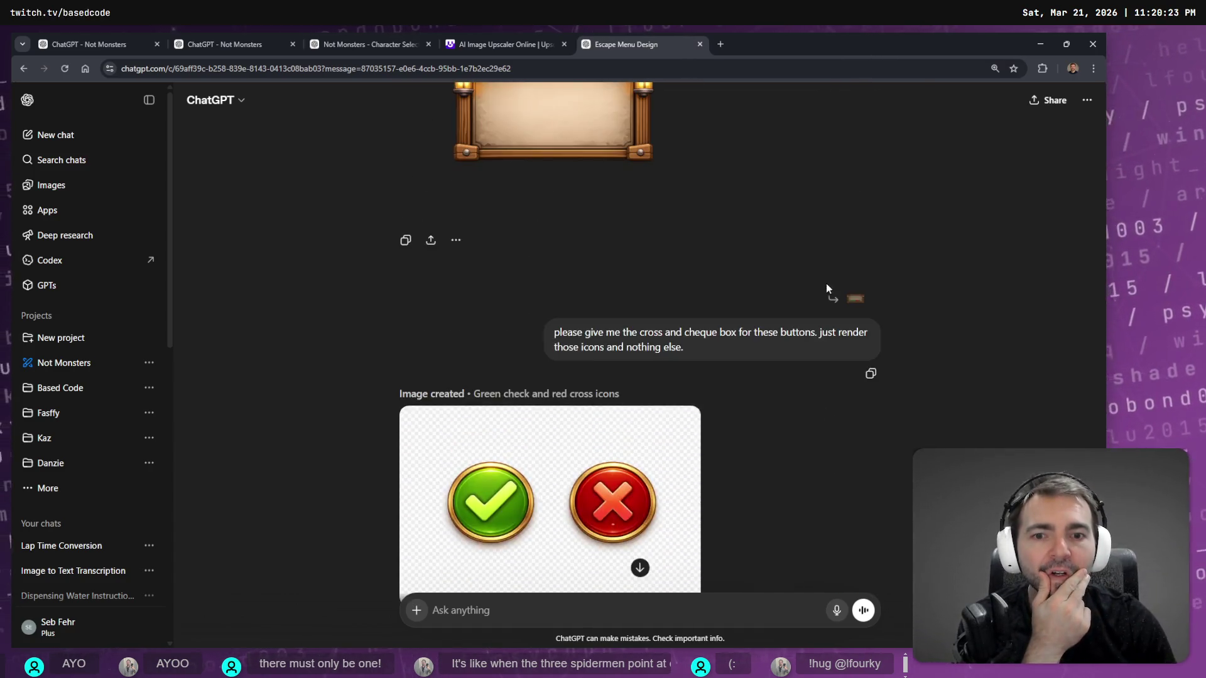
scroll(710, 375, up, 3)
scroll(714, 390, down, 3)
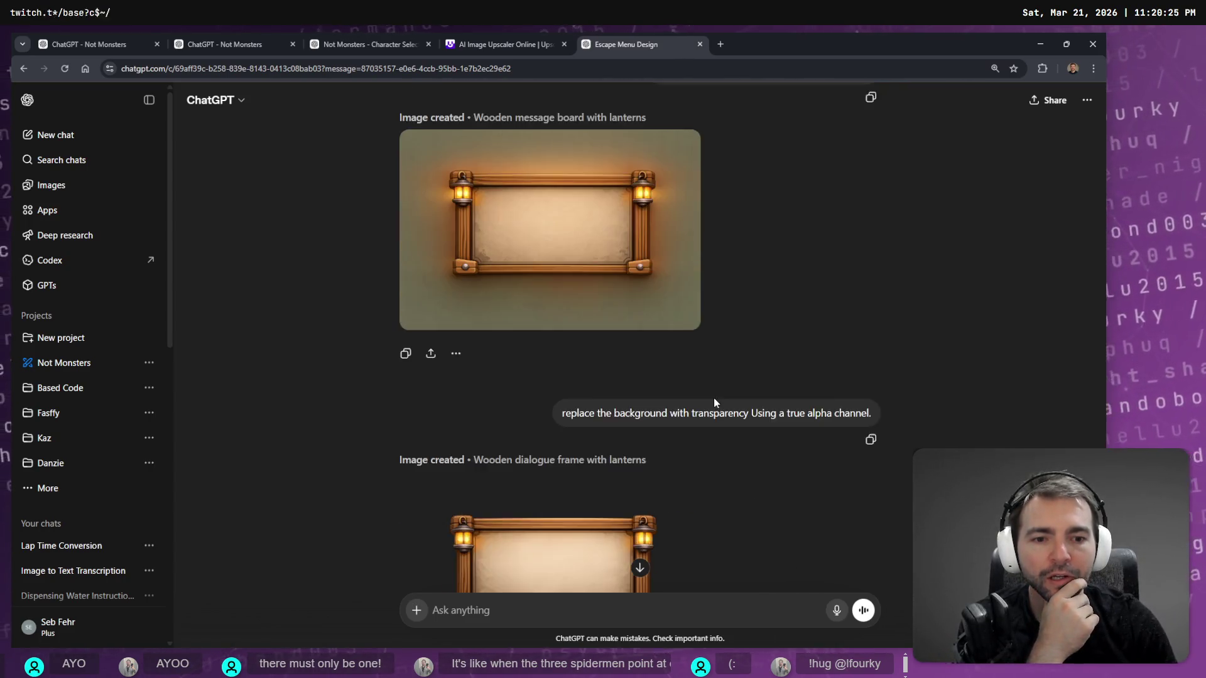
scroll(786, 368, down, 5)
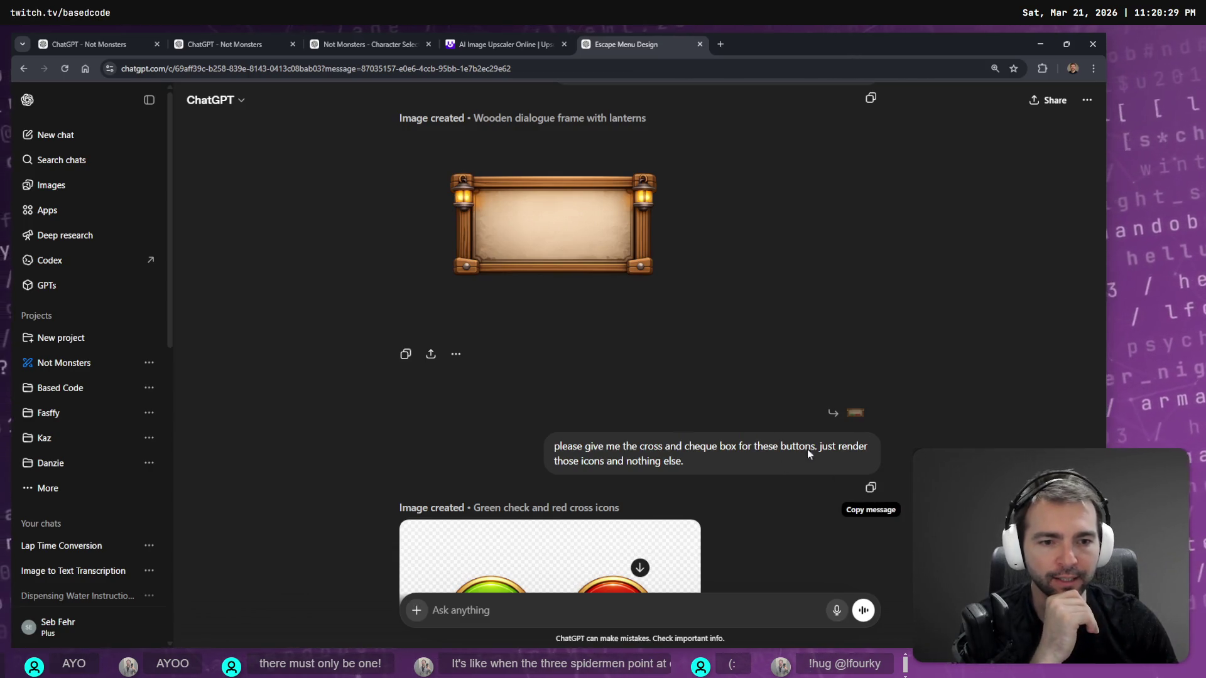
scroll(745, 398, up, 20)
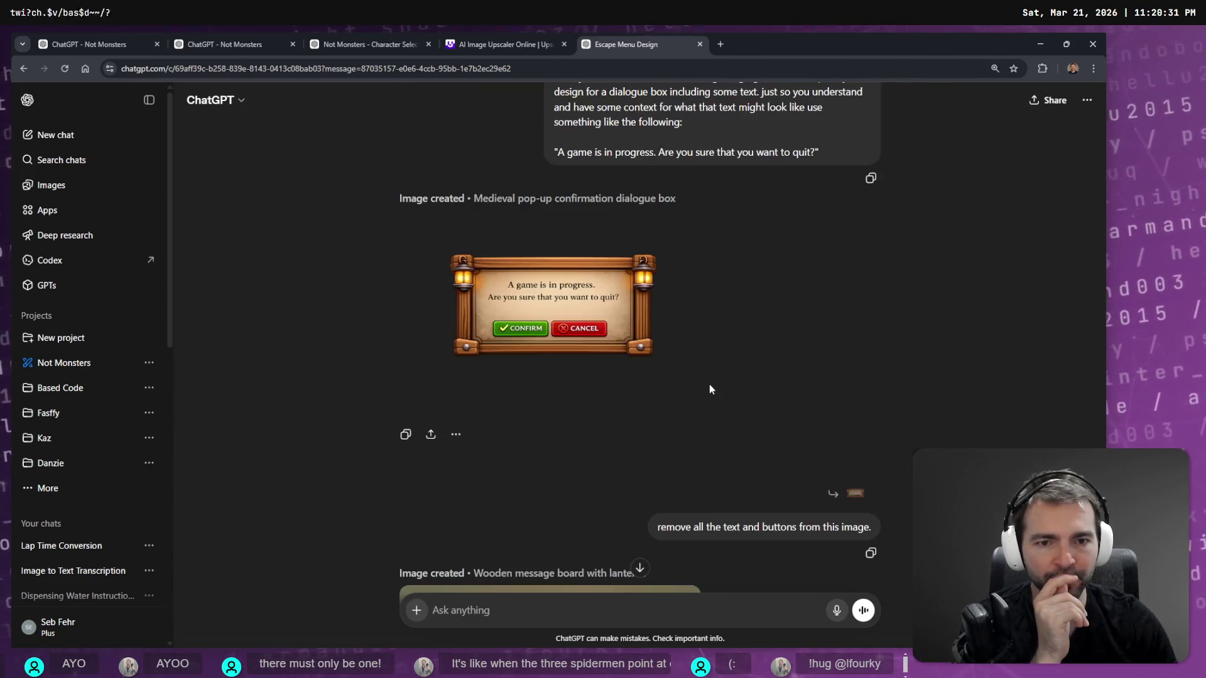
scroll(729, 386, up, 7)
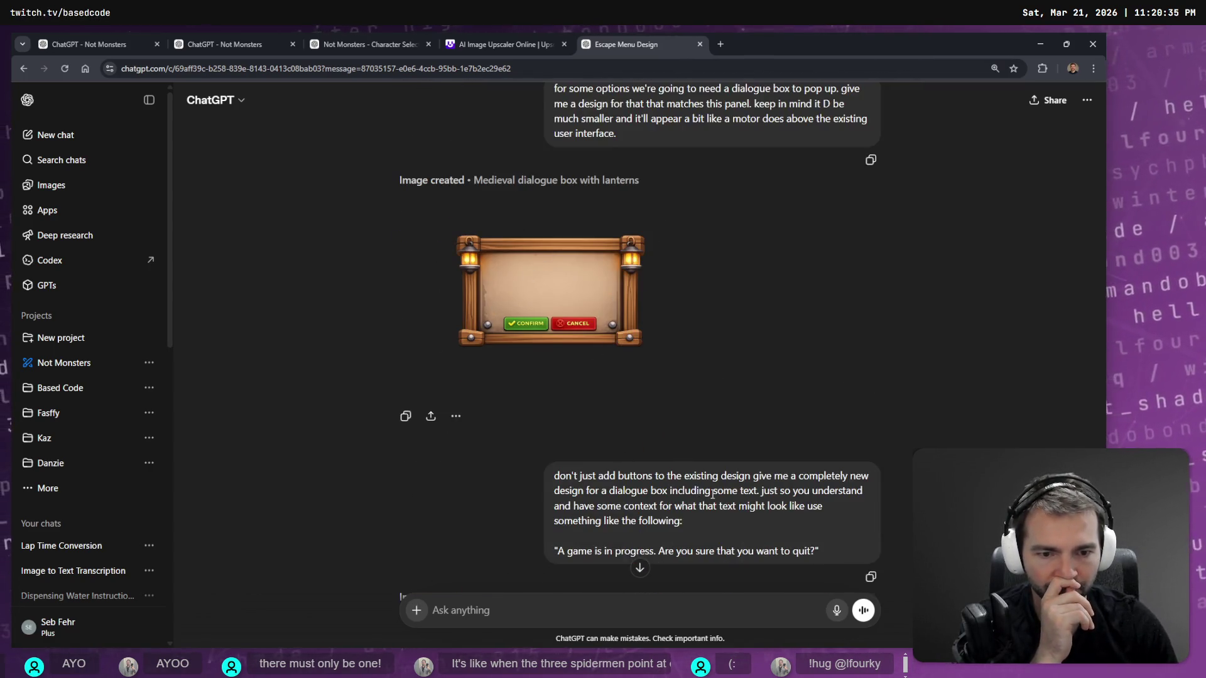
scroll(704, 492, down, 1)
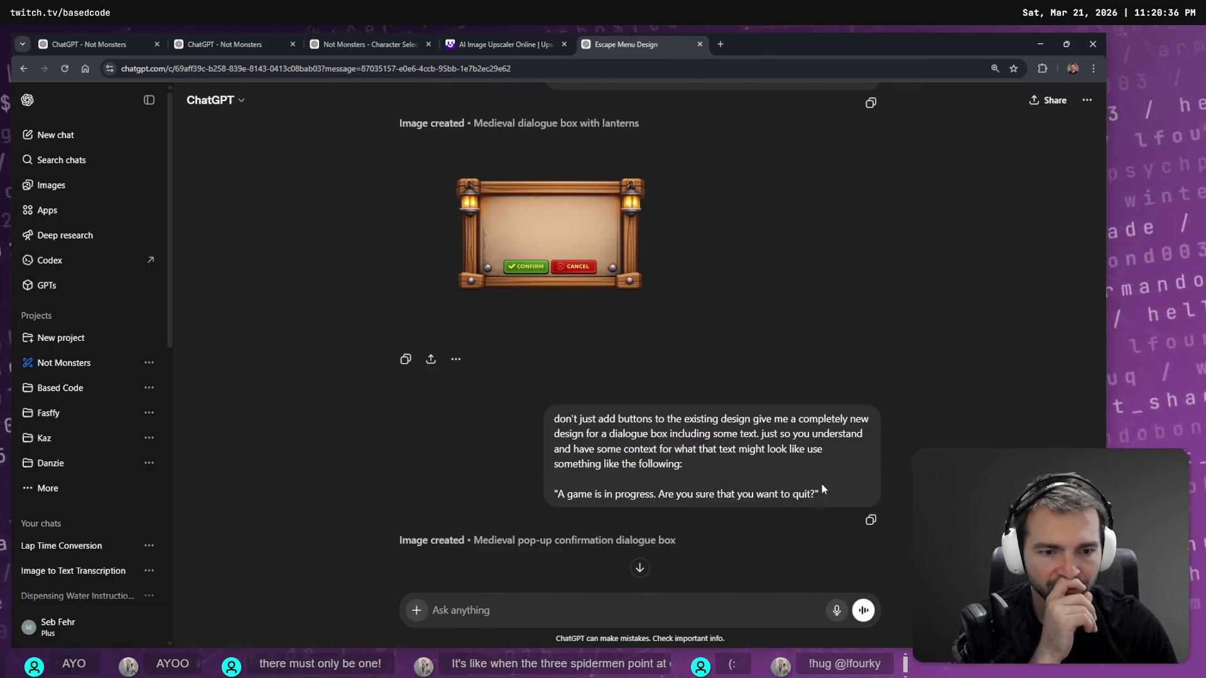
click(646, 574)
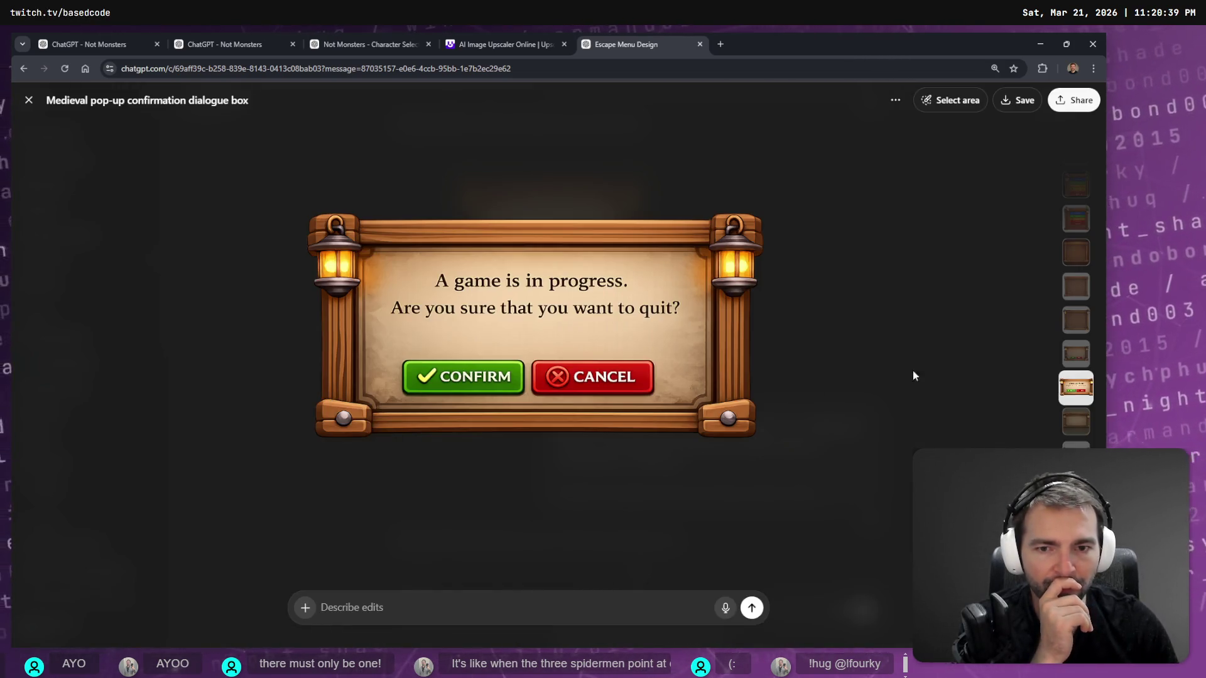
key(Escape)
drag(823, 497, 526, 406)
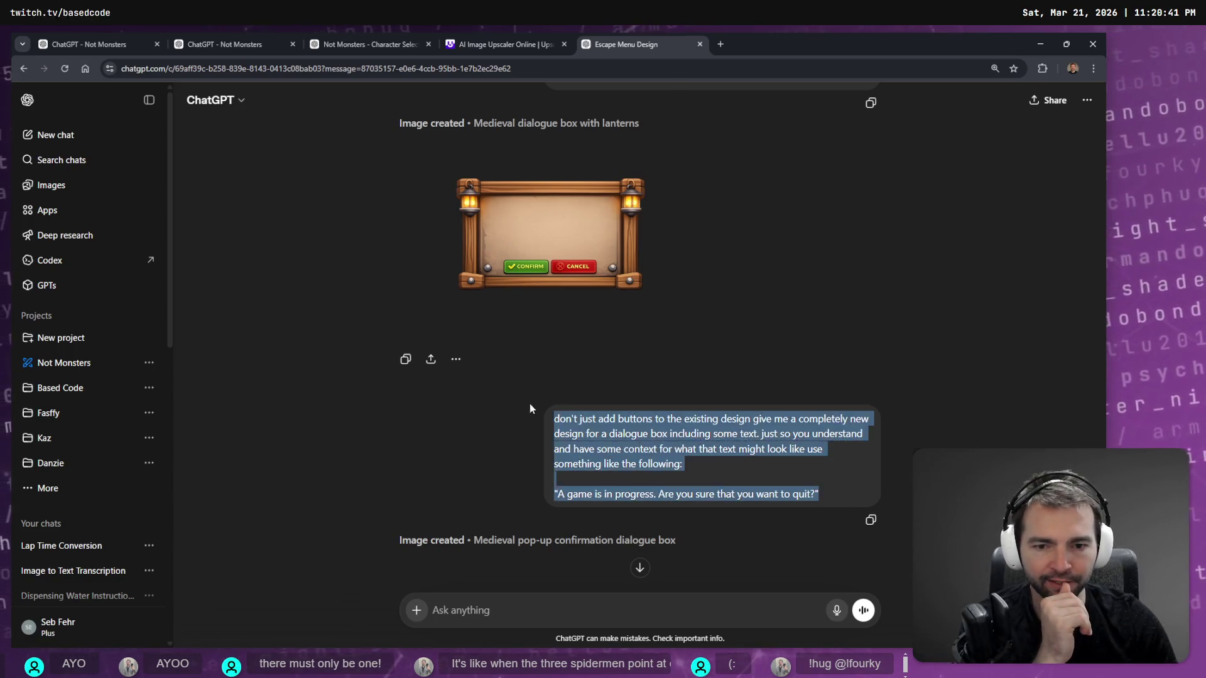
scroll(807, 436, down, 15)
scroll(806, 451, up, 10)
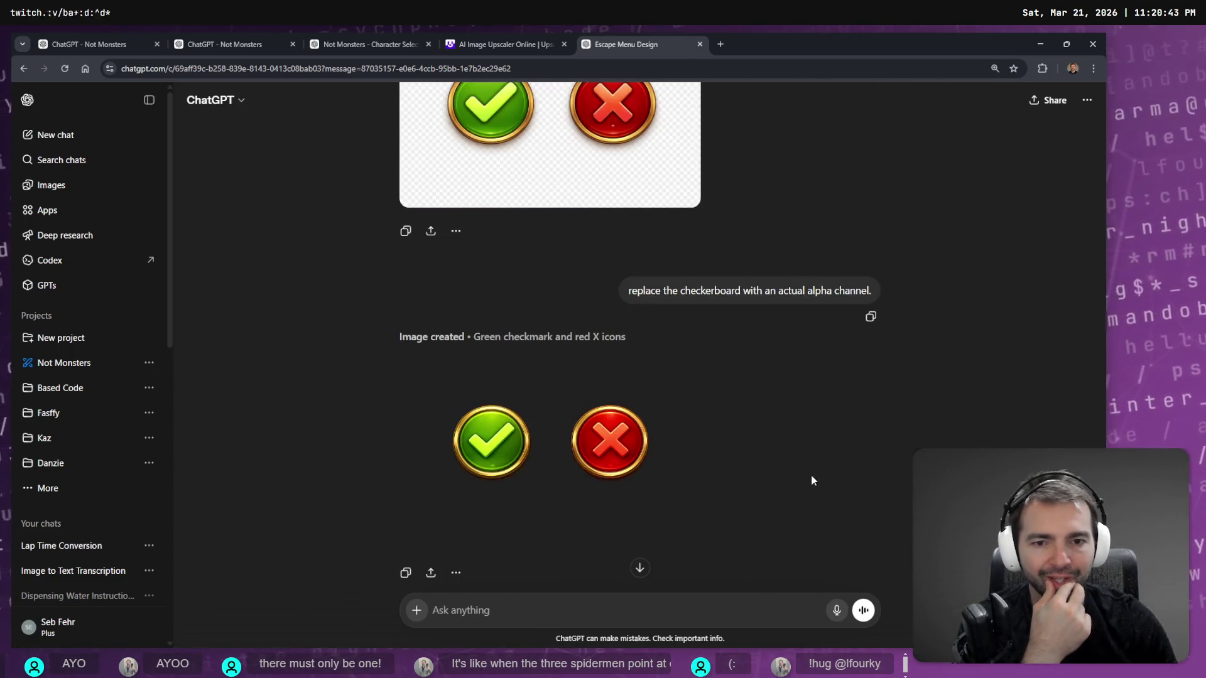
scroll(804, 452, down, 10)
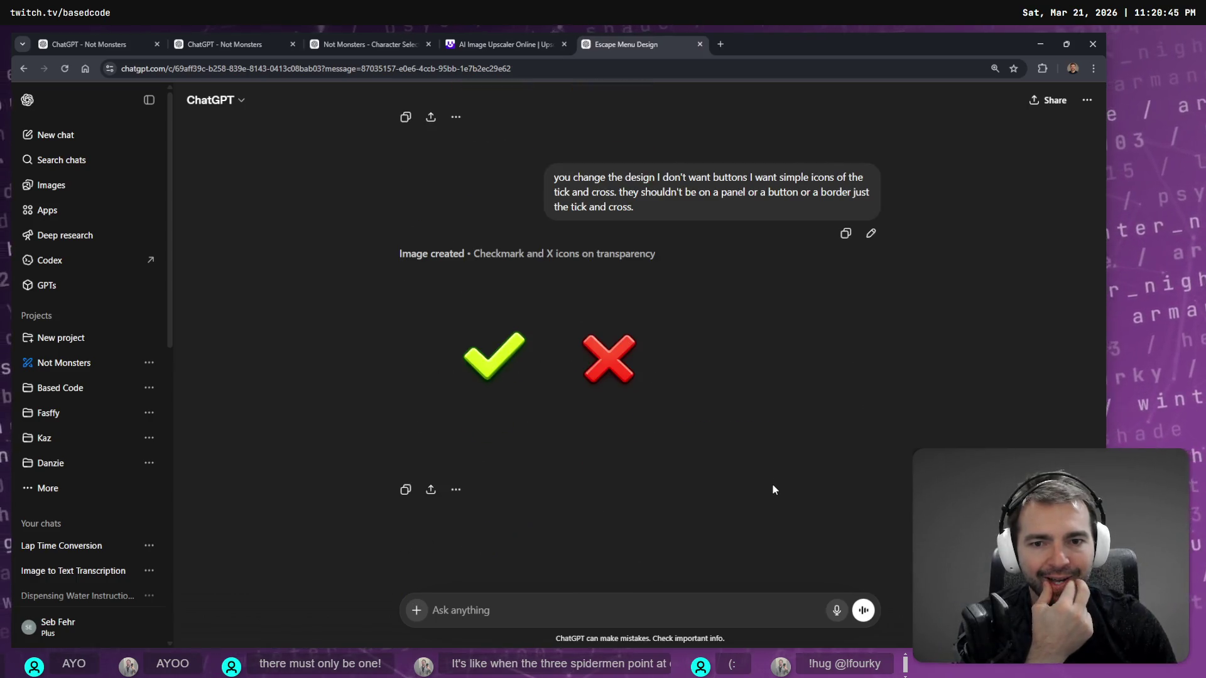
scroll(772, 483, up, 1)
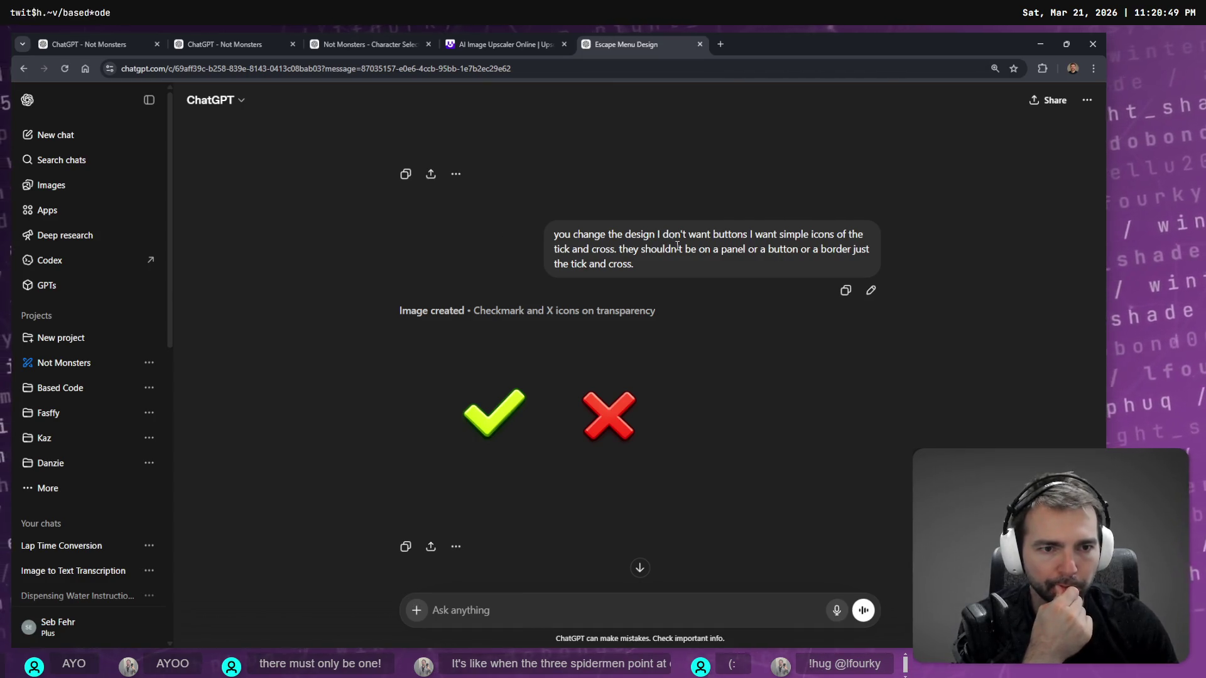
scroll(722, 376, down, 1)
scroll(753, 444, up, 15)
scroll(789, 354, up, 20)
scroll(778, 353, up, 20)
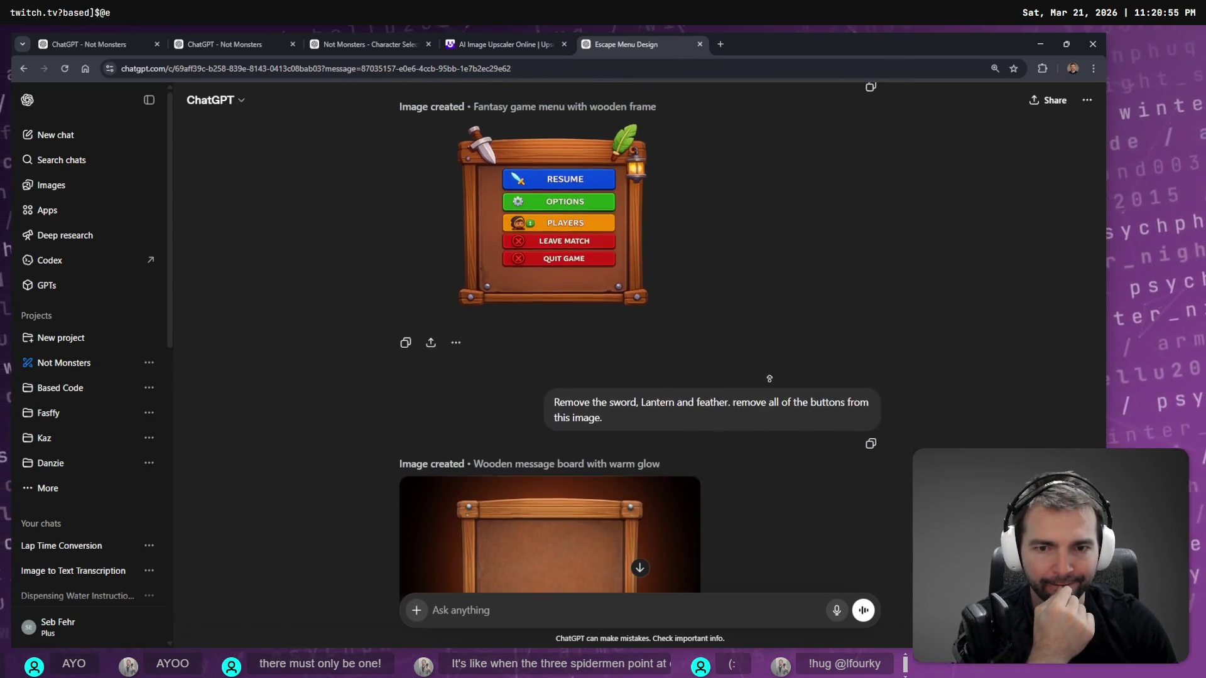
scroll(769, 380, up, 3)
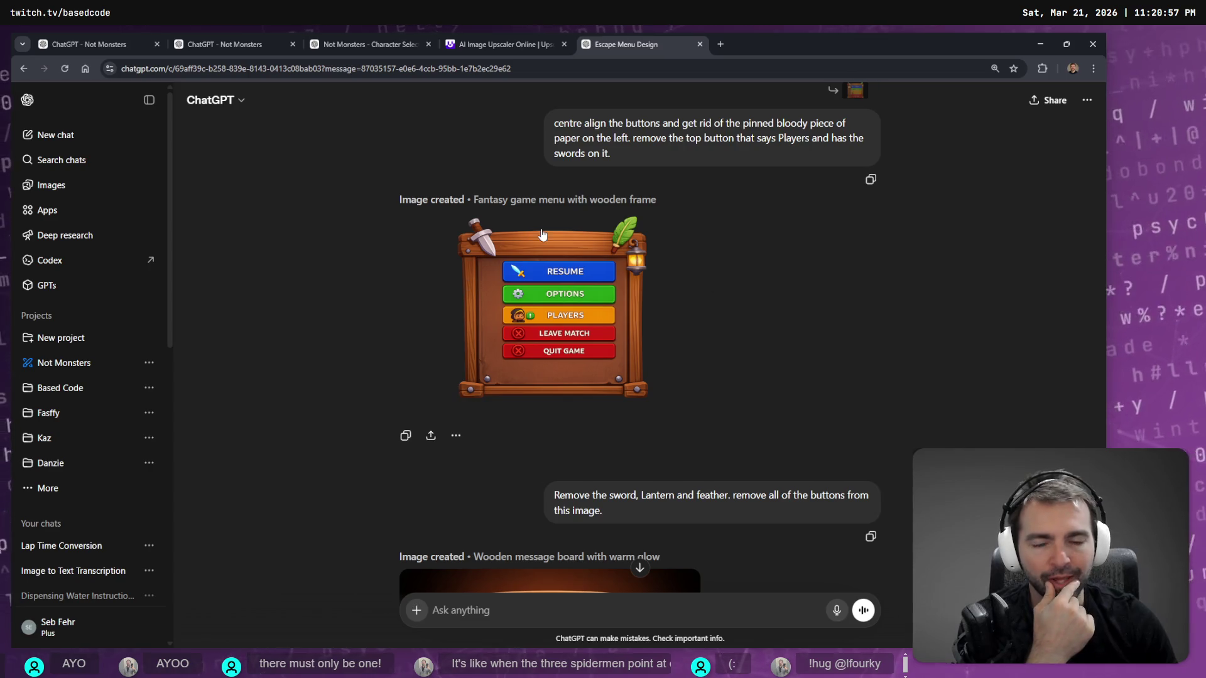
scroll(540, 234, down, 10)
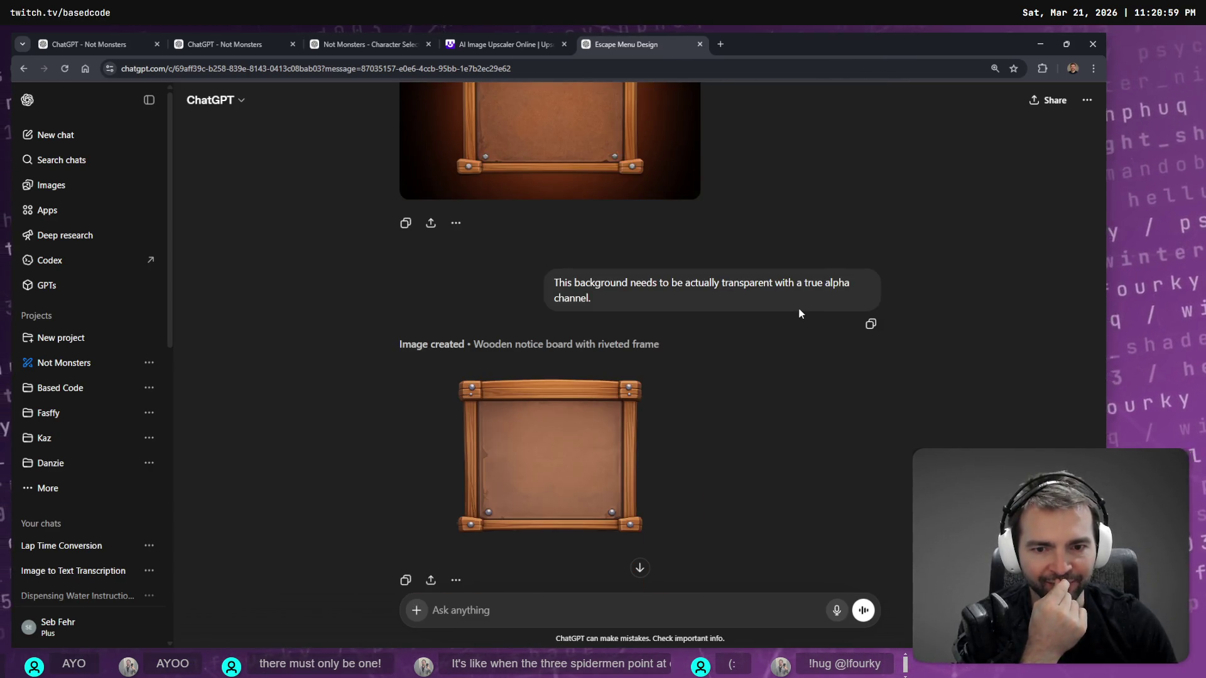
scroll(799, 314, down, 20)
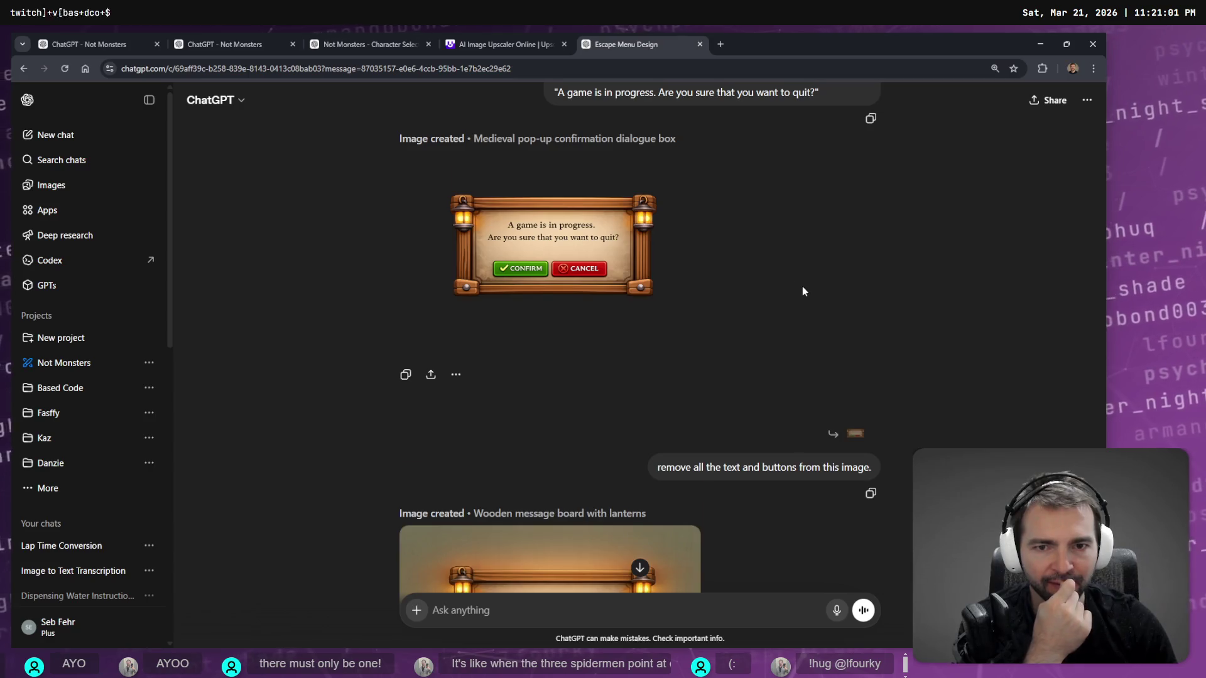
scroll(802, 289, down, 15)
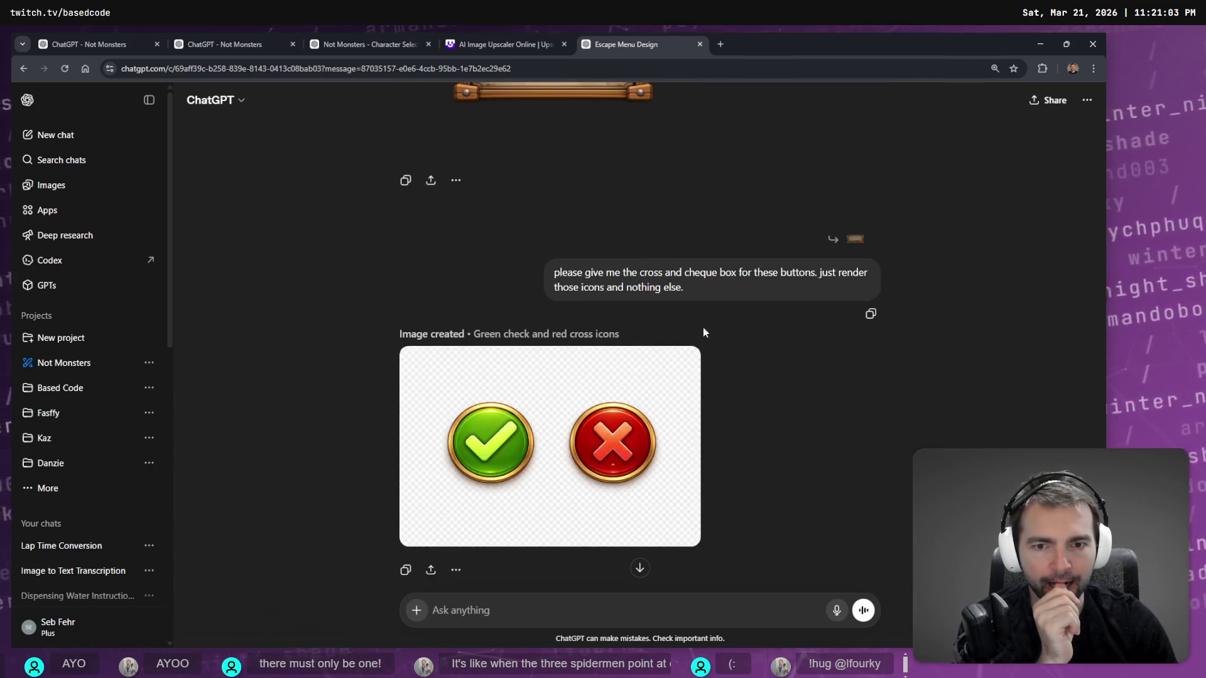
scroll(703, 330, up, 5)
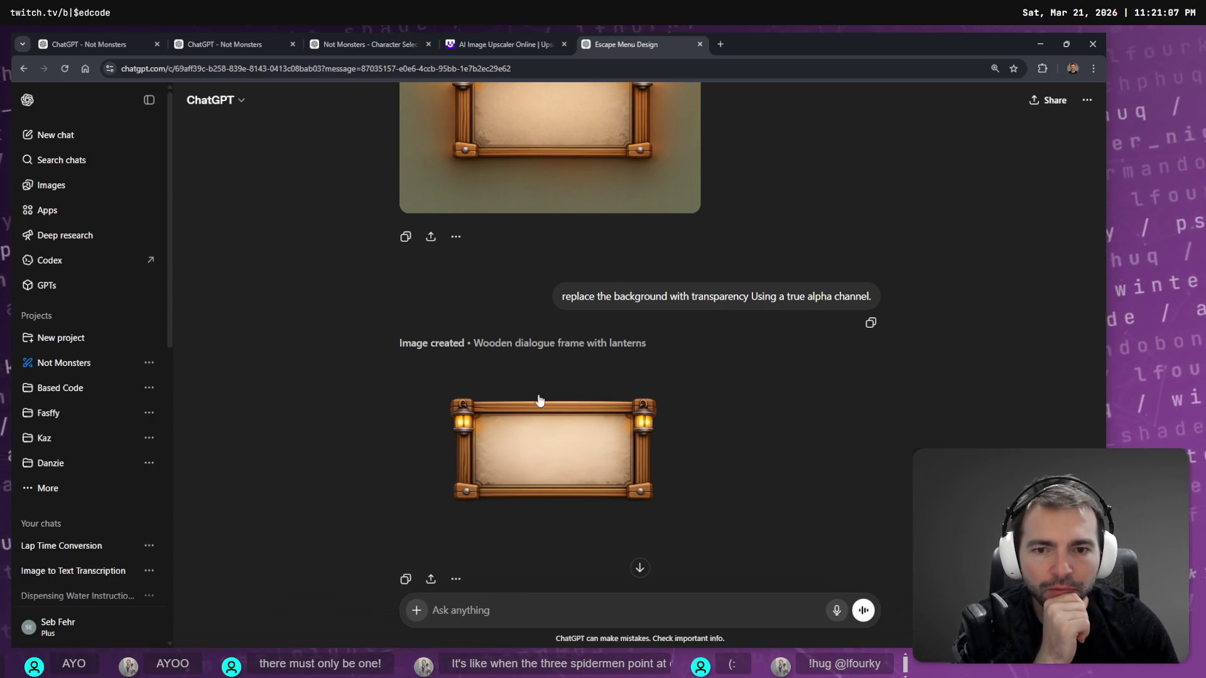
key(super+h)
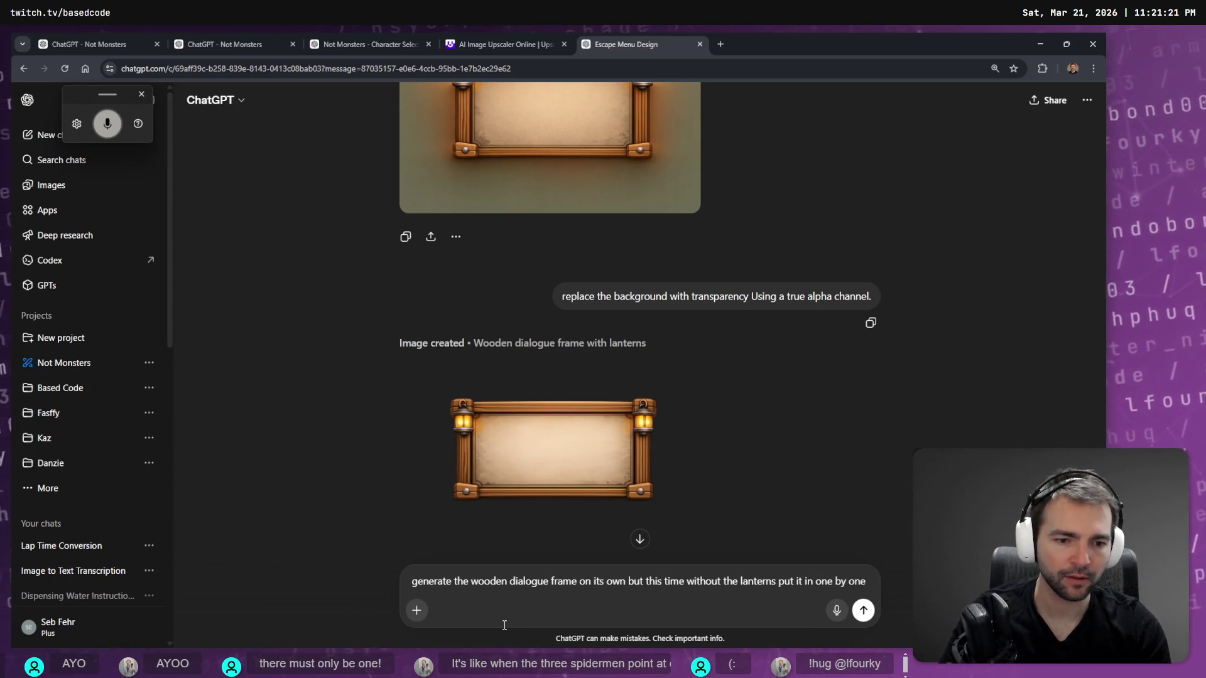
Fix the dictated prompt's last word to 'square' and send the lantern-free 1:1 frame request.
key(BackSpace)
key(BackSpace)
key(BackSpace)
text(square aspect r)
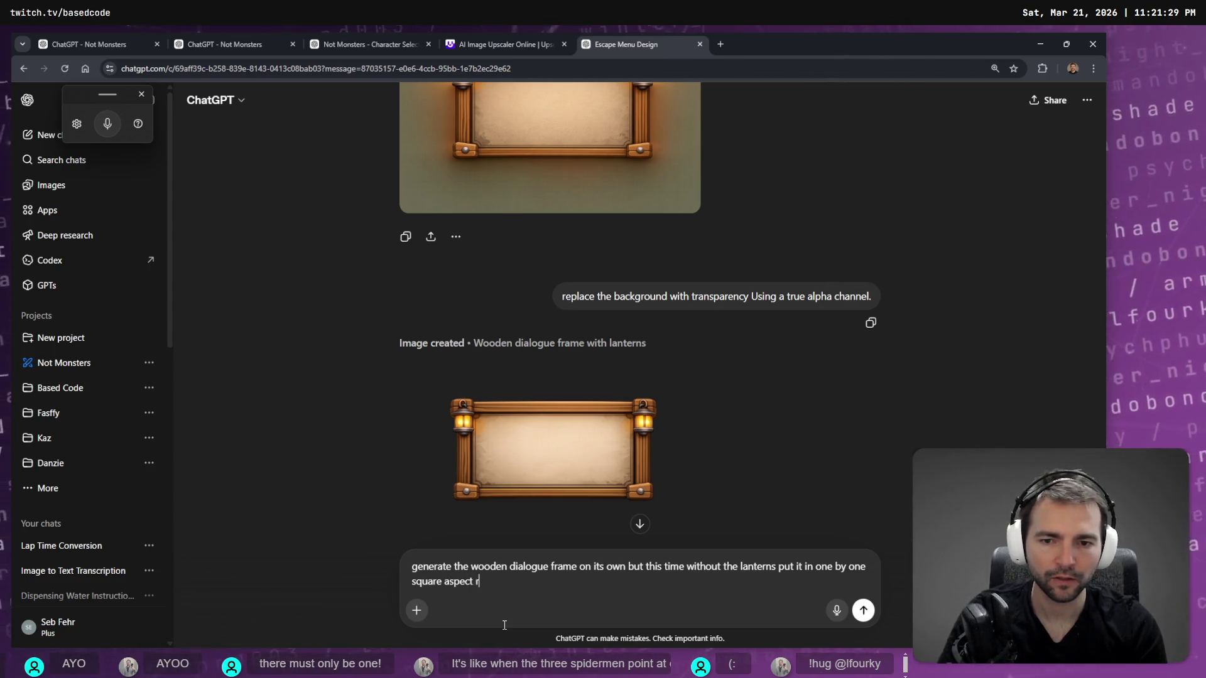
key(Return)
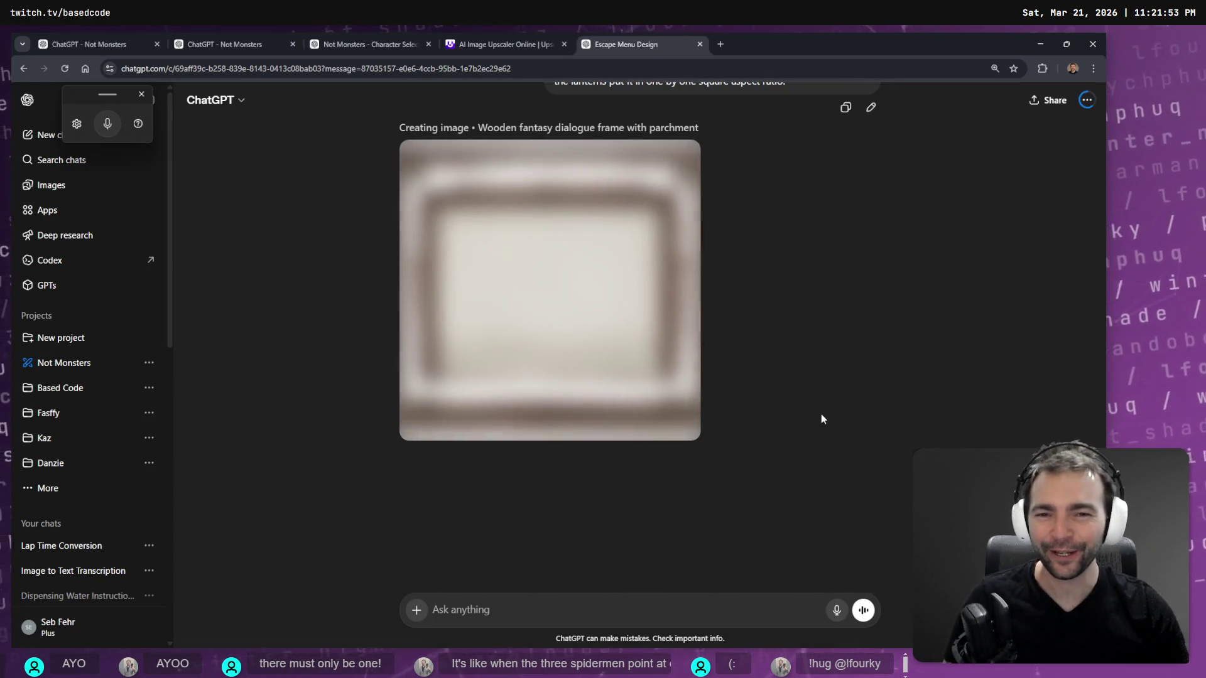
click(499, 39)
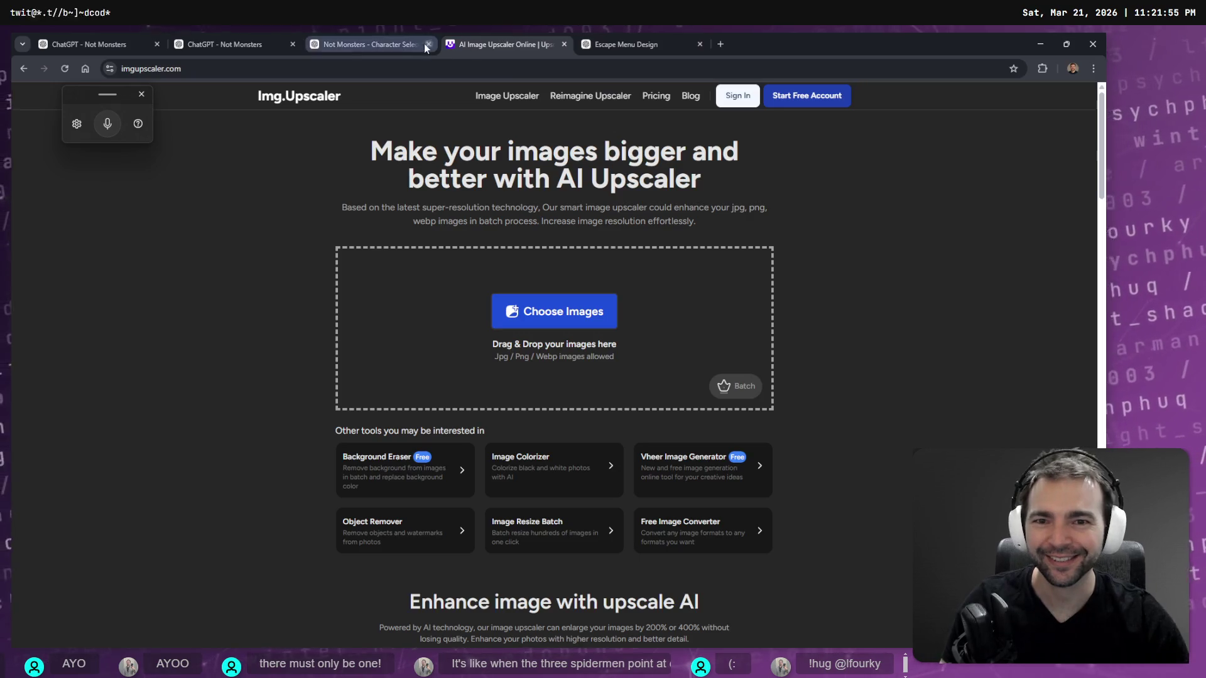
Move the upscaler tab to the end of the tab strip and return to the Escape Menu Design chat.
drag(496, 44, 628, 44)
click(240, 42)
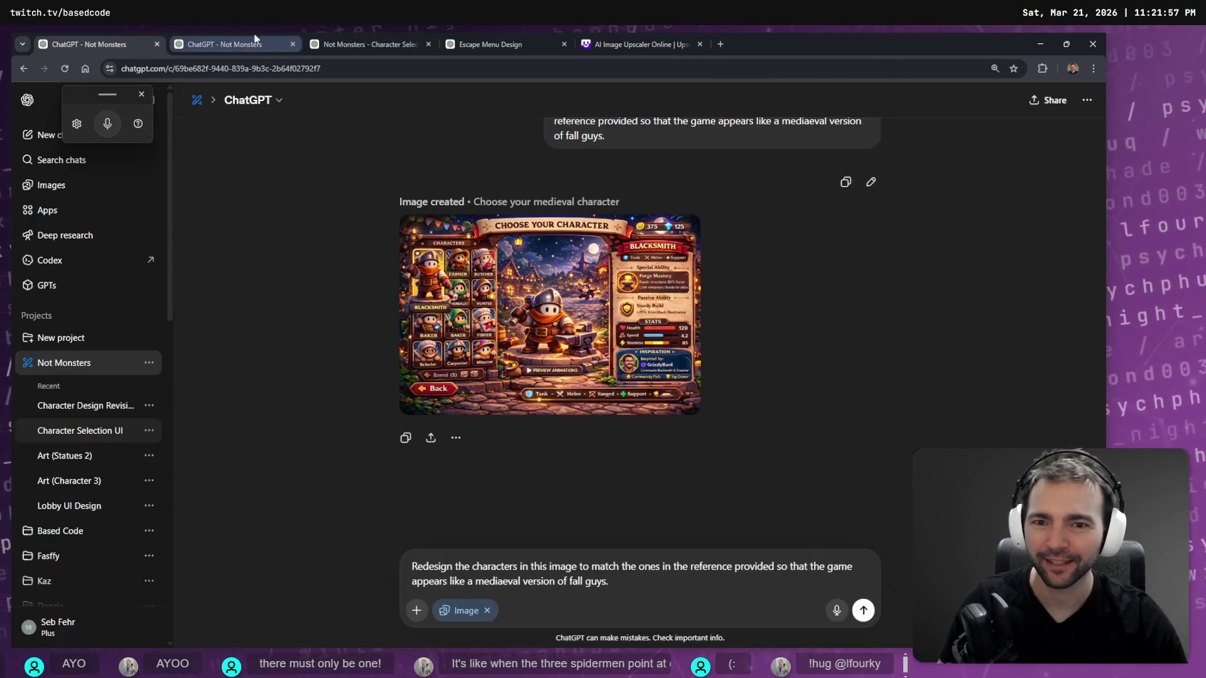
click(499, 39)
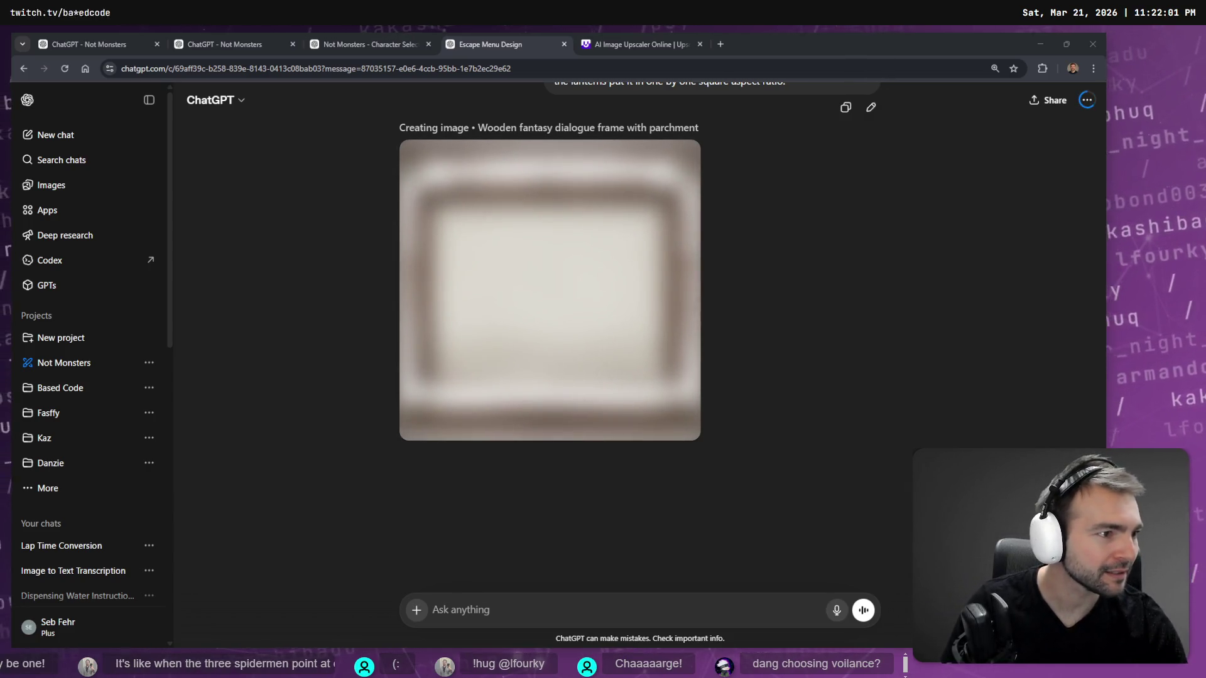
Delete the tall wooden lantern frame from the tldraw board, leaving the three landscape frames.
key(alt+Tab)
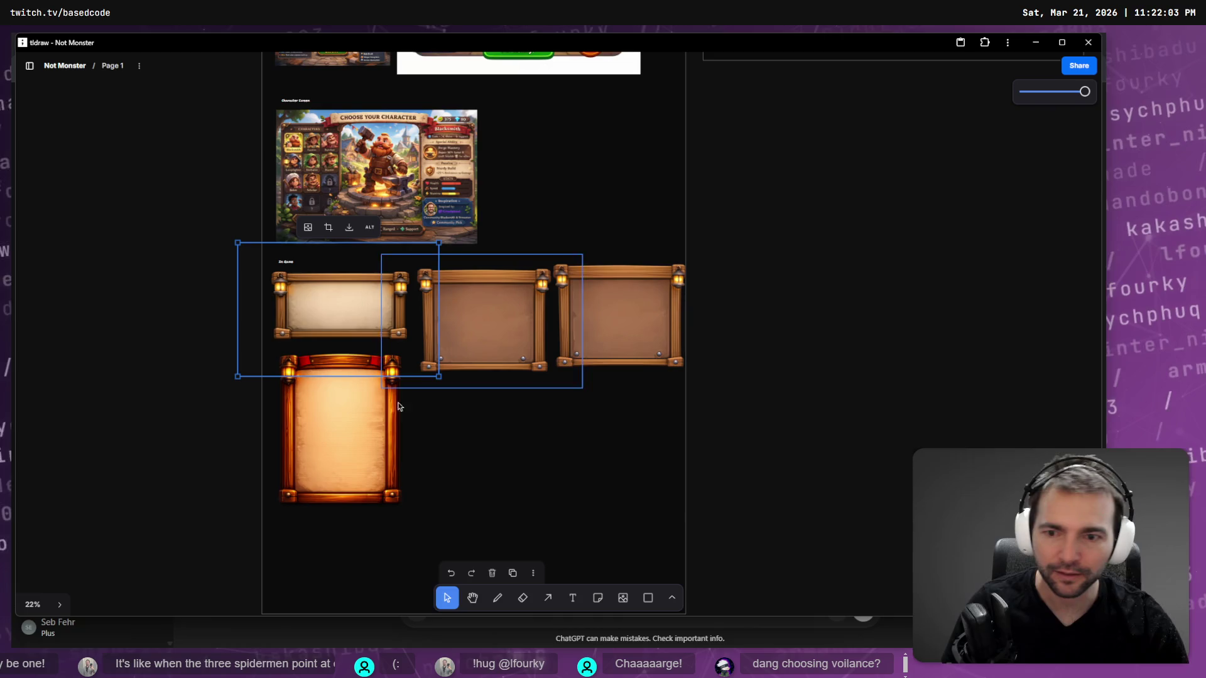
click(348, 431)
key(Delete)
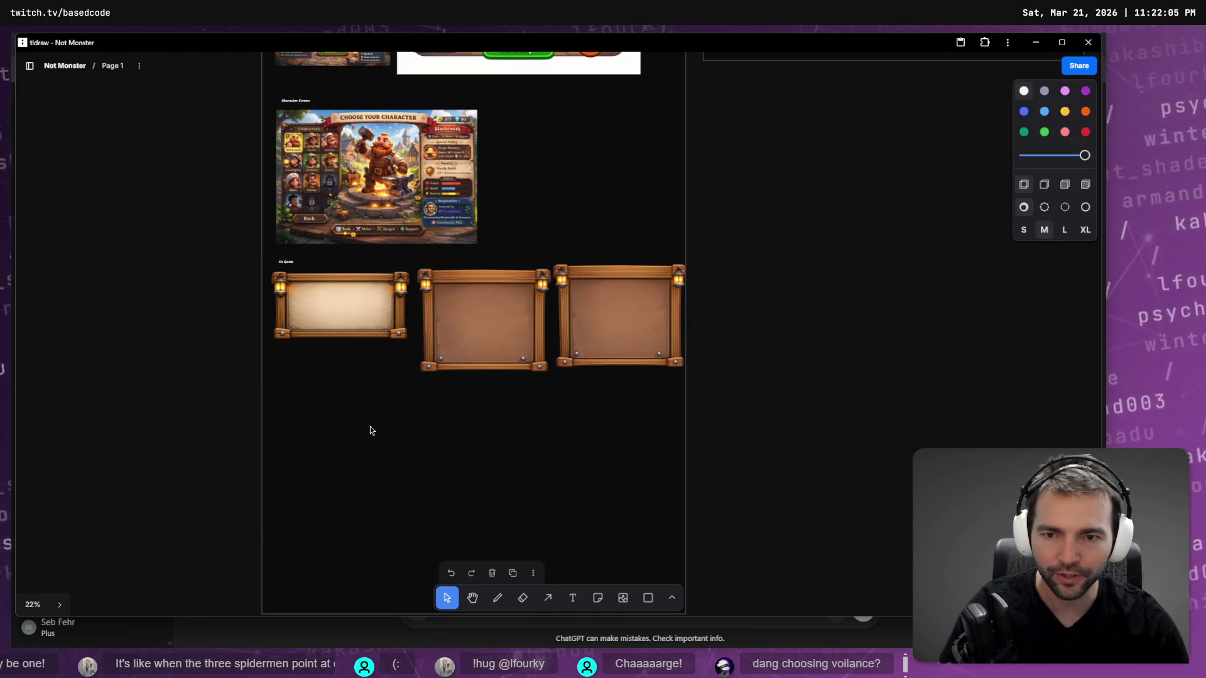
key(alt+Tab)
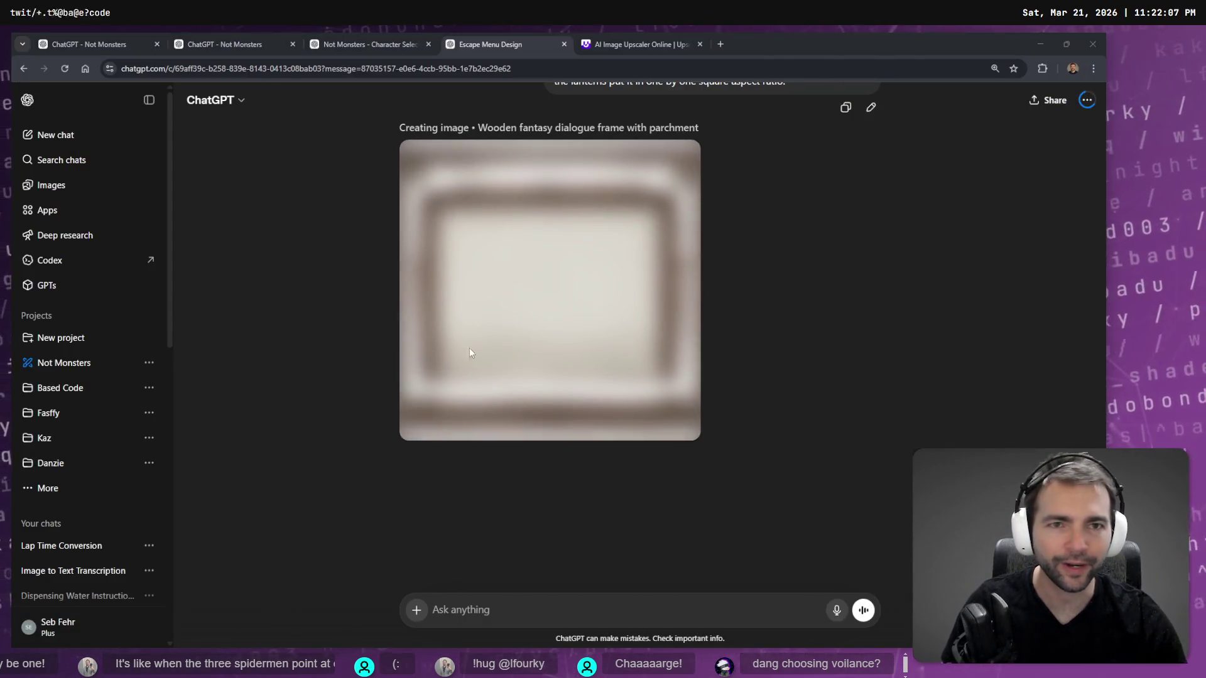
key(alt+Tab)
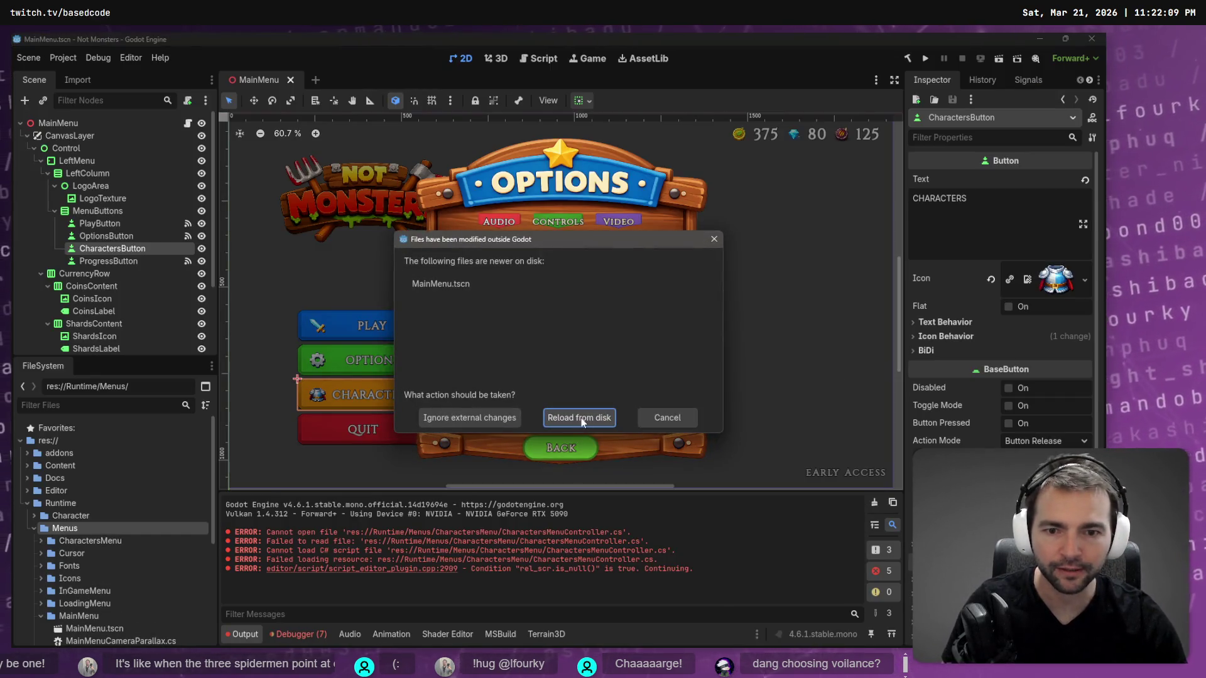
Reload MainMenu.tscn from disk in Godot, check Codex progress in VS Code, then return to ChatGPT.
click(582, 422)
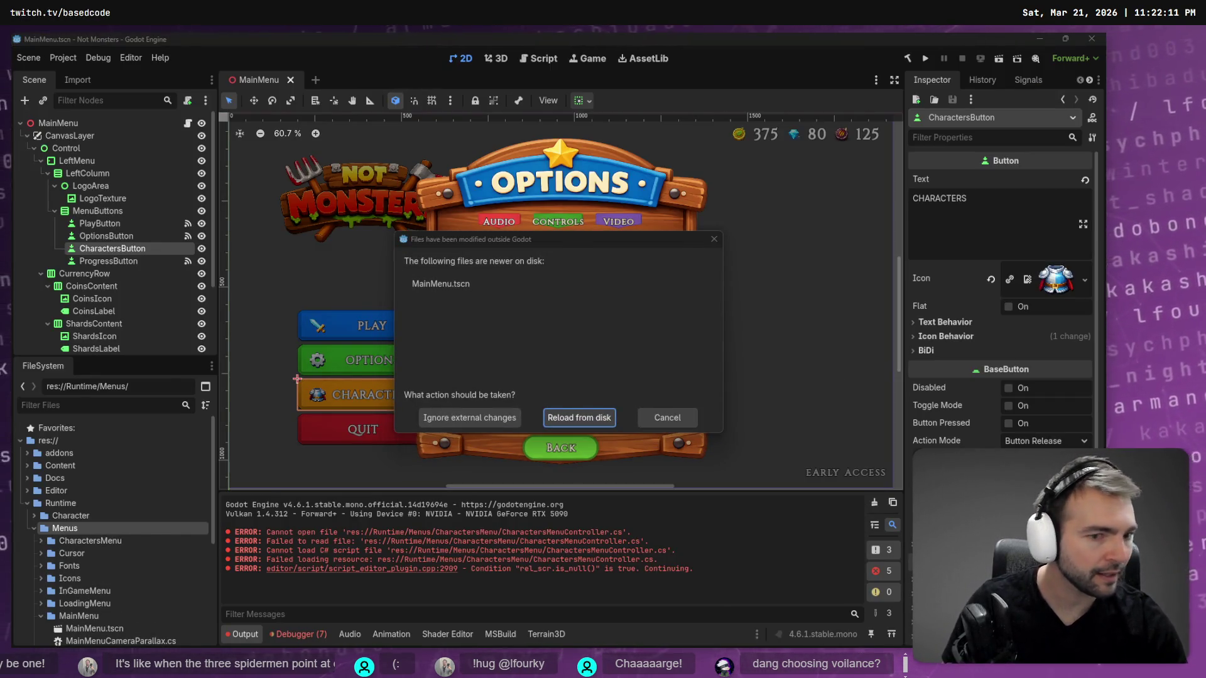
key(alt+Tab)
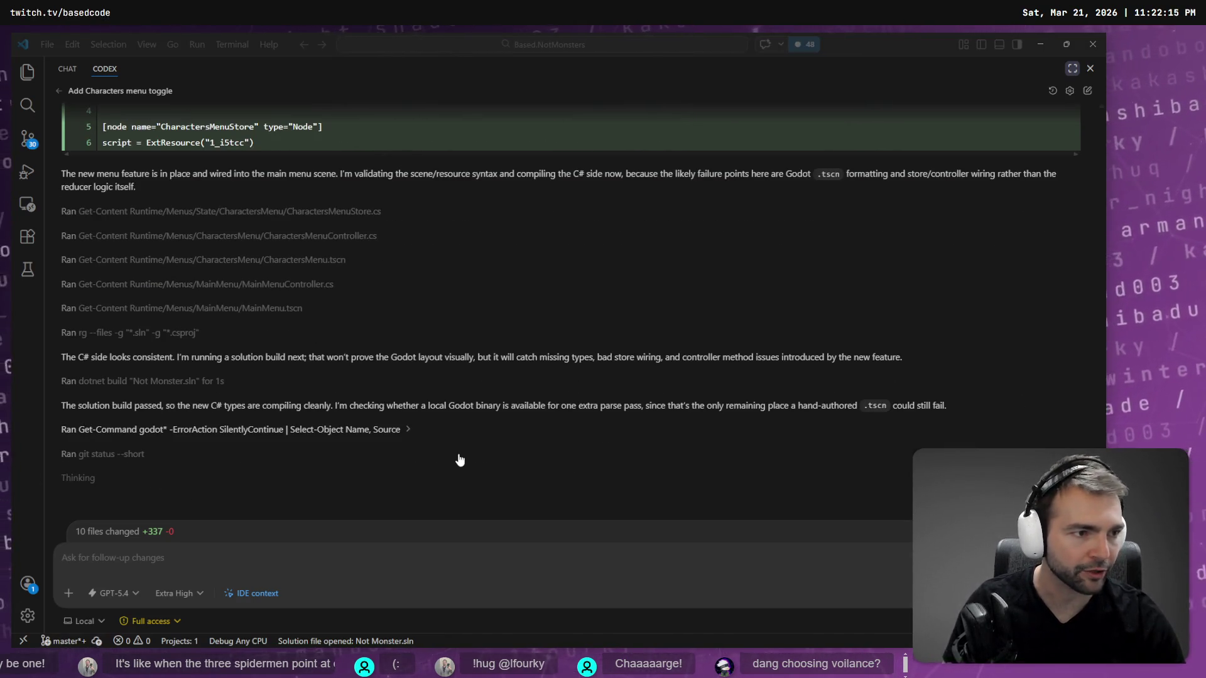
key(alt+Tab)
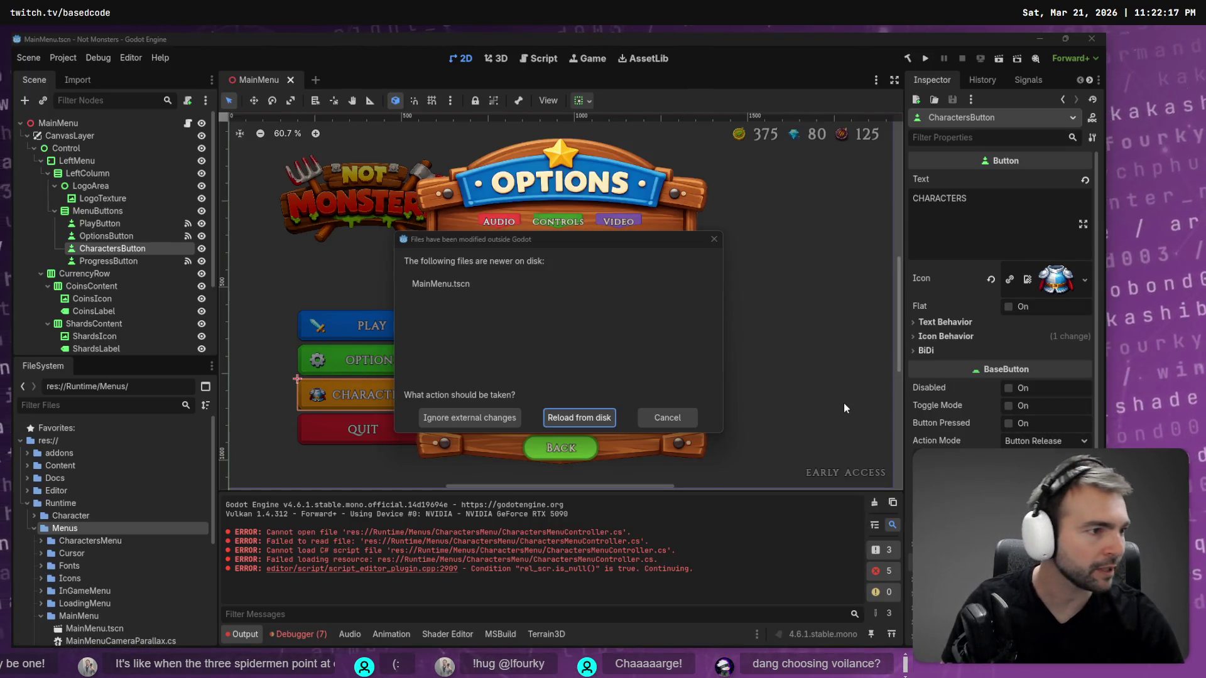
key(alt+Tab)
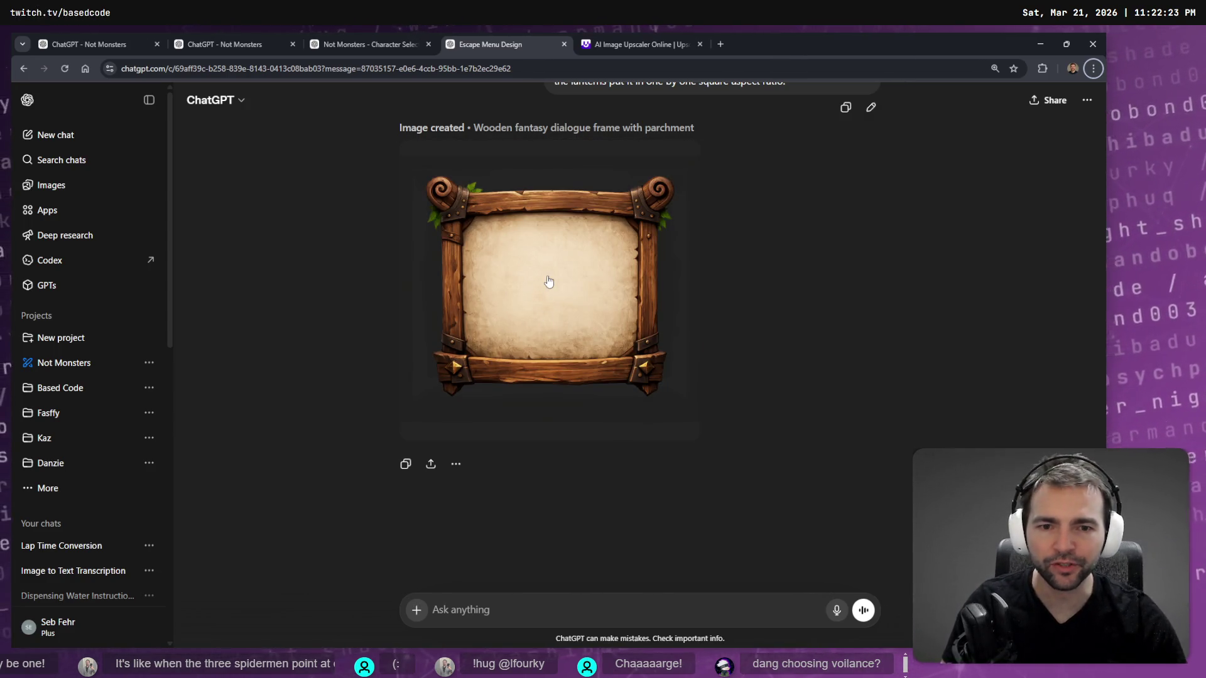
Ask by voice to simplify the horned parchment frame to match the earlier wooden panel's look.
click(544, 283)
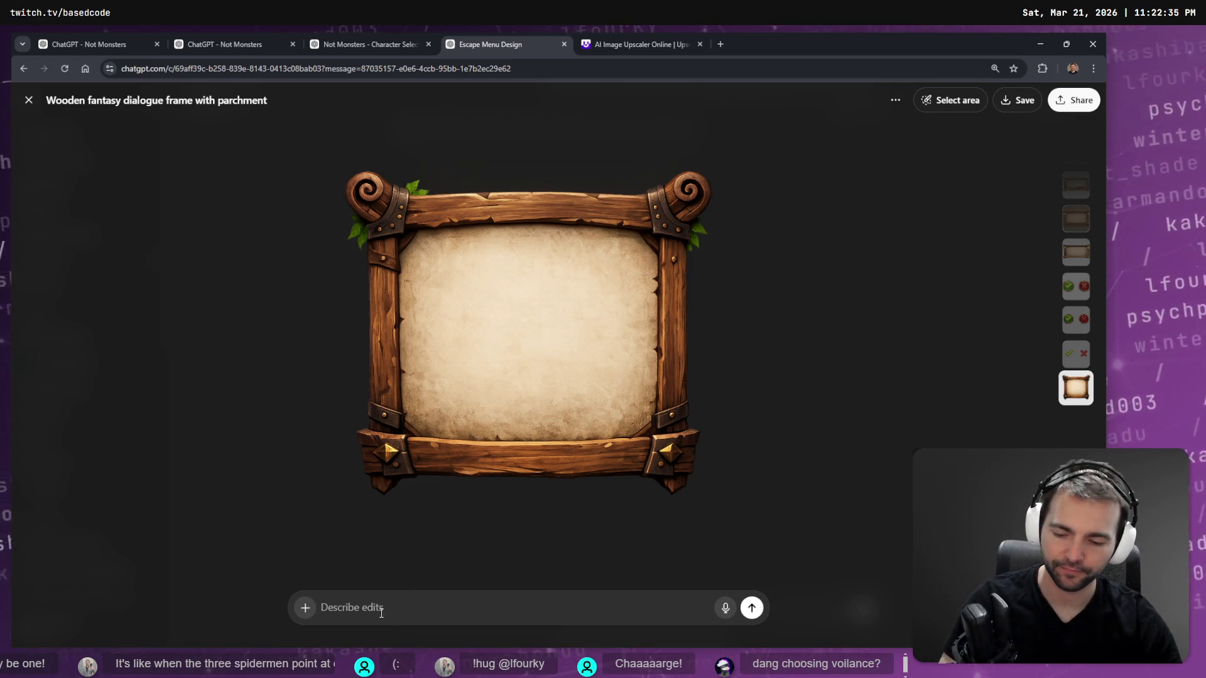
scroll(1075, 274, up, 2)
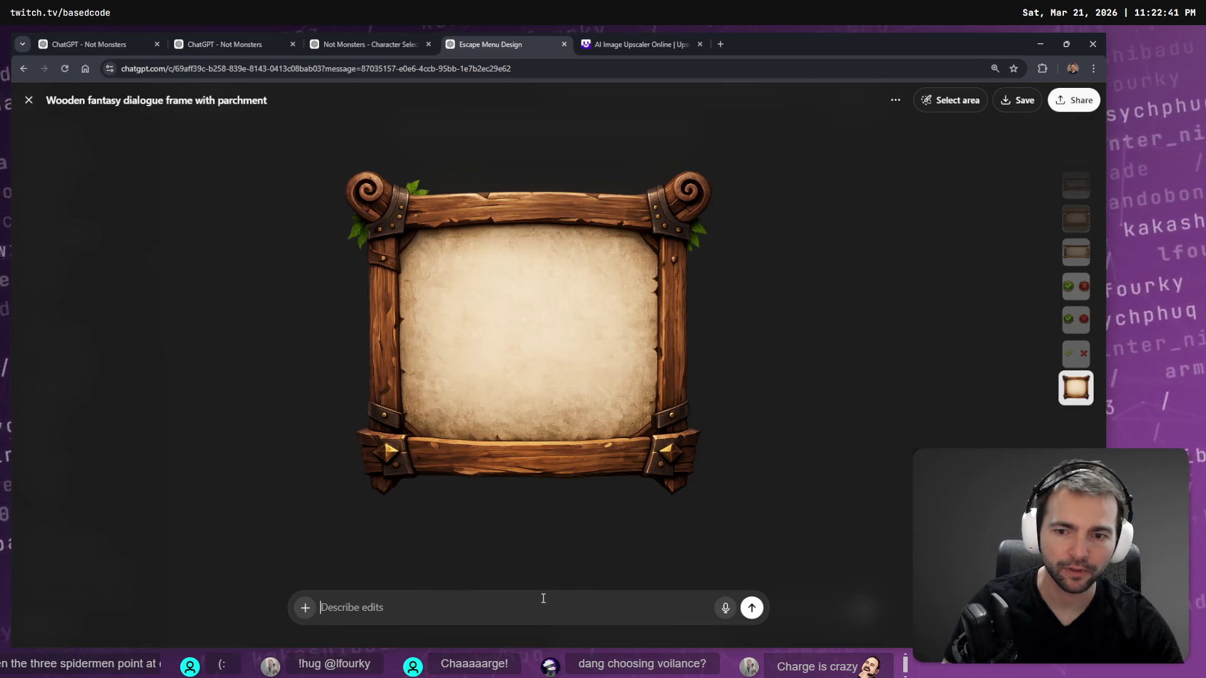
key(super+h)
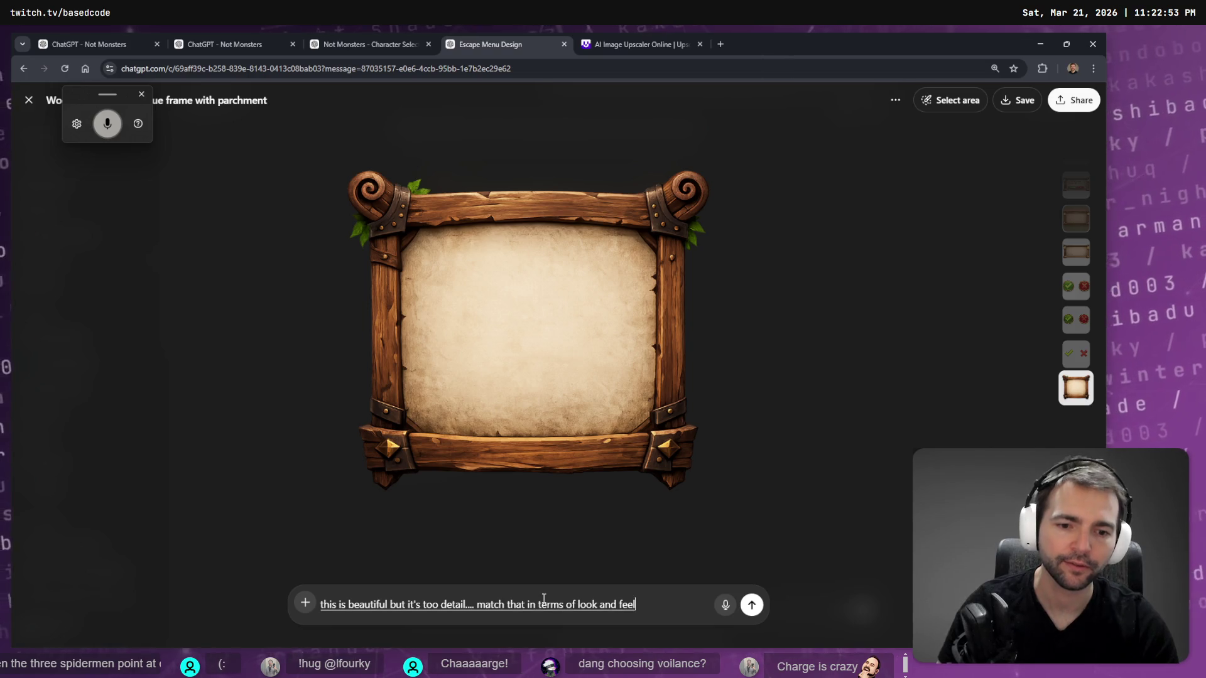
key(Return)
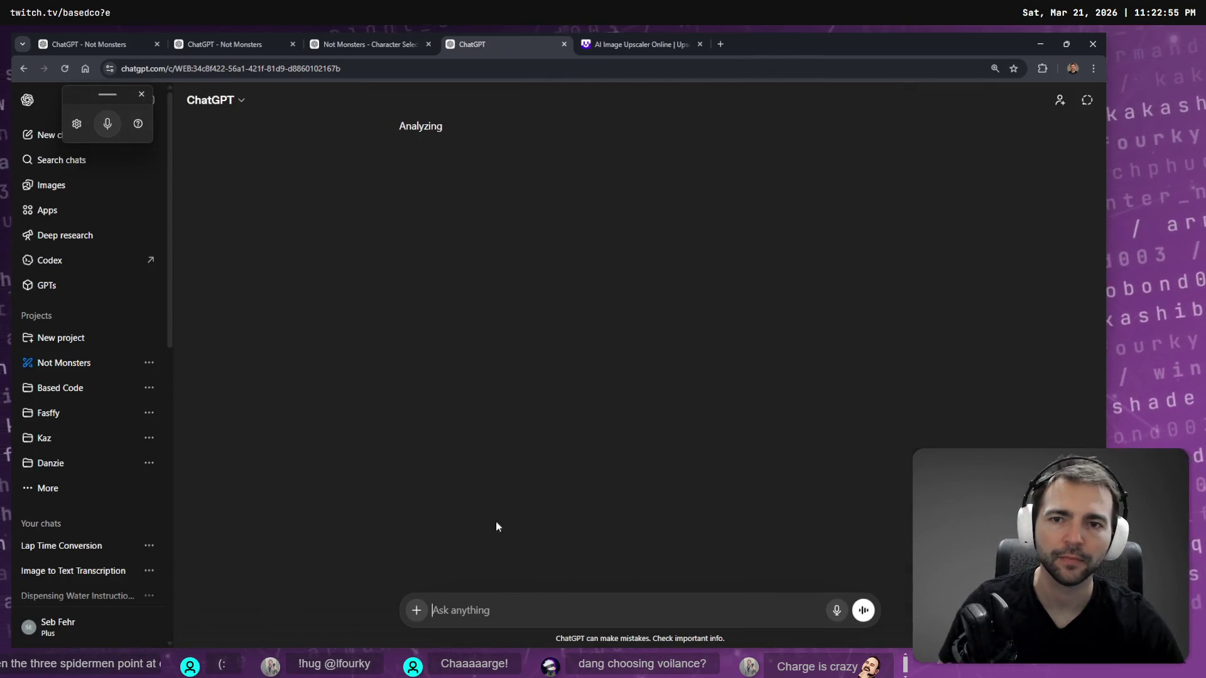